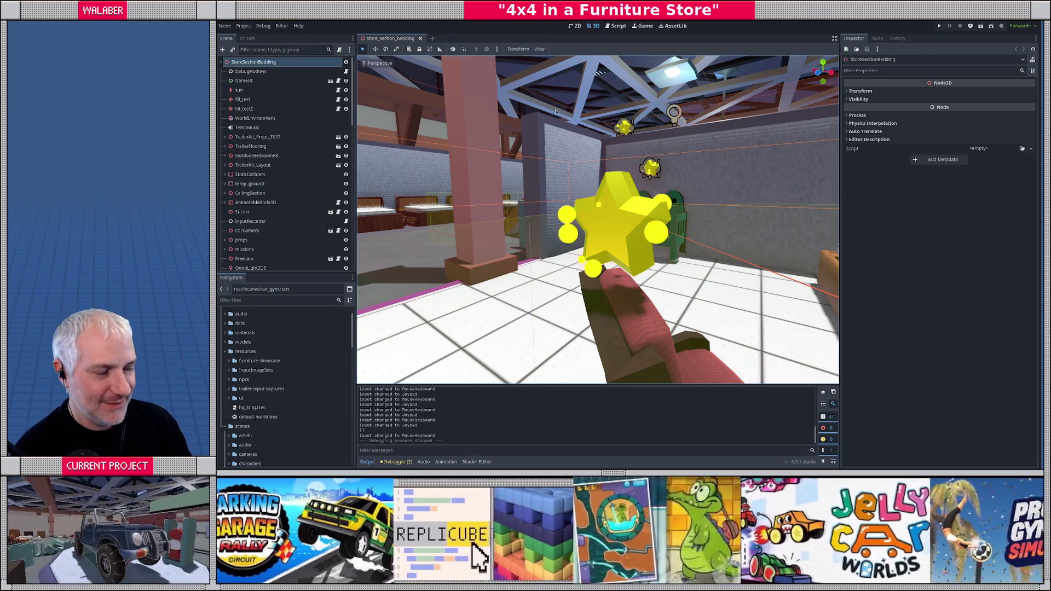
- Orbit and zoom the viewport to overlook the store and the bedding area
{"action": "mouse_move", "coordinate": [585, 159]}
{"action": "left_mouse_down"}
{"action": "mouse_move", "coordinate": [551, 192]}
{"action": "mouse_move", "coordinate": [567, 193]}
{"action": "left_mouse_up"}
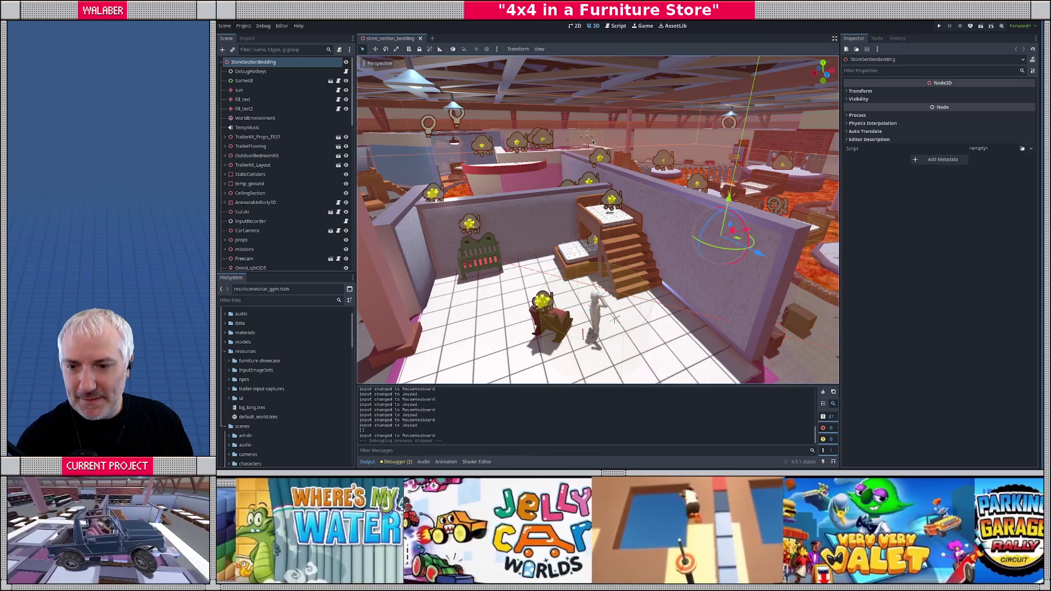
{"action": "mouse_move", "coordinate": [559, 163]}
{"action": "left_mouse_down"}
{"action": "mouse_move", "coordinate": [407, 327]}
{"action": "mouse_move", "coordinate": [425, 219]}
{"action": "mouse_move", "coordinate": [449, 217]}
{"action": "left_mouse_up"}
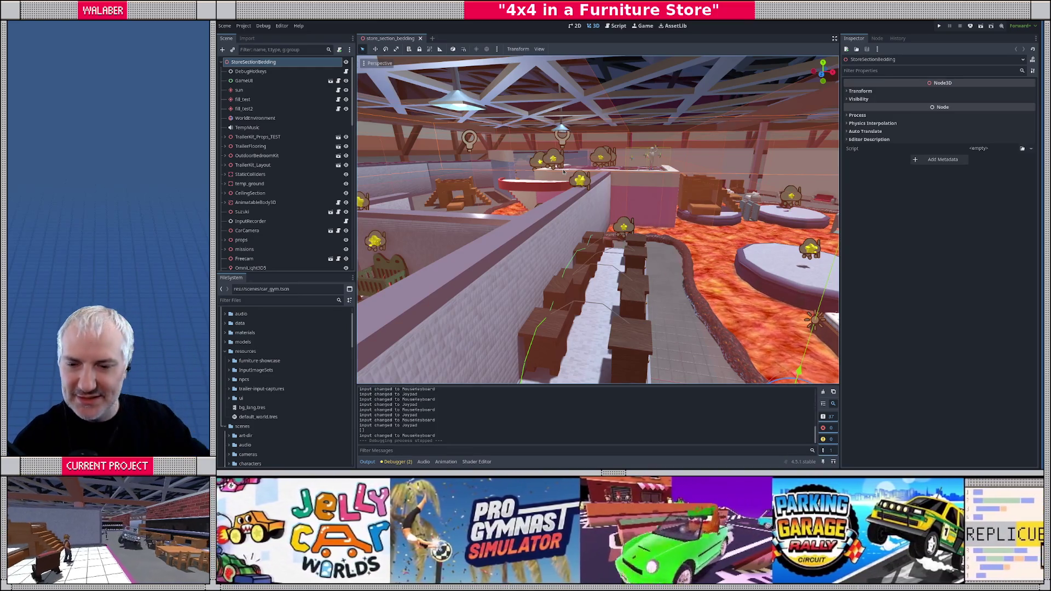
{"action": "scroll", "coordinate": [555, 225], "scroll_direction": "down", "scroll_amount": 5}
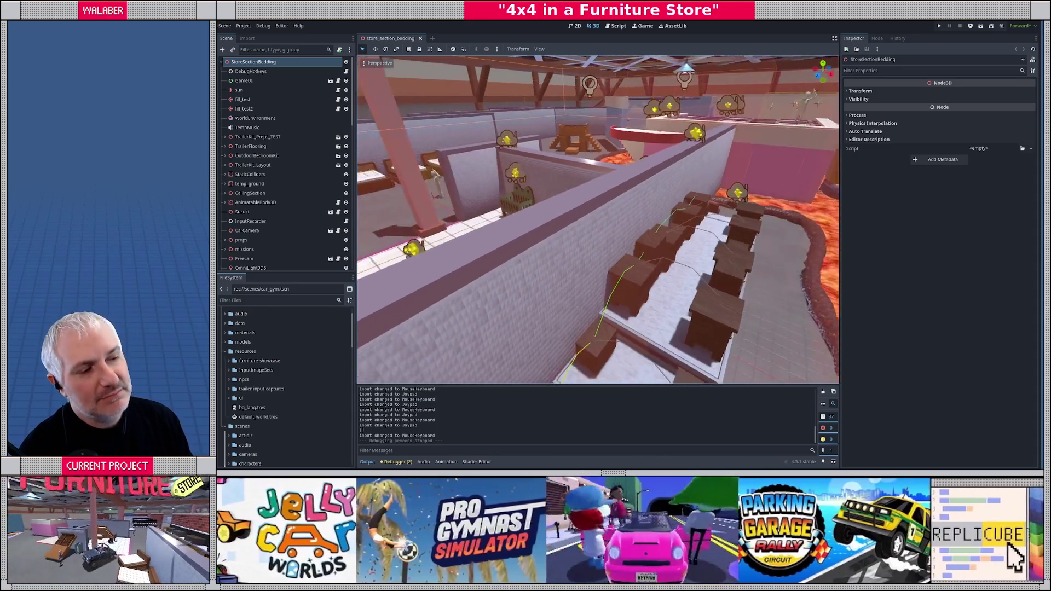
{"action": "scroll", "coordinate": [705, 360], "scroll_direction": "up", "scroll_amount": 2}
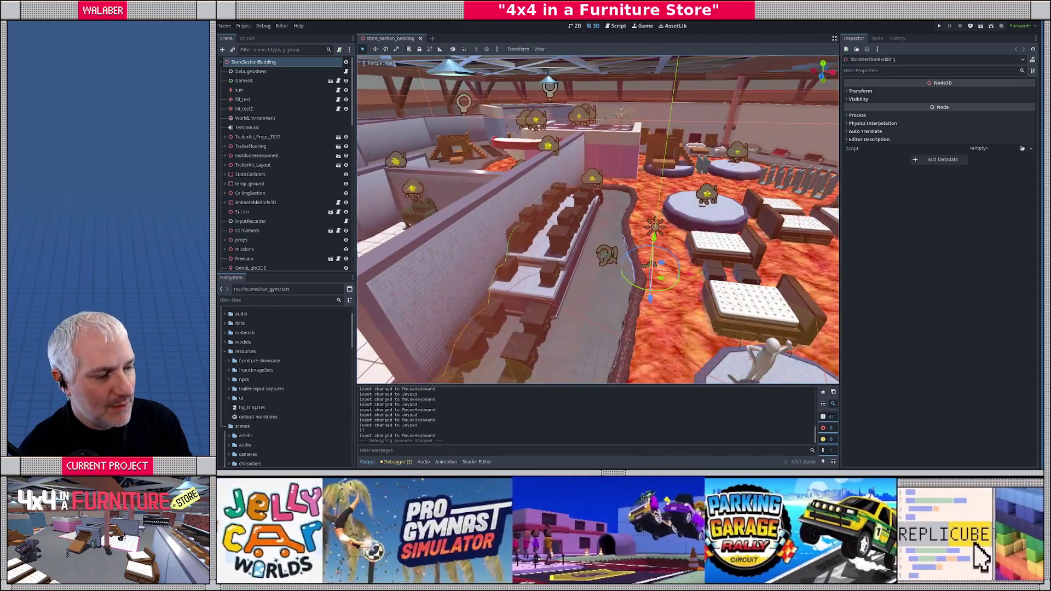
{"action": "scroll", "coordinate": [514, 379], "scroll_direction": "up", "scroll_amount": 2}
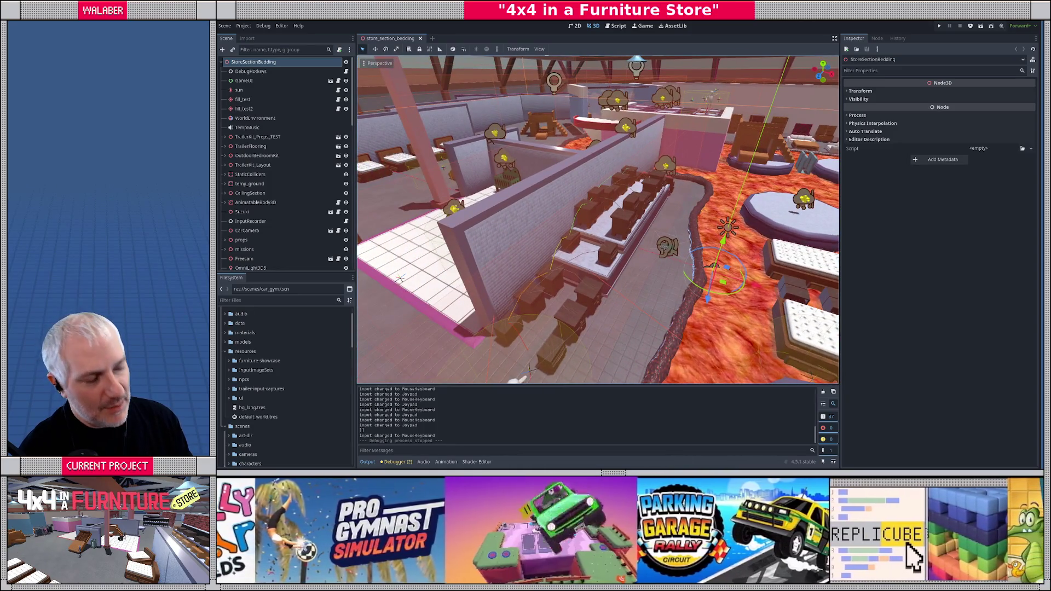
{"action": "scroll", "coordinate": [518, 378], "scroll_direction": "up", "scroll_amount": 3}
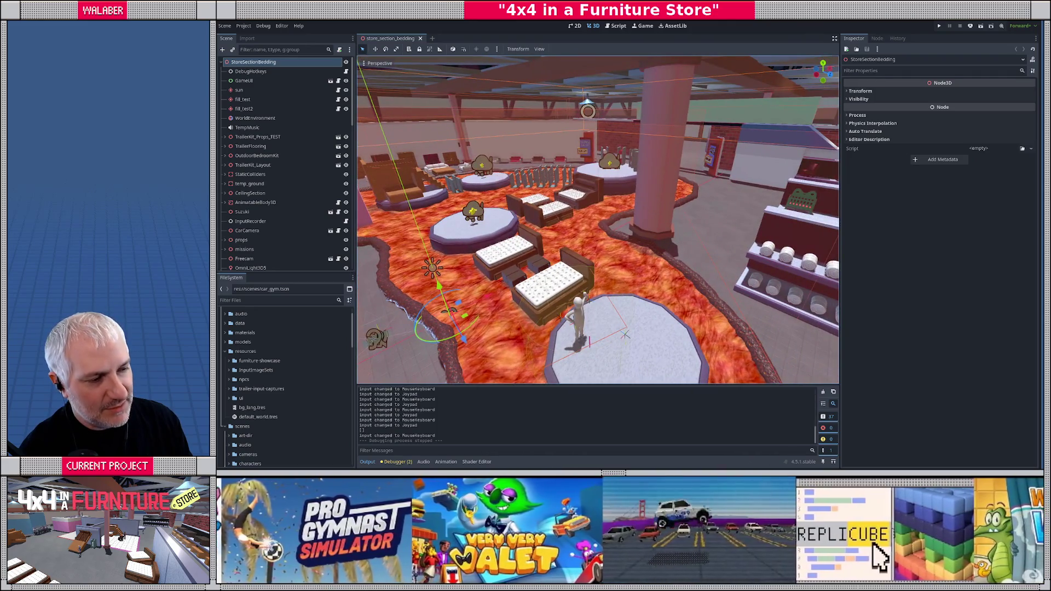
{"action": "scroll", "coordinate": [598, 219], "scroll_direction": "up", "scroll_amount": 5}
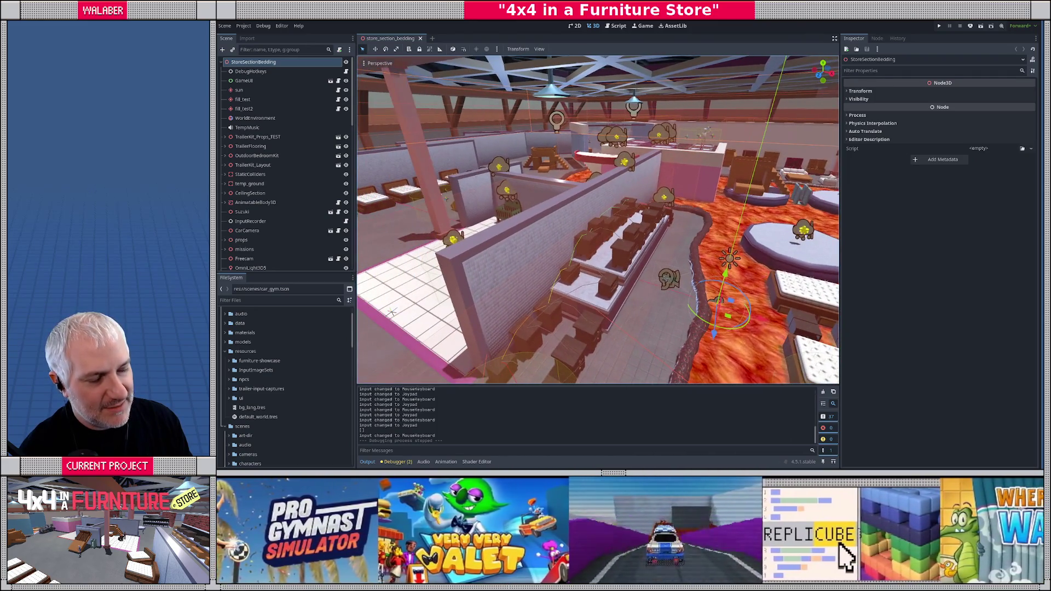
{"action": "scroll", "coordinate": [598, 219], "scroll_direction": "up", "scroll_amount": 5}
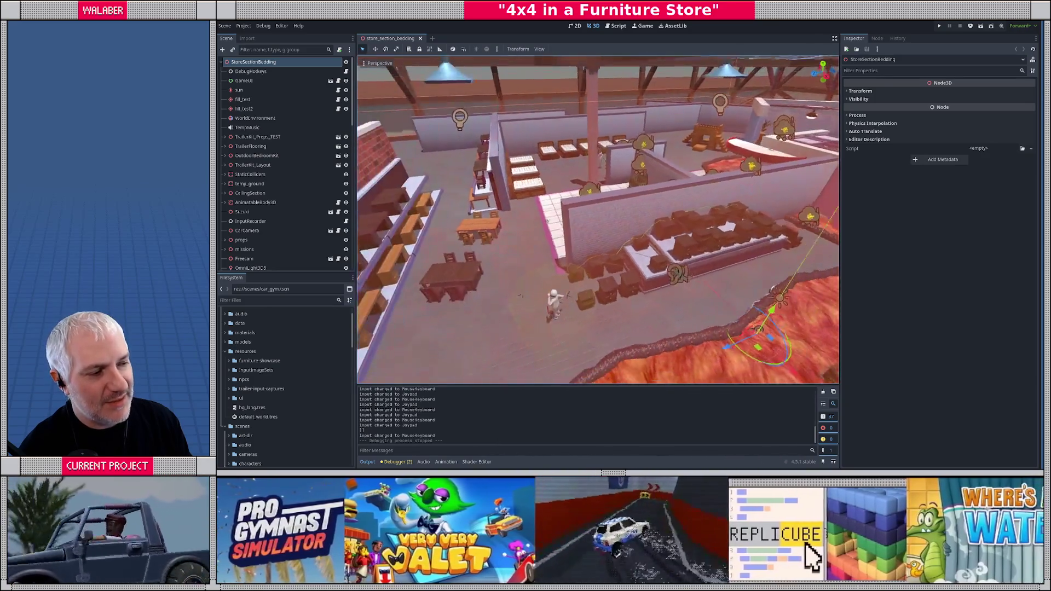
{"action": "scroll", "coordinate": [598, 219], "scroll_direction": "up", "scroll_amount": 5}
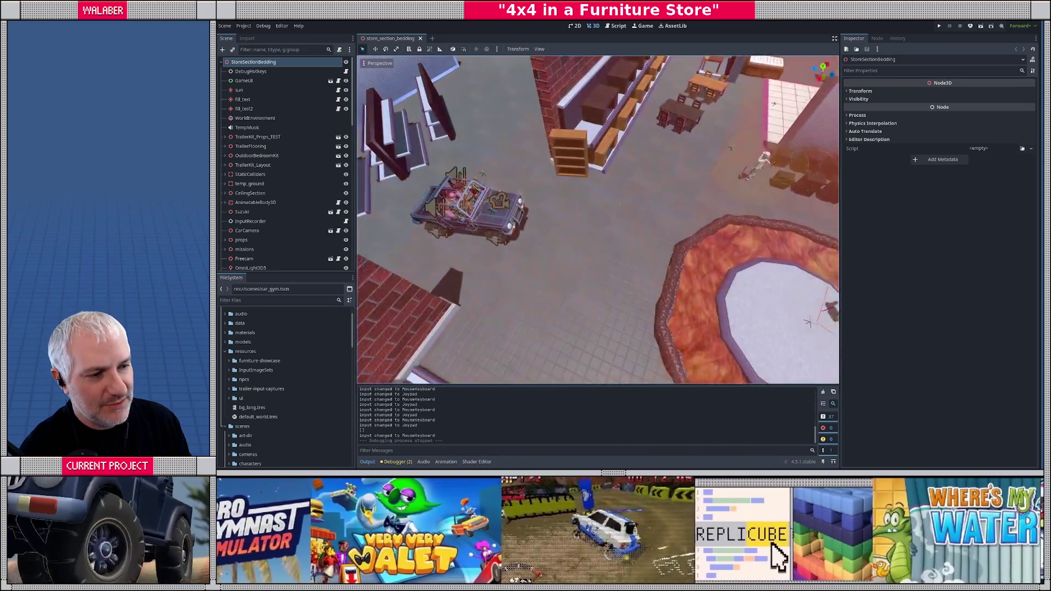
{"action": "scroll", "coordinate": [598, 219], "scroll_direction": "up", "scroll_amount": 3}
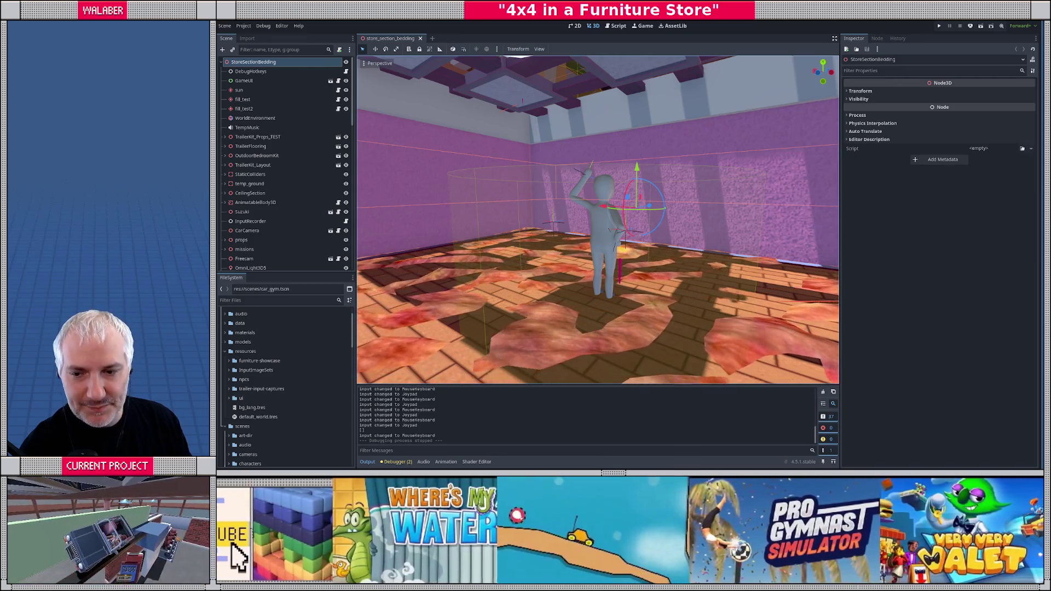
{"action": "scroll", "coordinate": [598, 219], "scroll_direction": "down", "scroll_amount": 10}
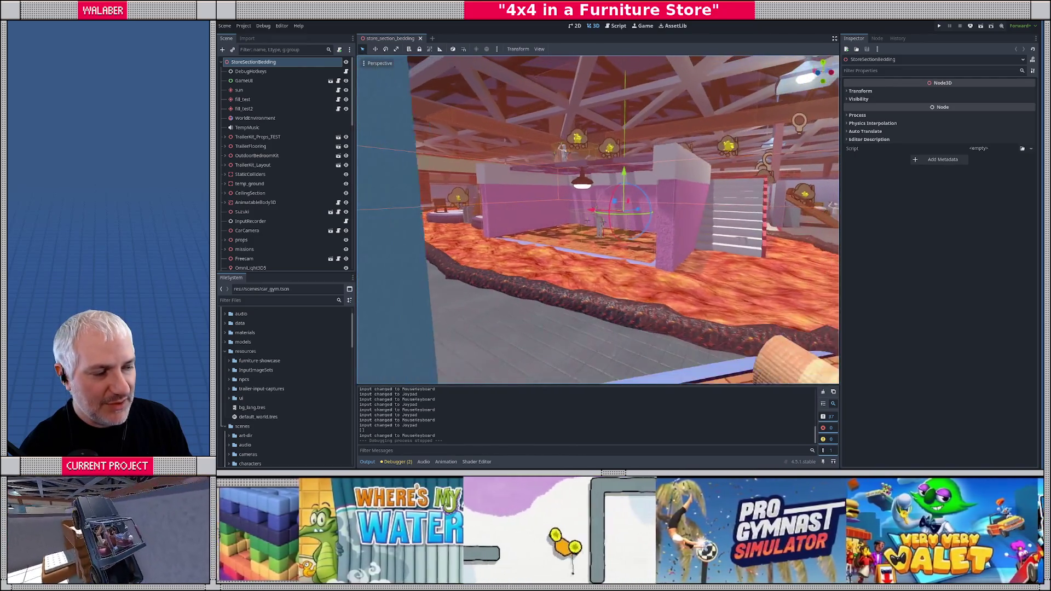
{"action": "scroll", "coordinate": [598, 220], "scroll_direction": "down", "scroll_amount": 3}
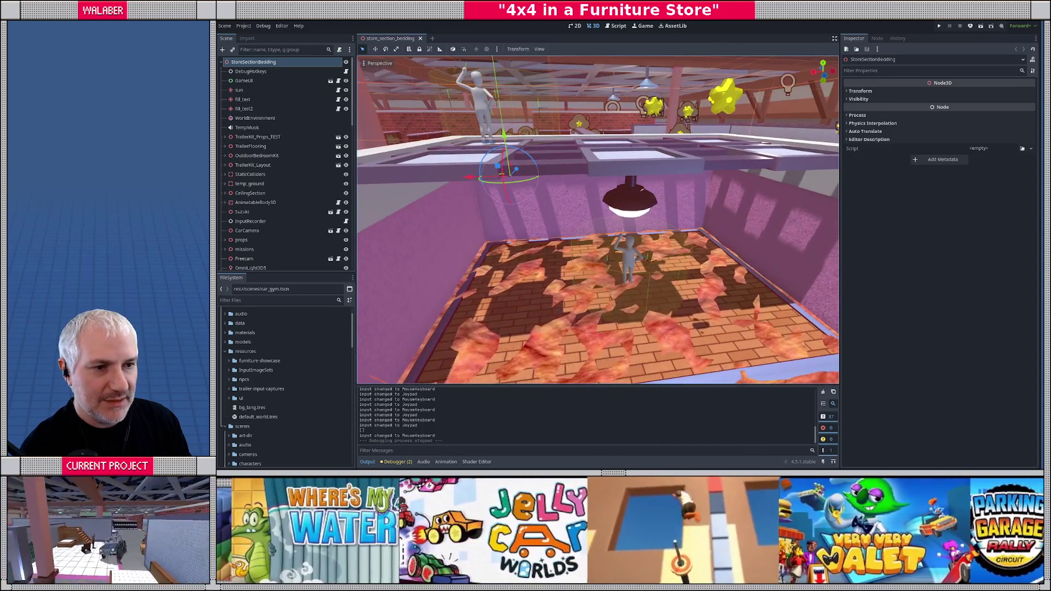
- Move the Suzuki jeep along X beside the bed and turn it to face the bed
{"action": "left_click", "coordinate": [249, 212]}
{"action": "mouse_move", "coordinate": [472, 153]}
{"action": "left_mouse_down"}
{"action": "mouse_move", "coordinate": [530, 159]}
{"action": "mouse_move", "coordinate": [619, 146]}
{"action": "left_mouse_up"}
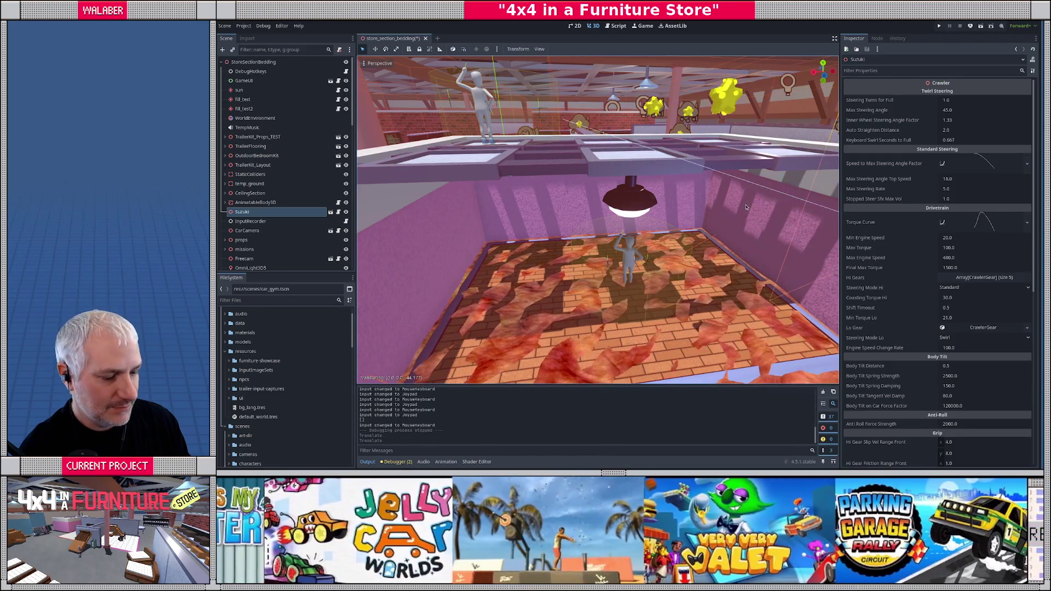
{"action": "key", "text": "f"}
{"action": "scroll", "coordinate": [609, 227], "scroll_direction": "down", "scroll_amount": 6}
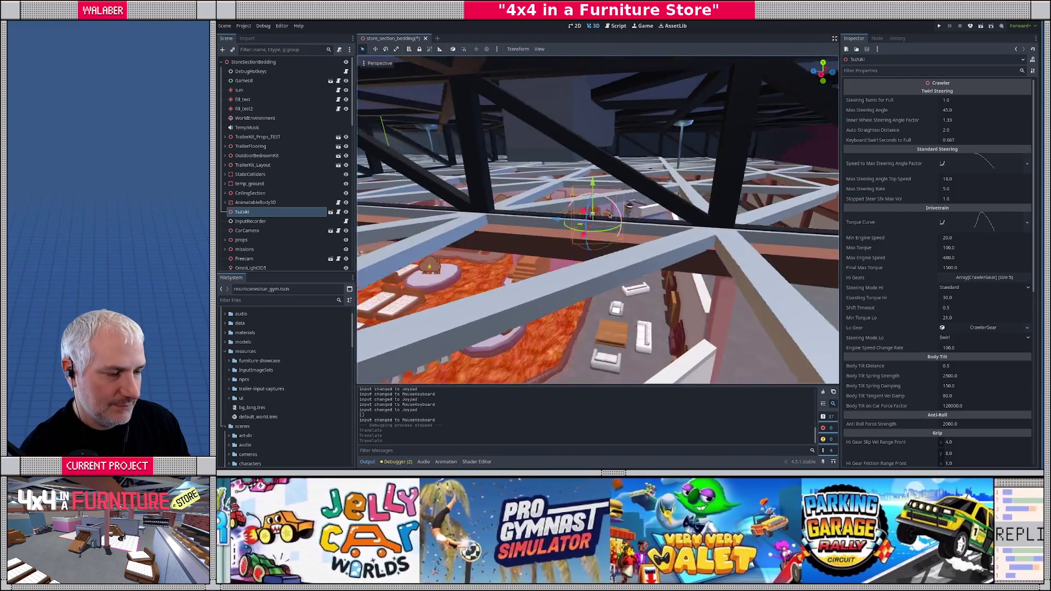
{"action": "scroll", "coordinate": [610, 227], "scroll_direction": "down", "scroll_amount": 3}
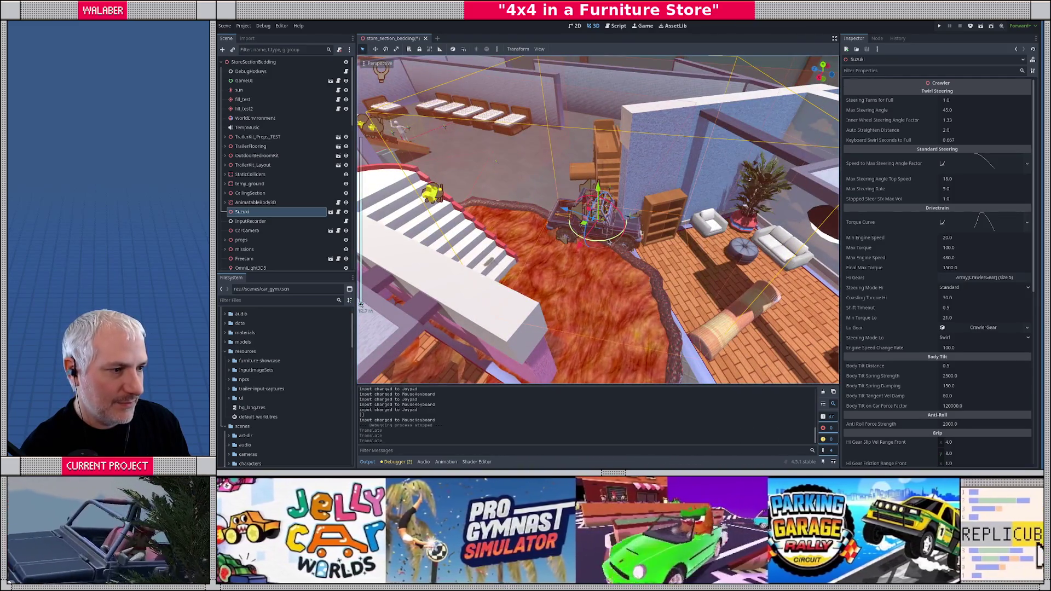
{"action": "mouse_move", "coordinate": [610, 242]}
{"action": "left_mouse_down"}
{"action": "mouse_move", "coordinate": [581, 221]}
{"action": "mouse_move", "coordinate": [761, 252]}
{"action": "left_mouse_up"}
- Nudge the jeep slightly along X onto the rug, checking it from the front and left
{"action": "scroll", "coordinate": [655, 280], "scroll_direction": "up", "scroll_amount": 3}
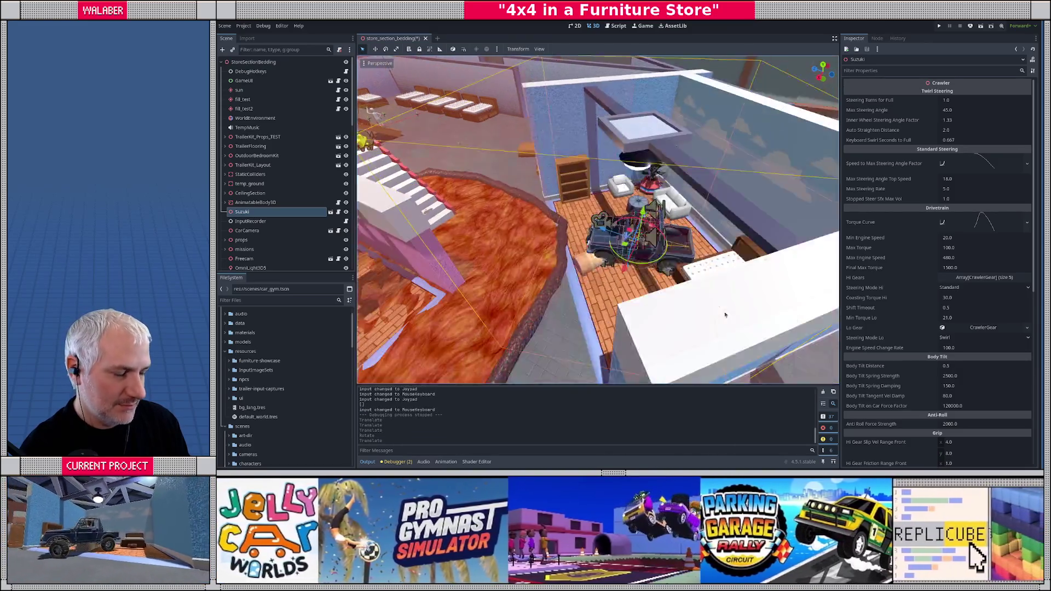
{"action": "mouse_move", "coordinate": [655, 280]}
{"action": "left_mouse_down"}
{"action": "mouse_move", "coordinate": [606, 262]}
{"action": "mouse_move", "coordinate": [604, 245]}
{"action": "mouse_move", "coordinate": [615, 245]}
{"action": "left_mouse_up"}
{"action": "left_click_drag", "start_coordinate": [375, 307], "coordinate": [361, 304]}
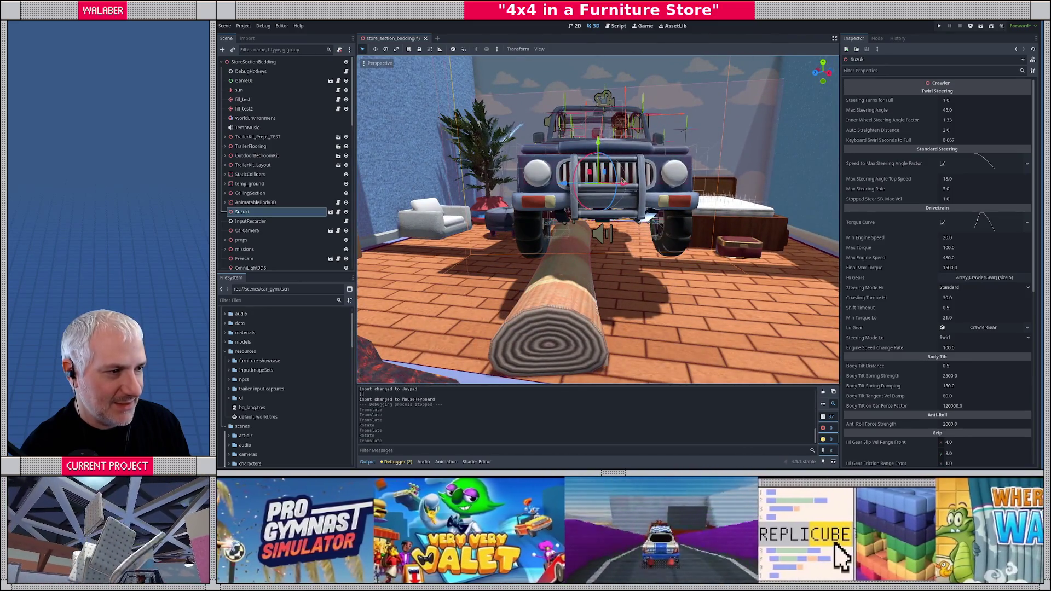
{"action": "mouse_move", "coordinate": [627, 186]}
{"action": "left_mouse_down"}
{"action": "mouse_move", "coordinate": [645, 185]}
{"action": "mouse_move", "coordinate": [582, 203]}
{"action": "mouse_move", "coordinate": [591, 197]}
{"action": "left_mouse_up"}
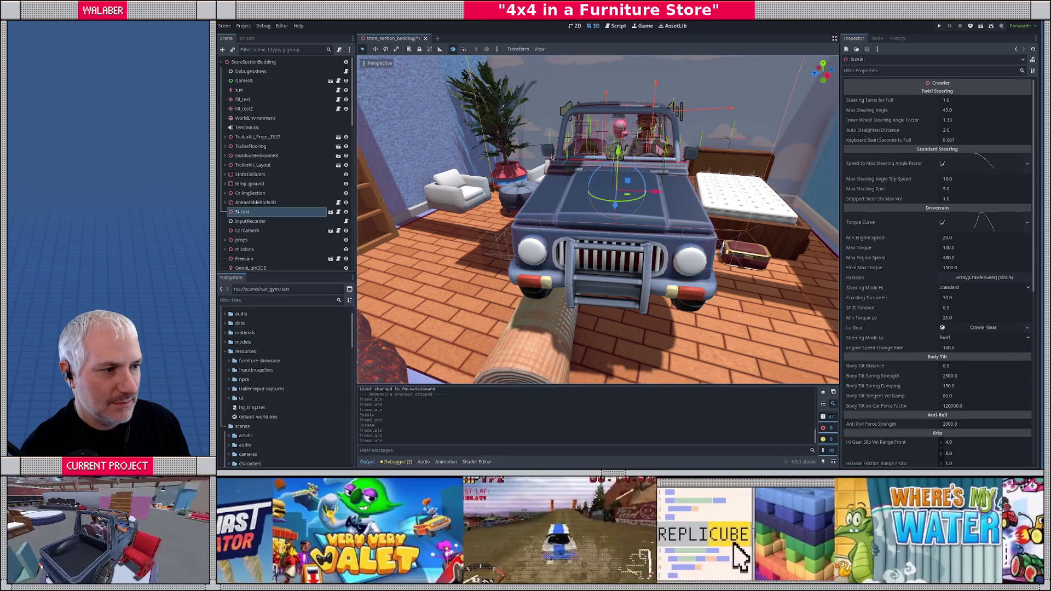
{"action": "mouse_move", "coordinate": [552, 156]}
{"action": "left_mouse_down"}
{"action": "mouse_move", "coordinate": [622, 151]}
{"action": "mouse_move", "coordinate": [610, 208]}
{"action": "left_mouse_up"}
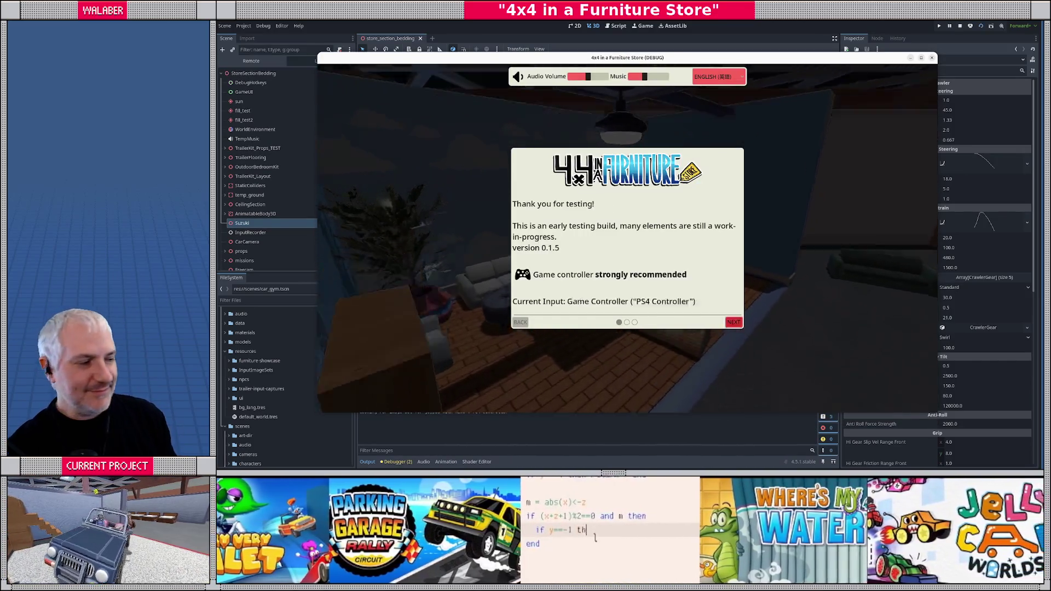
{"action": "key", "text": "Return"}
{"action": "key", "text": "Return"}
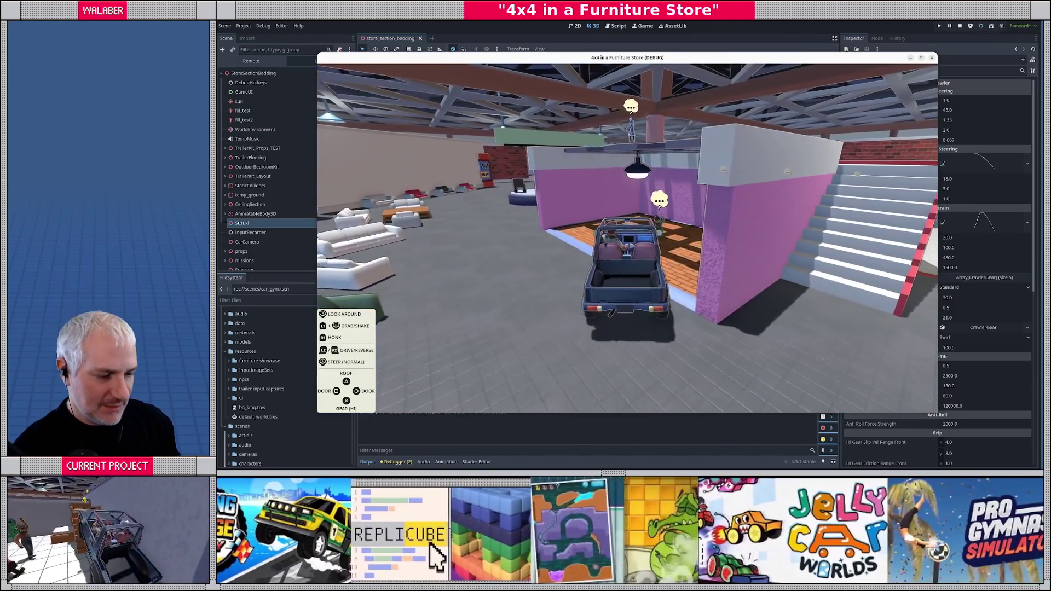
{"action": "key", "text": "F8"}
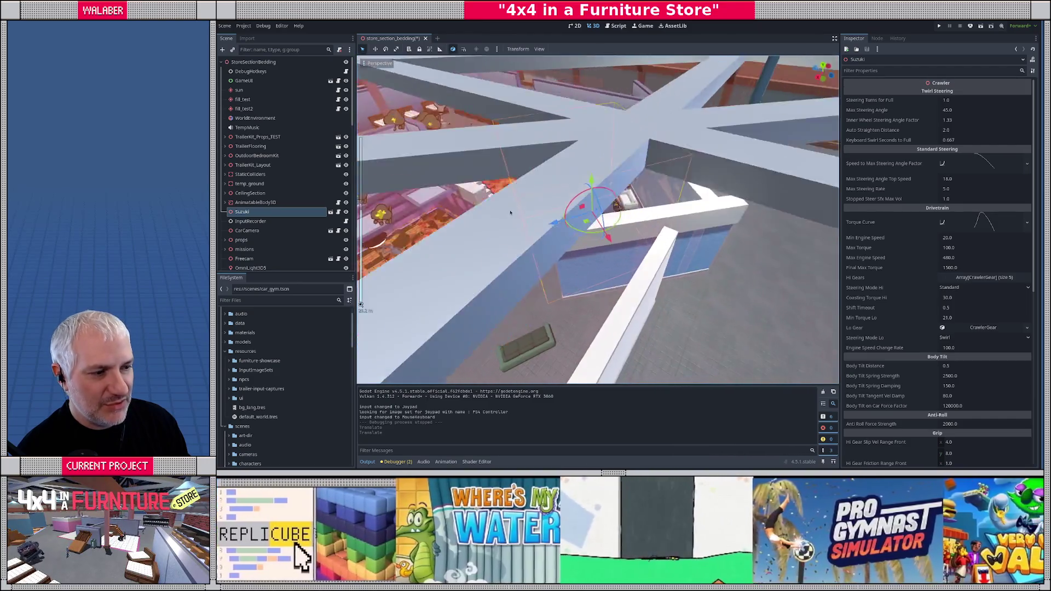
- Move the Suzuki between the white sofas to its start spot by the lava edge, then launch the game
{"action": "left_click_drag", "start_coordinate": [482, 198], "coordinate": [652, 157]}
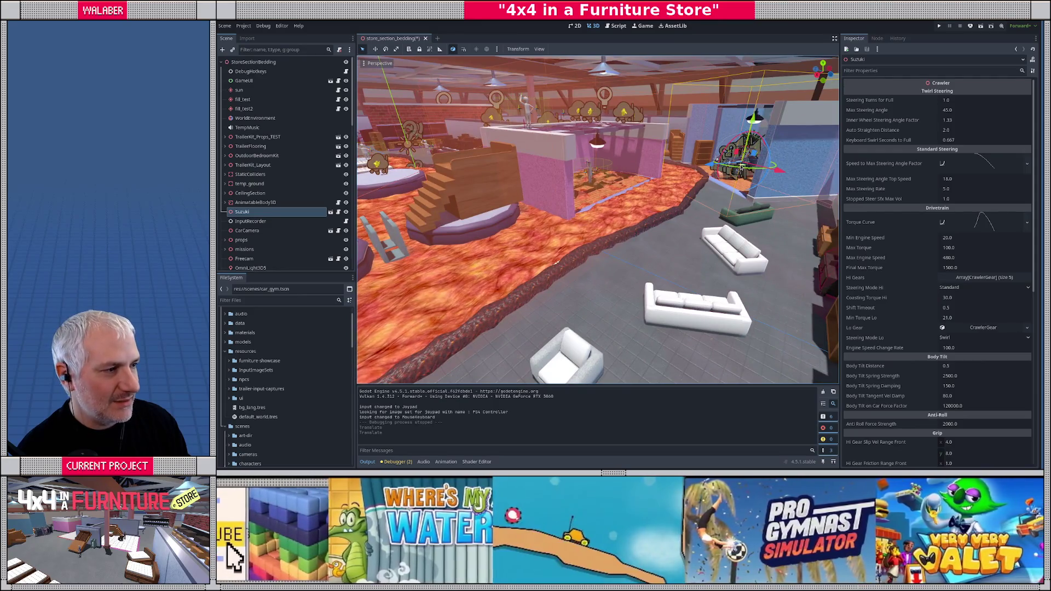
{"action": "mouse_move", "coordinate": [740, 167]}
{"action": "left_mouse_down"}
{"action": "mouse_move", "coordinate": [657, 307]}
{"action": "mouse_move", "coordinate": [643, 312]}
{"action": "mouse_move", "coordinate": [644, 263]}
{"action": "mouse_move", "coordinate": [617, 265]}
{"action": "mouse_move", "coordinate": [571, 194]}
{"action": "mouse_move", "coordinate": [581, 225]}
{"action": "mouse_move", "coordinate": [608, 227]}
{"action": "mouse_move", "coordinate": [361, 305]}
{"action": "left_mouse_up"}
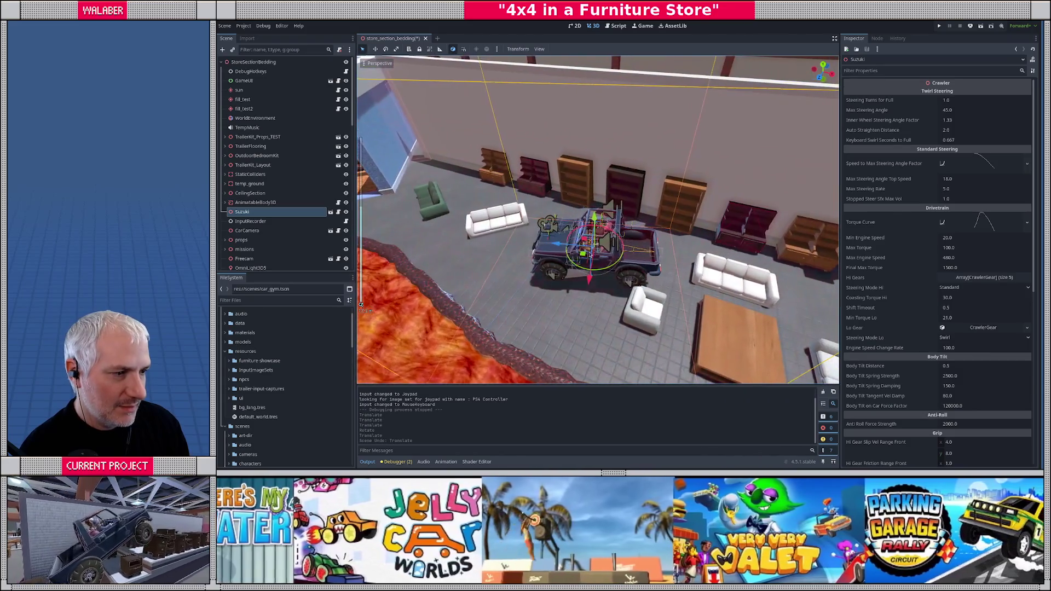
{"action": "left_click_drag", "start_coordinate": [584, 254], "coordinate": [621, 251]}
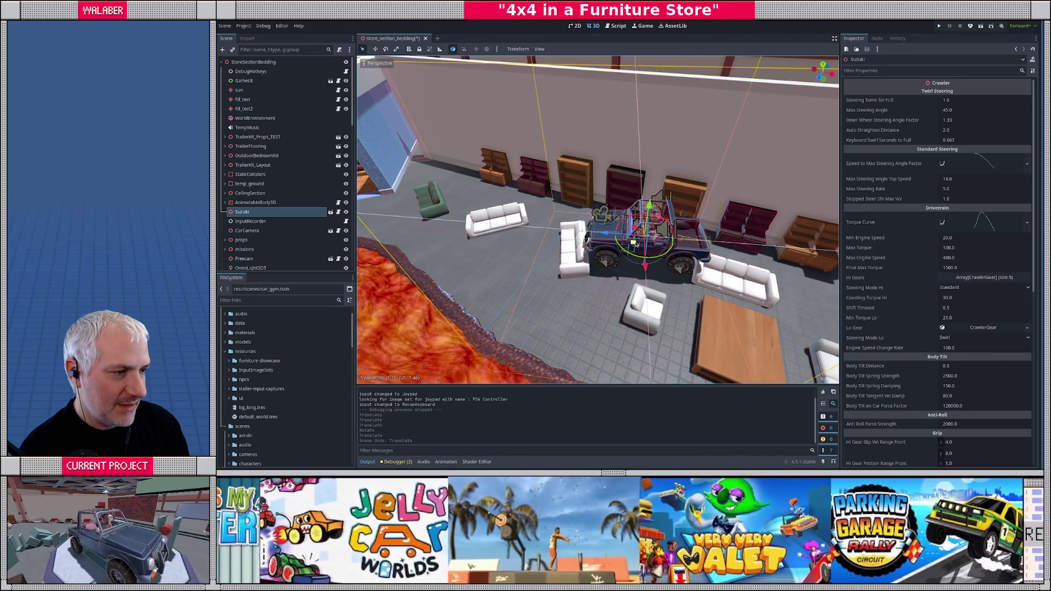
{"action": "scroll", "coordinate": [633, 239], "scroll_direction": "up", "scroll_amount": 5}
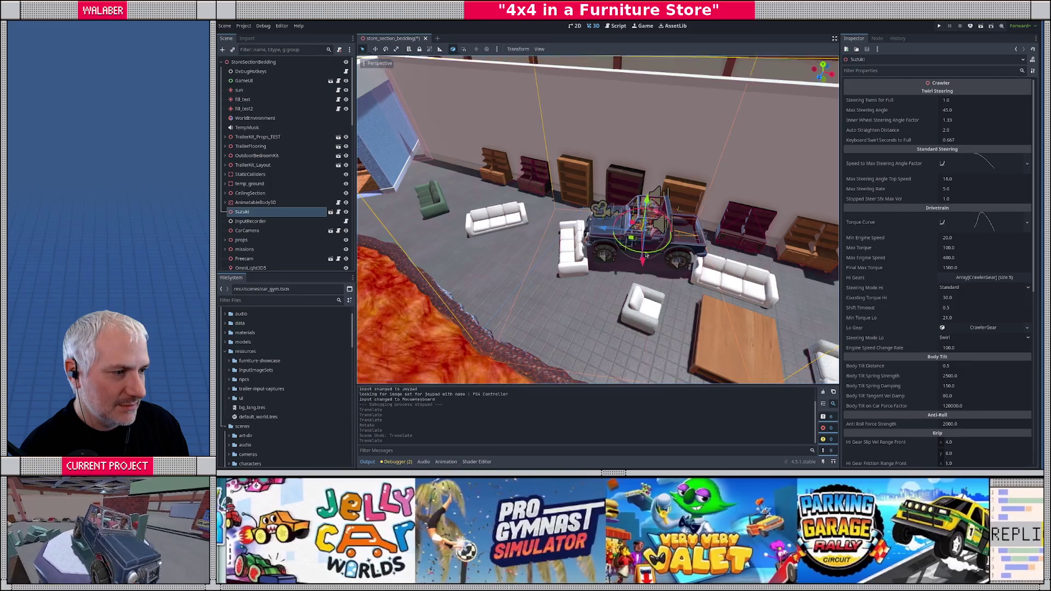
{"action": "scroll", "coordinate": [574, 266], "scroll_direction": "up", "scroll_amount": 5}
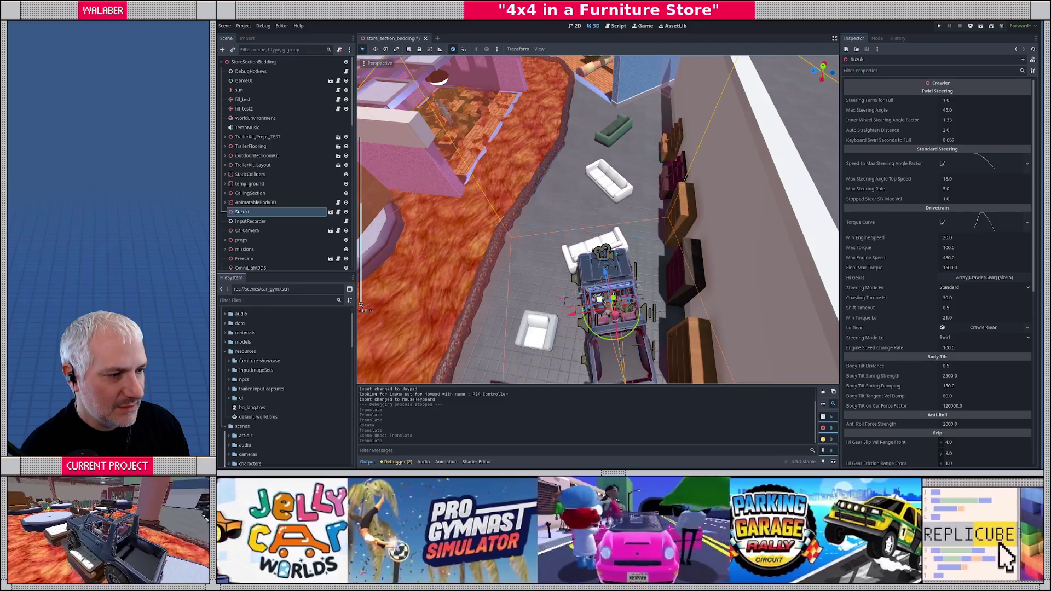
{"action": "mouse_move", "coordinate": [608, 299]}
{"action": "left_mouse_down"}
{"action": "mouse_move", "coordinate": [534, 262]}
{"action": "mouse_move", "coordinate": [517, 241]}
{"action": "left_mouse_up"}
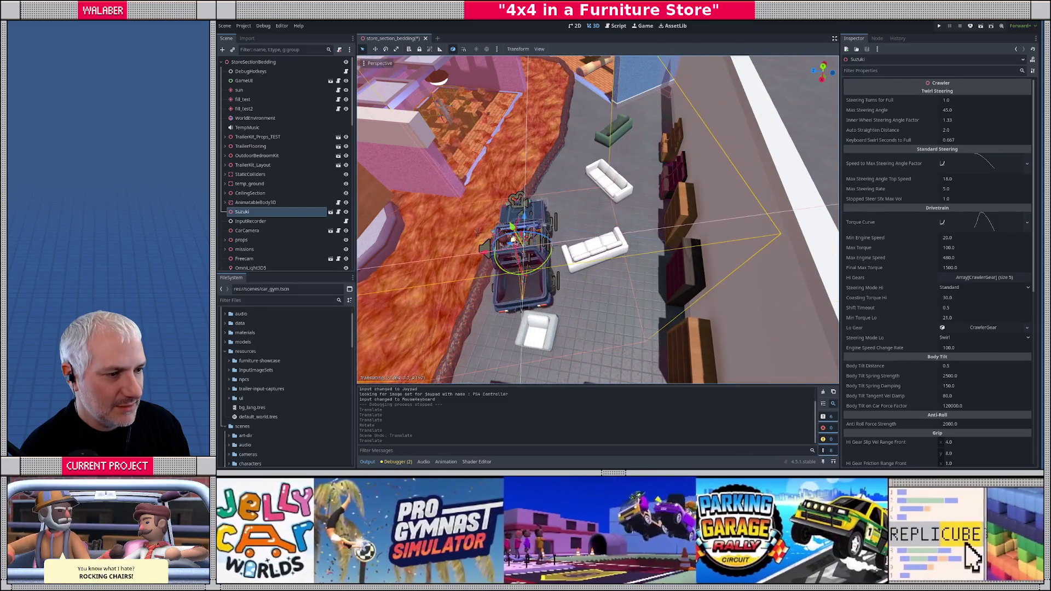
{"action": "left_click_drag", "start_coordinate": [567, 308], "coordinate": [360, 304]}
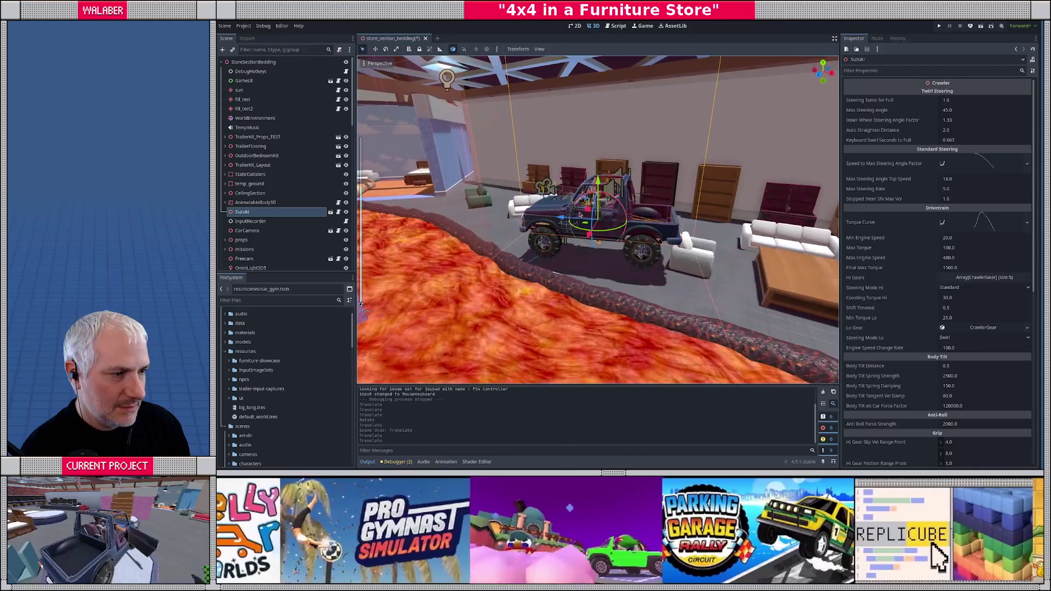
{"action": "left_click_drag", "start_coordinate": [582, 221], "coordinate": [583, 224]}
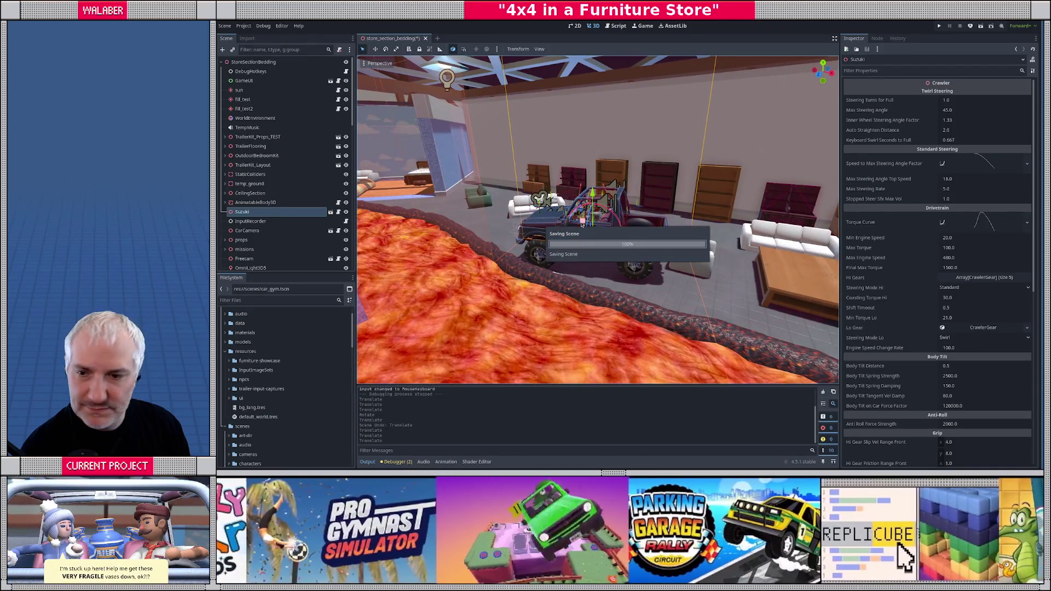
{"action": "key", "text": "F6"}
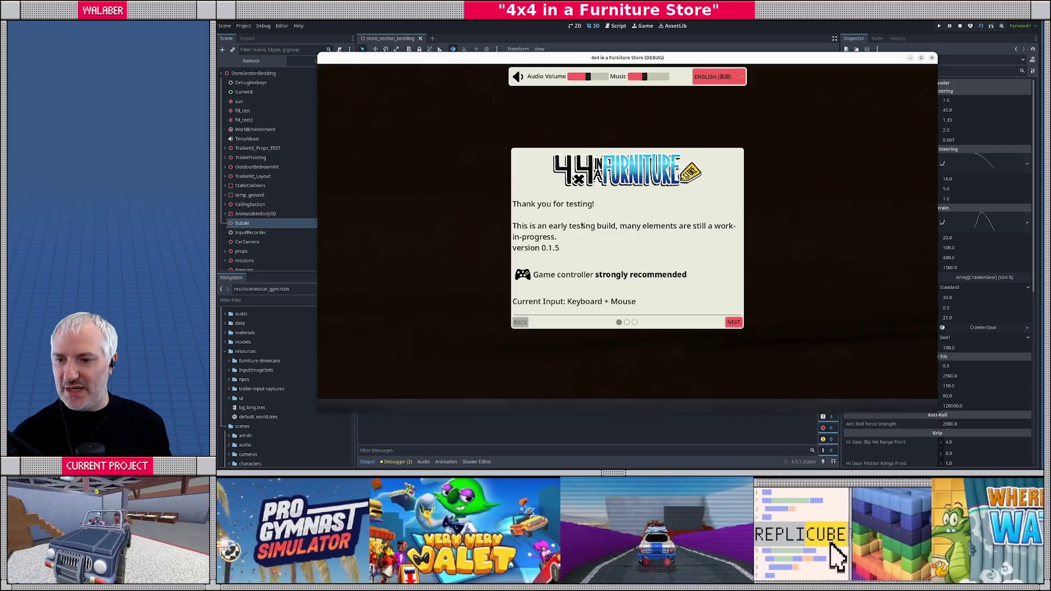
- Skip the welcome and vehicle info pages, drive the jeep, then stop the test run
{"action": "key", "text": "Return"}
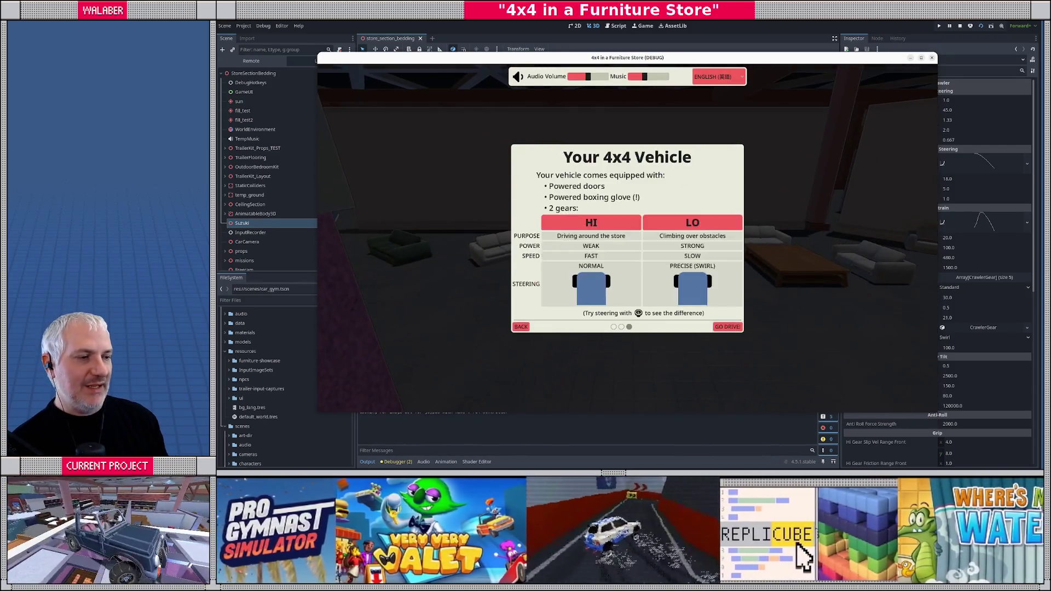
{"action": "key", "text": "Return"}
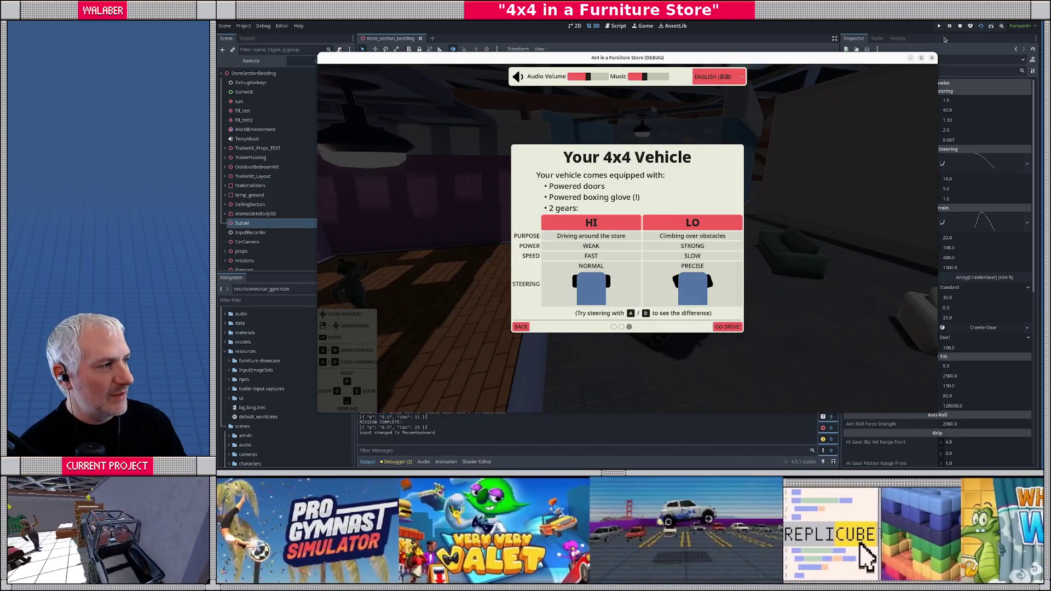
{"action": "left_click", "coordinate": [960, 27]}
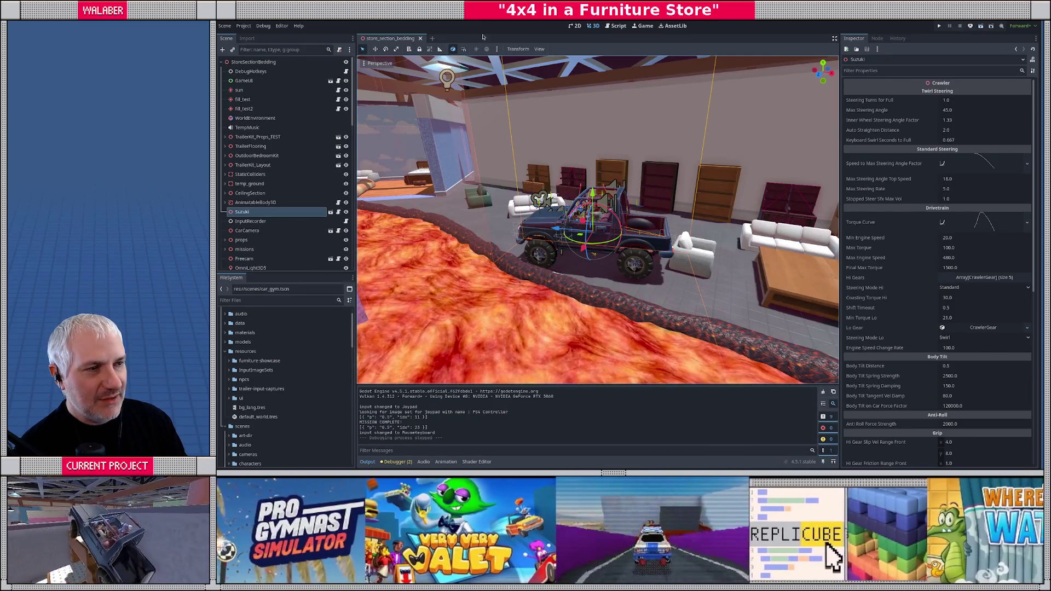
- Swing the view over to the bedding section and select the MissionGiverCharacter NPC
{"action": "scroll", "coordinate": [504, 263], "scroll_direction": "down", "scroll_amount": 6}
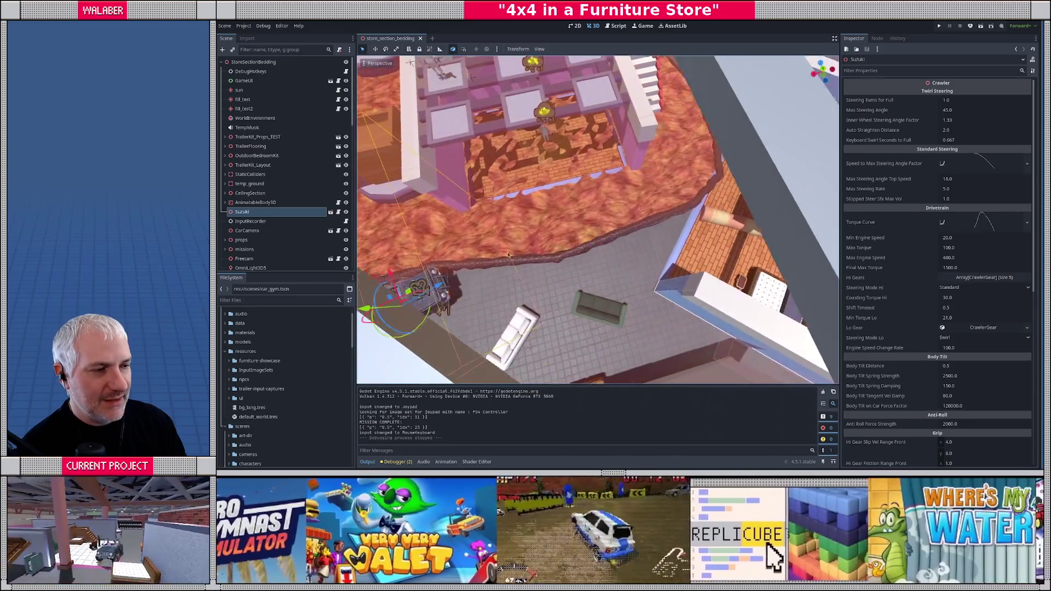
{"action": "mouse_move", "coordinate": [509, 255]}
{"action": "left_mouse_down"}
{"action": "mouse_move", "coordinate": [360, 305]}
{"action": "mouse_move", "coordinate": [358, 241]}
{"action": "left_mouse_up"}
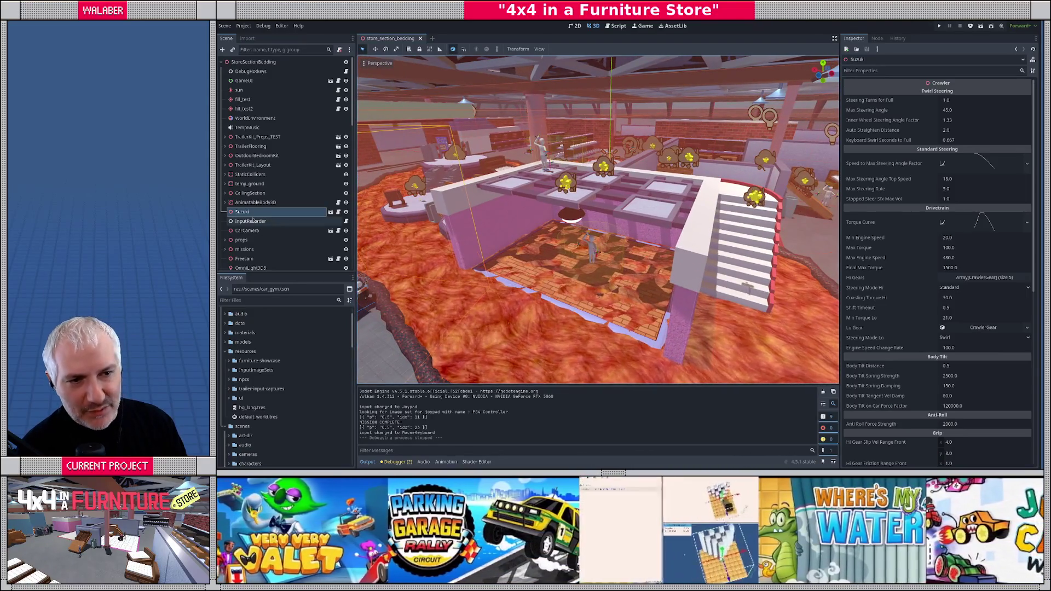
{"action": "left_click", "coordinate": [591, 248]}
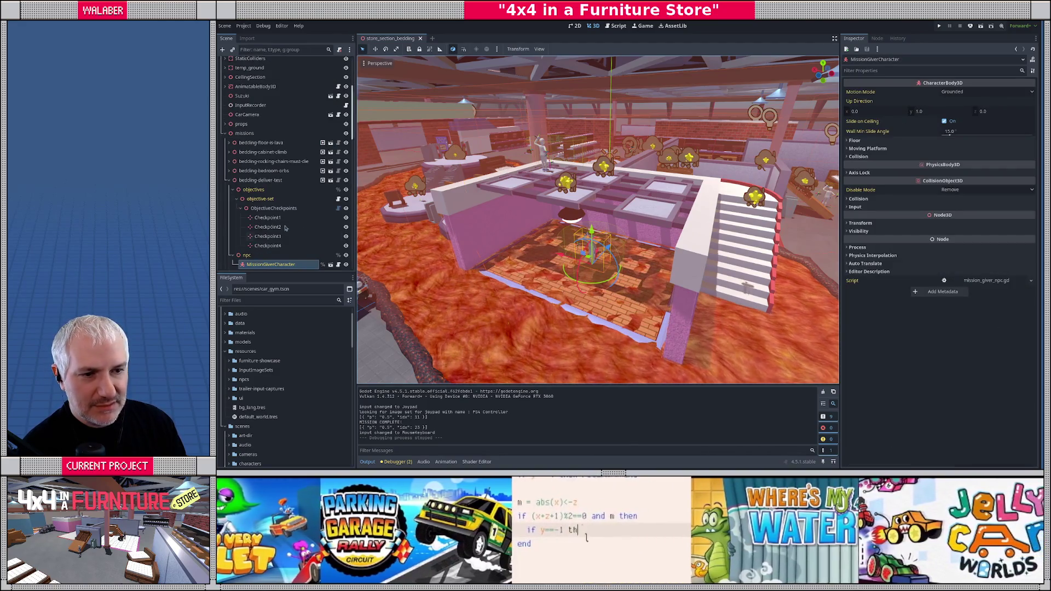
- Inspect Checkpoint1 through Checkpoint4 in the viewport, then duplicate Checkpoint4 as Checkpoint5
{"action": "scroll", "coordinate": [285, 227], "scroll_direction": "down", "scroll_amount": 4}
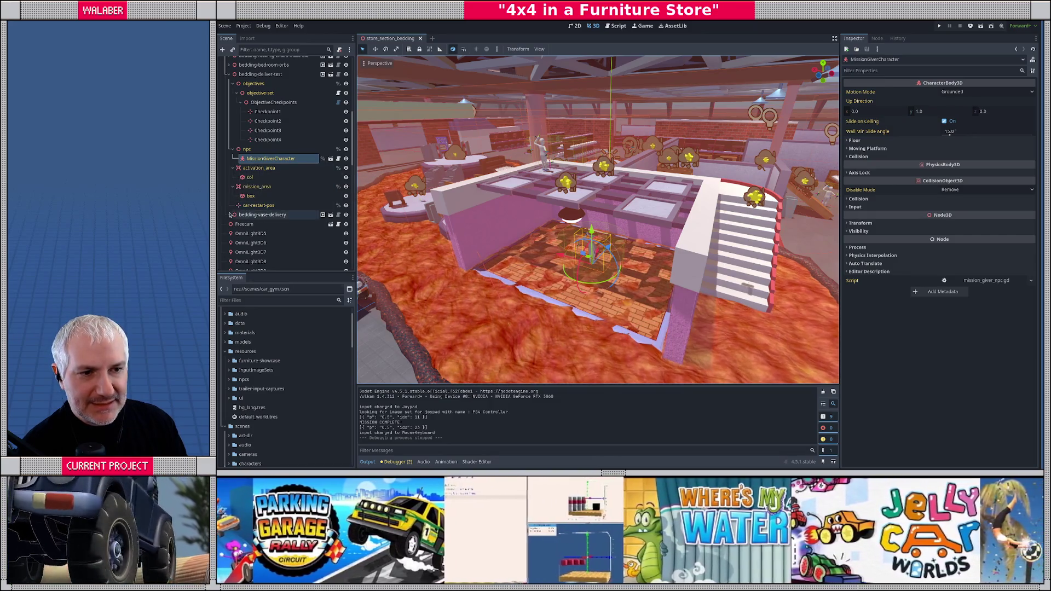
{"action": "left_click", "coordinate": [268, 111]}
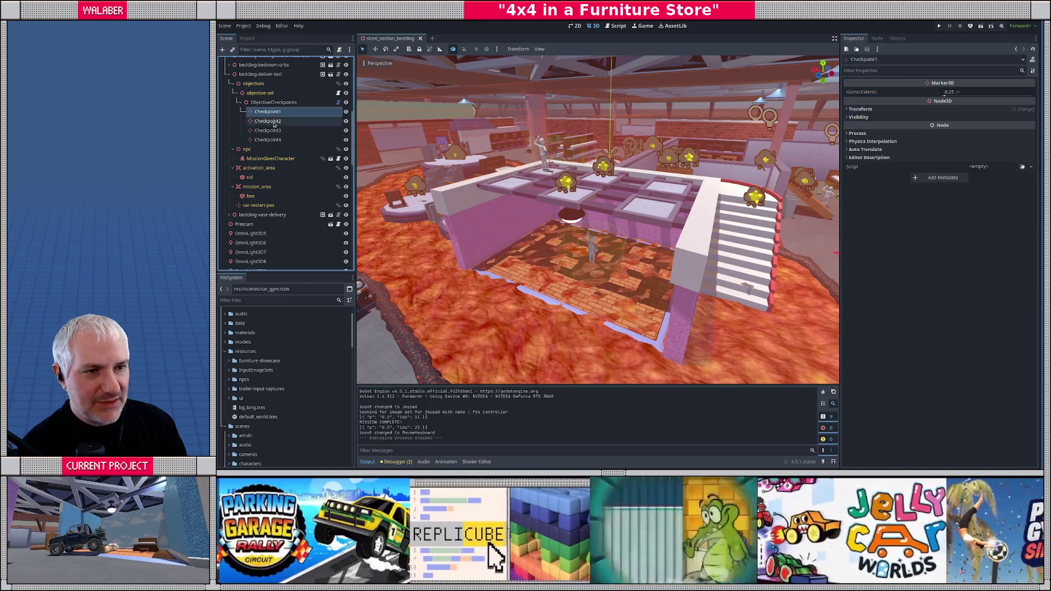
{"action": "left_click", "coordinate": [275, 121]}
{"action": "left_click", "coordinate": [276, 131]}
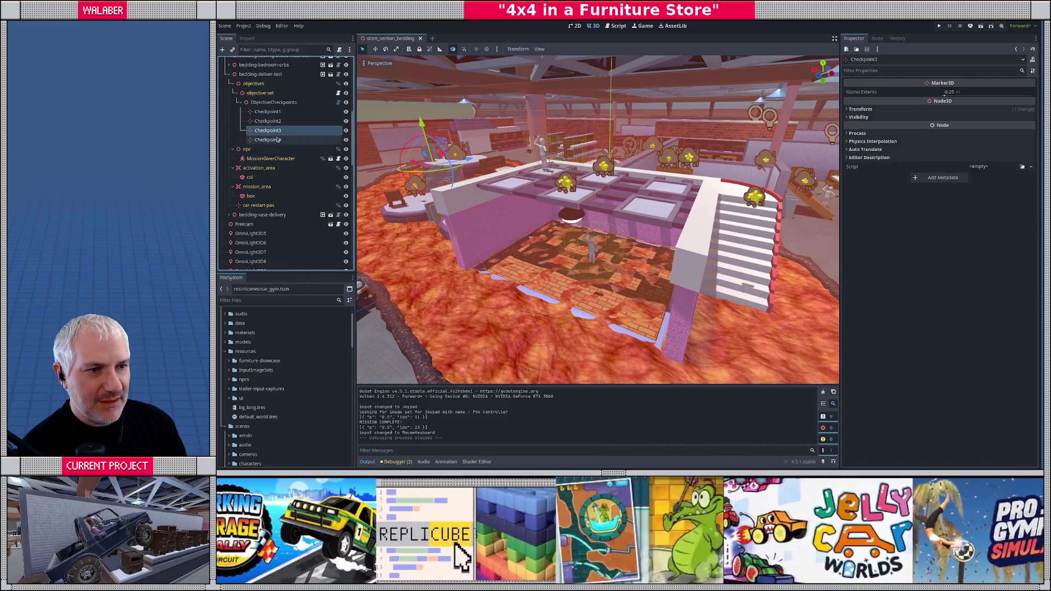
{"action": "left_click", "coordinate": [278, 140]}
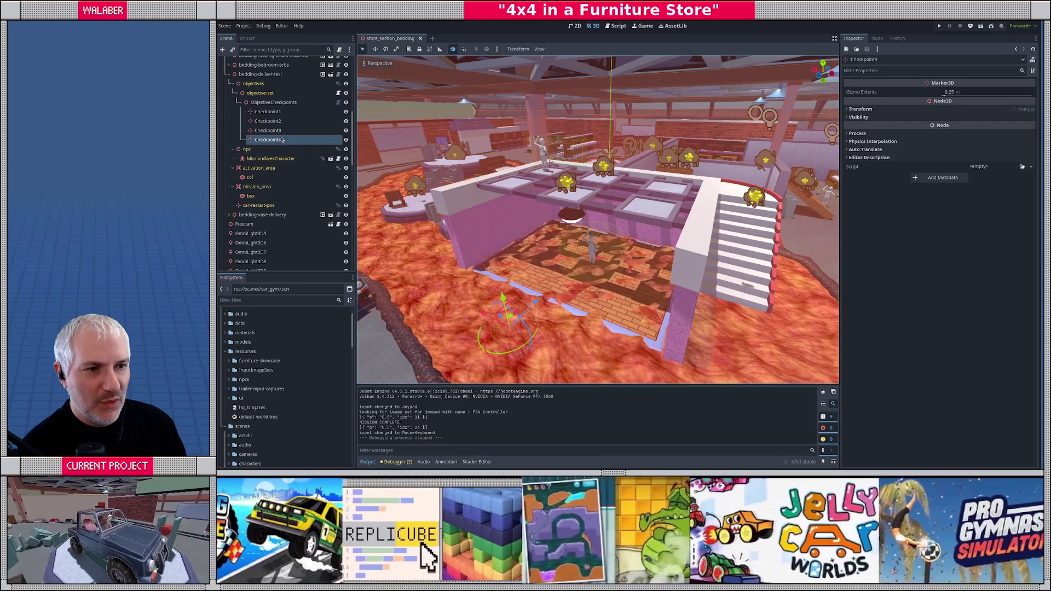
{"action": "left_click_drag", "start_coordinate": [597, 249], "coordinate": [537, 225]}
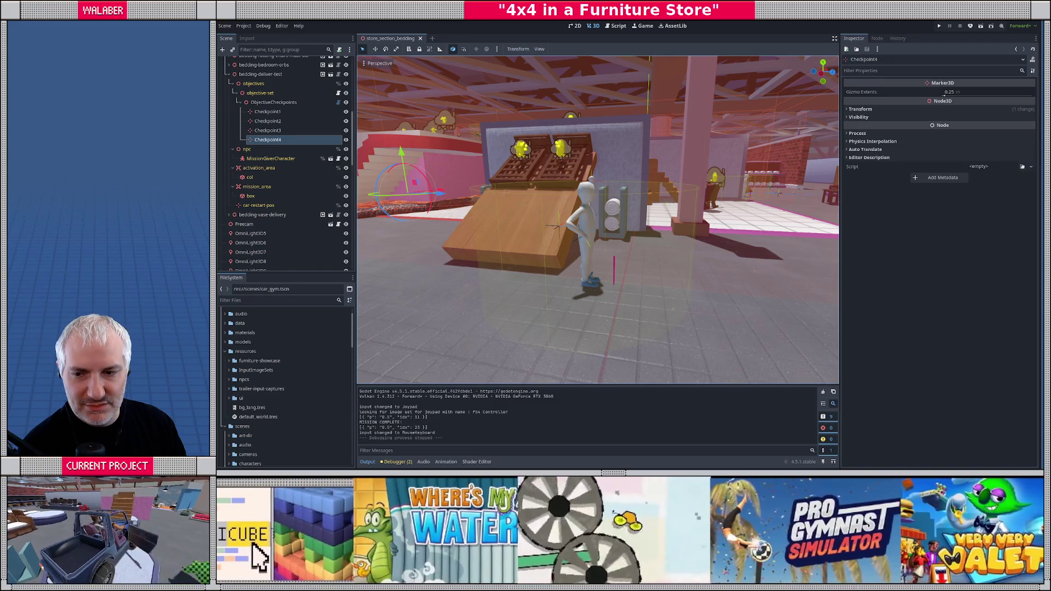
{"action": "mouse_move", "coordinate": [537, 225]}
{"action": "left_mouse_down"}
{"action": "mouse_move", "coordinate": [501, 214]}
{"action": "mouse_move", "coordinate": [534, 263]}
{"action": "mouse_move", "coordinate": [521, 183]}
{"action": "left_mouse_up"}
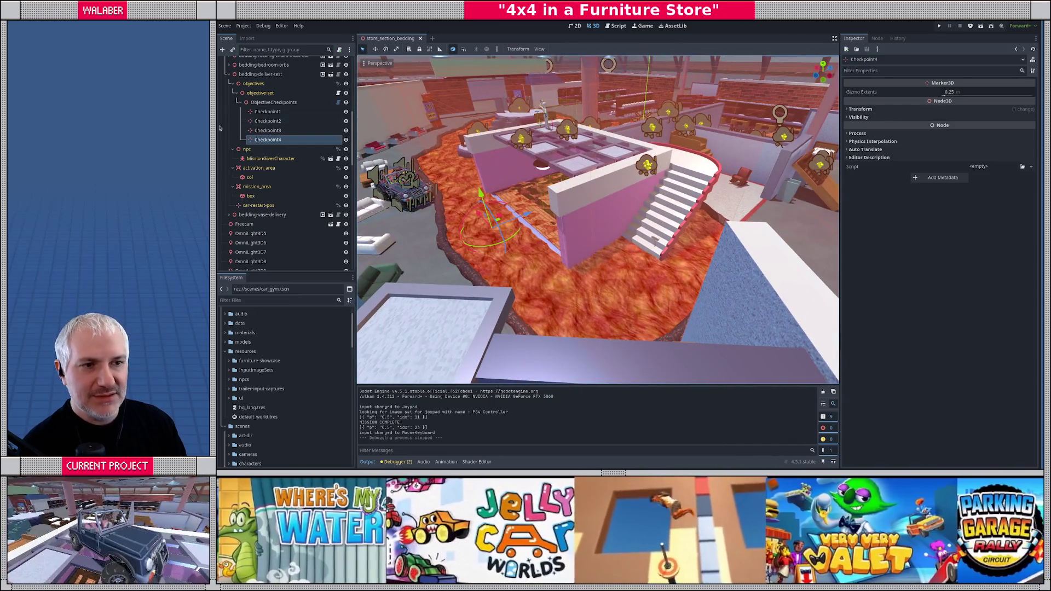
{"action": "key", "text": "ctrl+d"}
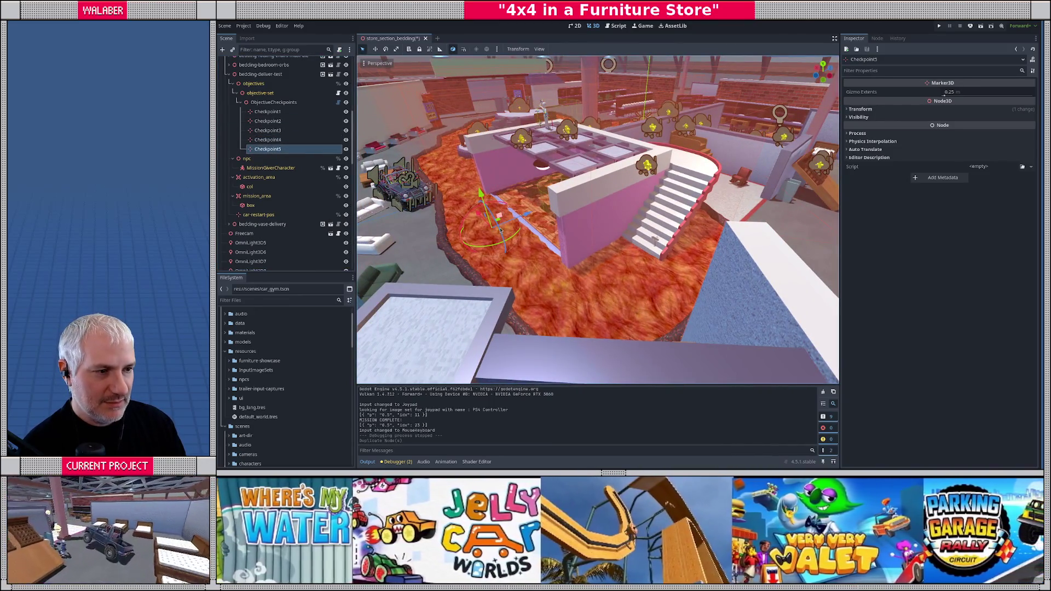
- Slide Checkpoint5 onto the store floor near the beds
{"action": "mouse_move", "coordinate": [501, 230]}
{"action": "left_mouse_down"}
{"action": "mouse_move", "coordinate": [401, 272]}
{"action": "mouse_move", "coordinate": [695, 224]}
{"action": "mouse_move", "coordinate": [701, 175]}
{"action": "mouse_move", "coordinate": [712, 188]}
{"action": "mouse_move", "coordinate": [557, 230]}
{"action": "left_mouse_up"}
{"action": "key", "text": "f"}
{"action": "left_click_drag", "start_coordinate": [560, 187], "coordinate": [626, 262]}
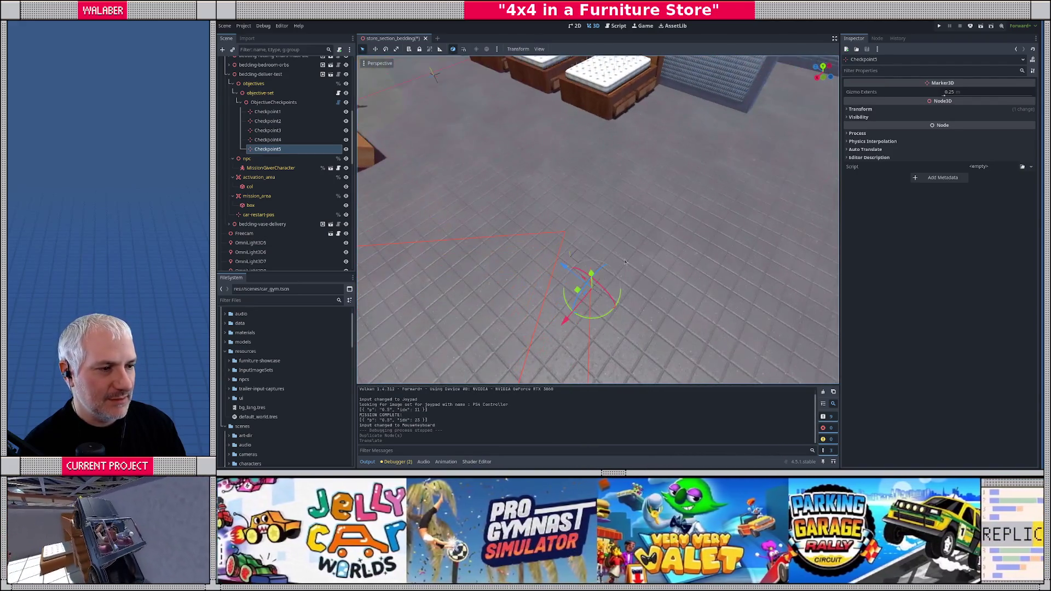
{"action": "mouse_move", "coordinate": [577, 289]}
{"action": "left_mouse_down"}
{"action": "mouse_move", "coordinate": [584, 253]}
{"action": "mouse_move", "coordinate": [660, 156]}
{"action": "mouse_move", "coordinate": [521, 241]}
{"action": "left_mouse_up"}
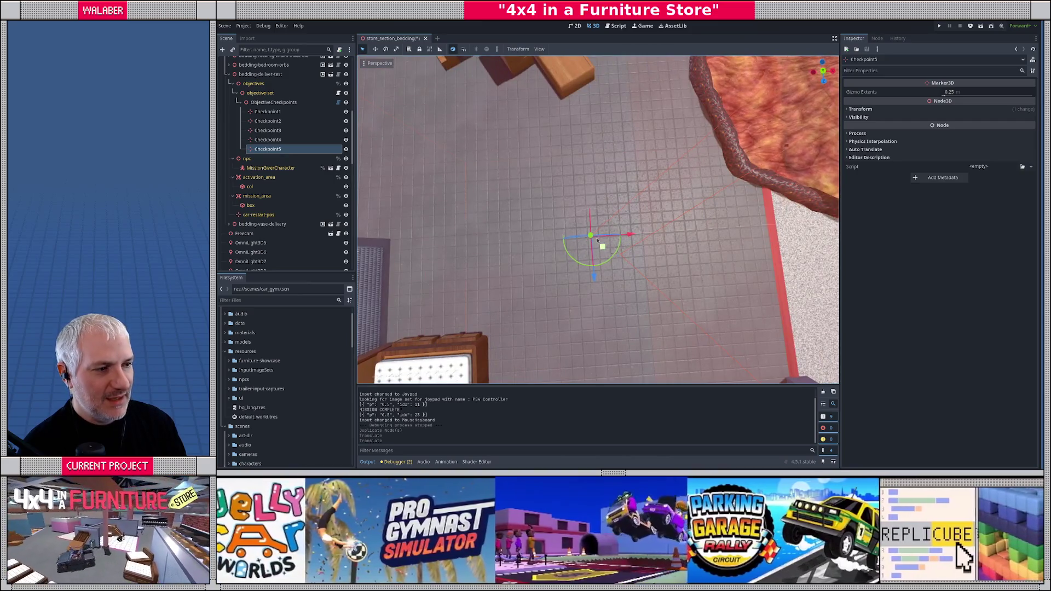
{"action": "mouse_move", "coordinate": [585, 226]}
{"action": "left_mouse_down"}
{"action": "mouse_move", "coordinate": [592, 213]}
{"action": "mouse_move", "coordinate": [613, 257]}
{"action": "left_mouse_up"}
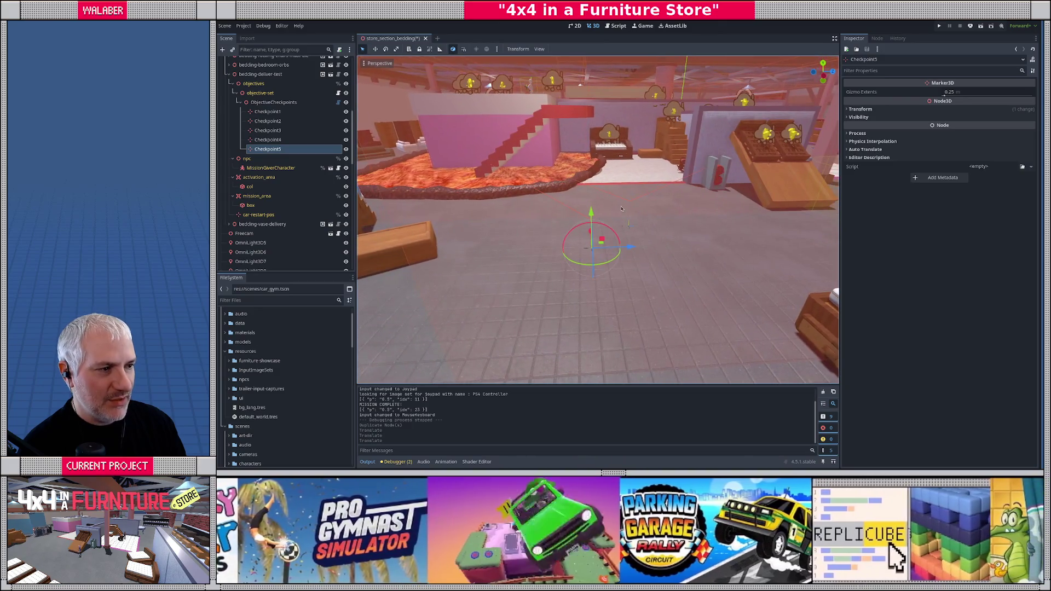
- Compare against Checkpoint1 and Checkpoint2, save the bedding scene, and collapse the mission node
{"action": "left_click", "coordinate": [271, 121]}
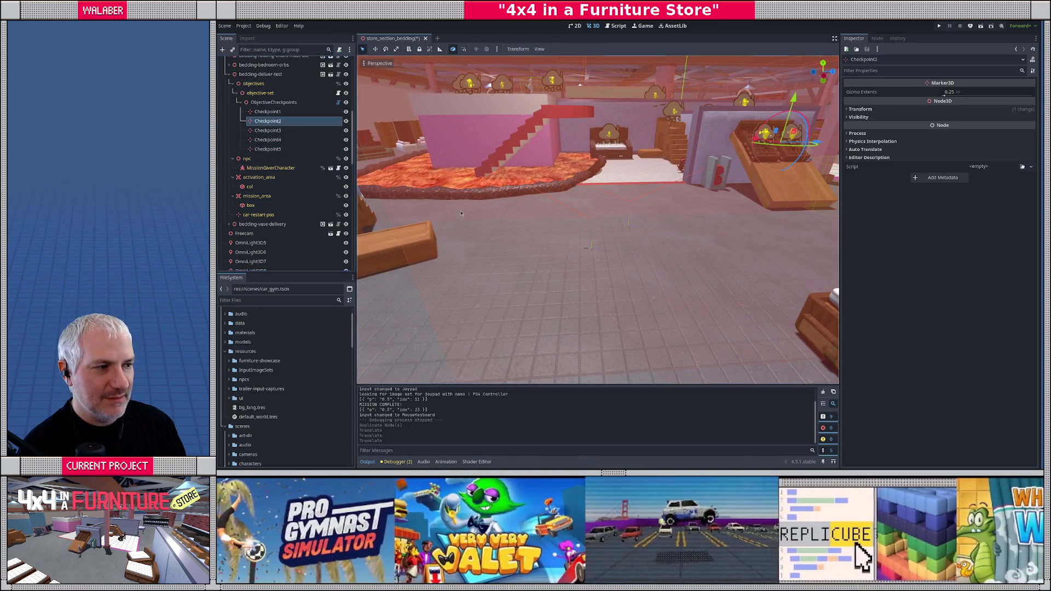
{"action": "double_click", "coordinate": [278, 114]}
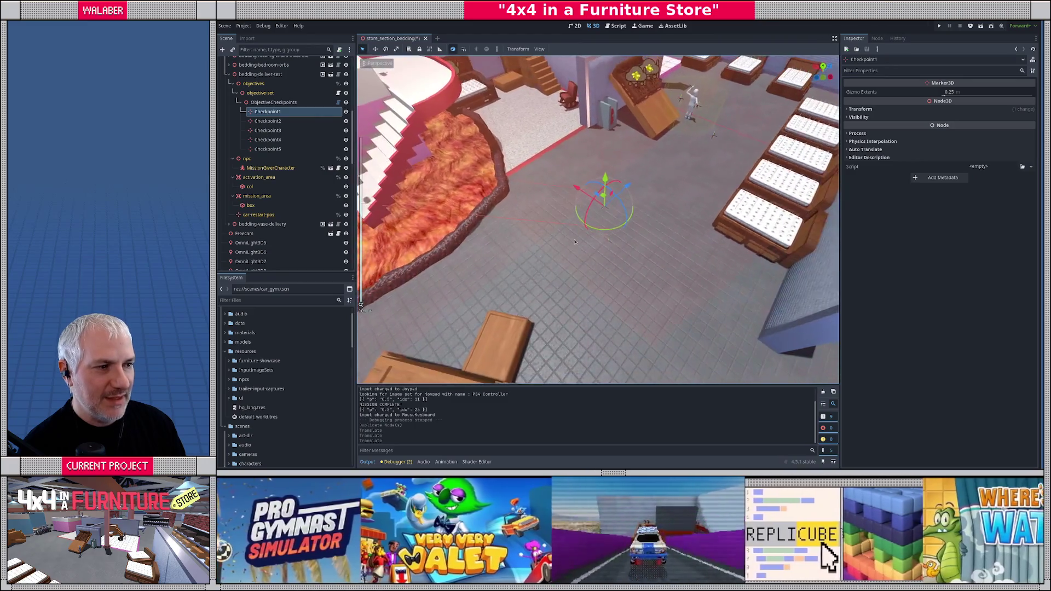
{"action": "mouse_move", "coordinate": [636, 248]}
{"action": "left_mouse_down"}
{"action": "mouse_move", "coordinate": [657, 351]}
{"action": "mouse_move", "coordinate": [576, 263]}
{"action": "mouse_move", "coordinate": [622, 332]}
{"action": "mouse_move", "coordinate": [581, 337]}
{"action": "mouse_move", "coordinate": [734, 303]}
{"action": "left_mouse_up"}
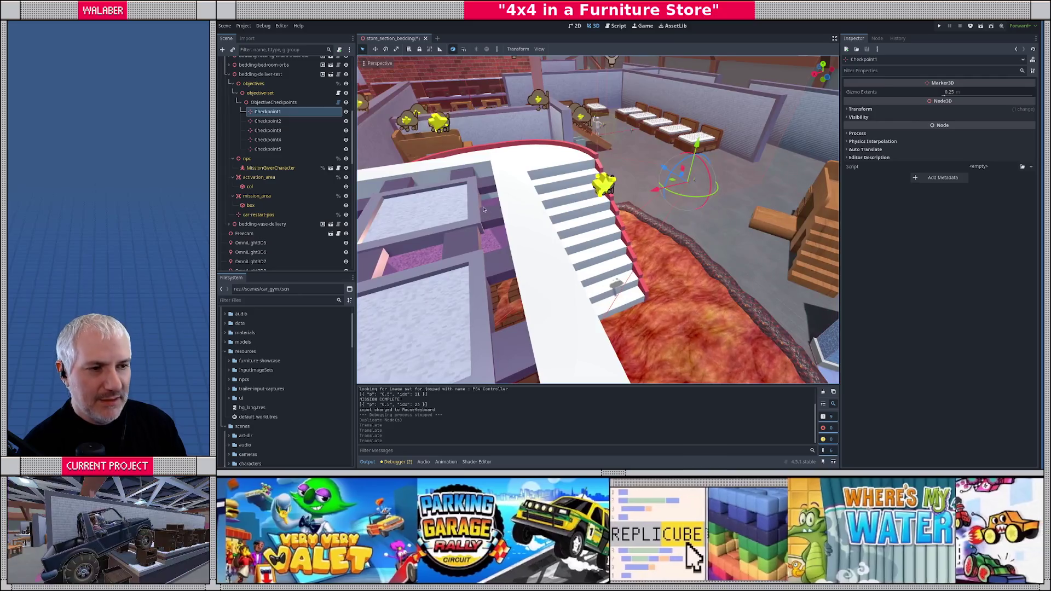
{"action": "key", "text": "ctrl+s"}
{"action": "scroll", "coordinate": [526, 281], "scroll_direction": "up", "scroll_amount": 5}
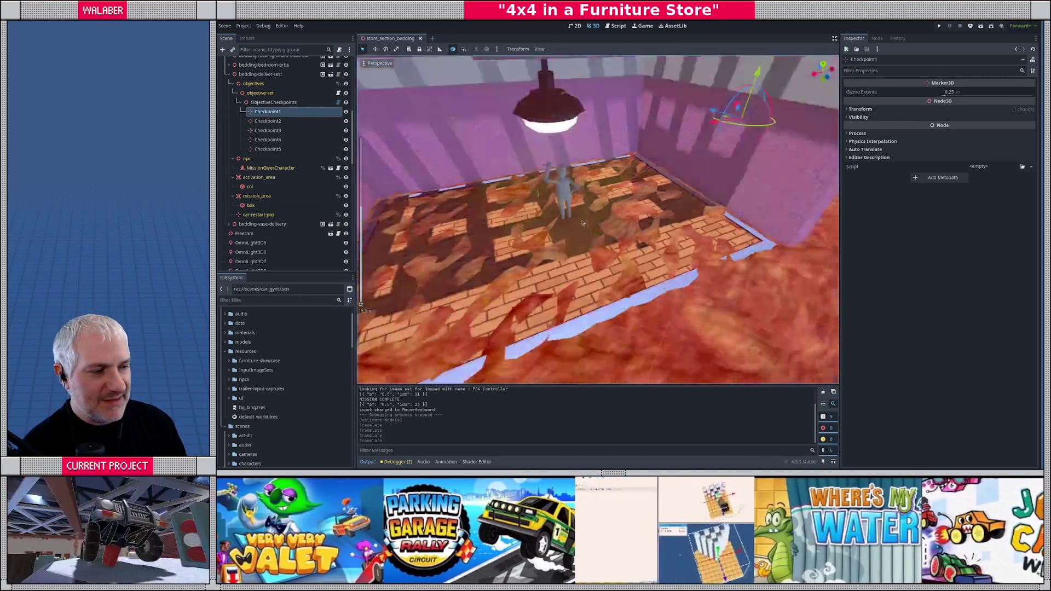
{"action": "scroll", "coordinate": [589, 214], "scroll_direction": "down", "scroll_amount": 5}
{"action": "scroll", "coordinate": [590, 214], "scroll_direction": "down", "scroll_amount": 4}
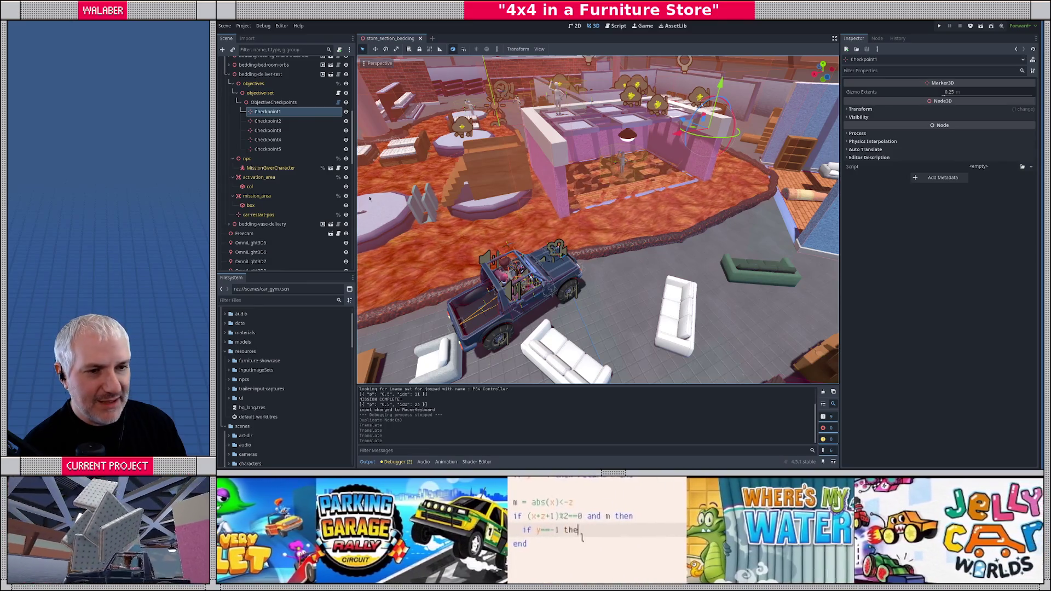
{"action": "left_click", "coordinate": [229, 74]}
- Drag the Suzuki jeep to a new start spot beside the lava pit
{"action": "scroll", "coordinate": [262, 161], "scroll_direction": "up", "scroll_amount": 3}
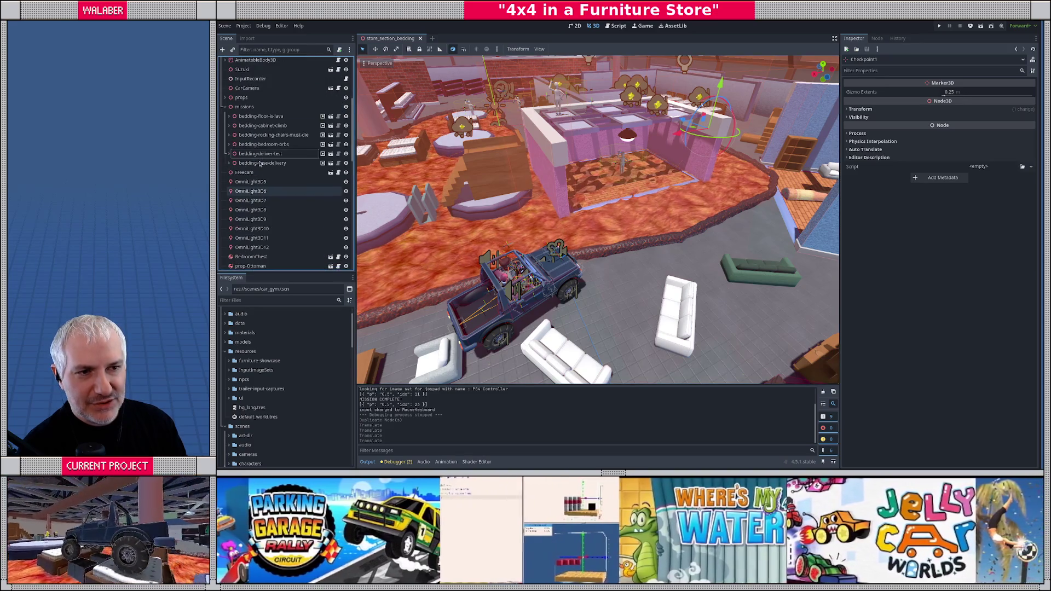
{"action": "left_click", "coordinate": [244, 69]}
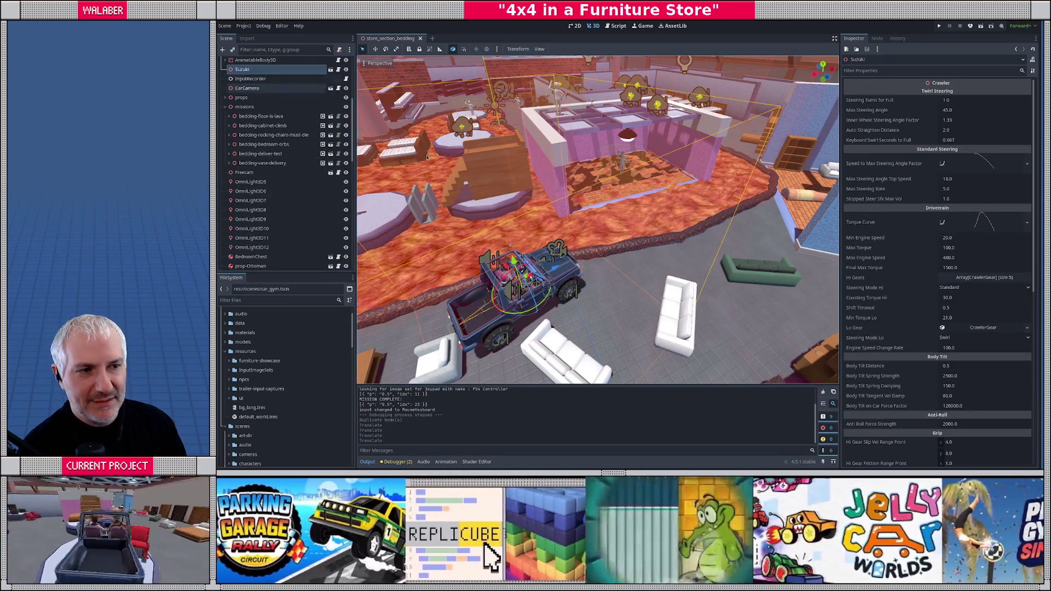
{"action": "mouse_move", "coordinate": [553, 274]}
{"action": "left_mouse_down"}
{"action": "mouse_move", "coordinate": [564, 244]}
{"action": "mouse_move", "coordinate": [623, 225]}
{"action": "mouse_move", "coordinate": [630, 249]}
{"action": "mouse_move", "coordinate": [641, 247]}
{"action": "left_mouse_up"}
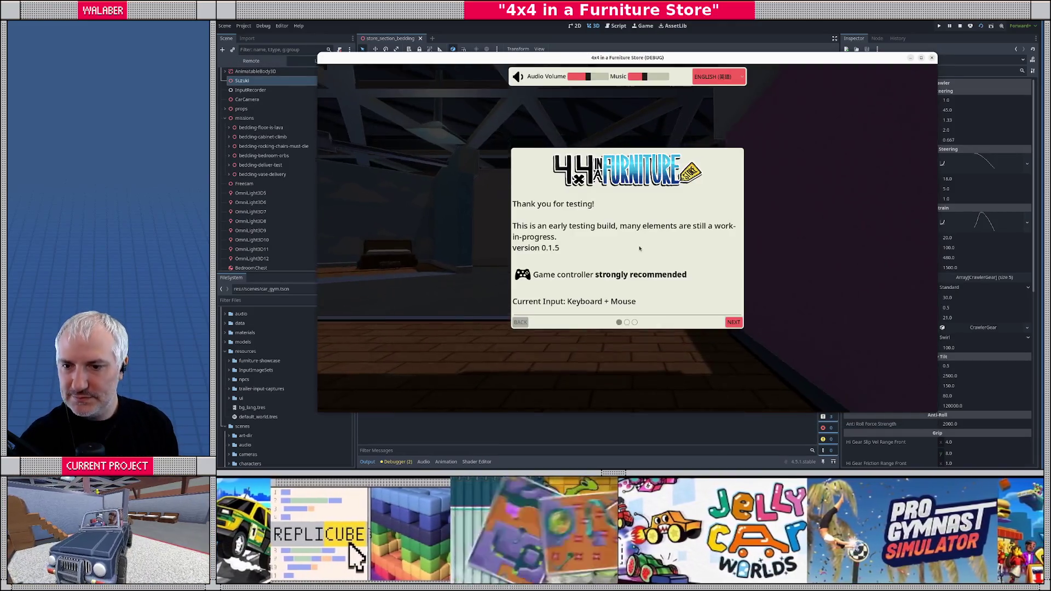
- Play-test up to the 'Touch all the Stars' mission, then stop the game with F8
{"action": "key", "text": "Return"}
{"action": "key", "text": "Return"}
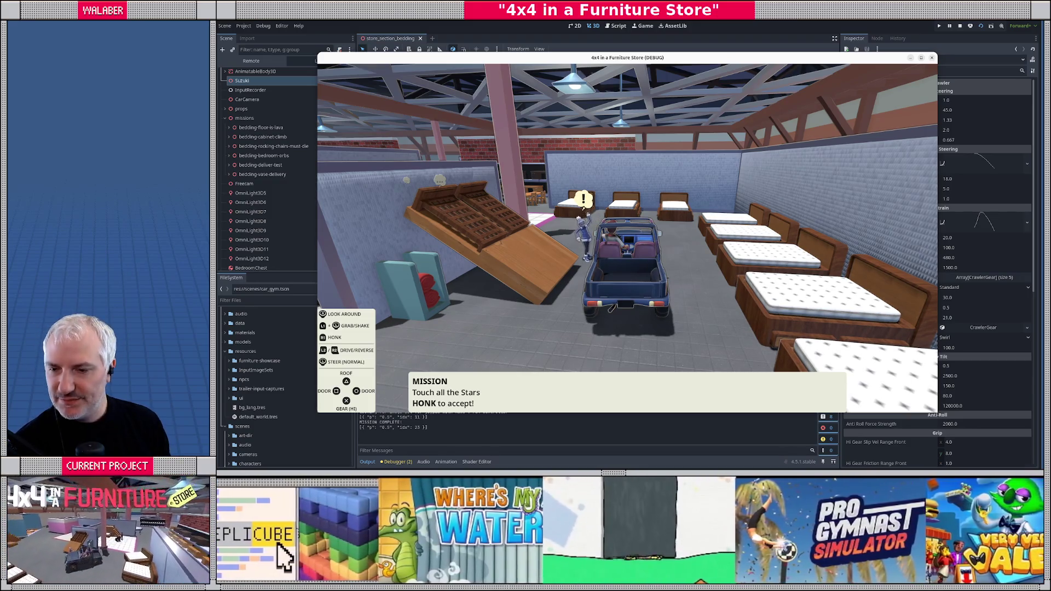
{"action": "key", "text": "Escape"}
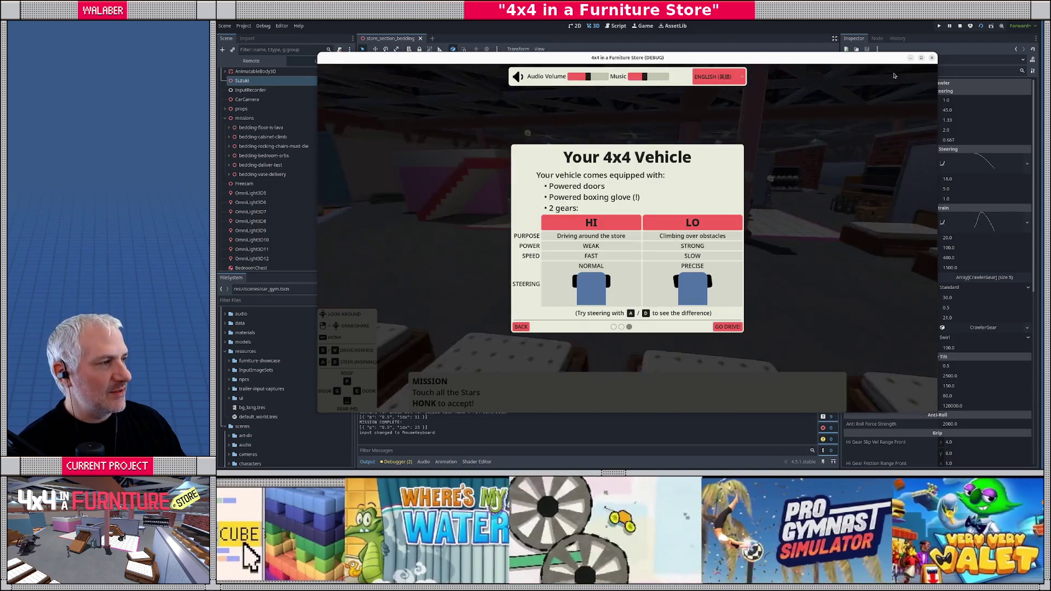
{"action": "key", "text": "F8"}
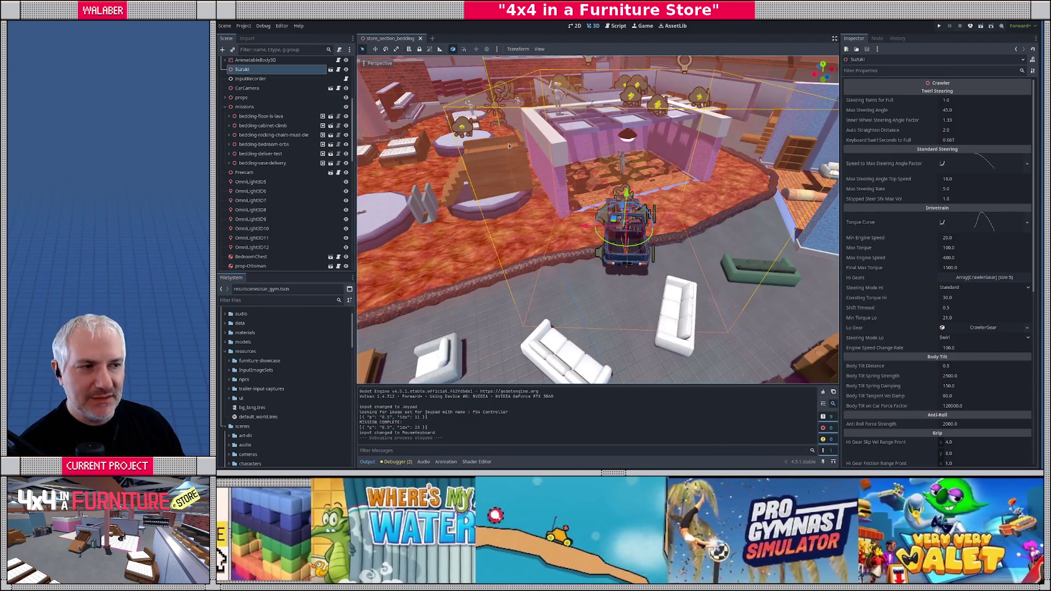
- Fly the camera to the bed ramp and move the npc node left along X
{"action": "right_click", "coordinate": [623, 172]}
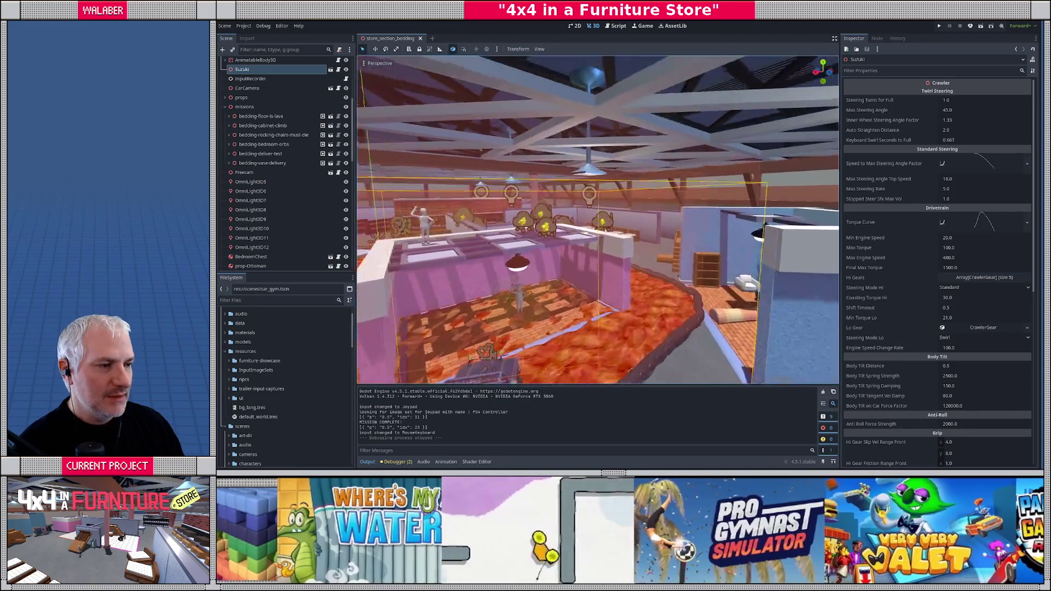
{"action": "key", "text": "w"}
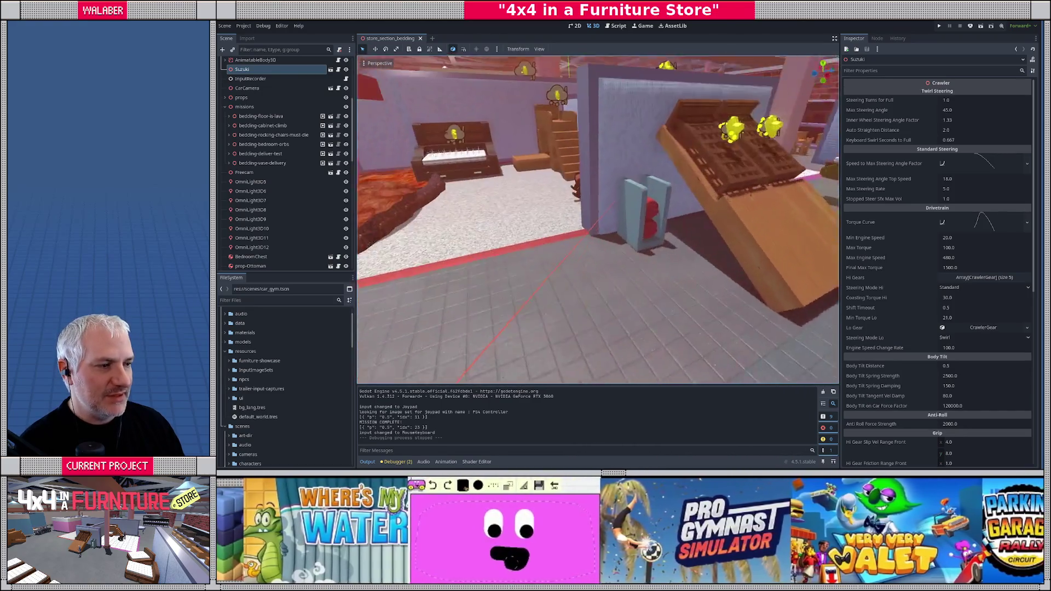
{"action": "key", "text": "w"}
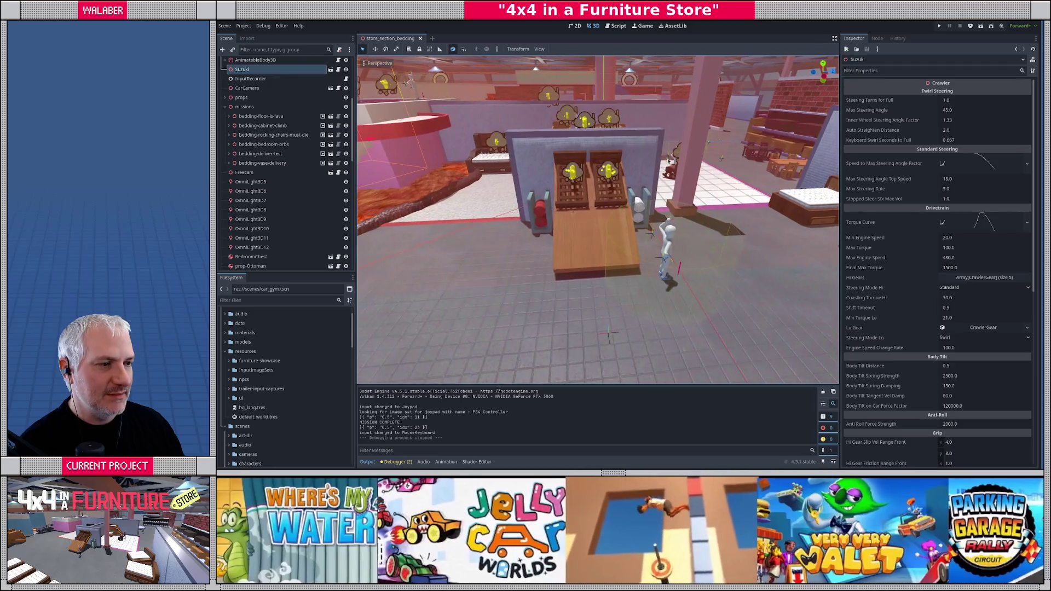
{"action": "left_click", "coordinate": [667, 262]}
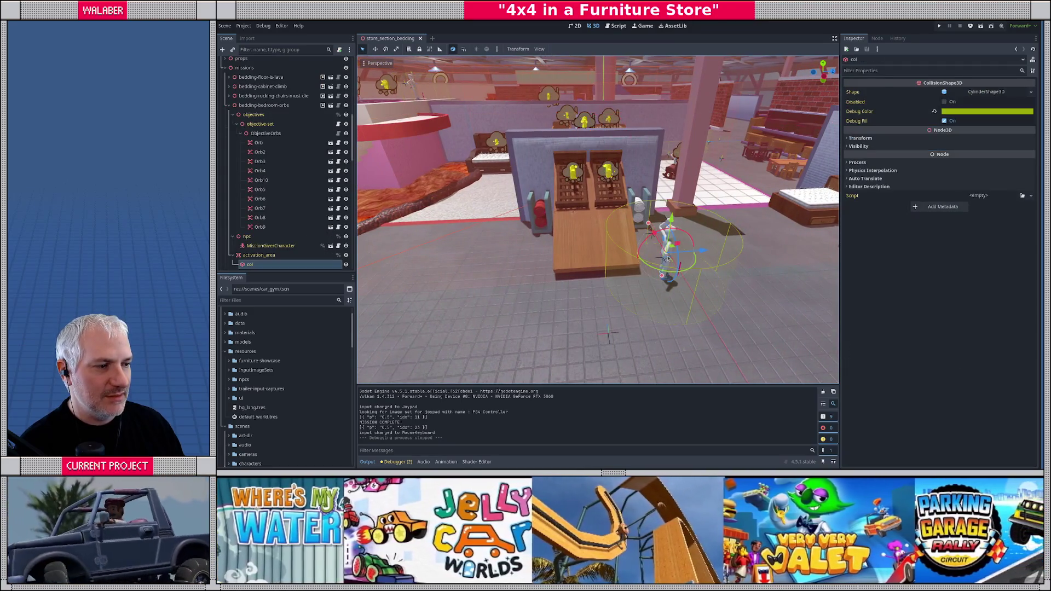
{"action": "left_click_drag", "start_coordinate": [640, 265], "coordinate": [399, 254]}
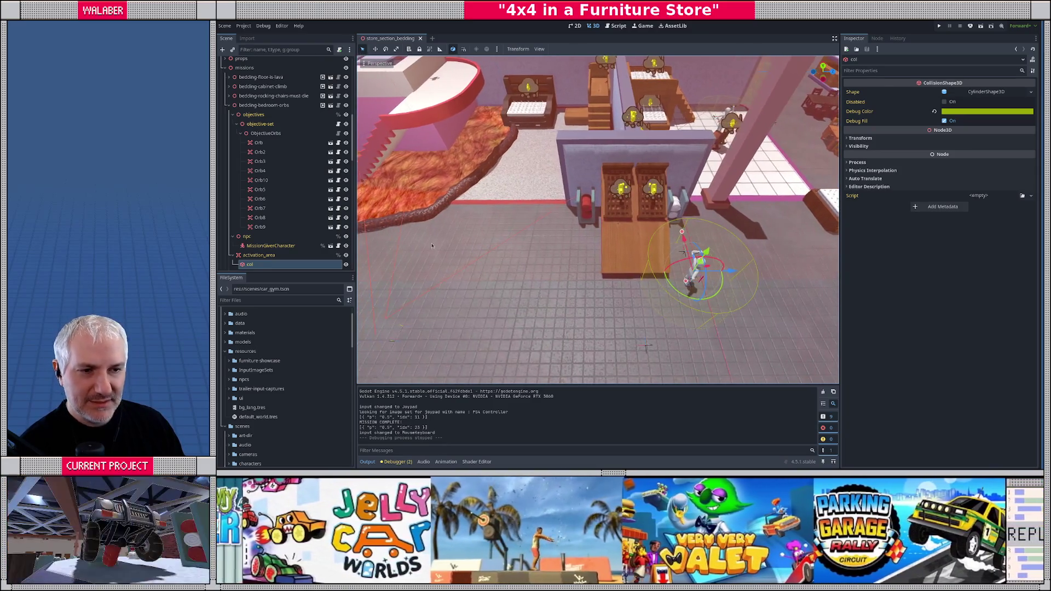
{"action": "left_click", "coordinate": [247, 236]}
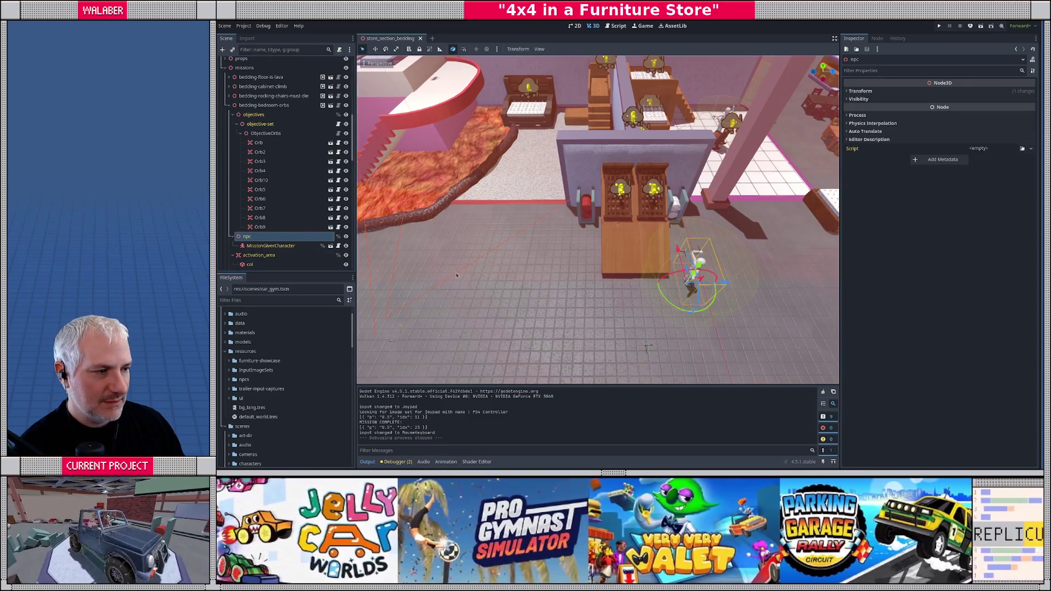
{"action": "left_click_drag", "start_coordinate": [724, 283], "coordinate": [598, 283]}
- Line the activation_area up over the npc, save the scene, and collapse npc's children
{"action": "left_click", "coordinate": [652, 269]}
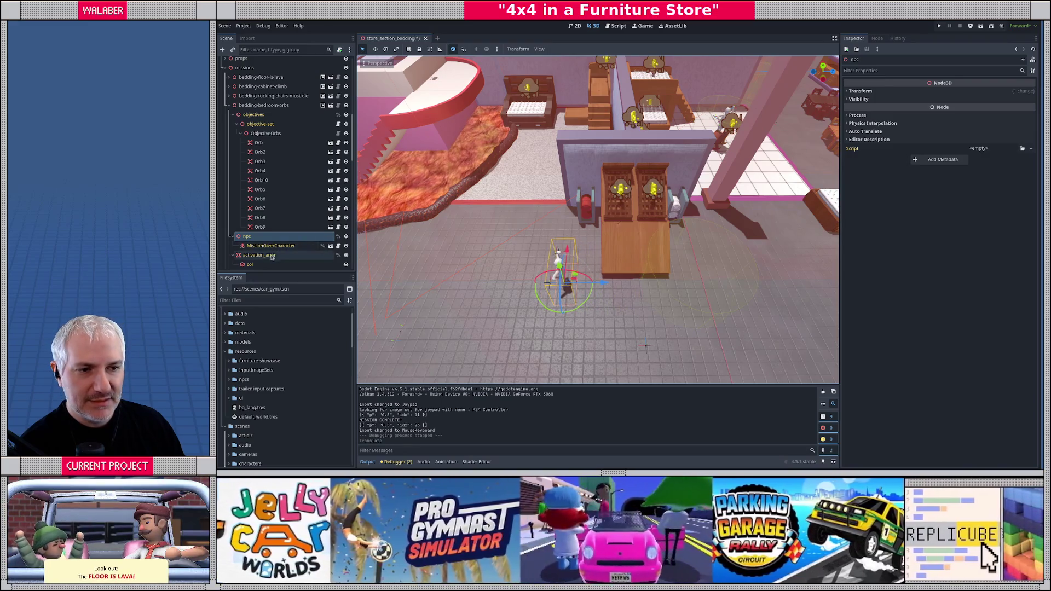
{"action": "left_click_drag", "start_coordinate": [724, 281], "coordinate": [596, 283]}
{"action": "key", "text": "f"}
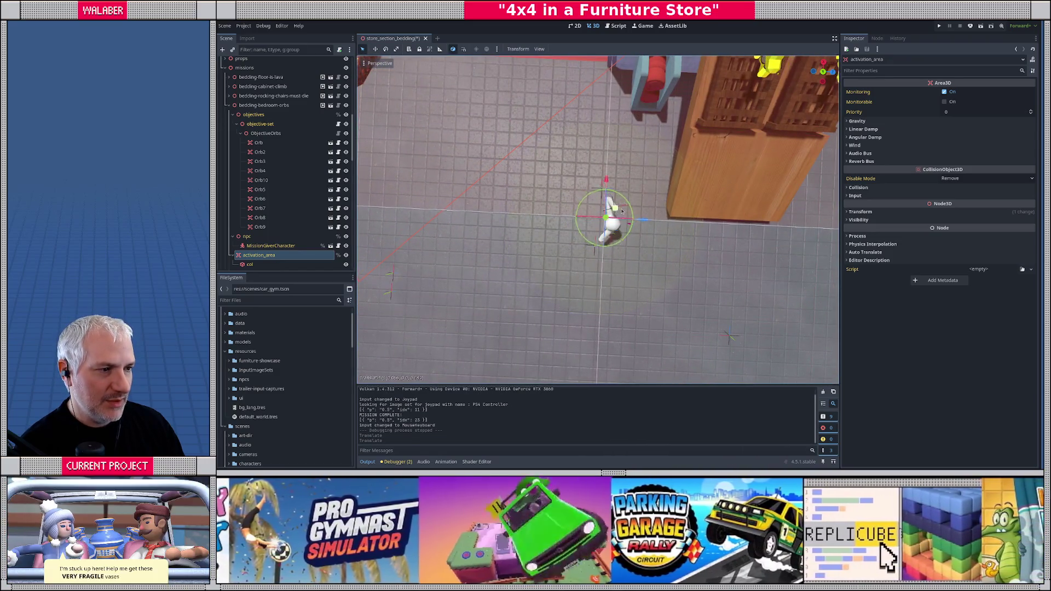
{"action": "mouse_move", "coordinate": [615, 224]}
{"action": "left_mouse_down"}
{"action": "mouse_move", "coordinate": [626, 225]}
{"action": "mouse_move", "coordinate": [640, 180]}
{"action": "left_mouse_up"}
{"action": "scroll", "coordinate": [627, 226], "scroll_direction": "down", "scroll_amount": 3}
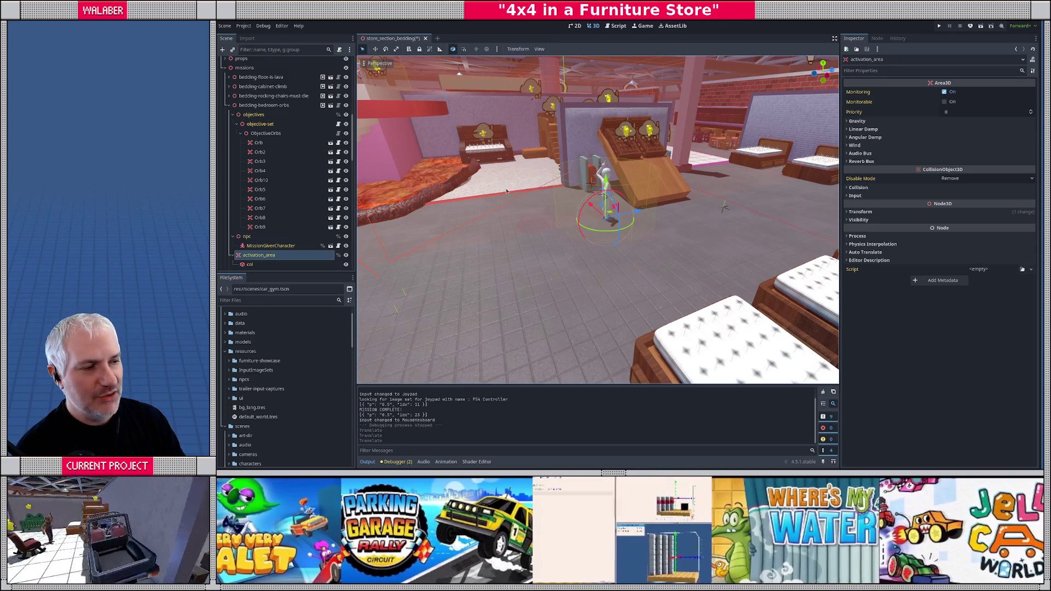
{"action": "key", "text": "ctrl+s"}
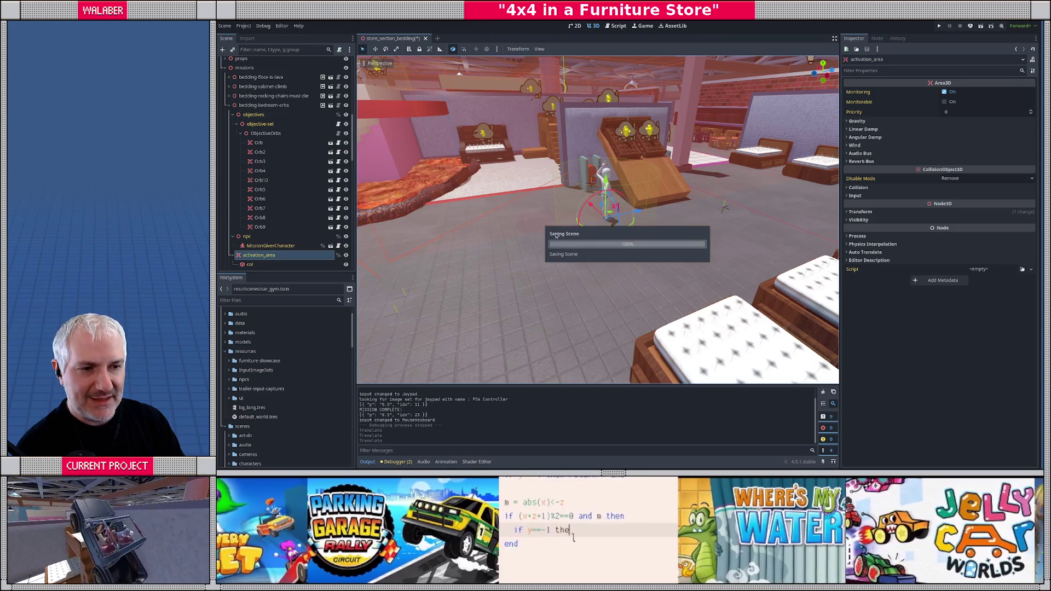
{"action": "left_click", "coordinate": [234, 236]}
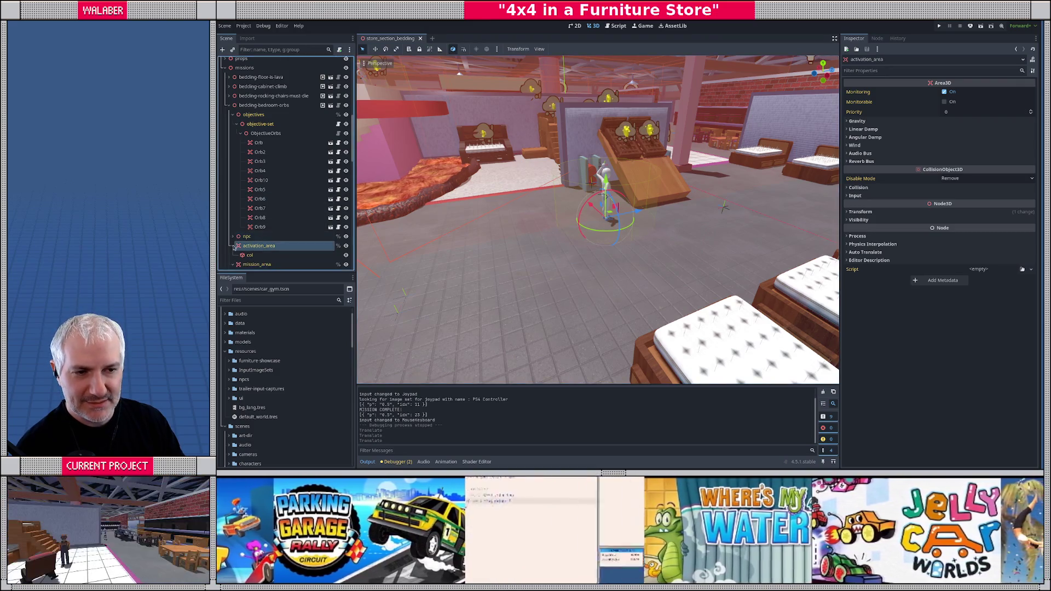
- Collapse activation_area, objective-set, objectives and the bedding-bedroom-orbs mission in the Scene dock
{"action": "left_click", "coordinate": [233, 246]}
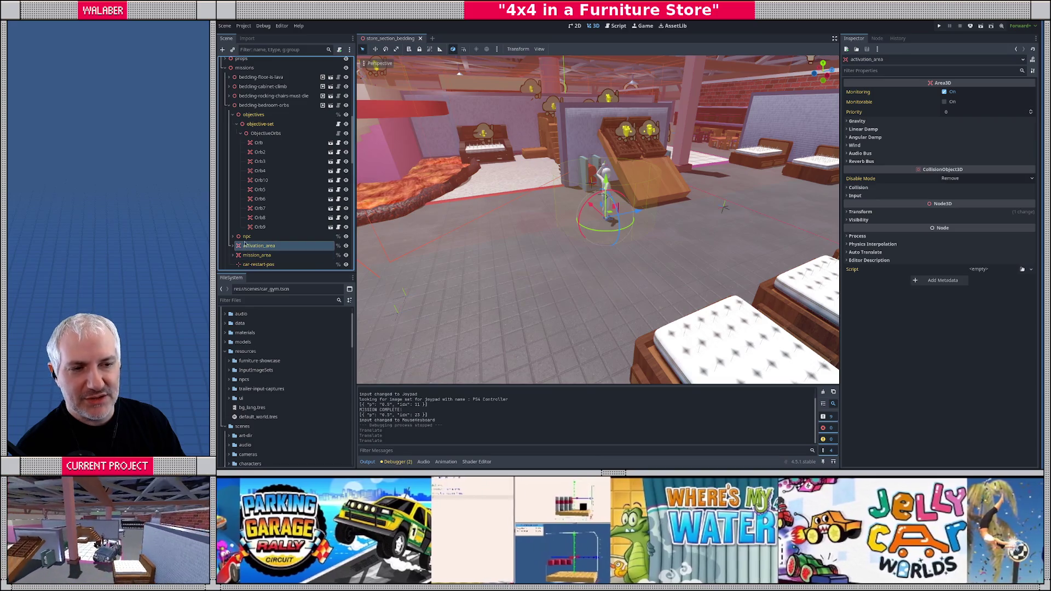
{"action": "left_click", "coordinate": [237, 124]}
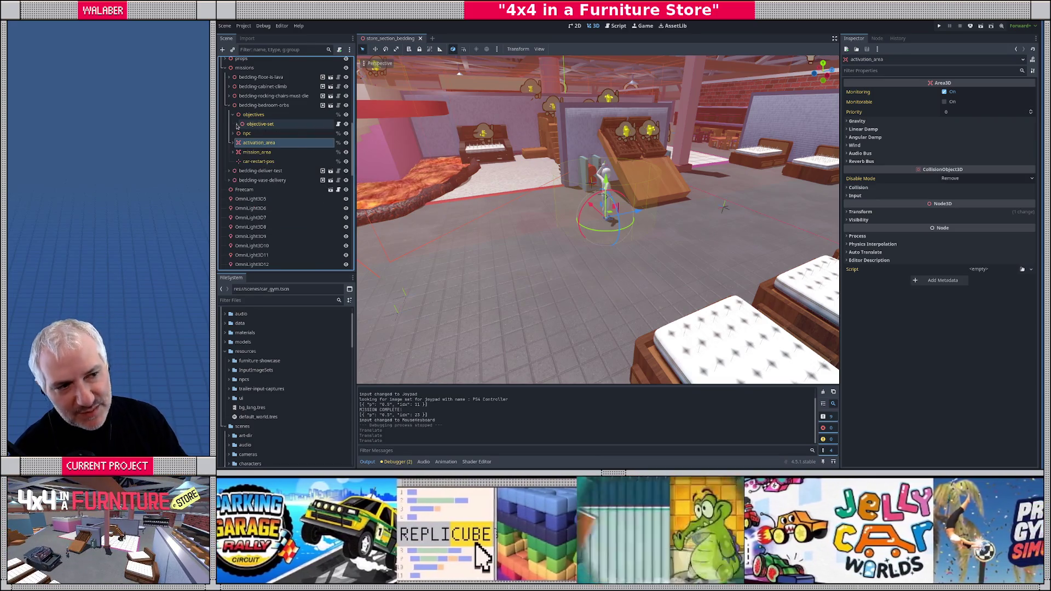
{"action": "left_click", "coordinate": [232, 115]}
{"action": "left_click", "coordinate": [263, 106]}
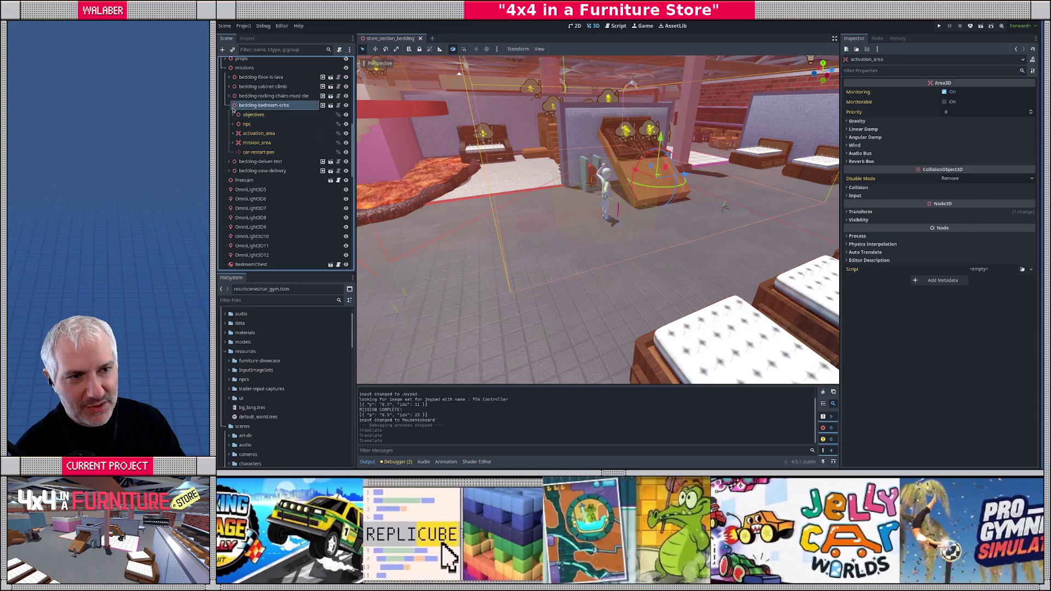
{"action": "left_click", "coordinate": [229, 105]}
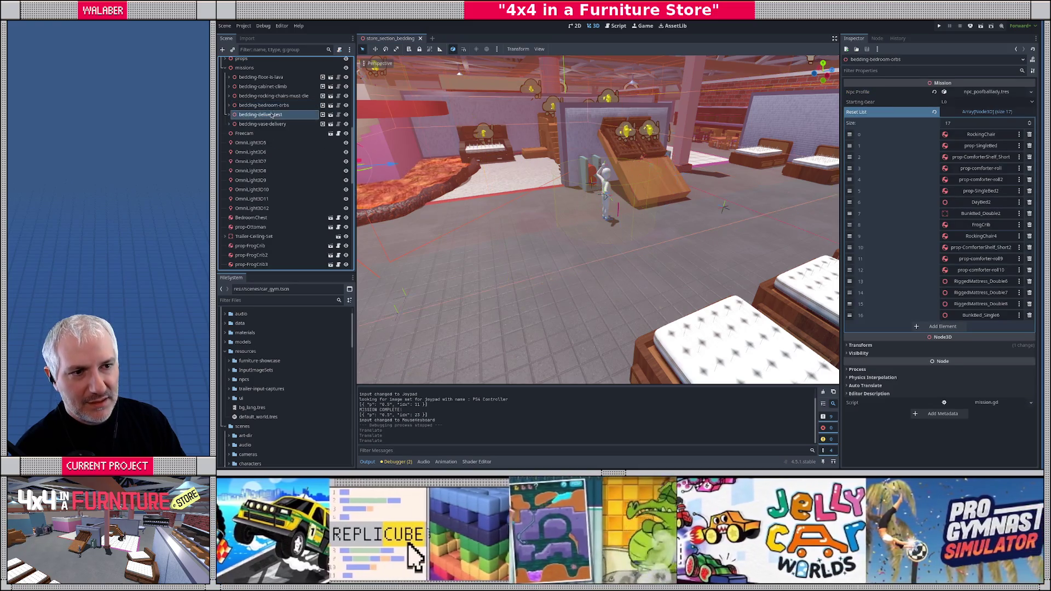
- Fly the view to the bunk bed and select Orb3
{"action": "key", "text": "ctrl+shift+p"}
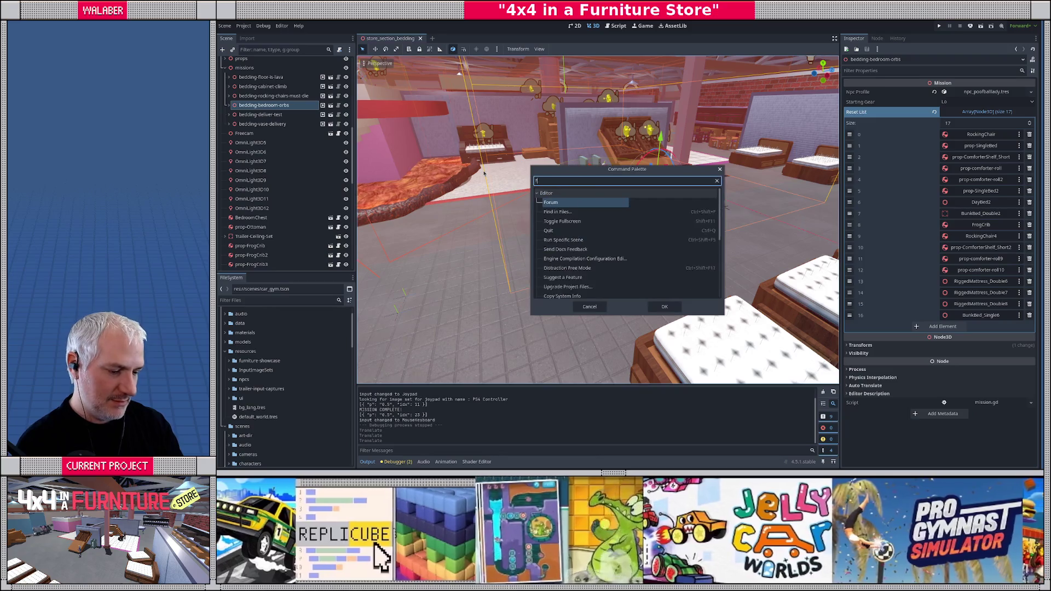
{"action": "type", "text": "foc"}
{"action": "key", "text": "Return"}
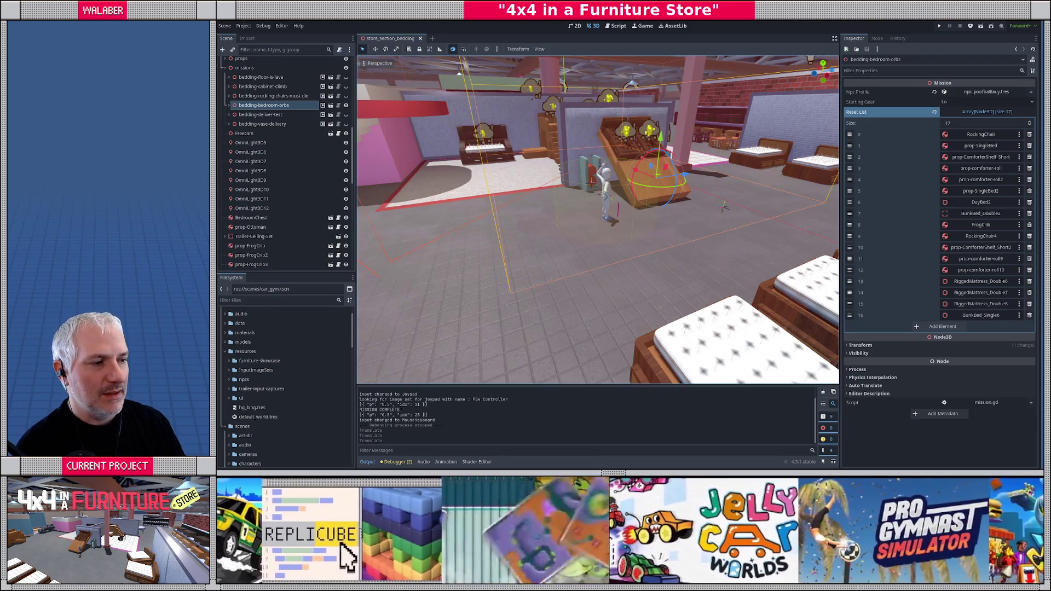
{"action": "key", "text": "w"}
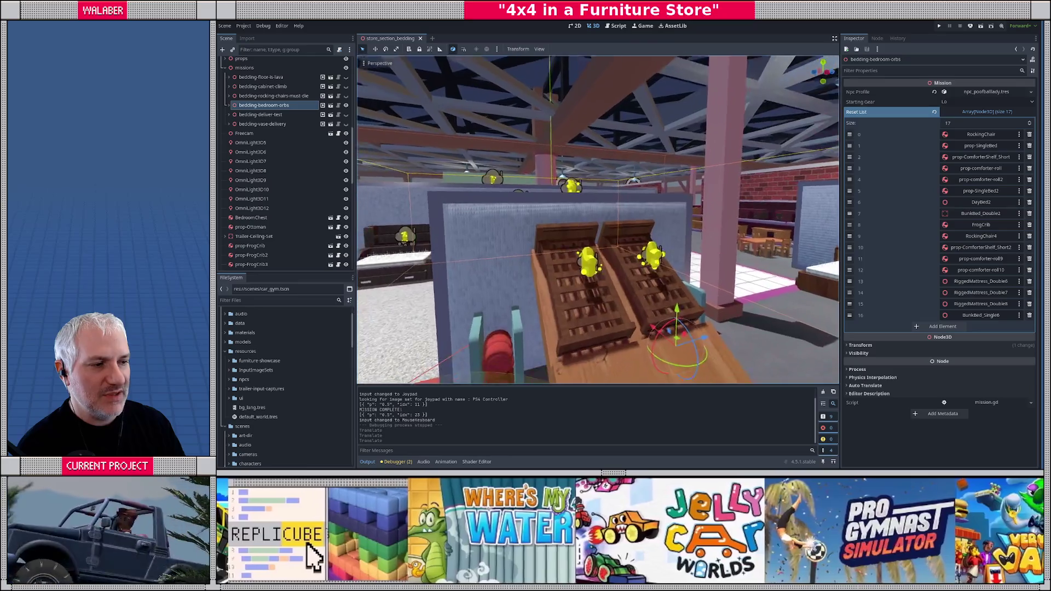
{"action": "key", "text": "w"}
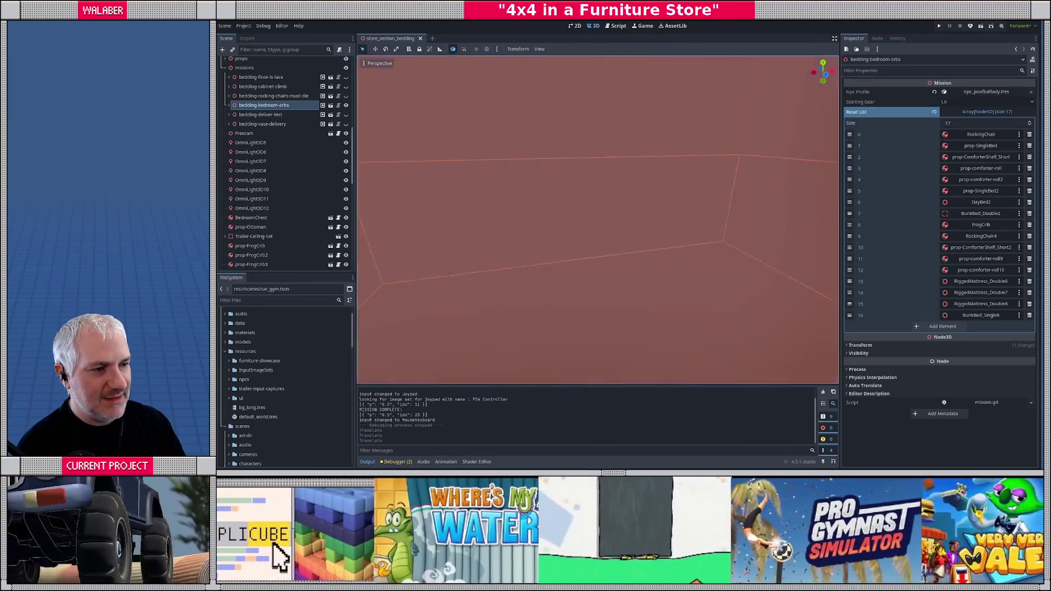
{"action": "key", "text": "s"}
{"action": "left_click", "coordinate": [624, 217]}
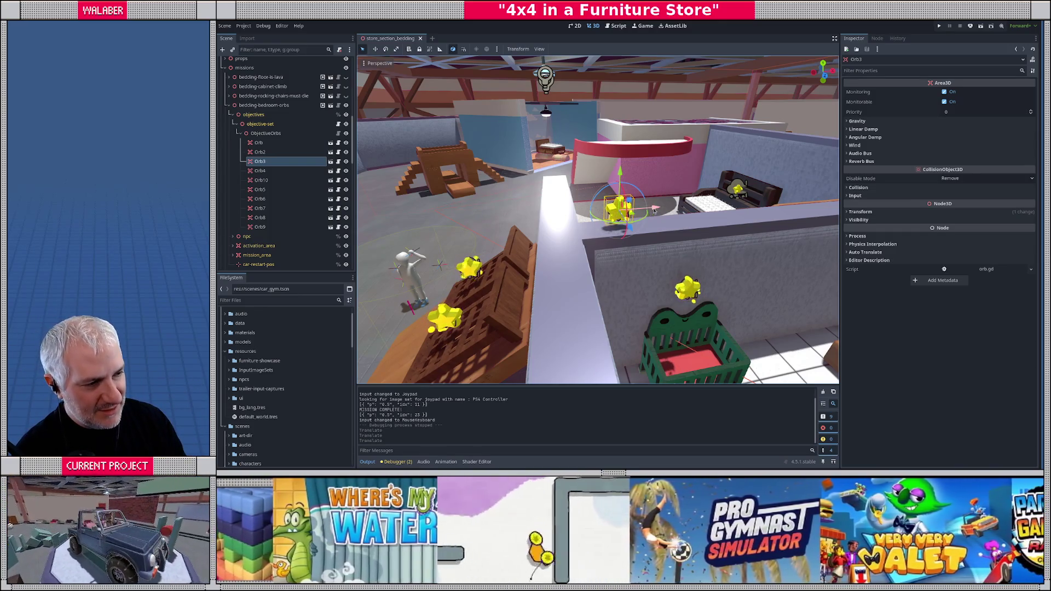
- Shift Orb3 left and up into place near the bunk bed
{"action": "left_click_drag", "start_coordinate": [655, 211], "coordinate": [620, 217]}
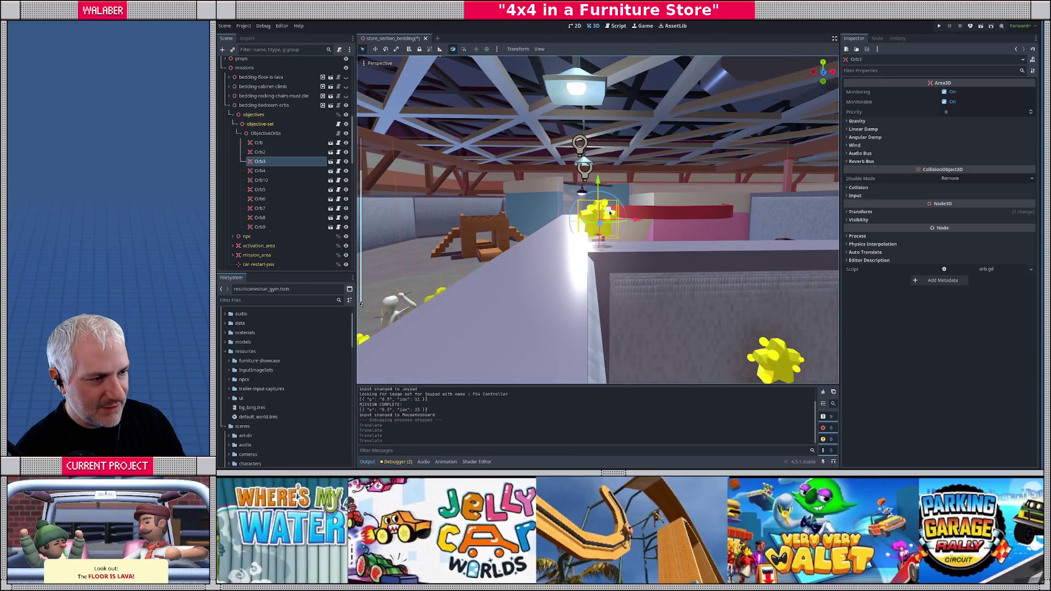
{"action": "mouse_move", "coordinate": [599, 217]}
{"action": "left_mouse_down"}
{"action": "mouse_move", "coordinate": [607, 203]}
{"action": "mouse_move", "coordinate": [610, 266]}
{"action": "mouse_move", "coordinate": [655, 261]}
{"action": "mouse_move", "coordinate": [630, 258]}
{"action": "left_mouse_up"}
{"action": "left_click", "coordinate": [558, 167]}
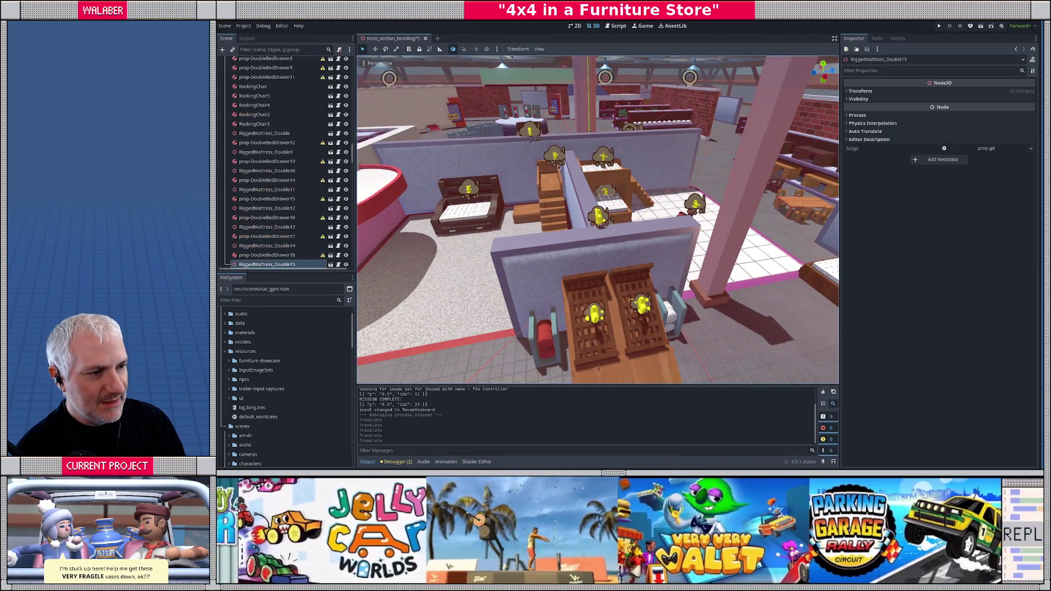
{"action": "left_click", "coordinate": [554, 157]}
{"action": "scroll", "coordinate": [602, 219], "scroll_direction": "up", "scroll_amount": 5}
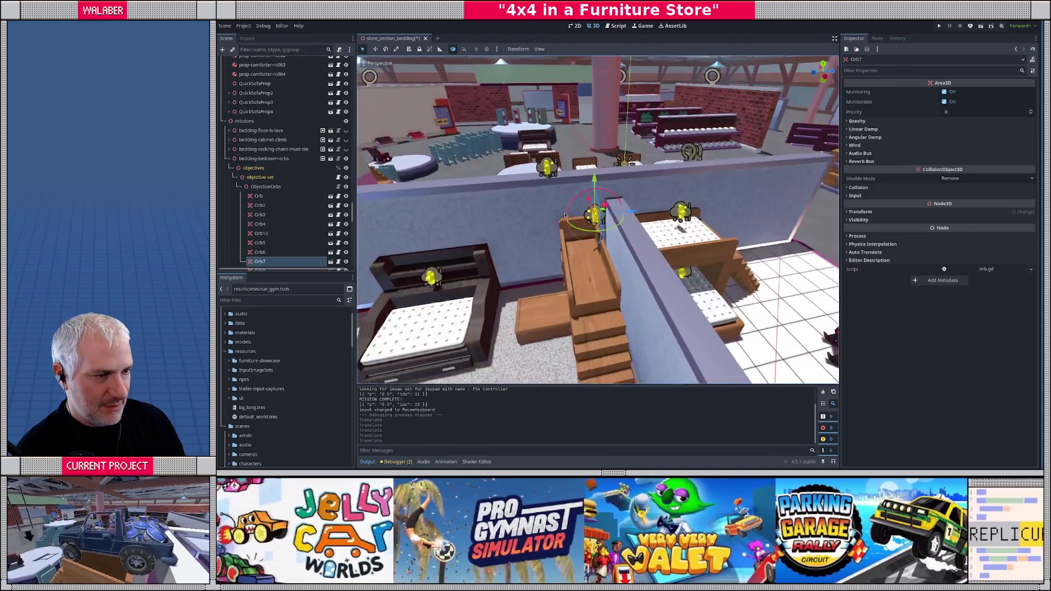
{"action": "scroll", "coordinate": [624, 271], "scroll_direction": "down", "scroll_amount": 5}
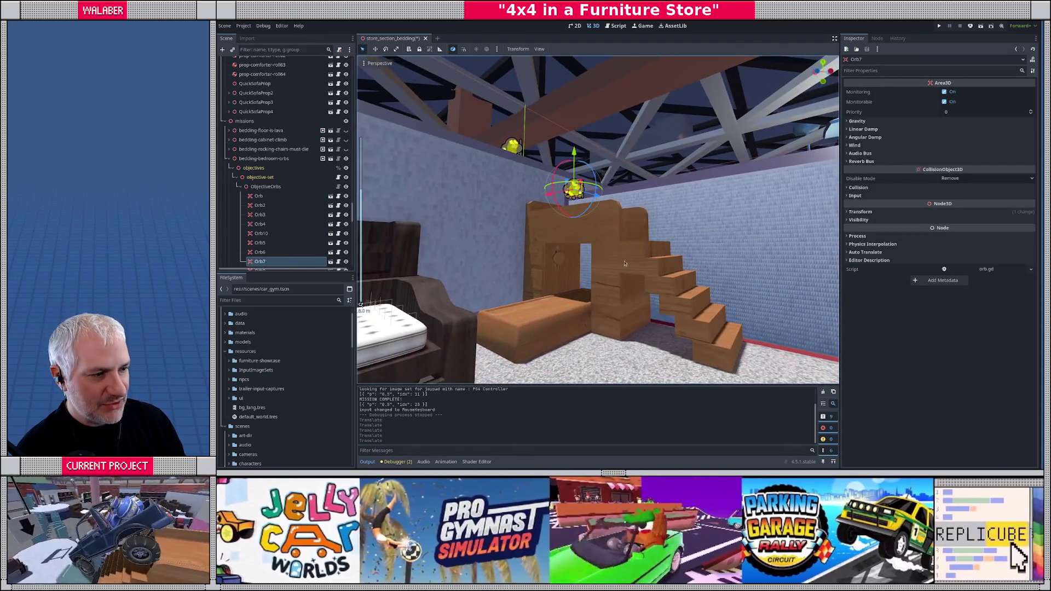
- Delete the BunkBed_Single6 bunk bed from the scene, confirming the deletion
{"action": "left_click", "coordinate": [617, 269]}
{"action": "scroll", "coordinate": [607, 284], "scroll_direction": "down", "scroll_amount": 8}
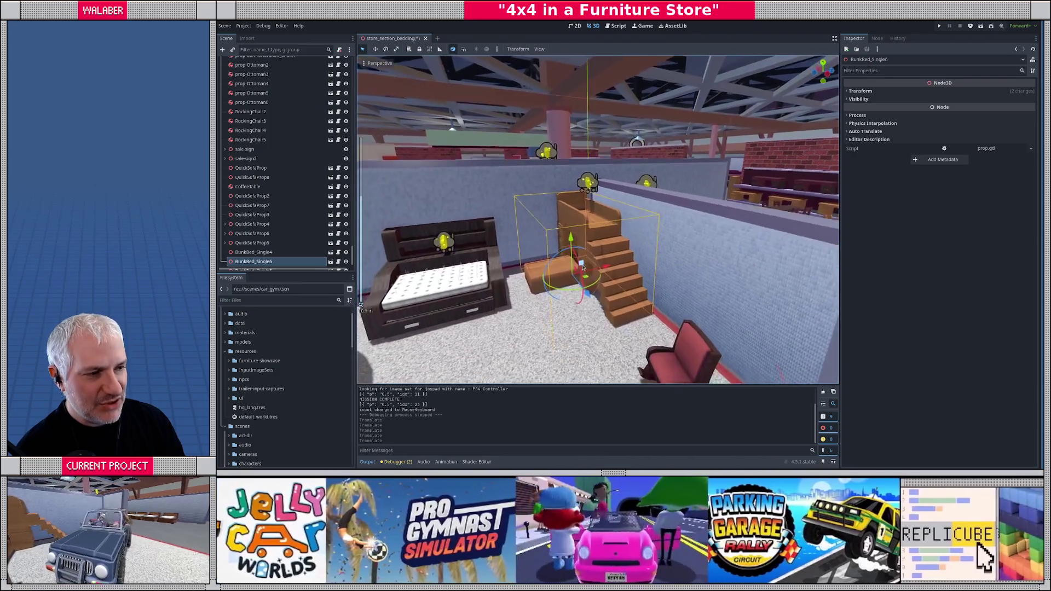
{"action": "scroll", "coordinate": [584, 290], "scroll_direction": "up", "scroll_amount": 6}
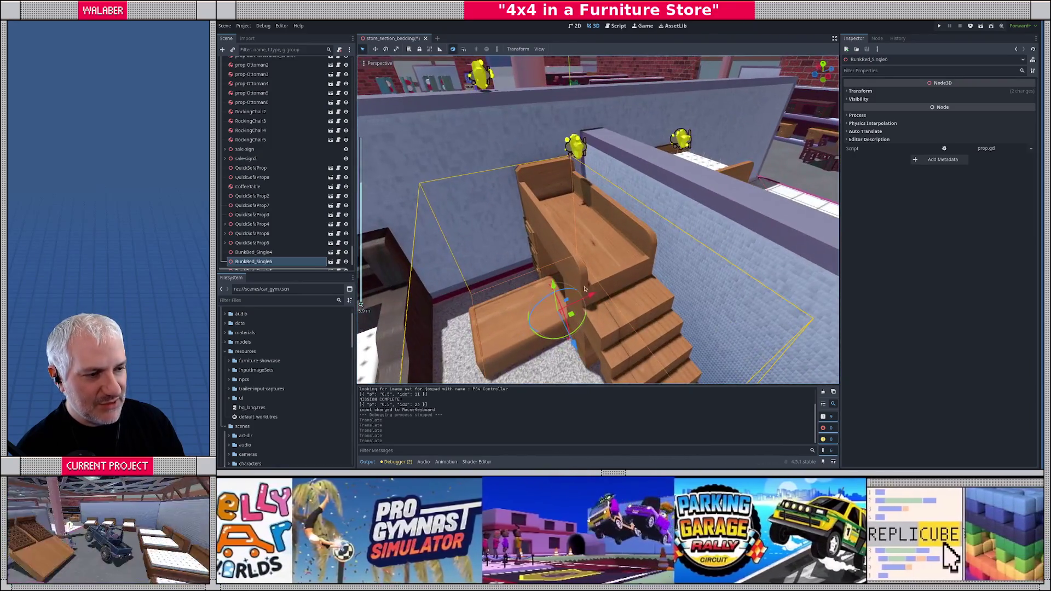
{"action": "scroll", "coordinate": [583, 288], "scroll_direction": "down", "scroll_amount": 2}
{"action": "scroll", "coordinate": [583, 286], "scroll_direction": "up", "scroll_amount": 2}
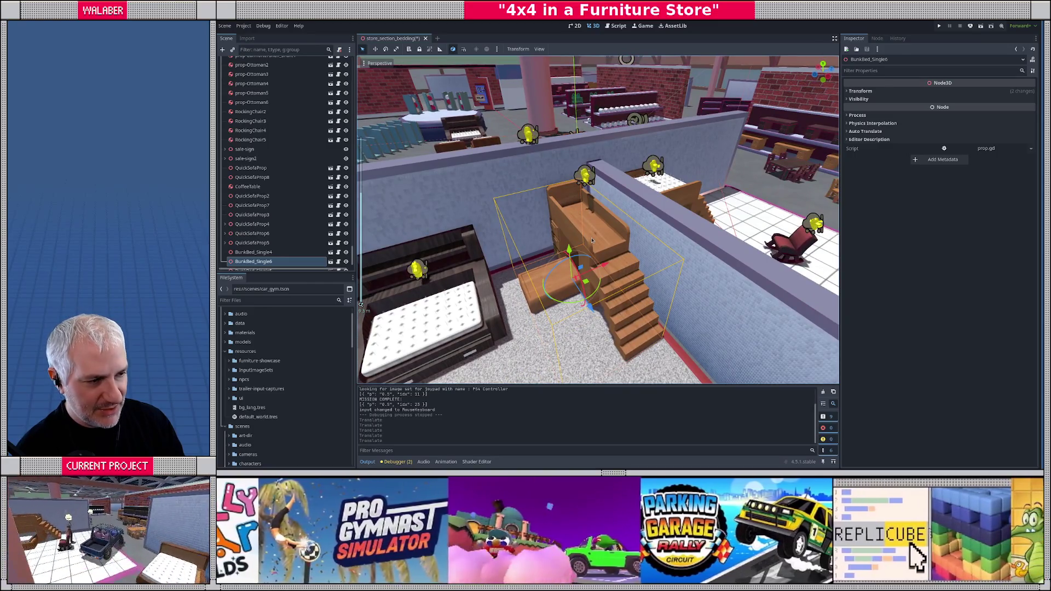
{"action": "key", "text": "Delete"}
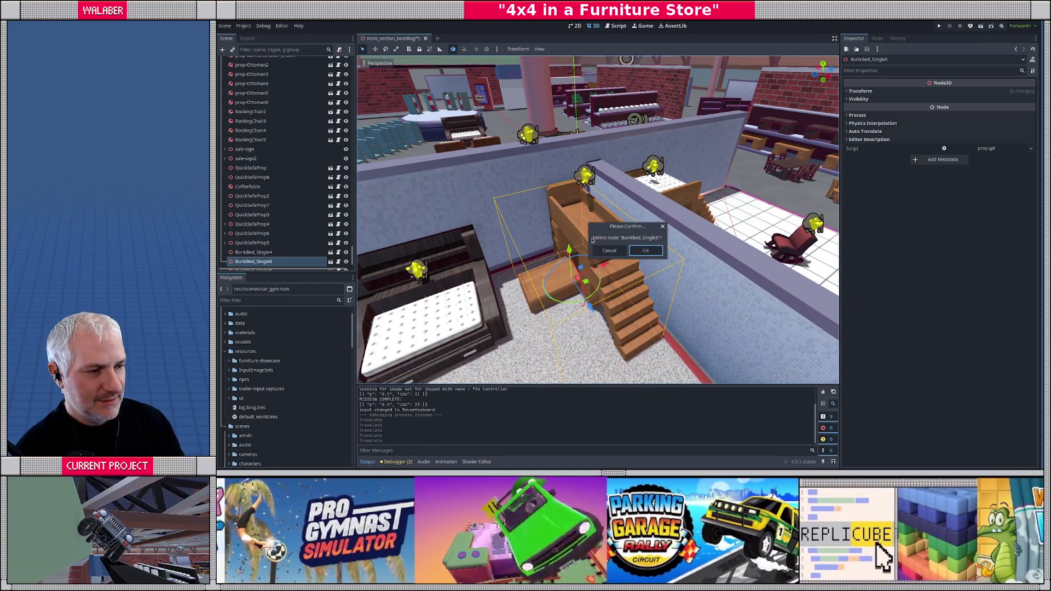
{"action": "key", "text": "Return"}
{"action": "scroll", "coordinate": [585, 283], "scroll_direction": "down", "scroll_amount": 5}
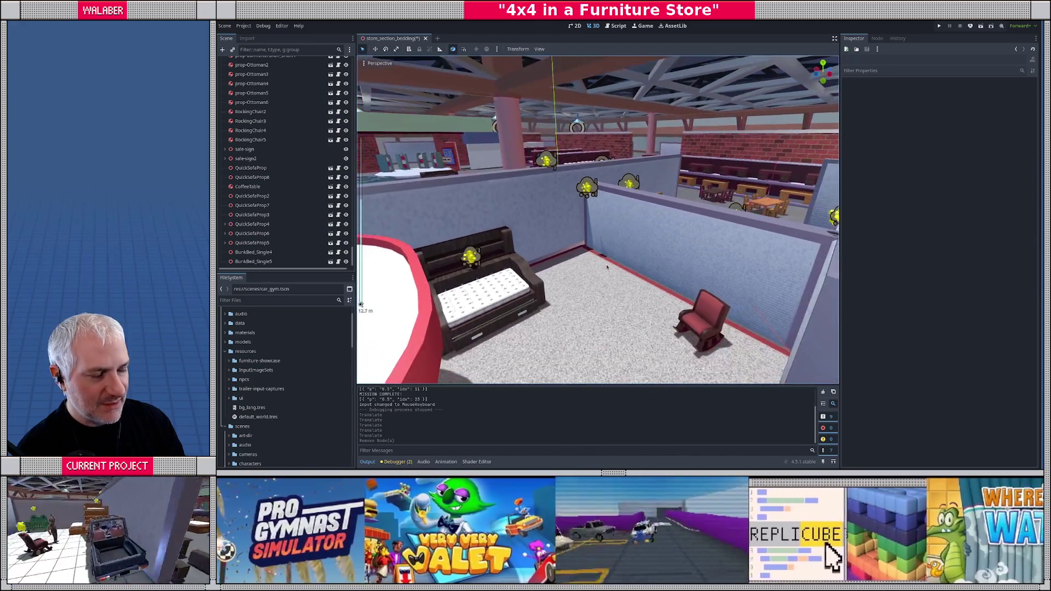
- Raise the Orb7 pickup slightly above the dividing wall
{"action": "left_click_drag", "start_coordinate": [607, 266], "coordinate": [587, 277]}
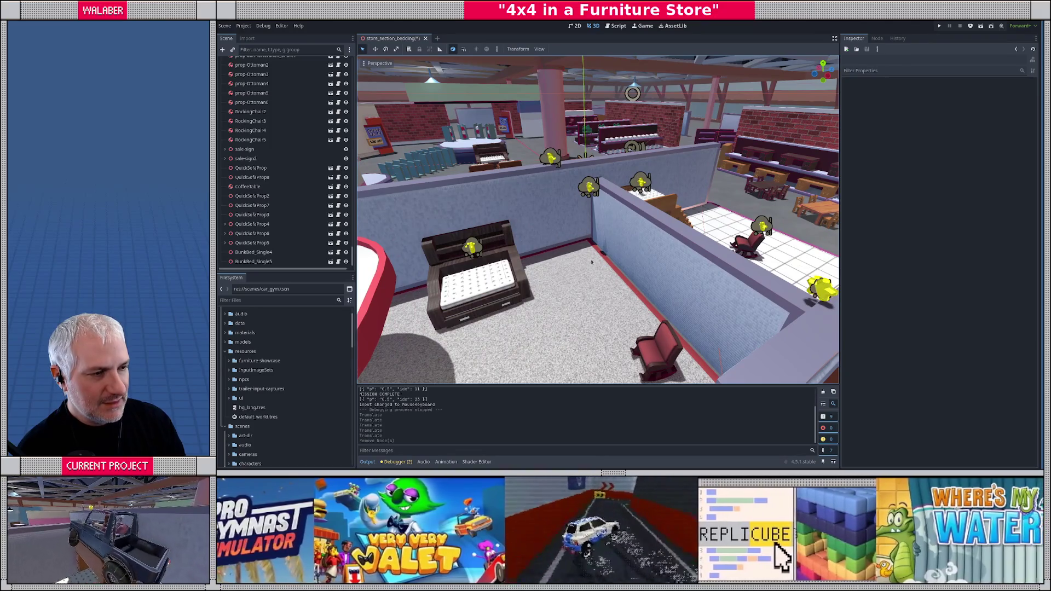
{"action": "scroll", "coordinate": [588, 278], "scroll_direction": "up", "scroll_amount": 4}
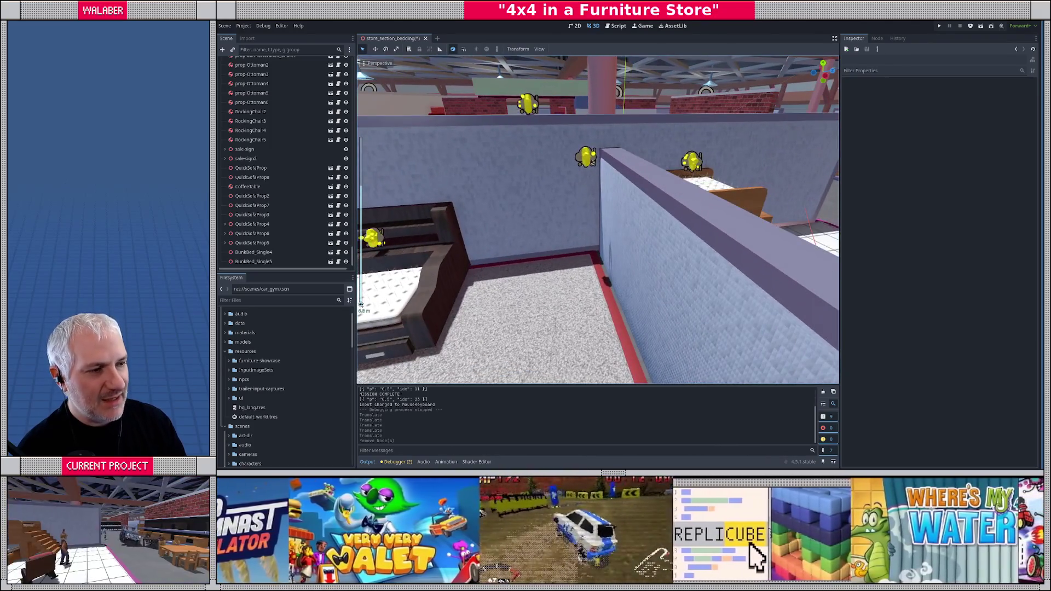
{"action": "left_click", "coordinate": [591, 162]}
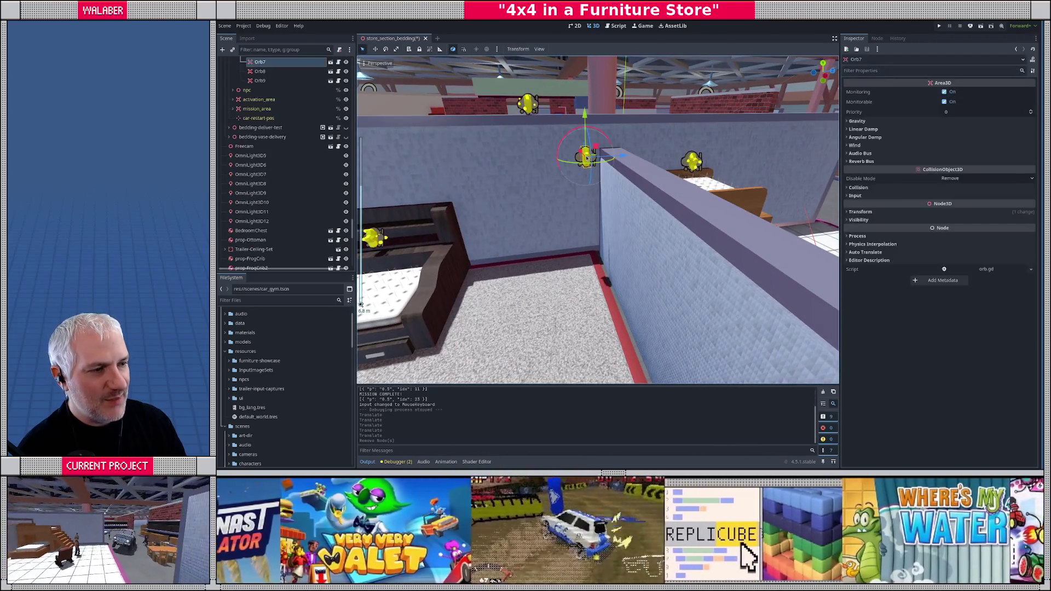
{"action": "left_click_drag", "start_coordinate": [593, 130], "coordinate": [594, 105]}
{"action": "left_click", "coordinate": [579, 108]}
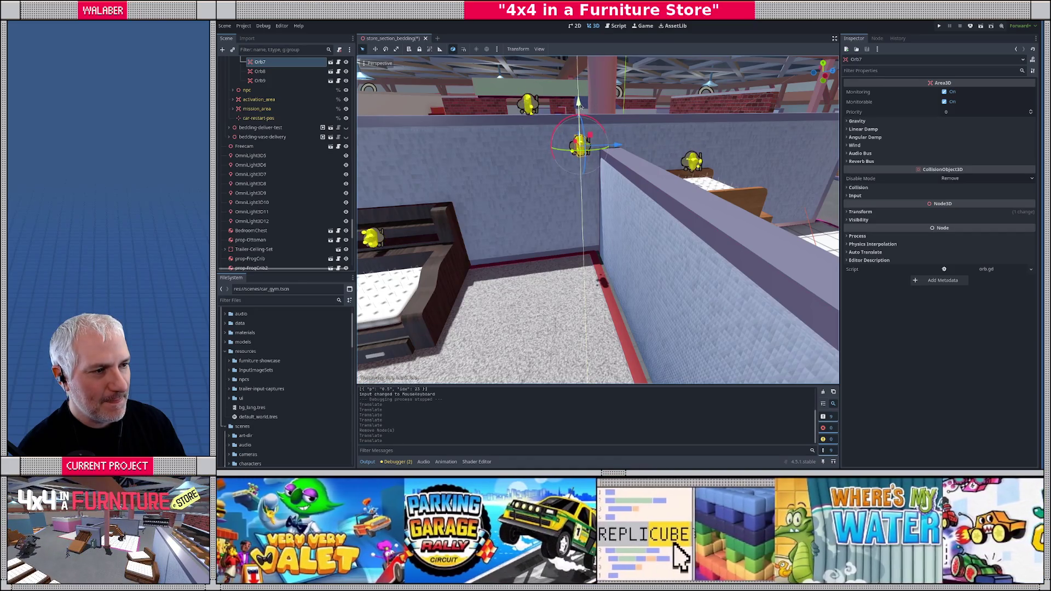
- Slide Orb8 and then Orb7 to the right along the top of the wall
{"action": "left_click", "coordinate": [529, 106]}
{"action": "left_click_drag", "start_coordinate": [570, 108], "coordinate": [591, 108]}
{"action": "left_click", "coordinate": [579, 144]}
{"action": "left_click_drag", "start_coordinate": [614, 144], "coordinate": [626, 144]}
{"action": "scroll", "coordinate": [657, 189], "scroll_direction": "down", "scroll_amount": 5}
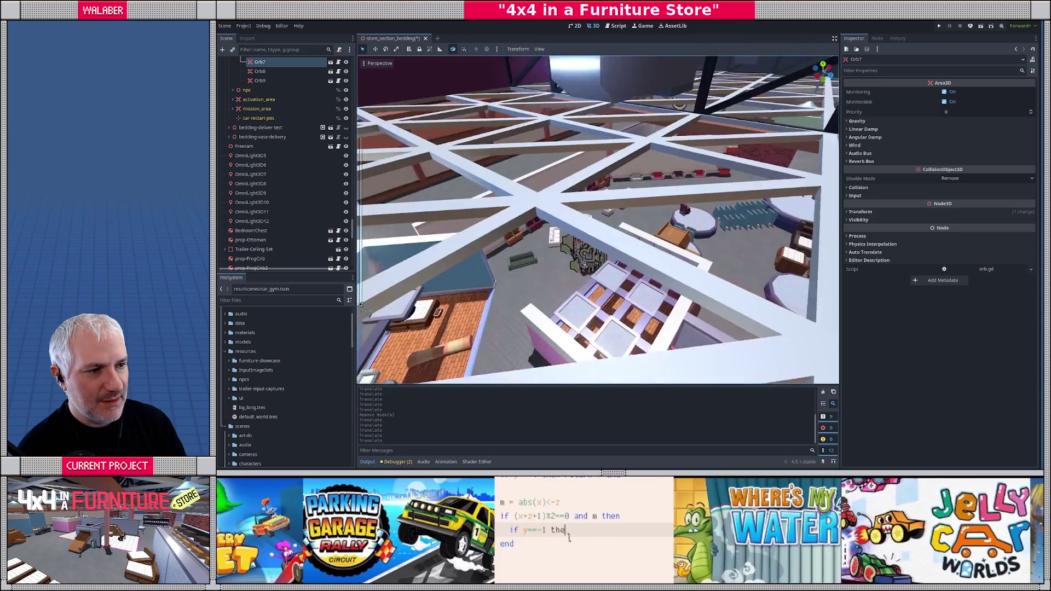
{"action": "scroll", "coordinate": [596, 220], "scroll_direction": "up", "scroll_amount": 5}
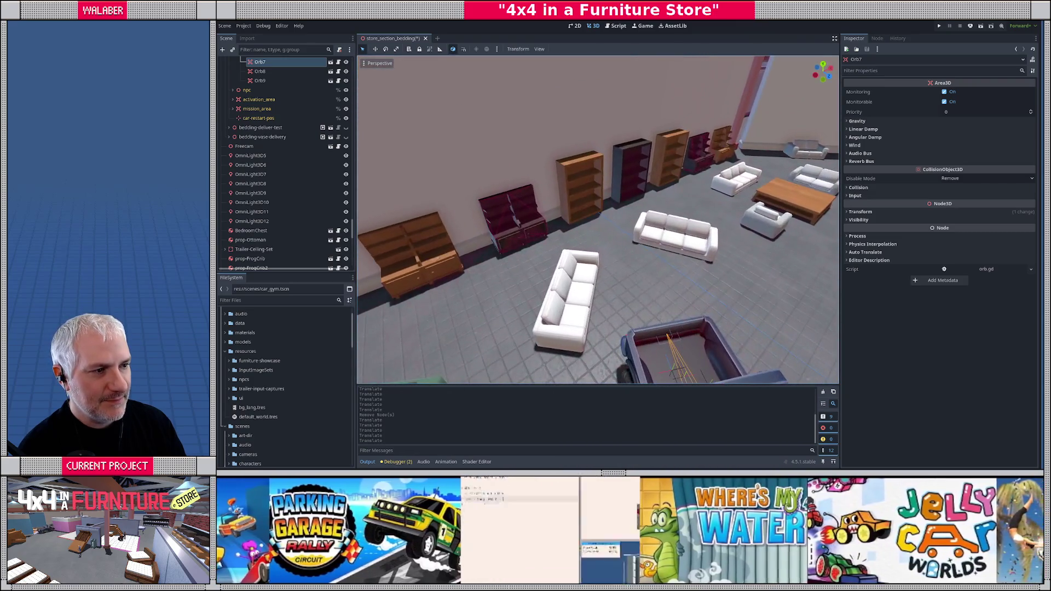
{"action": "left_click", "coordinate": [618, 167]}
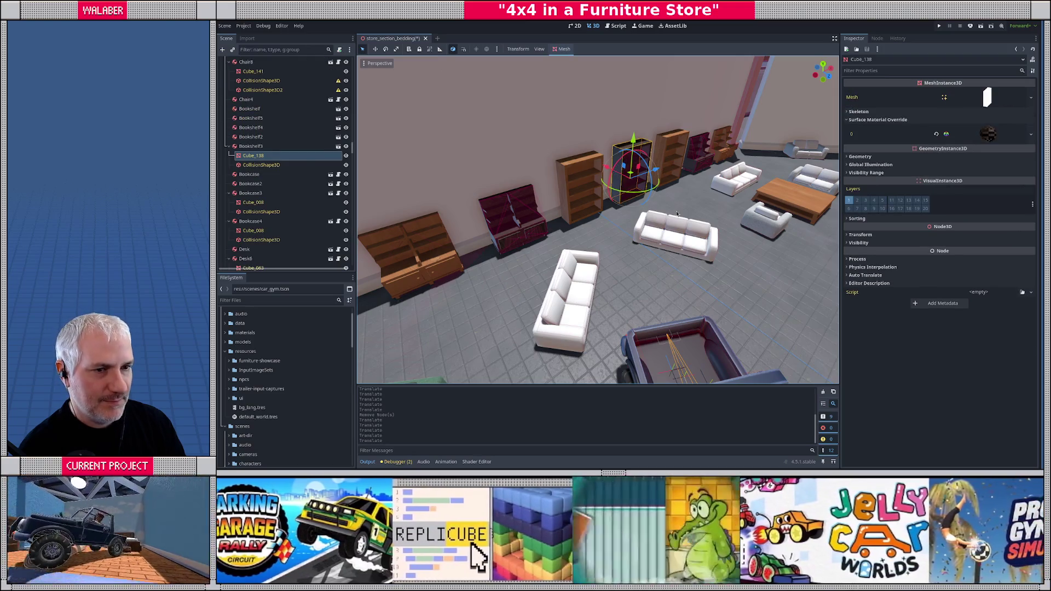
- Select Bookshelf3 and fly the view back to face the bed and chair
{"action": "left_click", "coordinate": [251, 146]}
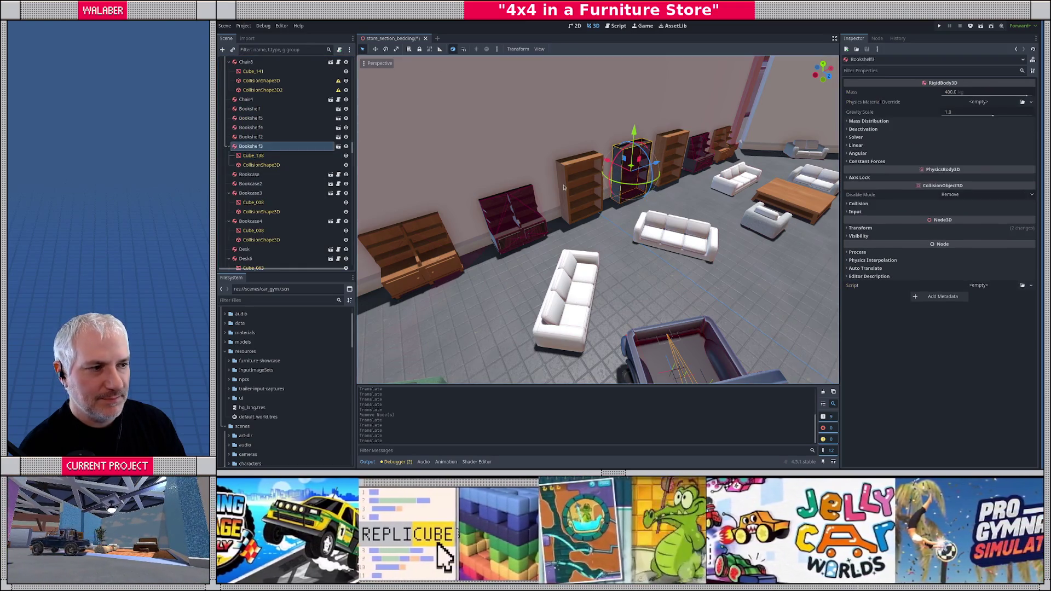
{"action": "key", "text": "w"}
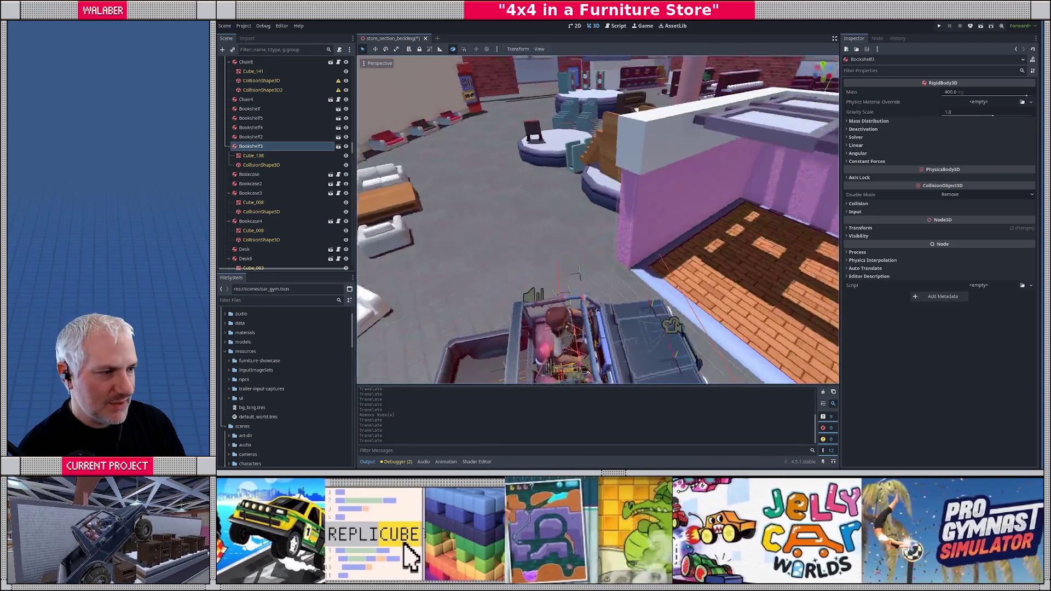
{"action": "key", "text": "w"}
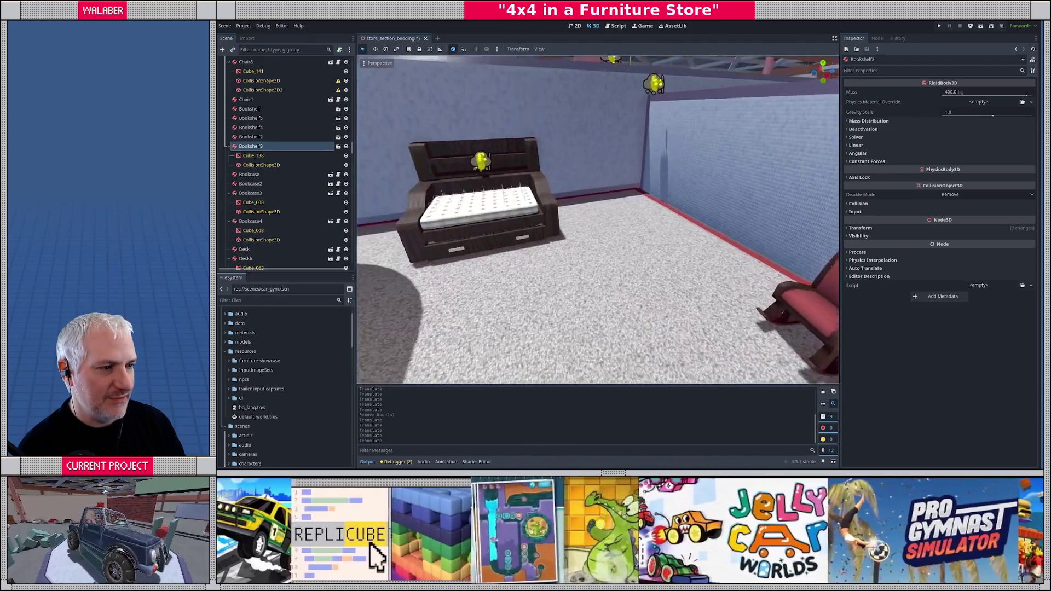
- Filter the FileSystem for 'booksh' to list the bookshelf scenes
{"action": "left_click", "coordinate": [274, 303]}
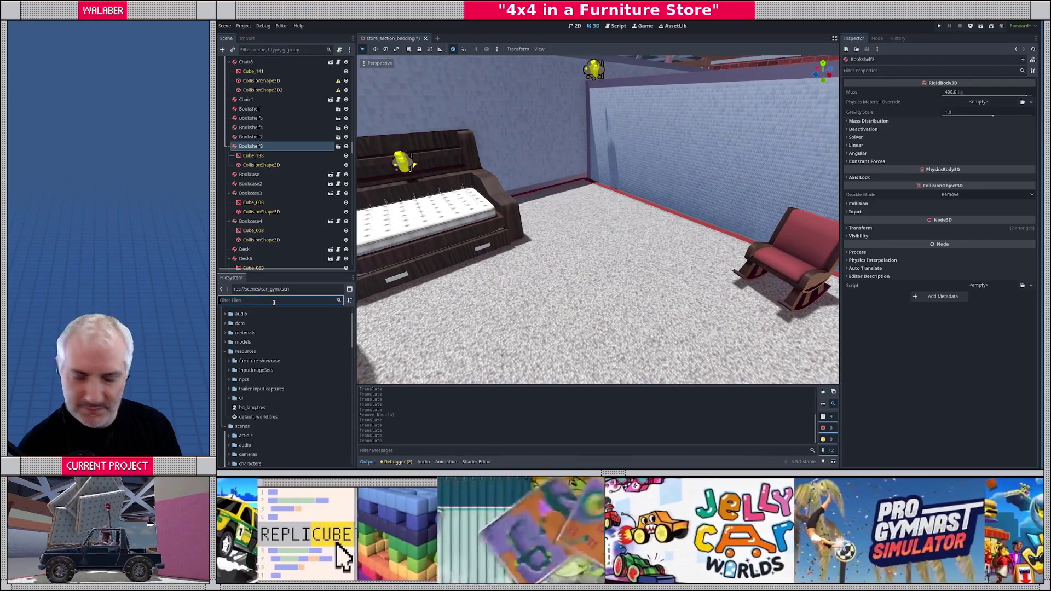
{"action": "type", "text": "booksh"}
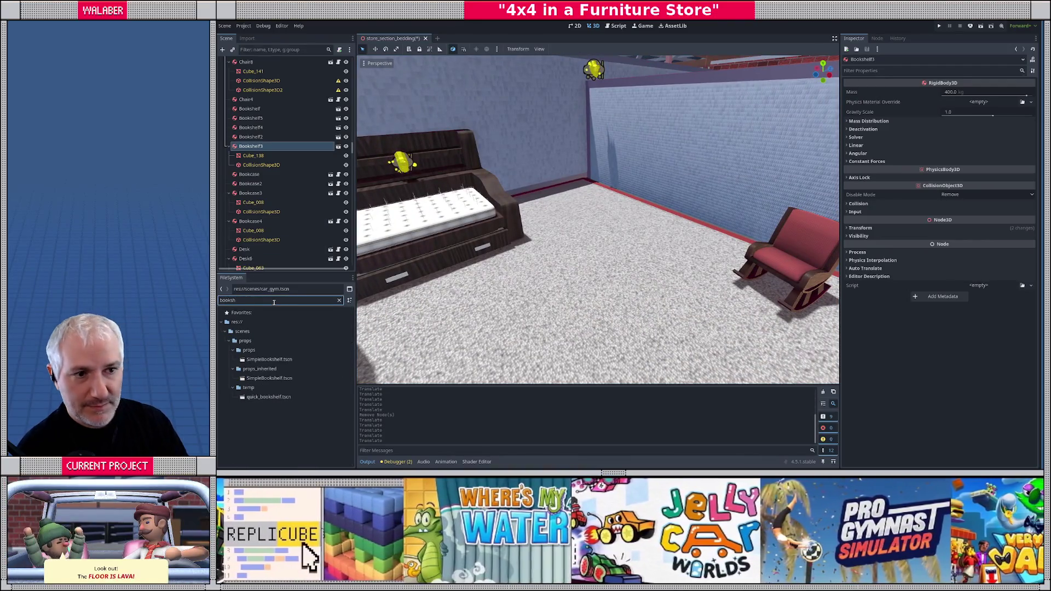
{"action": "scroll", "coordinate": [284, 103], "scroll_direction": "up", "scroll_amount": 5}
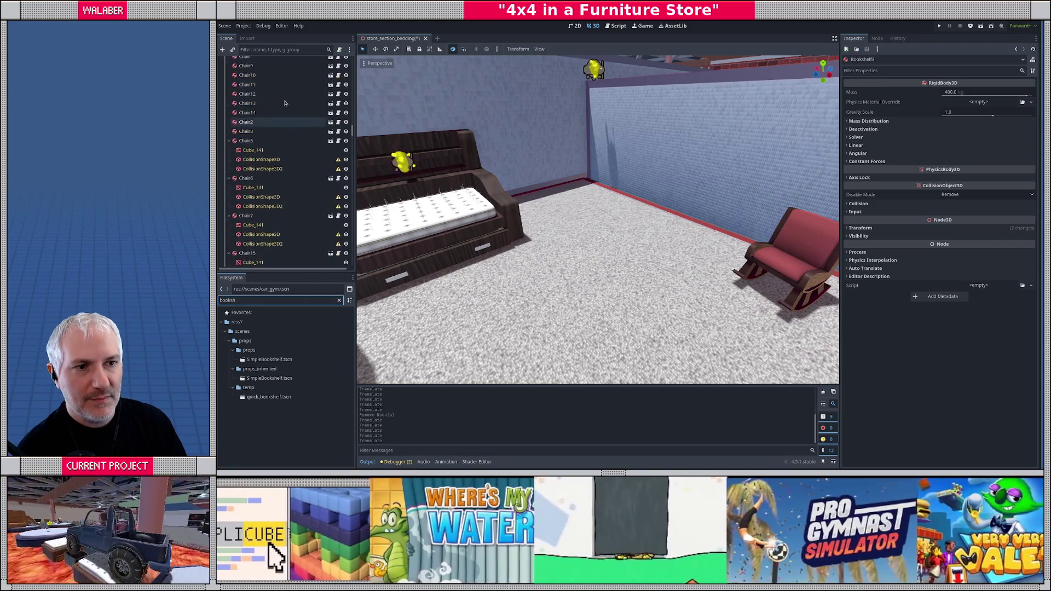
{"action": "scroll", "coordinate": [284, 102], "scroll_direction": "up", "scroll_amount": 10}
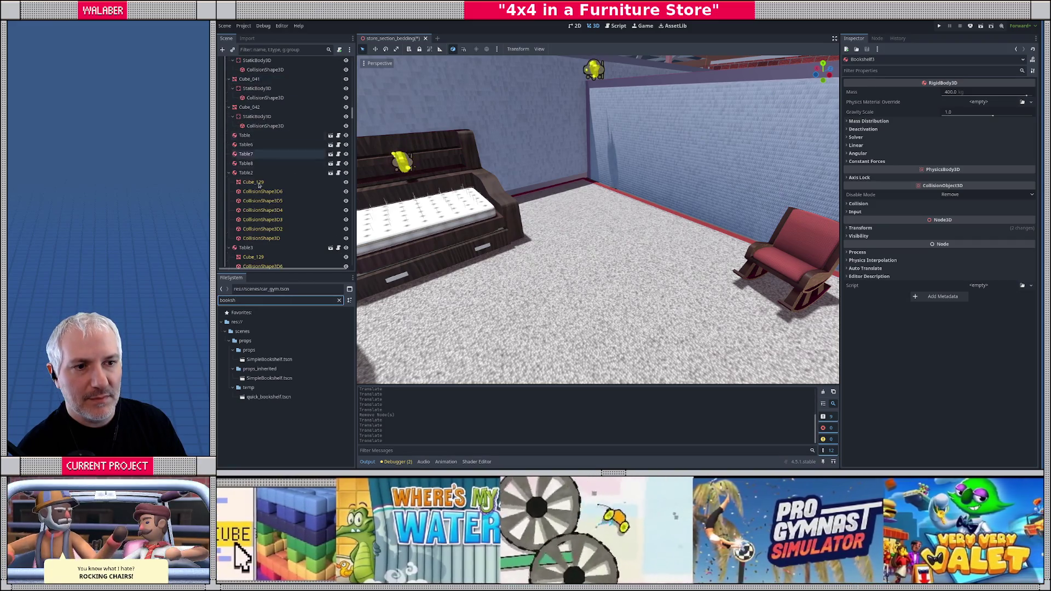
- Collapse temp_ground and select the props node in the Scene tree as parent
{"action": "left_click", "coordinate": [249, 173]}
{"action": "scroll", "coordinate": [252, 176], "scroll_direction": "up", "scroll_amount": 3}
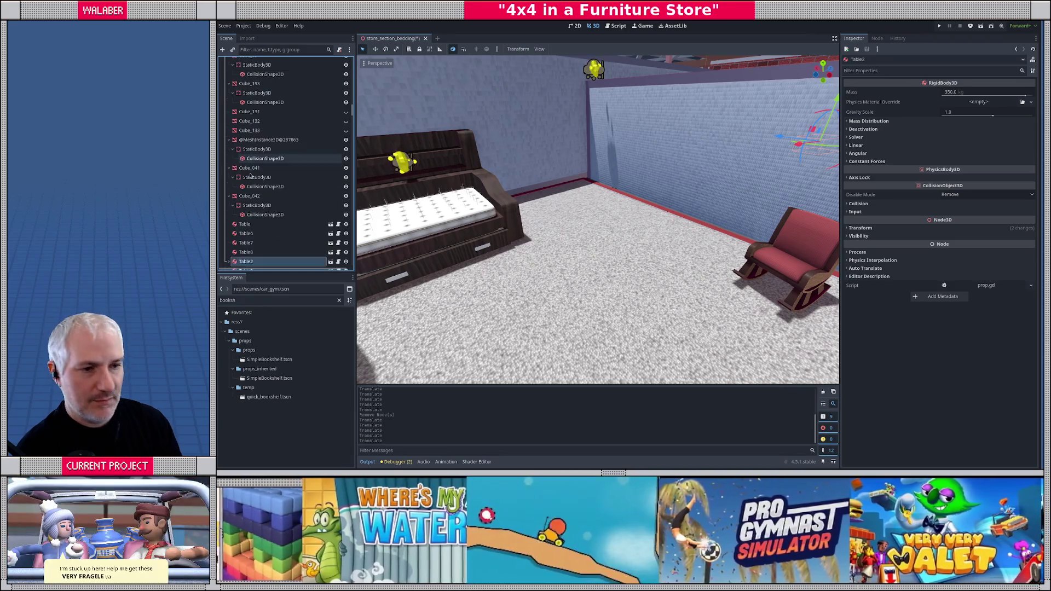
{"action": "key", "text": "Left"}
{"action": "key", "text": "Left"}
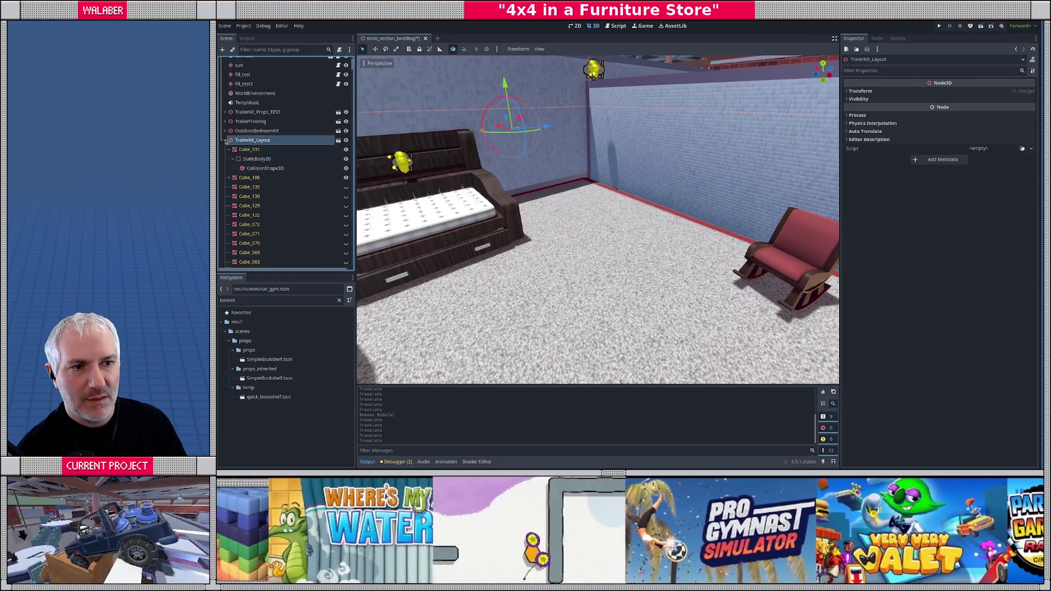
{"action": "left_click", "coordinate": [225, 159]}
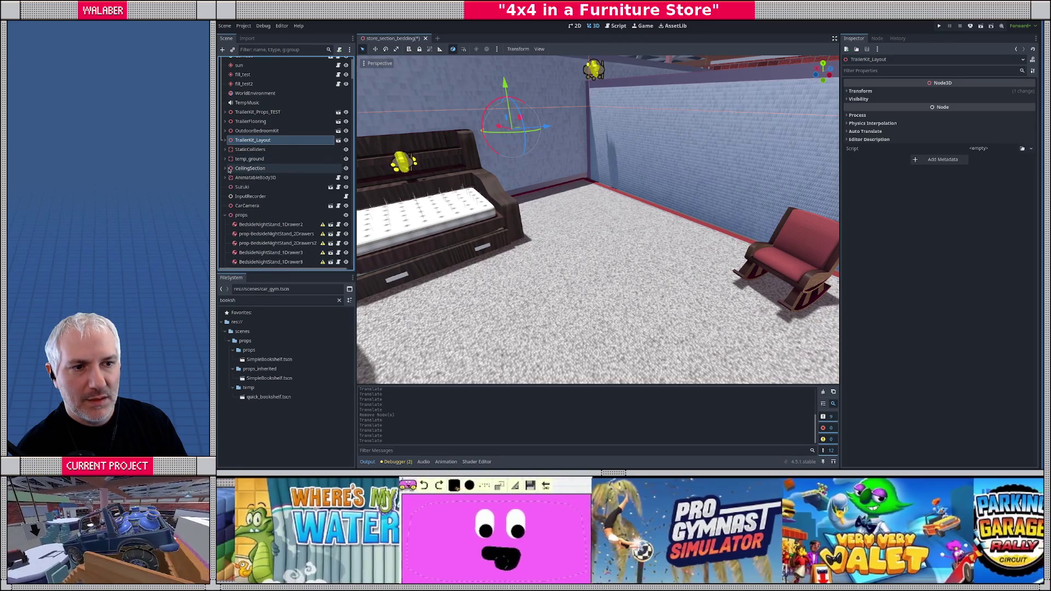
{"action": "left_click", "coordinate": [244, 215]}
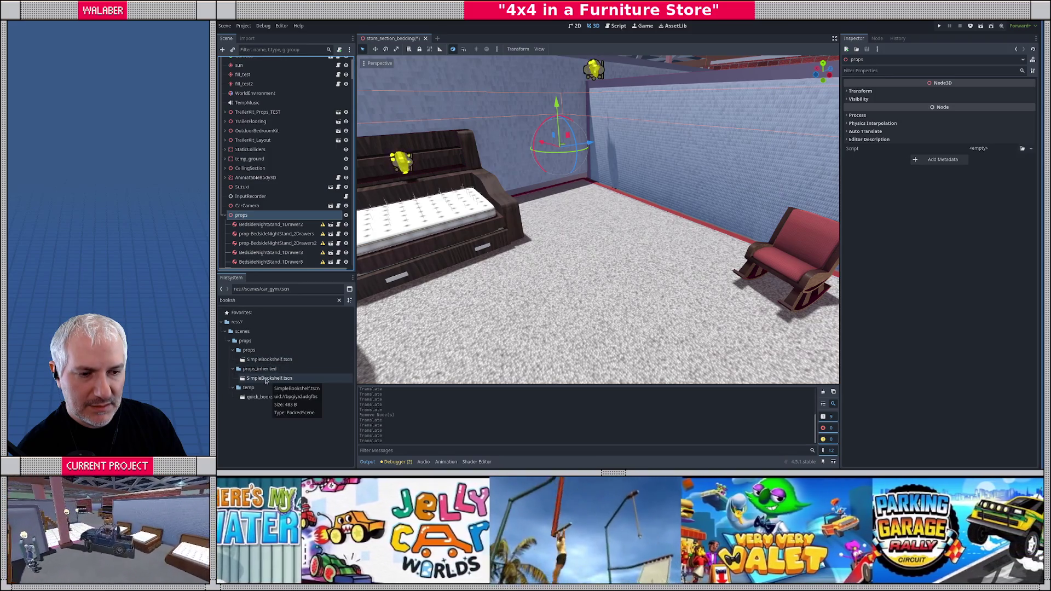
- Drop quick_bookshelf.tscn onto the carpet beside the bed
{"action": "mouse_move", "coordinate": [266, 400]}
{"action": "left_mouse_down"}
{"action": "mouse_move", "coordinate": [668, 241]}
{"action": "mouse_move", "coordinate": [631, 234]}
{"action": "left_mouse_up"}
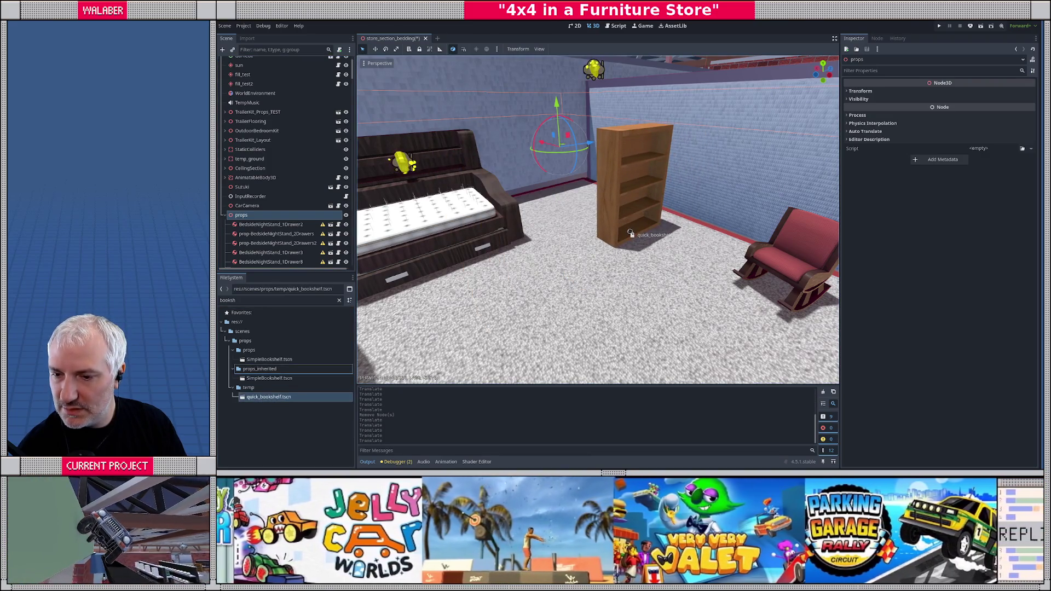
{"action": "left_click_drag", "start_coordinate": [631, 233], "coordinate": [631, 234]}
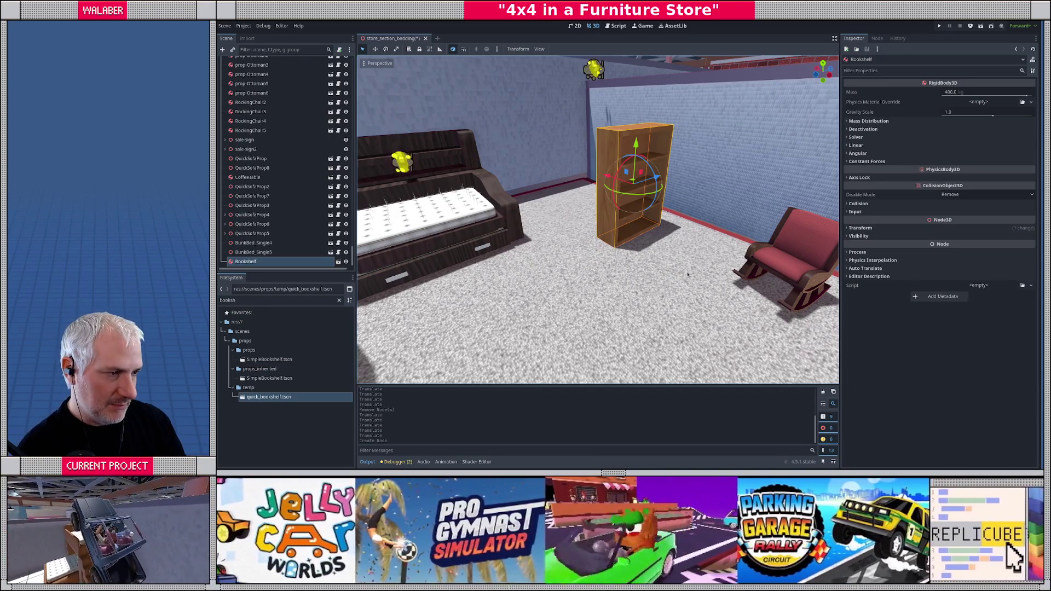
{"action": "left_click_drag", "start_coordinate": [688, 274], "coordinate": [597, 310]}
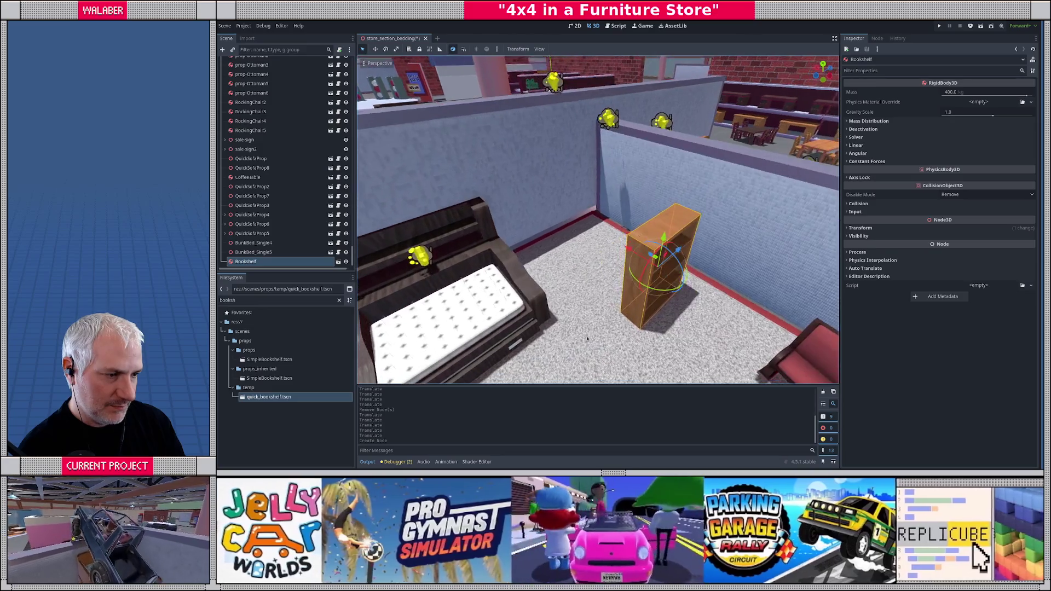
- Rotate the bookshelf 90° and move it against the dividing wall
{"action": "left_click_drag", "start_coordinate": [657, 280], "coordinate": [639, 265]}
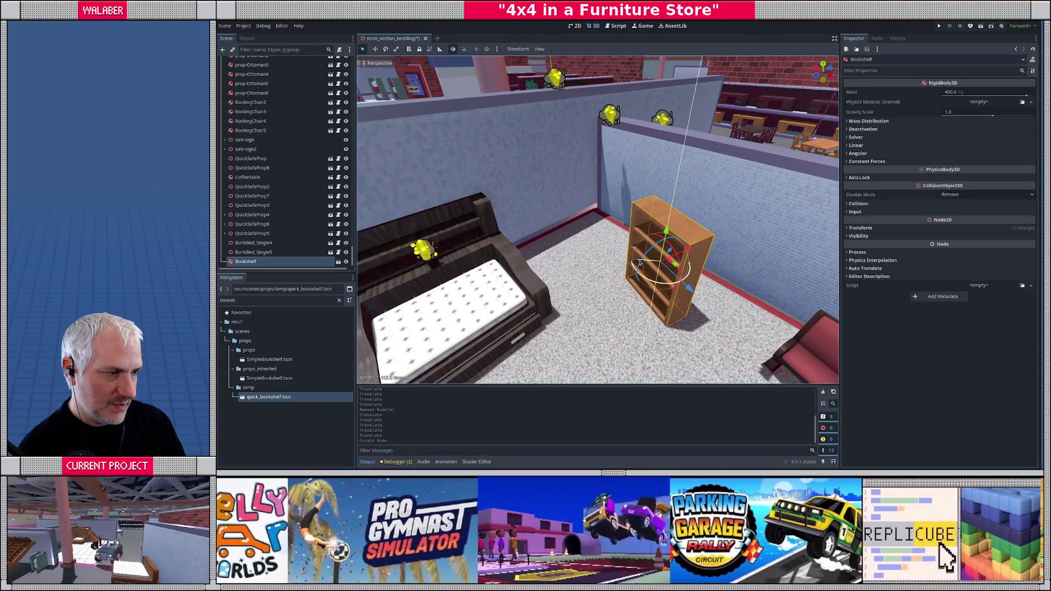
{"action": "mouse_move", "coordinate": [656, 264]}
{"action": "left_mouse_down"}
{"action": "mouse_move", "coordinate": [704, 289]}
{"action": "mouse_move", "coordinate": [615, 281]}
{"action": "mouse_move", "coordinate": [606, 254]}
{"action": "mouse_move", "coordinate": [586, 272]}
{"action": "mouse_move", "coordinate": [639, 280]}
{"action": "left_mouse_up"}
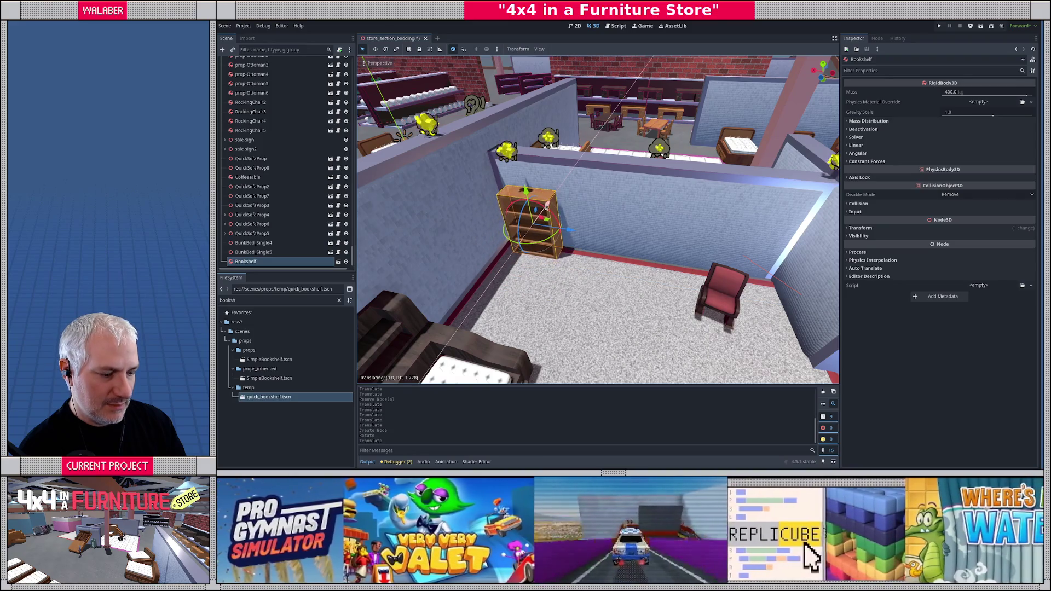
{"action": "left_click_drag", "start_coordinate": [546, 207], "coordinate": [589, 232]}
{"action": "key", "text": "f"}
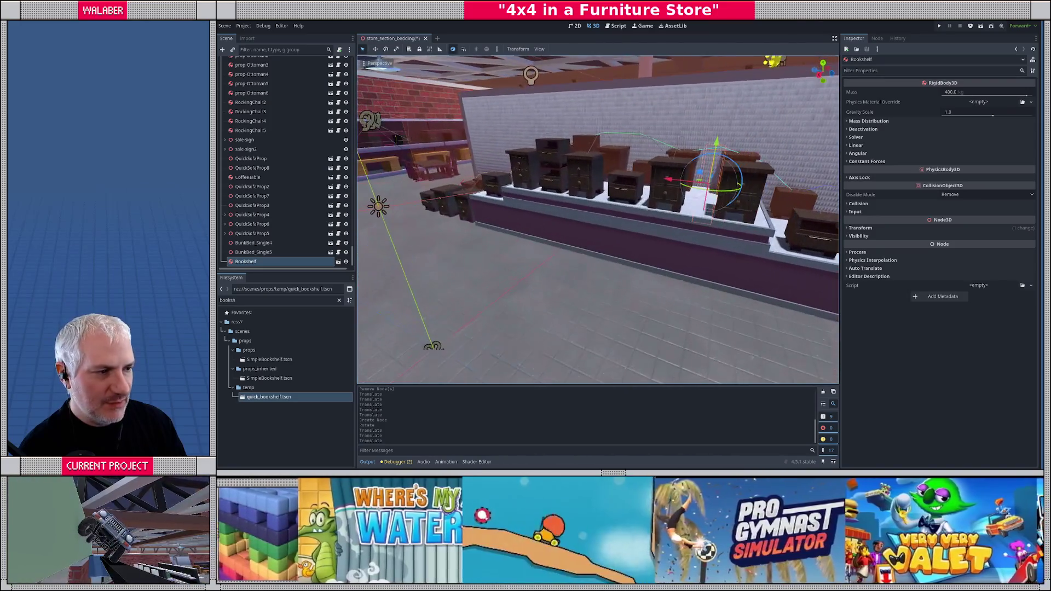
- Select the Stage2 mesh and fly around to survey the bed, bookshelf and wall
{"action": "left_click", "coordinate": [553, 234]}
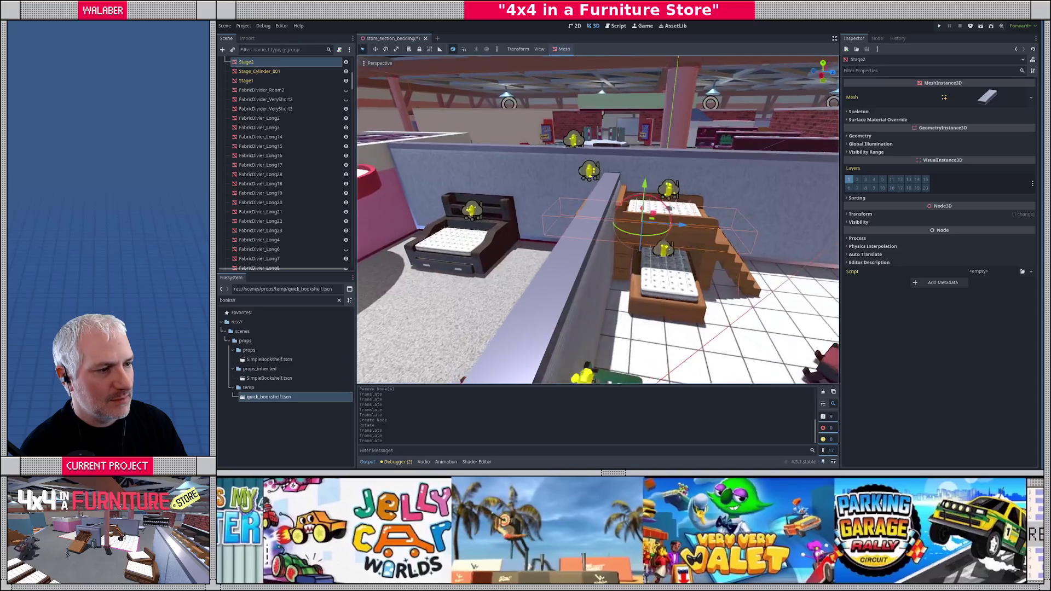
{"action": "key", "text": "w"}
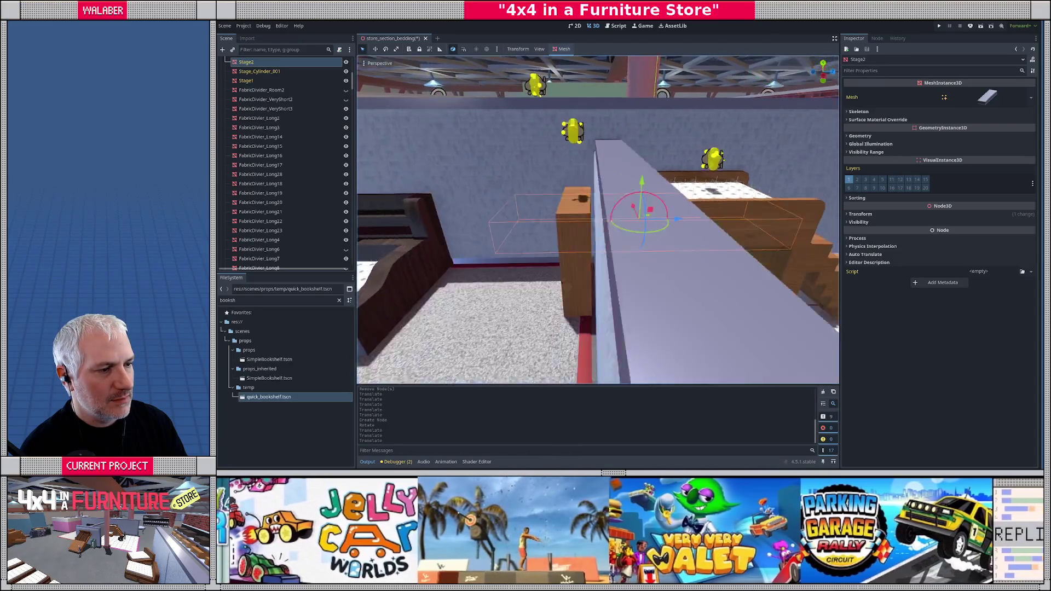
{"action": "key", "text": "s"}
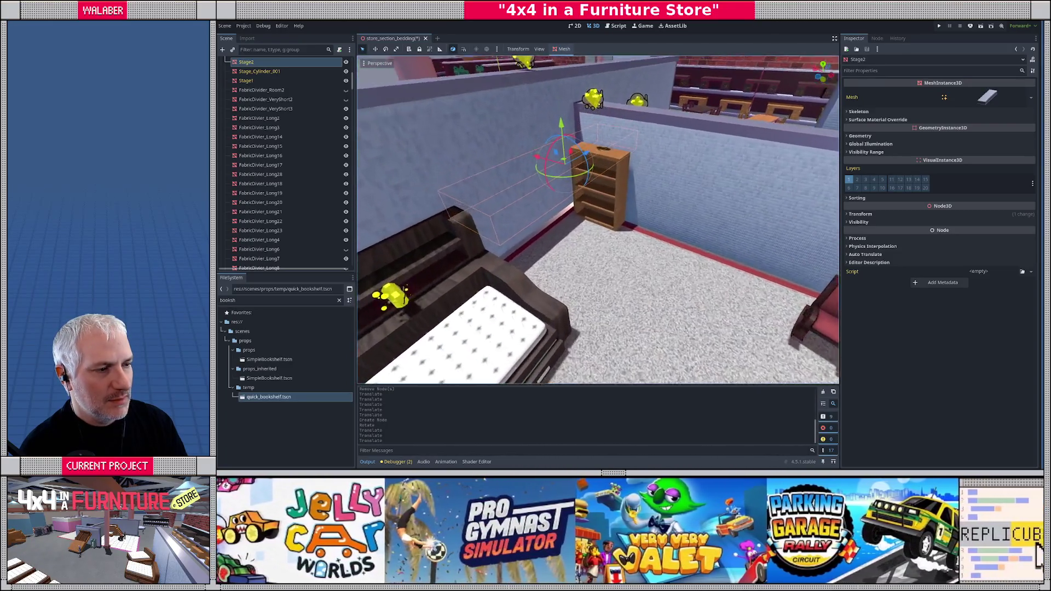
{"action": "key", "text": "w"}
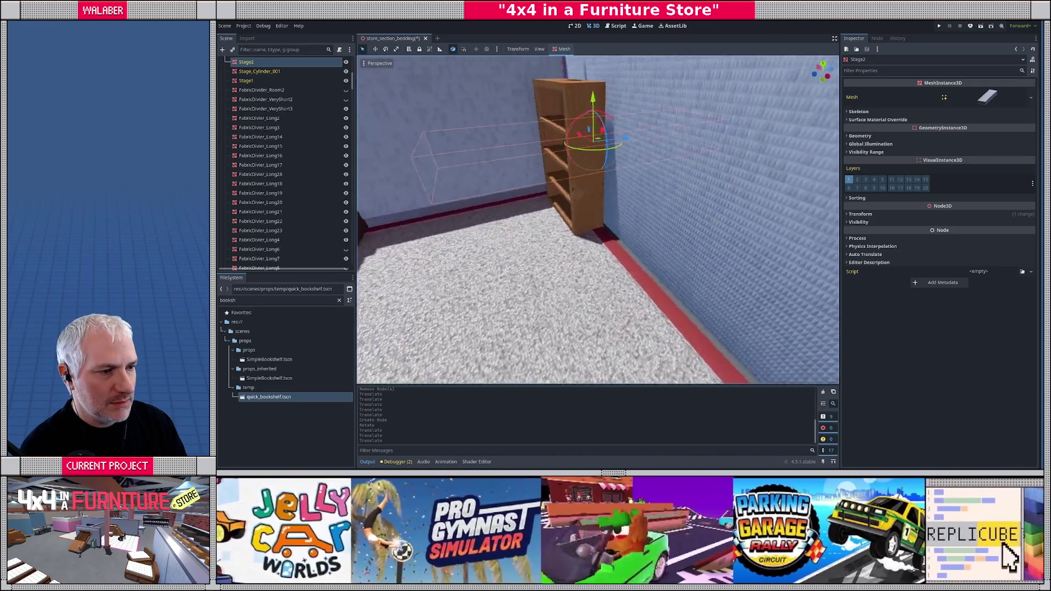
{"action": "key", "text": "s"}
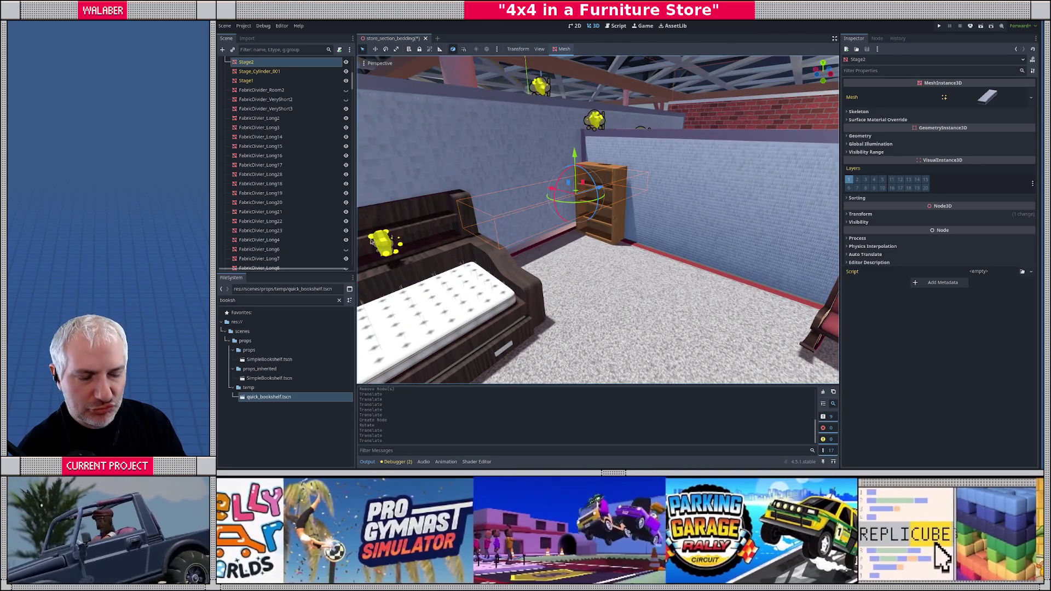
{"action": "key", "text": "s"}
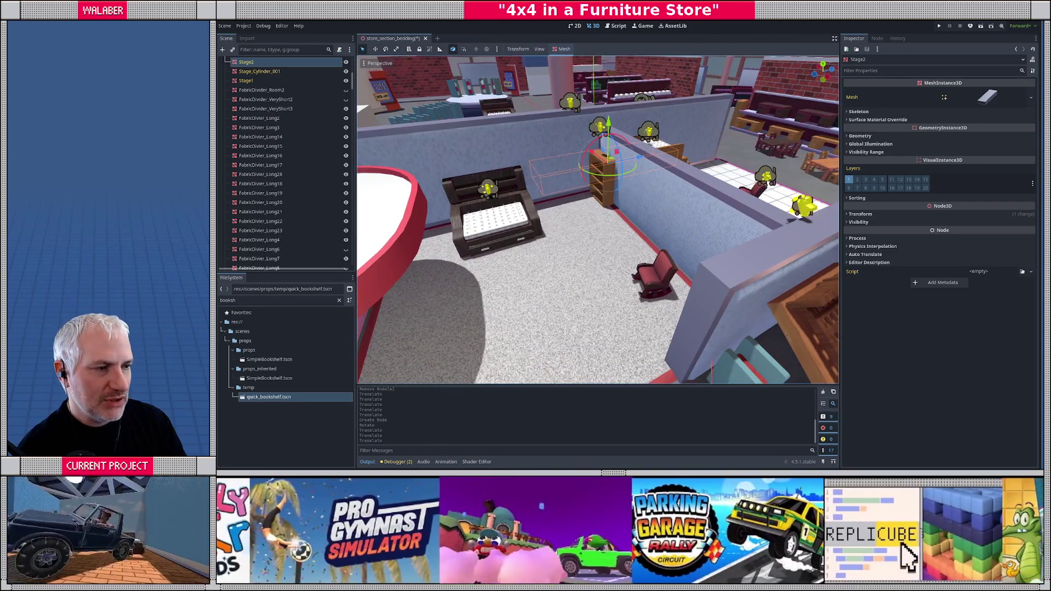
{"action": "key", "text": "s"}
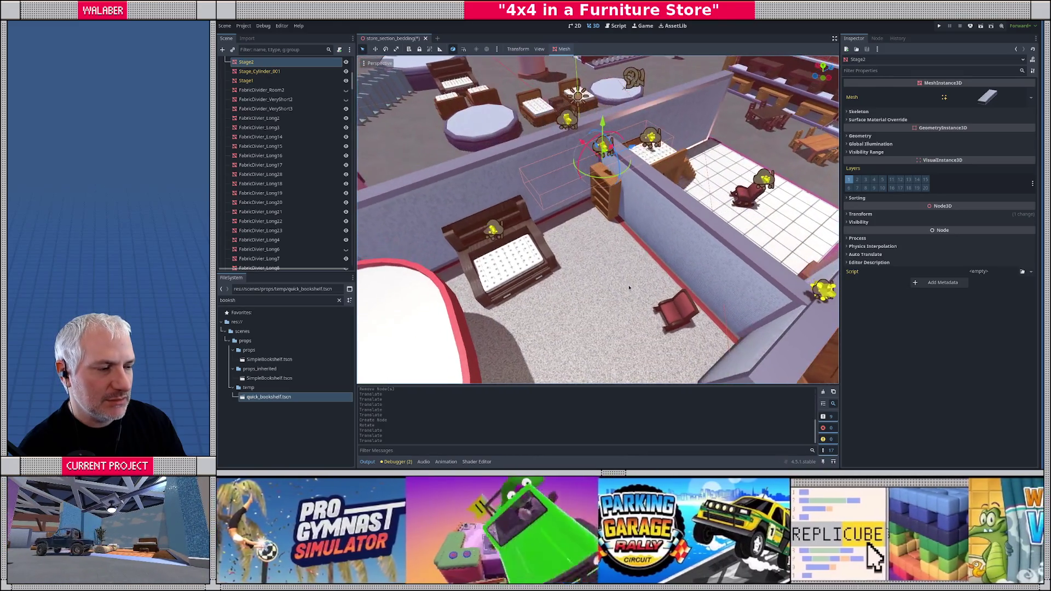
- Shift RockingChair4 slightly across the floor
{"action": "left_click", "coordinate": [651, 305]}
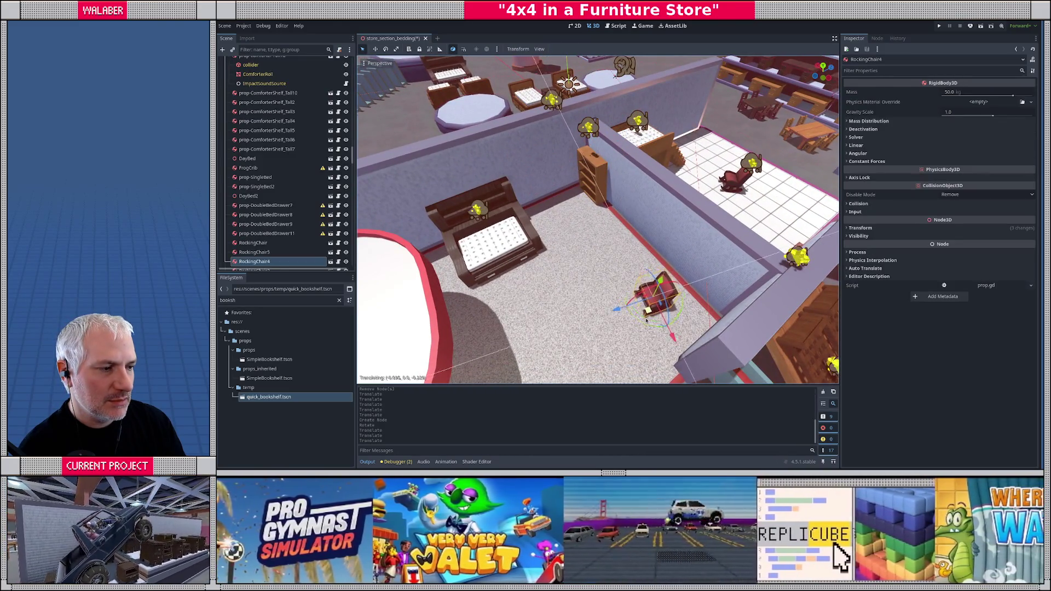
{"action": "left_click_drag", "start_coordinate": [651, 305], "coordinate": [642, 327]}
{"action": "left_click_drag", "start_coordinate": [560, 289], "coordinate": [639, 192]}
- Frame the Bookshelf, rotate it, and slide it along X back to the wall
{"action": "left_click", "coordinate": [652, 178]}
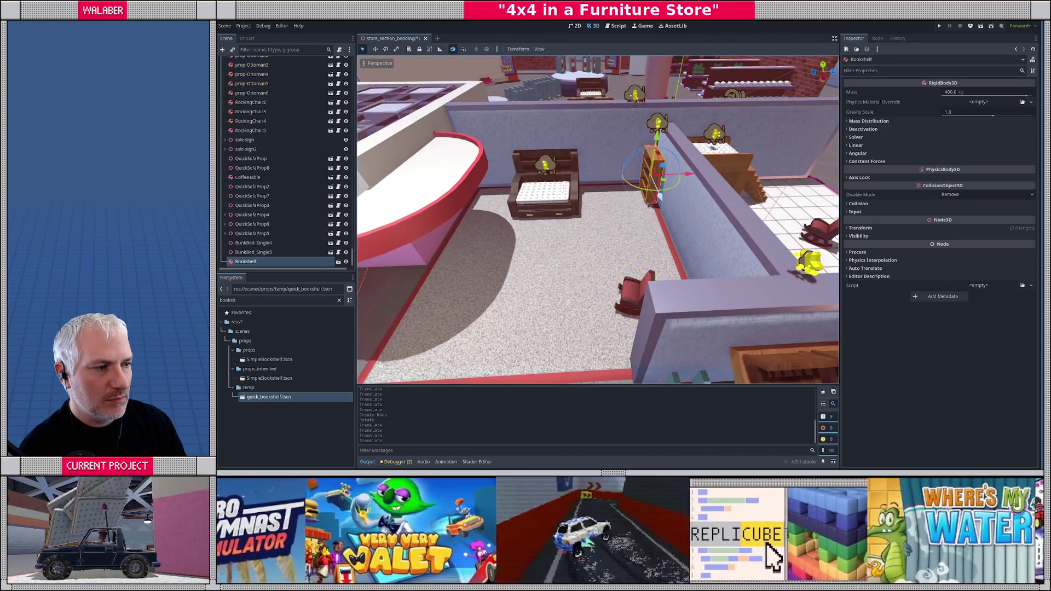
{"action": "key", "text": "f"}
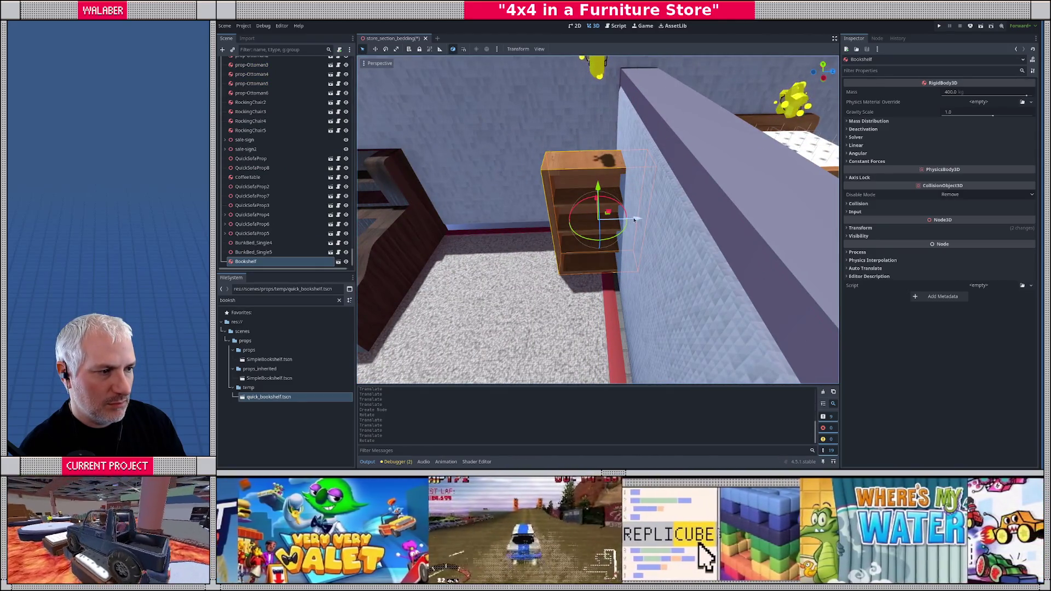
{"action": "mouse_move", "coordinate": [617, 238]}
{"action": "left_mouse_down"}
{"action": "mouse_move", "coordinate": [615, 223]}
{"action": "mouse_move", "coordinate": [486, 242]}
{"action": "left_mouse_up"}
{"action": "left_click_drag", "start_coordinate": [575, 200], "coordinate": [559, 205]}
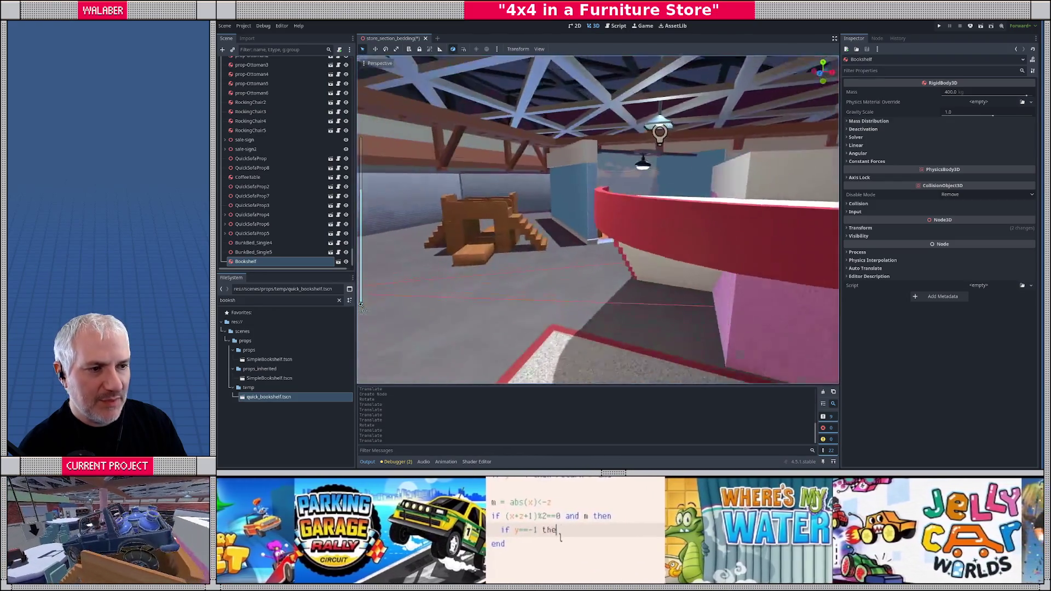
- Select the Plant and filter the FileSystem for 'plant' to find quick_plant.tscn
{"action": "scroll", "coordinate": [546, 229], "scroll_direction": "up", "scroll_amount": 5}
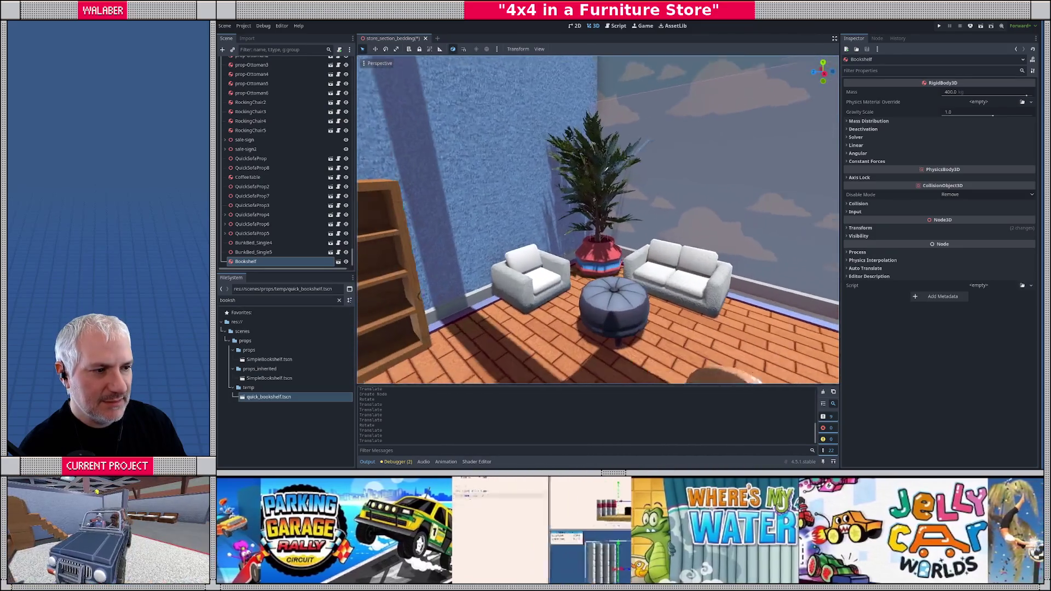
{"action": "left_click", "coordinate": [597, 252]}
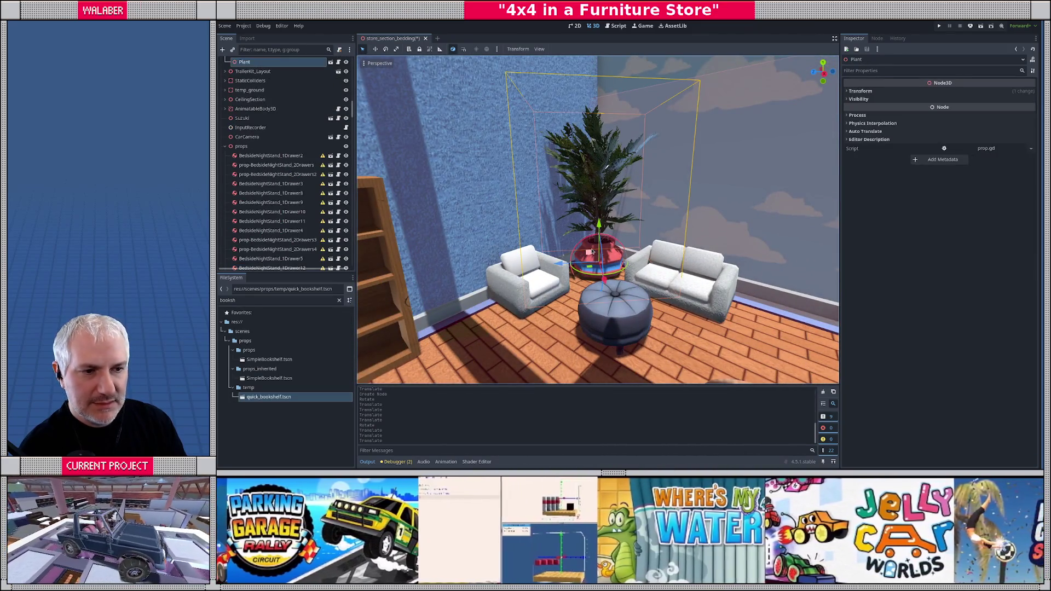
{"action": "scroll", "coordinate": [261, 114], "scroll_direction": "up", "scroll_amount": 3}
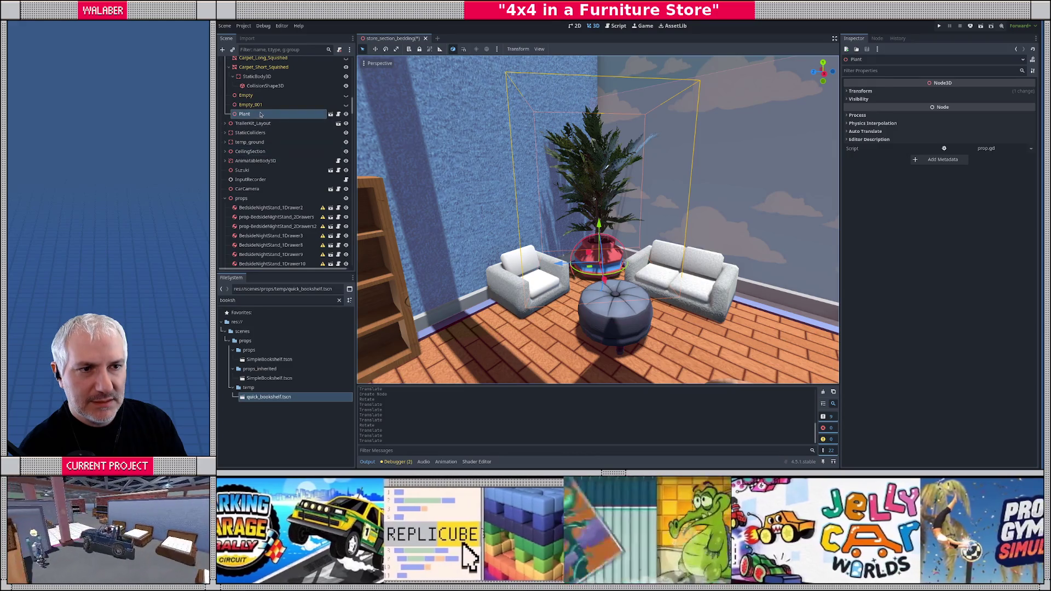
{"action": "scroll", "coordinate": [261, 114], "scroll_direction": "up", "scroll_amount": 3}
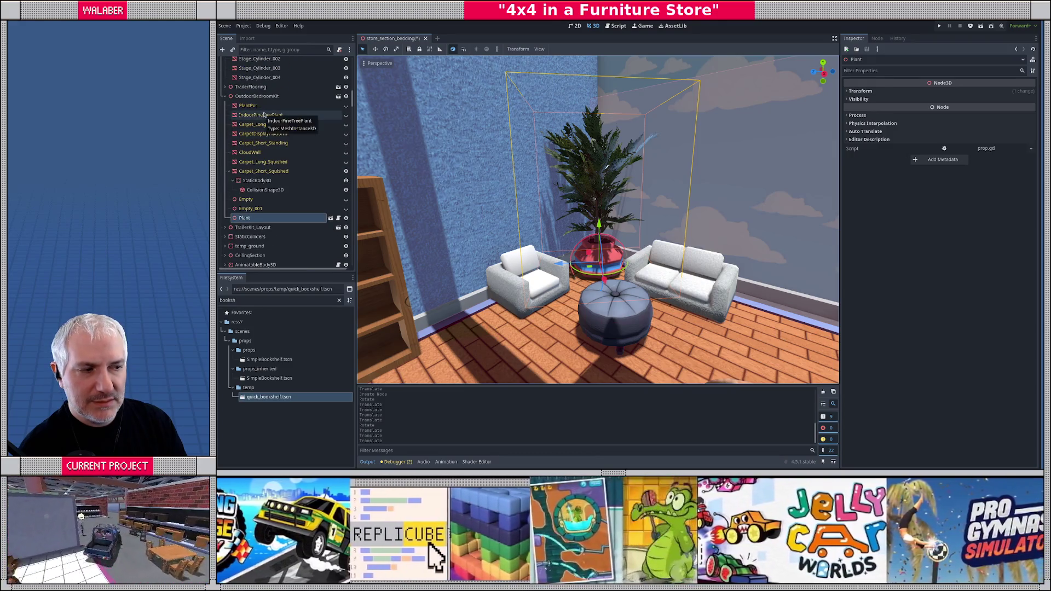
{"action": "left_click", "coordinate": [270, 301]}
{"action": "type", "text": "plant"}
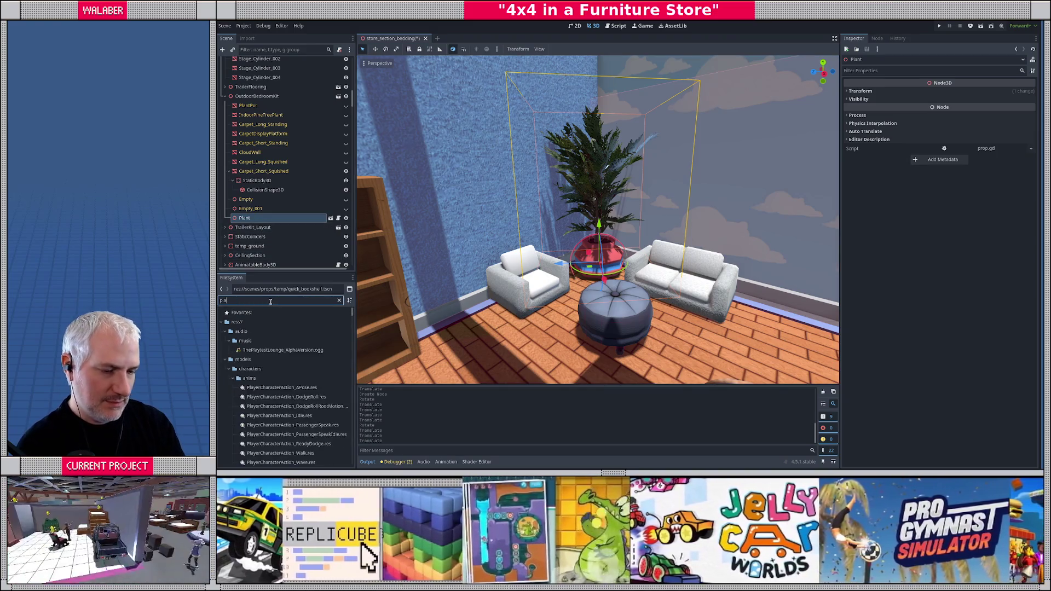
{"action": "type", "text": "w"}
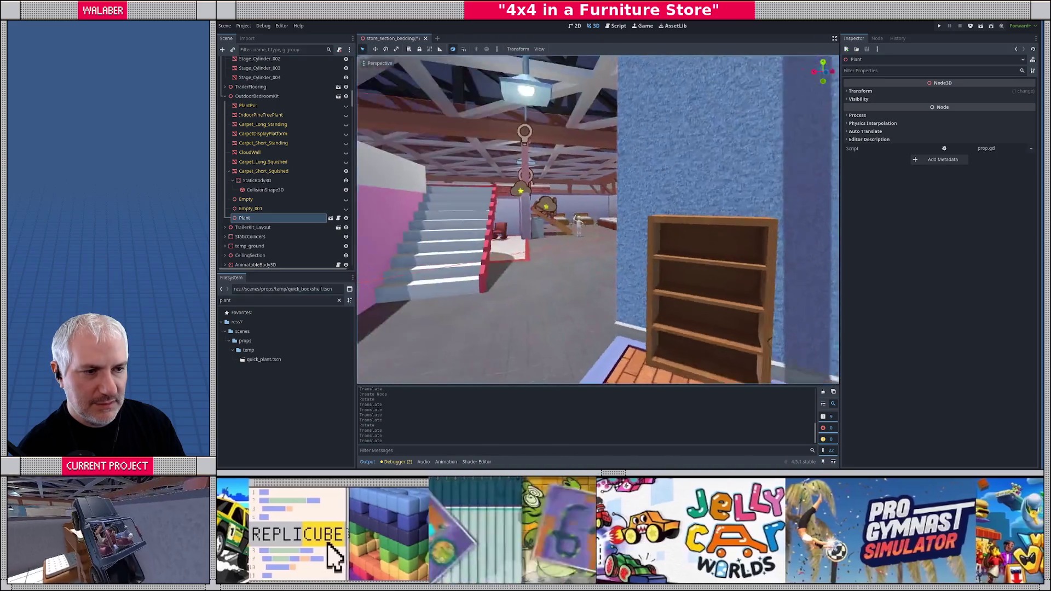
{"action": "type", "text": "w"}
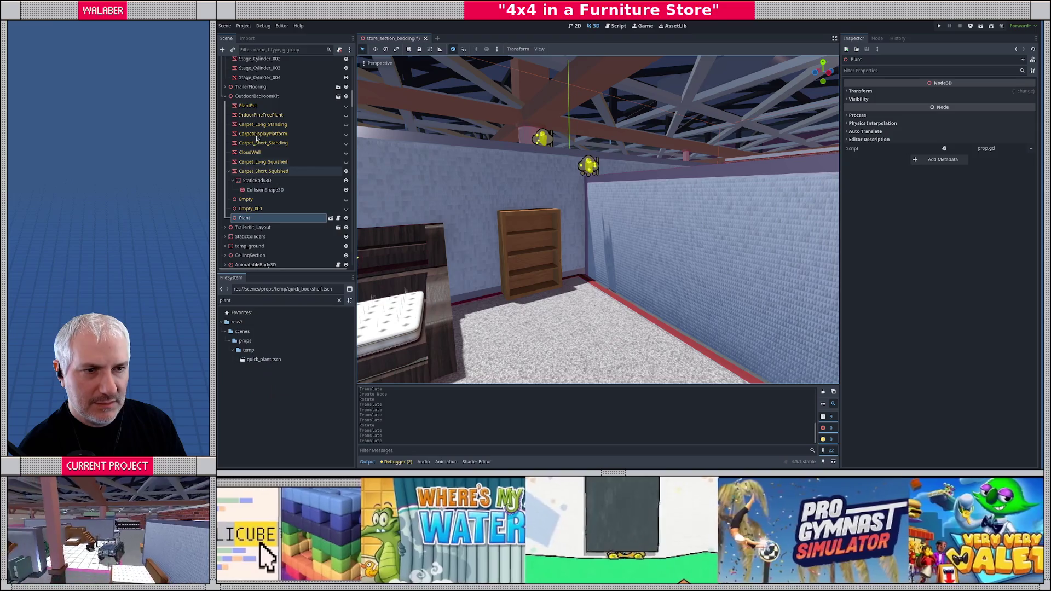
{"action": "left_click", "coordinate": [225, 96]}
- Add quick_plant.tscn under props, placed on the carpet beside the bookshelf
{"action": "left_click", "coordinate": [242, 180]}
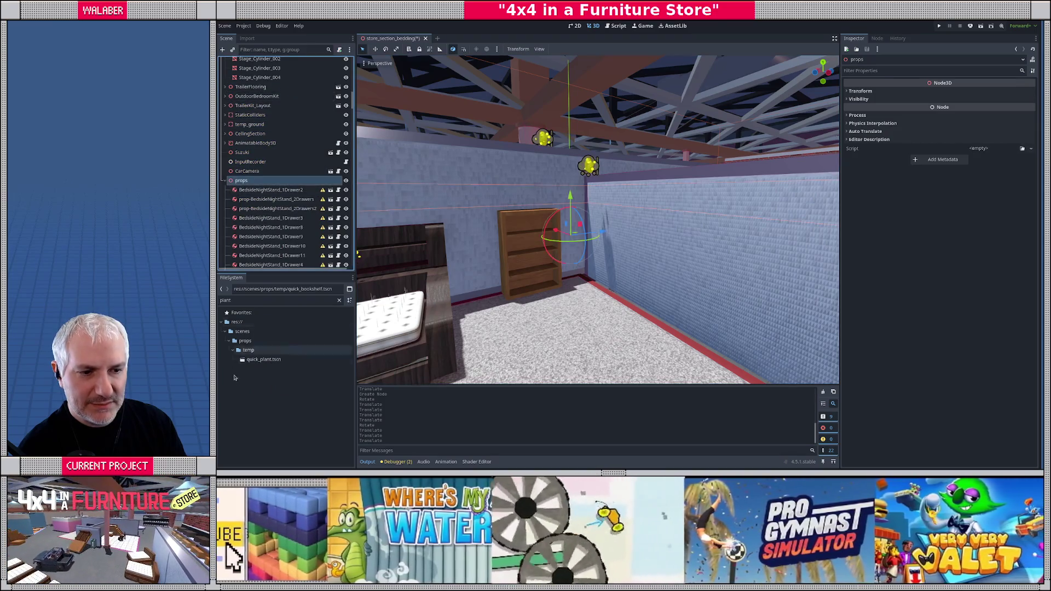
{"action": "mouse_move", "coordinate": [250, 363]}
{"action": "left_mouse_down"}
{"action": "mouse_move", "coordinate": [545, 286]}
{"action": "mouse_move", "coordinate": [621, 305]}
{"action": "mouse_move", "coordinate": [602, 303]}
{"action": "mouse_move", "coordinate": [586, 277]}
{"action": "mouse_move", "coordinate": [591, 243]}
{"action": "mouse_move", "coordinate": [590, 256]}
{"action": "mouse_move", "coordinate": [580, 243]}
{"action": "mouse_move", "coordinate": [599, 178]}
{"action": "mouse_move", "coordinate": [550, 192]}
{"action": "mouse_move", "coordinate": [551, 206]}
{"action": "mouse_move", "coordinate": [575, 212]}
{"action": "mouse_move", "coordinate": [536, 236]}
{"action": "left_mouse_up"}
{"action": "scroll", "coordinate": [584, 302], "scroll_direction": "up", "scroll_amount": 5}
{"action": "scroll", "coordinate": [584, 302], "scroll_direction": "down", "scroll_amount": 5}
{"action": "scroll", "coordinate": [581, 241], "scroll_direction": "up", "scroll_amount": 3}
{"action": "scroll", "coordinate": [549, 173], "scroll_direction": "down", "scroll_amount": 3}
{"action": "left_click", "coordinate": [552, 206]}
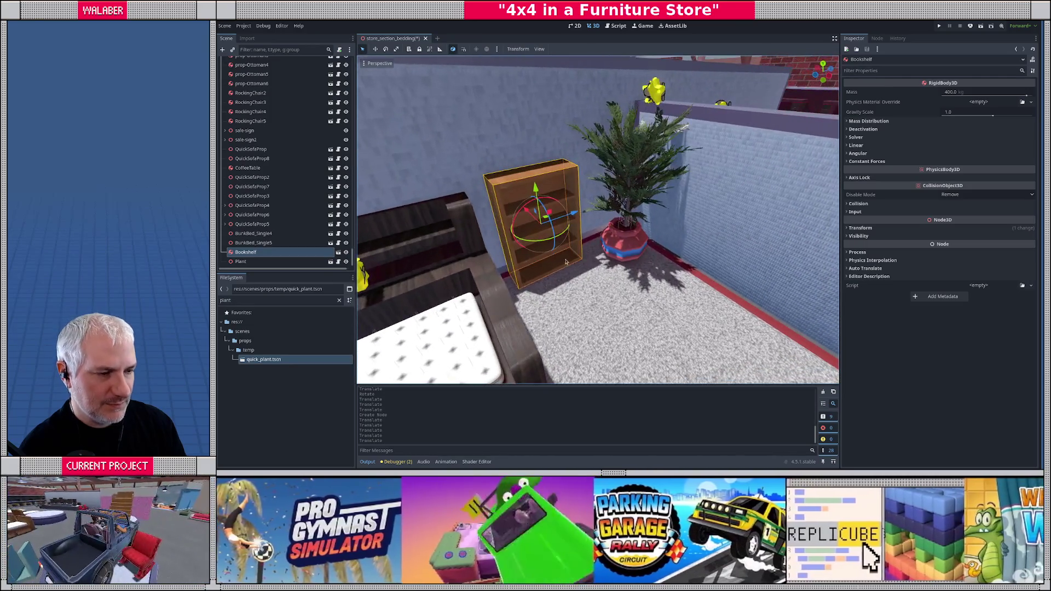
- Duplicate the Bookshelf, rotate Bookshelf2 45°, and slide it along X and Y against the wall
{"action": "key", "text": "ctrl+d"}
{"action": "mouse_move", "coordinate": [534, 240]}
{"action": "left_mouse_down"}
{"action": "mouse_move", "coordinate": [521, 233]}
{"action": "mouse_move", "coordinate": [616, 239]}
{"action": "mouse_move", "coordinate": [695, 269]}
{"action": "left_mouse_up"}
{"action": "key", "text": "f"}
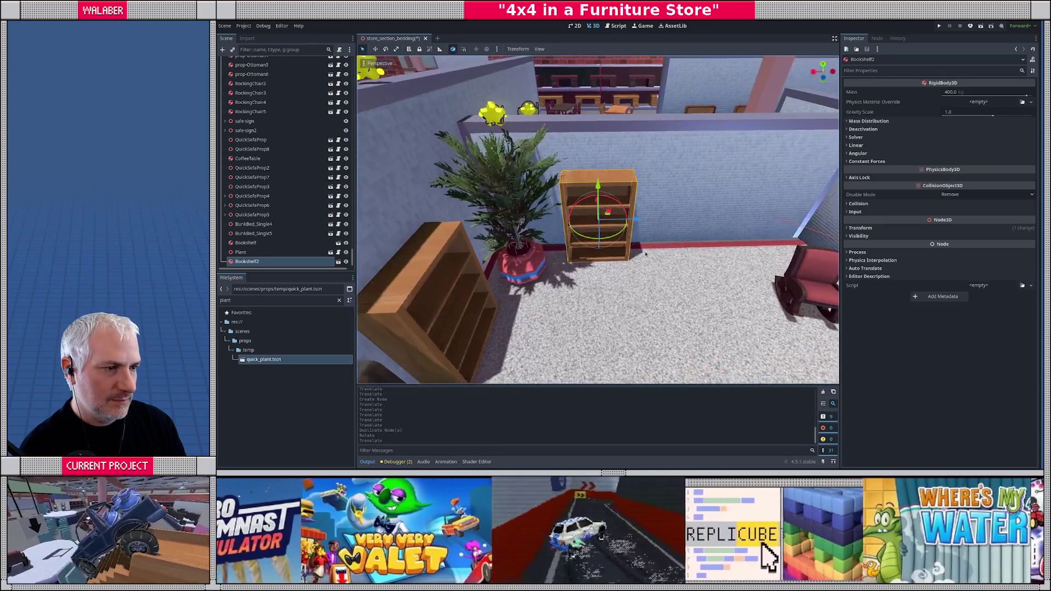
{"action": "scroll", "coordinate": [652, 230], "scroll_direction": "up", "scroll_amount": 3}
{"action": "mouse_move", "coordinate": [644, 220]}
{"action": "left_mouse_down"}
{"action": "mouse_move", "coordinate": [673, 220]}
{"action": "mouse_move", "coordinate": [648, 225]}
{"action": "left_mouse_up"}
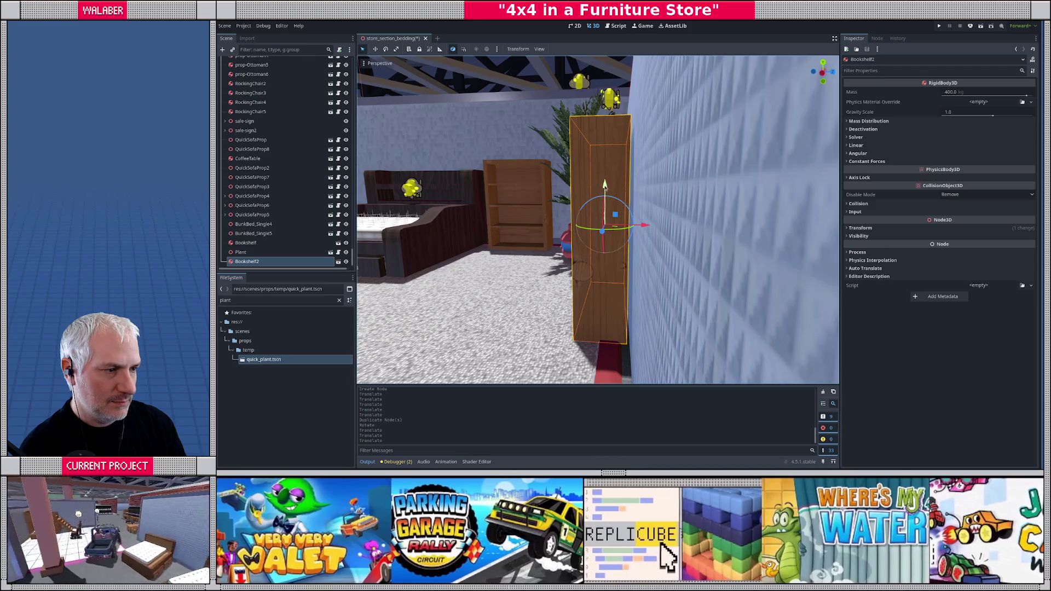
{"action": "left_click_drag", "start_coordinate": [605, 186], "coordinate": [605, 187]}
{"action": "scroll", "coordinate": [490, 280], "scroll_direction": "down", "scroll_amount": 10}
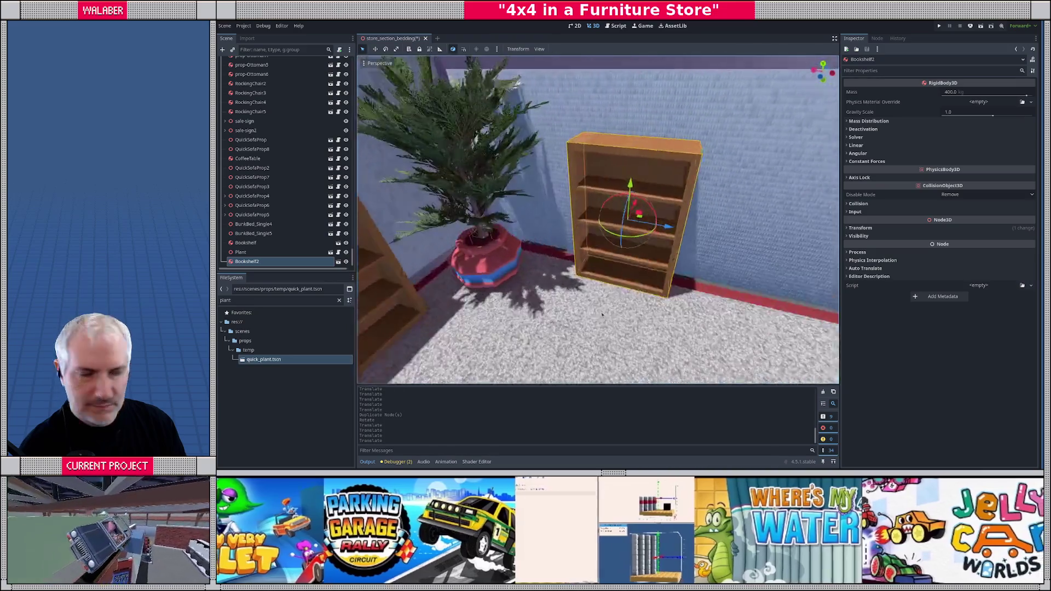
{"action": "mouse_move", "coordinate": [575, 319]}
{"action": "left_mouse_down"}
{"action": "mouse_move", "coordinate": [551, 210]}
{"action": "mouse_move", "coordinate": [564, 230]}
{"action": "mouse_move", "coordinate": [581, 208]}
{"action": "mouse_move", "coordinate": [574, 187]}
{"action": "mouse_move", "coordinate": [534, 206]}
{"action": "mouse_move", "coordinate": [660, 174]}
{"action": "left_mouse_up"}
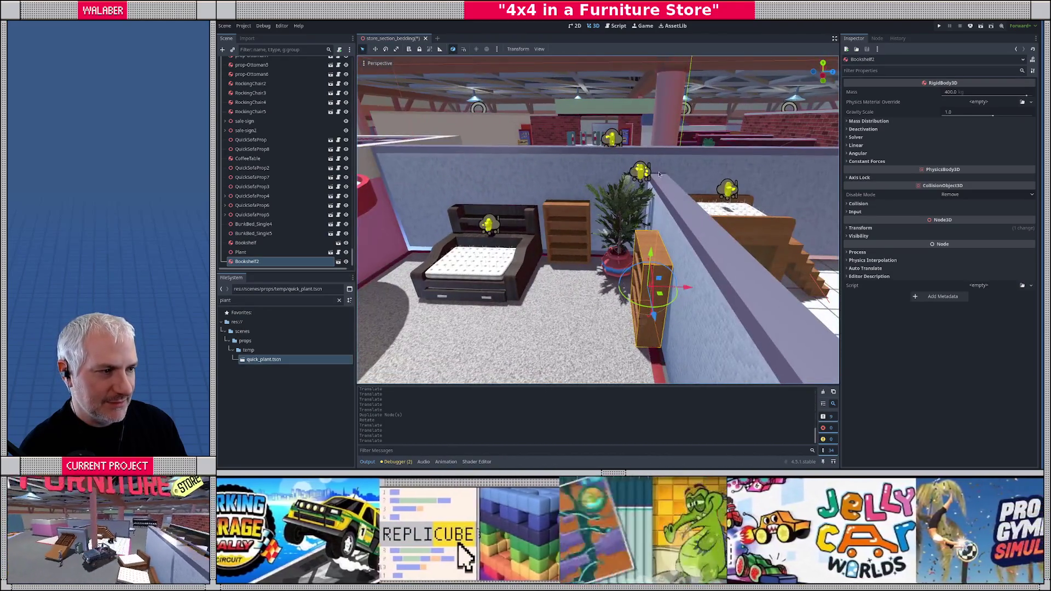
{"action": "left_click", "coordinate": [642, 174]}
{"action": "scroll", "coordinate": [638, 171], "scroll_direction": "up", "scroll_amount": 5}
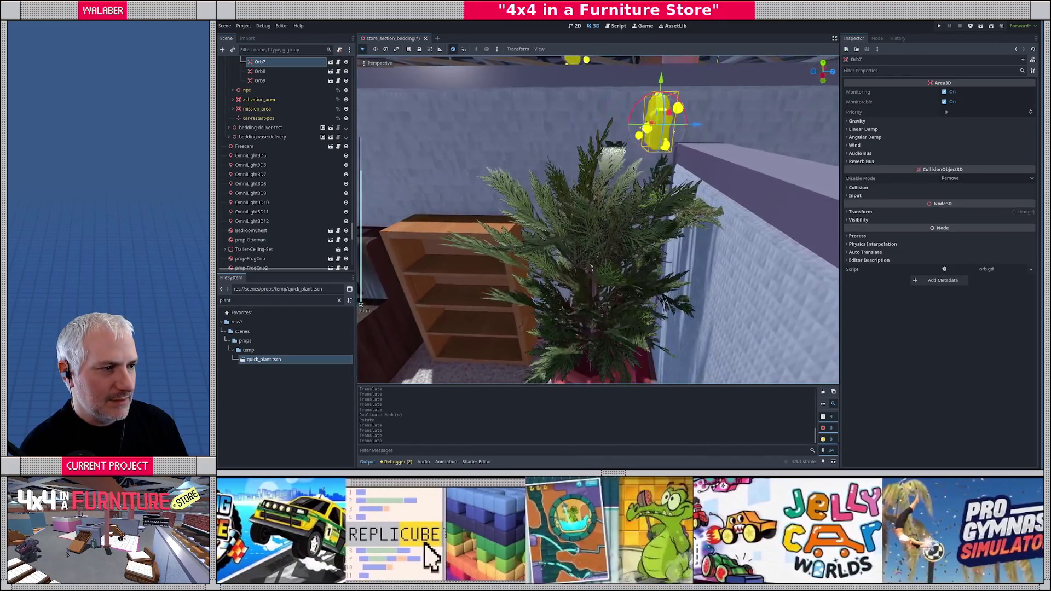
- Move Orb7 near the plant, shift Orb8 into place, and raise Orb7 slightly
{"action": "mouse_move", "coordinate": [662, 80]}
{"action": "left_mouse_down"}
{"action": "mouse_move", "coordinate": [699, 137]}
{"action": "mouse_move", "coordinate": [697, 185]}
{"action": "mouse_move", "coordinate": [587, 149]}
{"action": "left_mouse_up"}
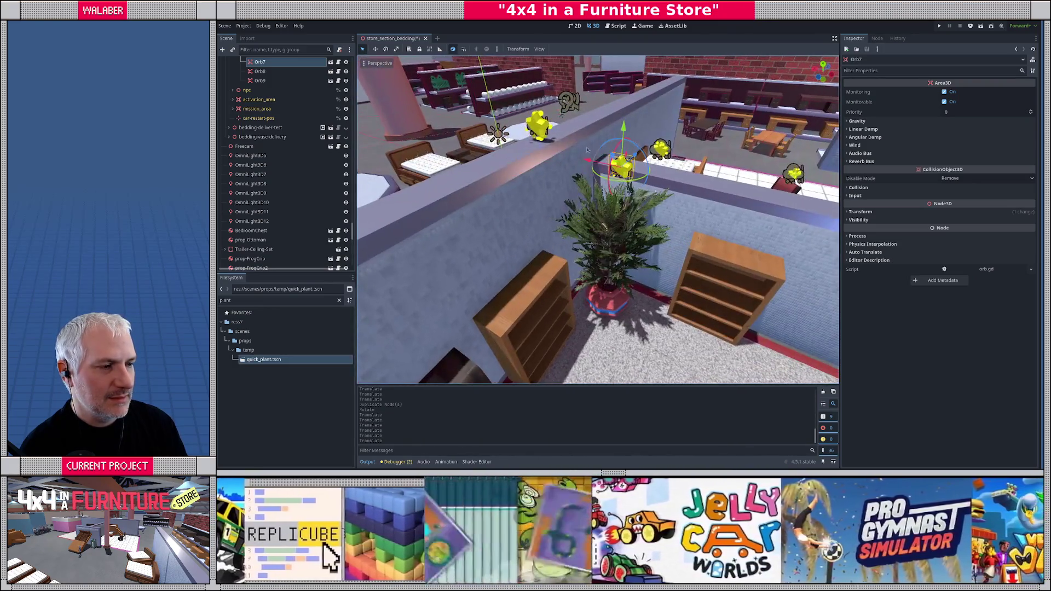
{"action": "left_click", "coordinate": [538, 125]}
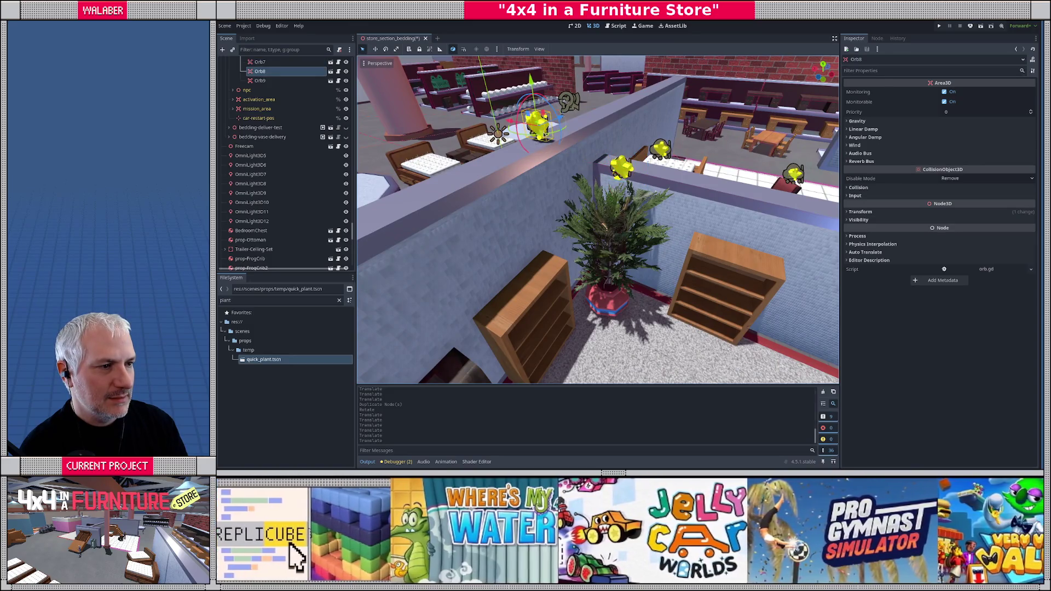
{"action": "left_click_drag", "start_coordinate": [577, 116], "coordinate": [575, 191]}
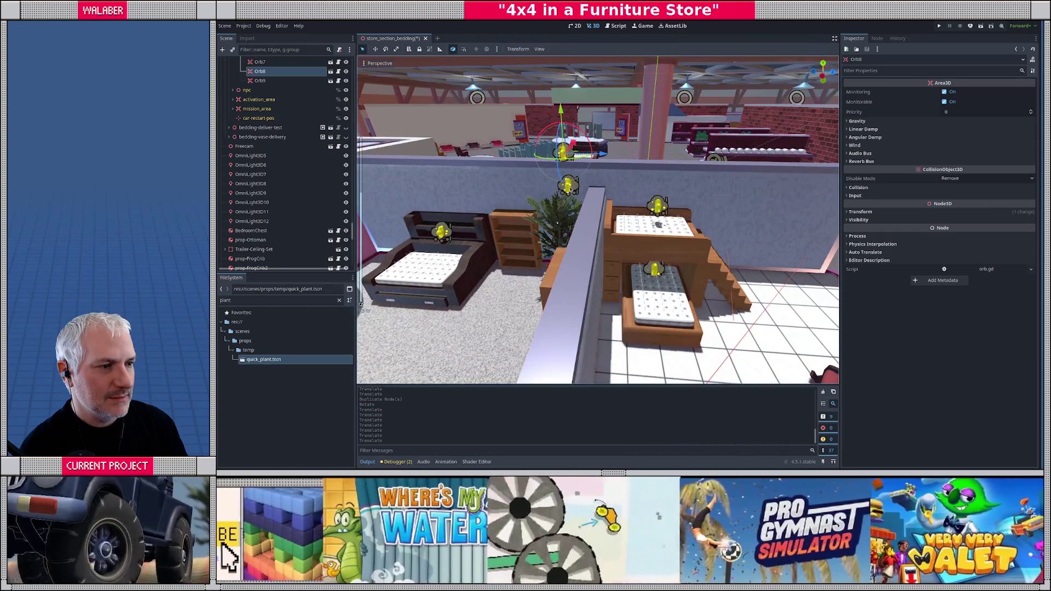
{"action": "scroll", "coordinate": [575, 192], "scroll_direction": "up", "scroll_amount": 5}
{"action": "left_click", "coordinate": [541, 156]}
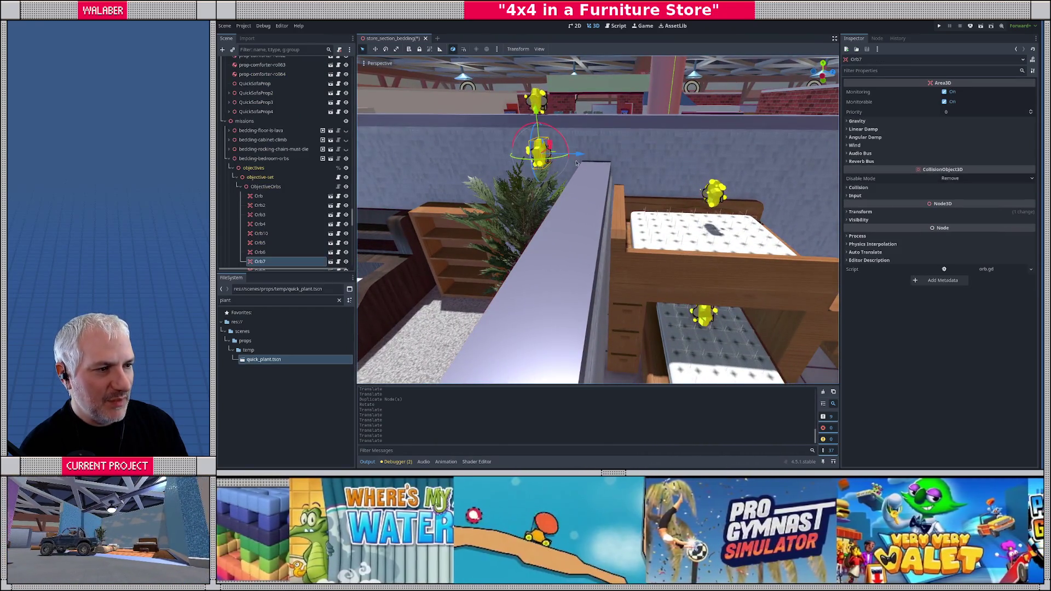
{"action": "mouse_move", "coordinate": [541, 158]}
{"action": "left_mouse_down"}
{"action": "mouse_move", "coordinate": [660, 201]}
{"action": "mouse_move", "coordinate": [643, 197]}
{"action": "left_mouse_up"}
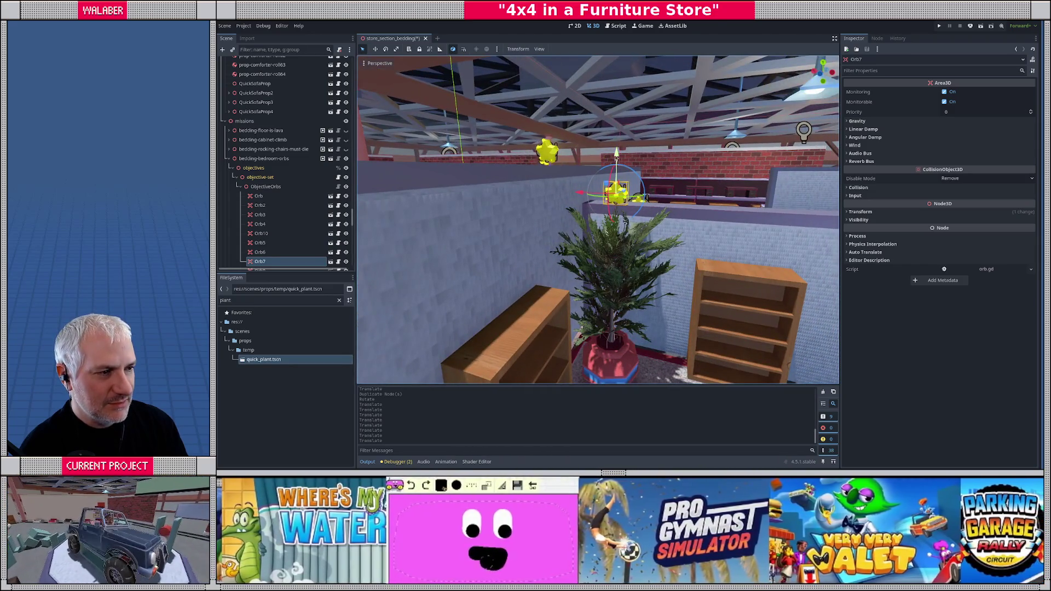
{"action": "left_click_drag", "start_coordinate": [617, 155], "coordinate": [617, 154]}
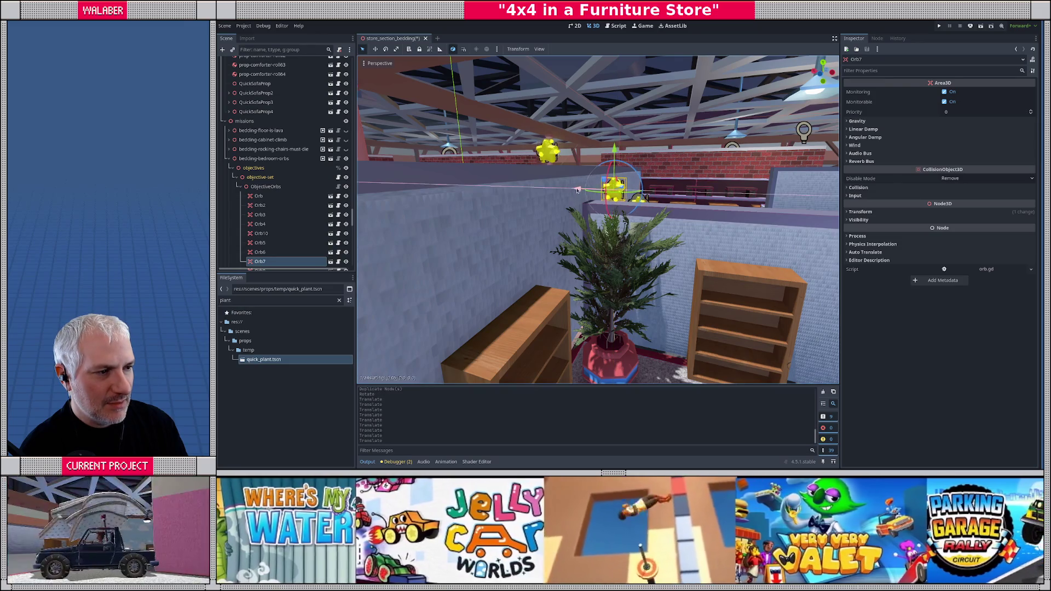
{"action": "scroll", "coordinate": [634, 266], "scroll_direction": "down", "scroll_amount": 3}
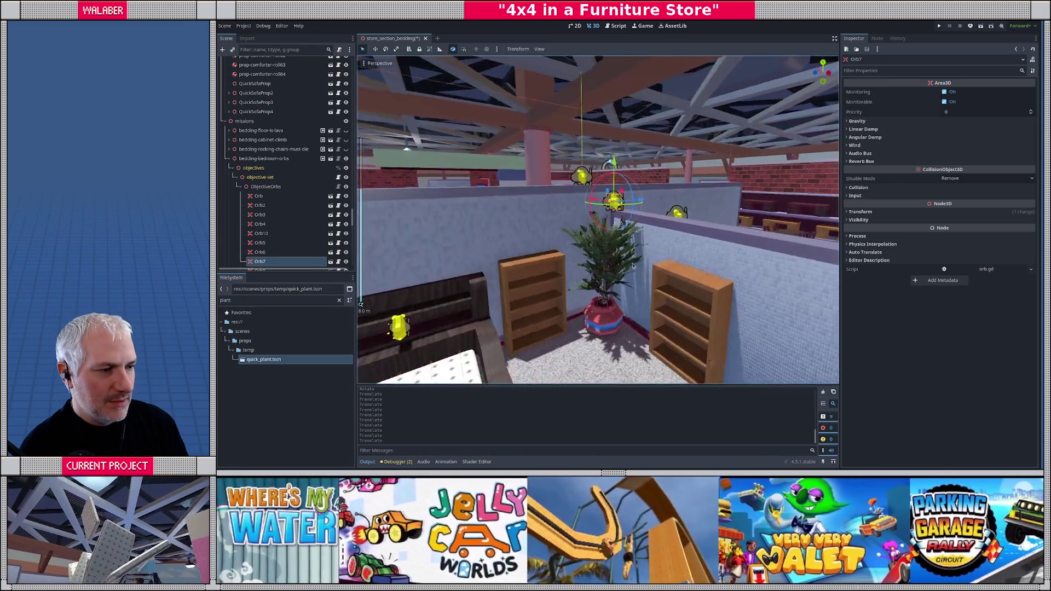
{"action": "scroll", "coordinate": [633, 266], "scroll_direction": "down", "scroll_amount": 5}
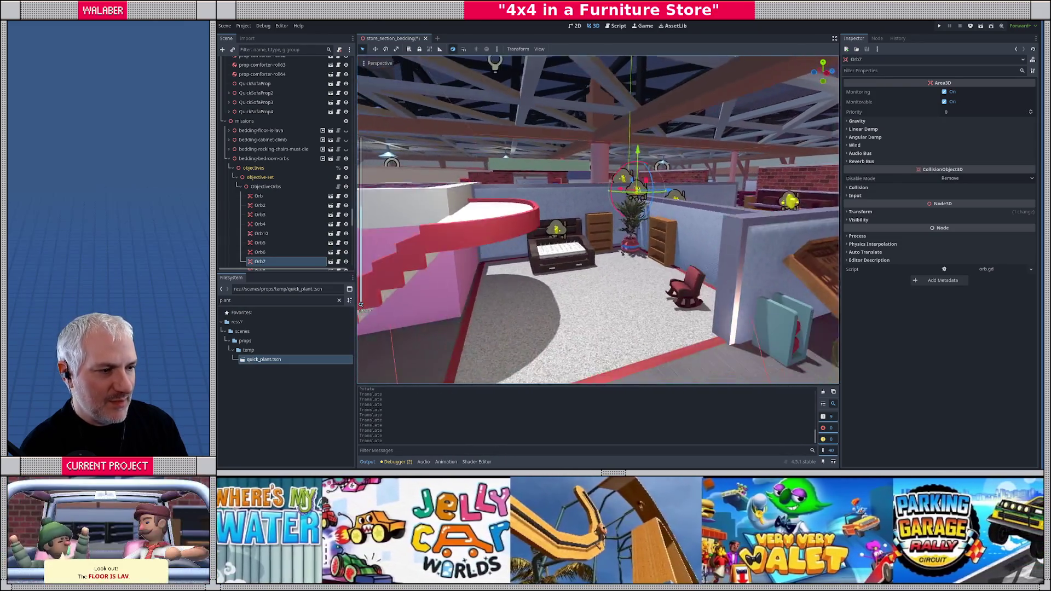
{"action": "scroll", "coordinate": [574, 282], "scroll_direction": "up", "scroll_amount": 6}
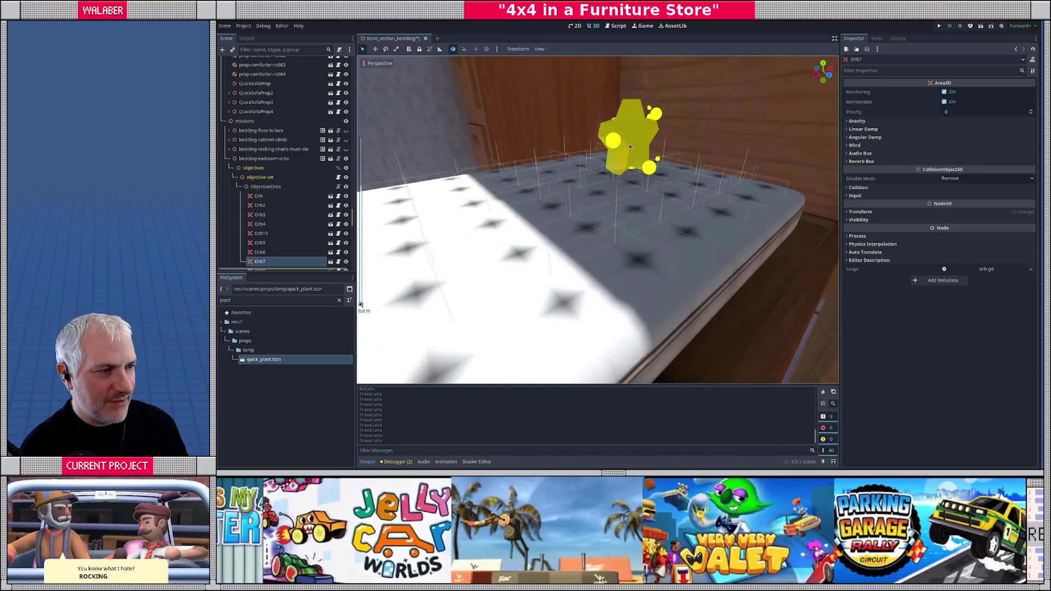
- Raise Orb5 higher above the mattress and nudge it sideways along X
{"action": "left_click", "coordinate": [630, 147]}
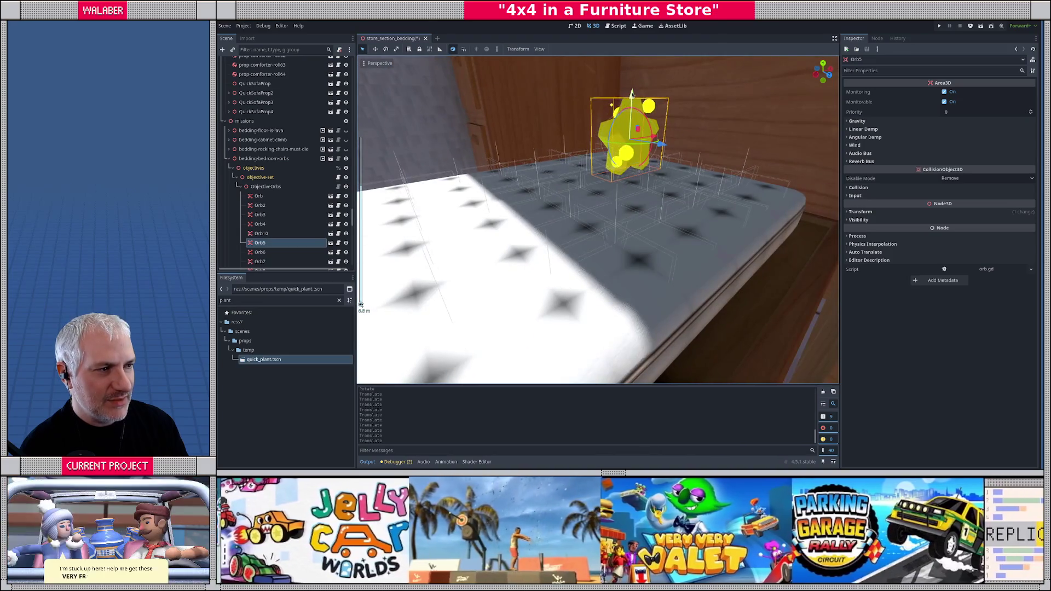
{"action": "left_click_drag", "start_coordinate": [633, 99], "coordinate": [635, 66]}
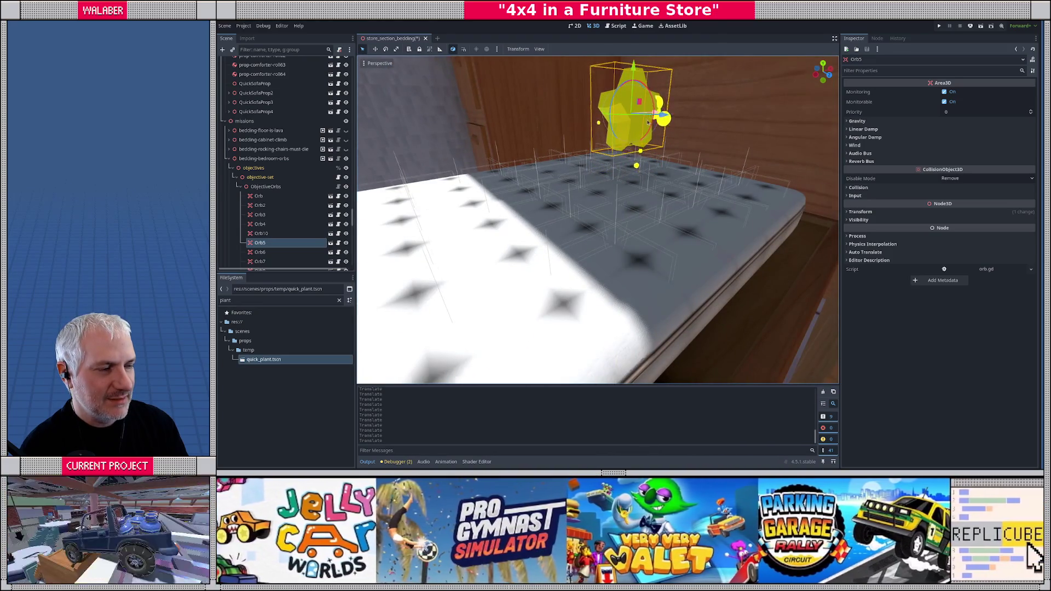
{"action": "key", "text": "f"}
{"action": "left_click_drag", "start_coordinate": [624, 186], "coordinate": [621, 187]}
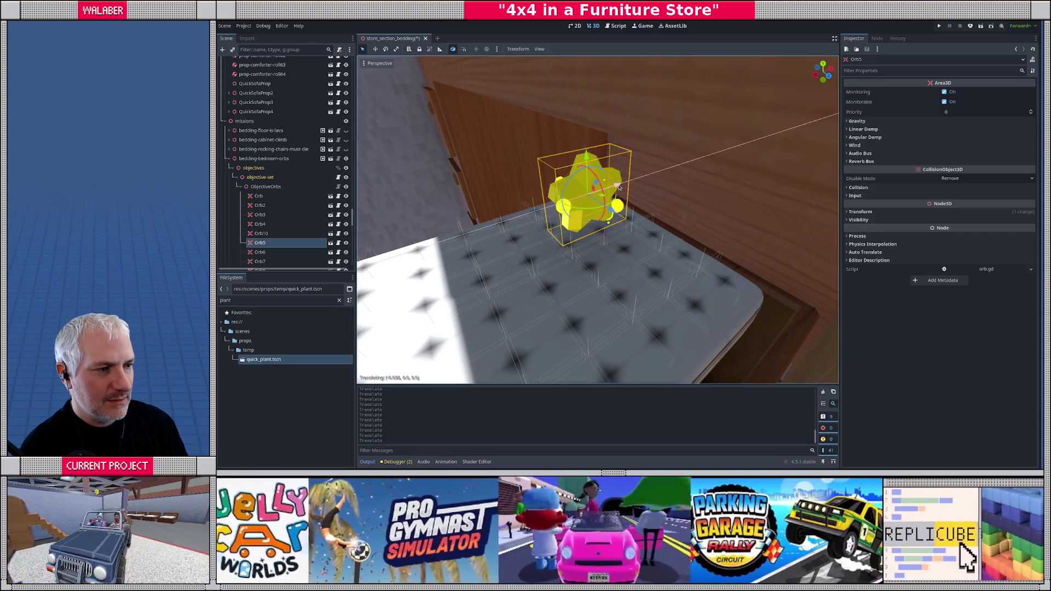
{"action": "left_click_drag", "start_coordinate": [620, 188], "coordinate": [619, 189]}
{"action": "scroll", "coordinate": [572, 205], "scroll_direction": "down", "scroll_amount": 6}
- Fly the view over the bedding section and save the scene
{"action": "mouse_move", "coordinate": [579, 224]}
{"action": "left_mouse_down"}
{"action": "mouse_move", "coordinate": [677, 219]}
{"action": "mouse_move", "coordinate": [575, 214]}
{"action": "left_mouse_up"}
{"action": "key", "text": "ctrl+s"}
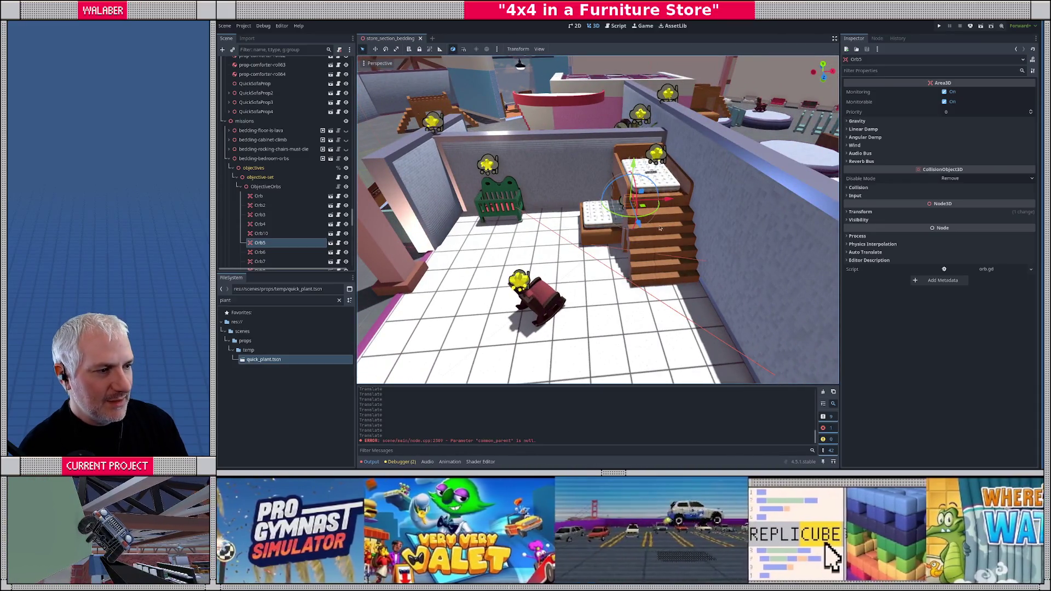
{"action": "left_click", "coordinate": [665, 243]}
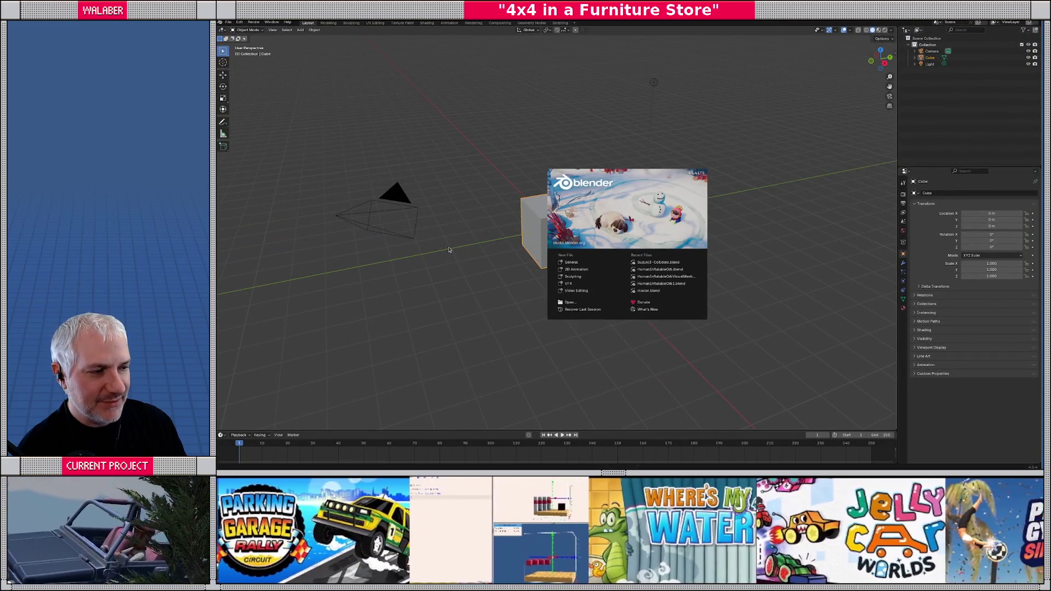
- Dismiss the splash screen and open source_assets/furniture/bedding/BunkBed_Double.blend
{"action": "left_click", "coordinate": [459, 268]}
{"action": "key", "text": "ctrl+o"}
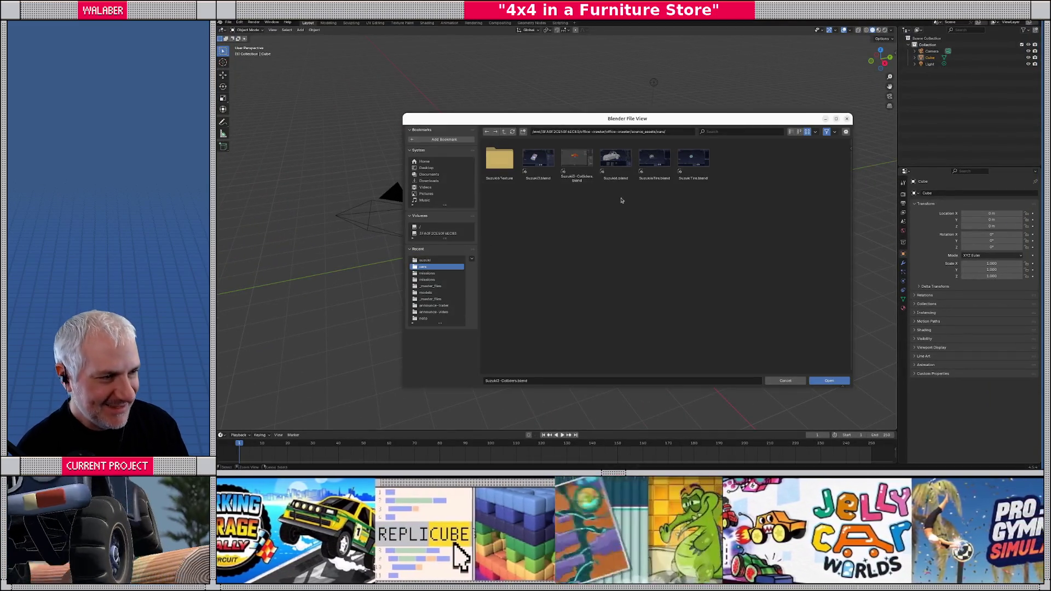
{"action": "left_click", "coordinate": [501, 133]}
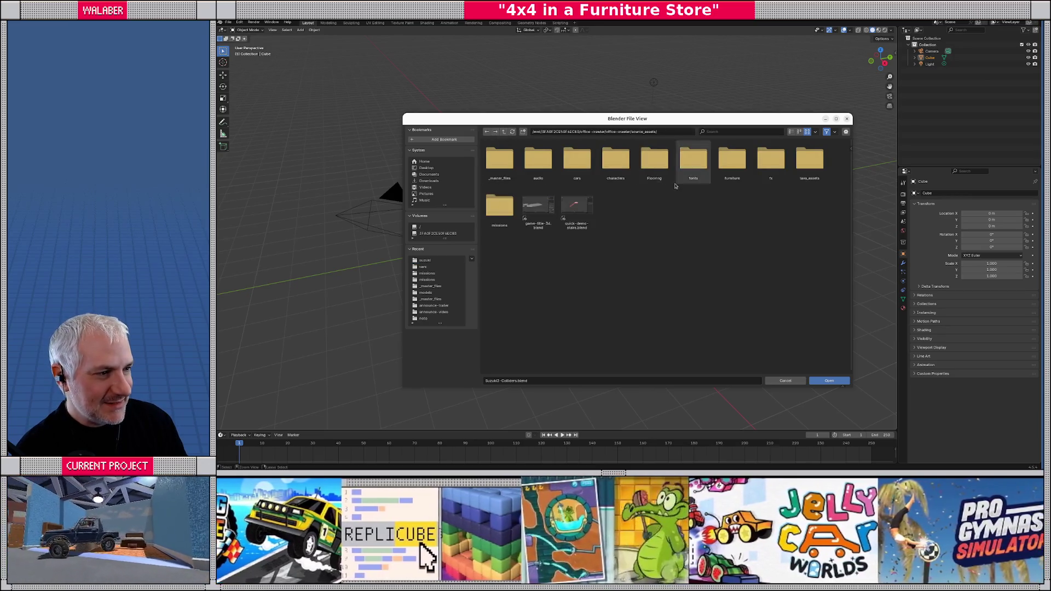
{"action": "double_click", "coordinate": [727, 165]}
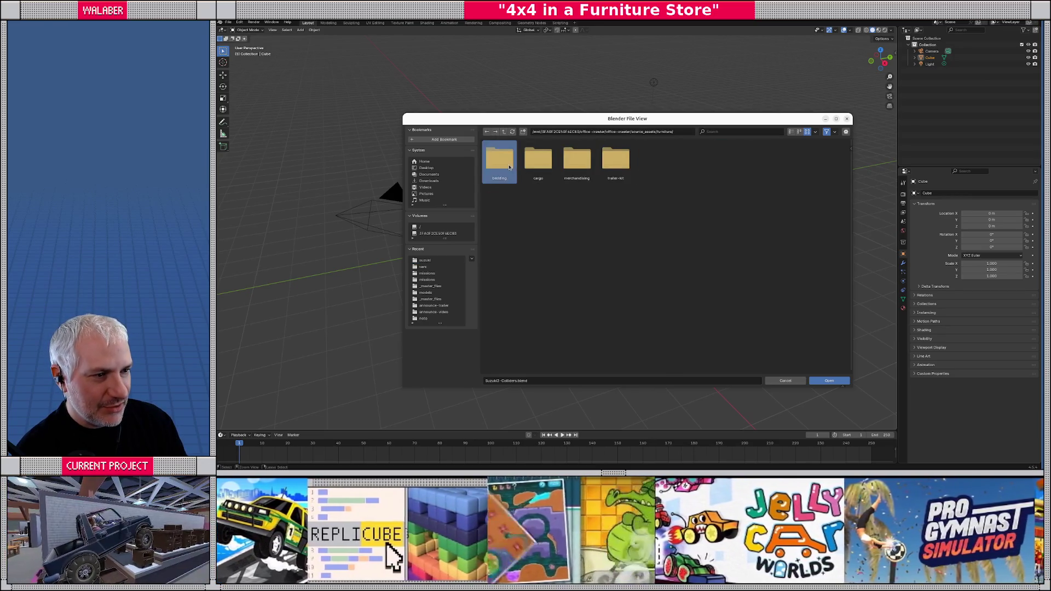
{"action": "double_click", "coordinate": [499, 160]}
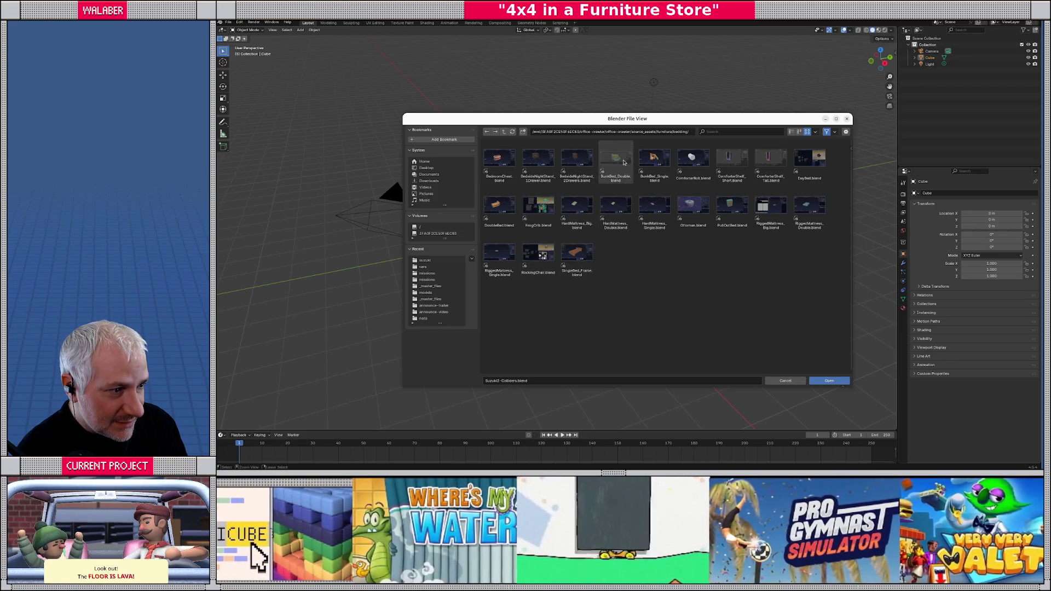
{"action": "double_click", "coordinate": [616, 160]}
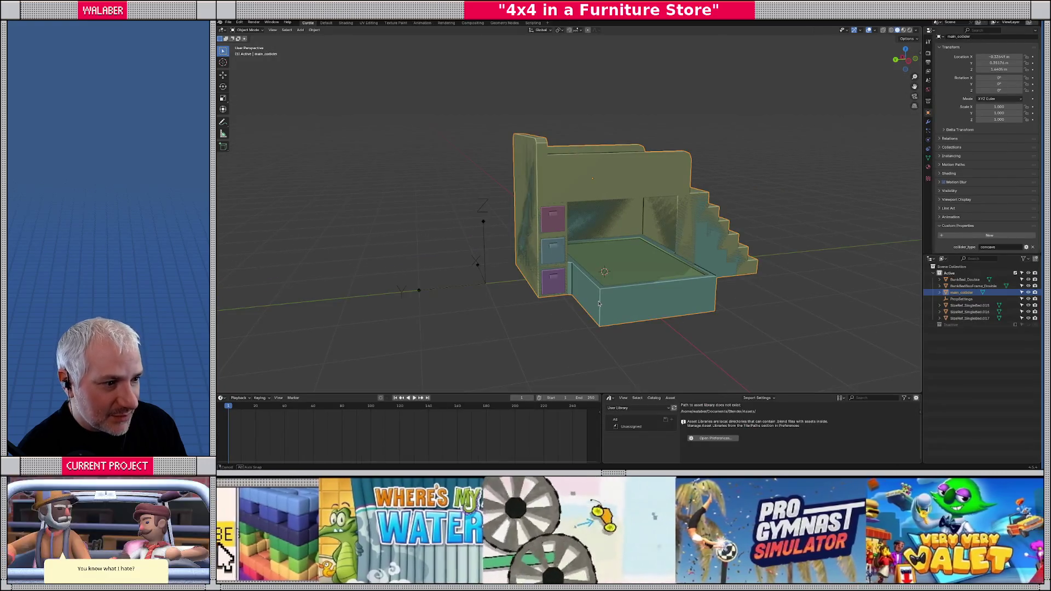
- Isolate the bunk bed in local view and enter Edit Mode face select with nothing selected
{"action": "left_click_drag", "start_coordinate": [599, 304], "coordinate": [623, 219]}
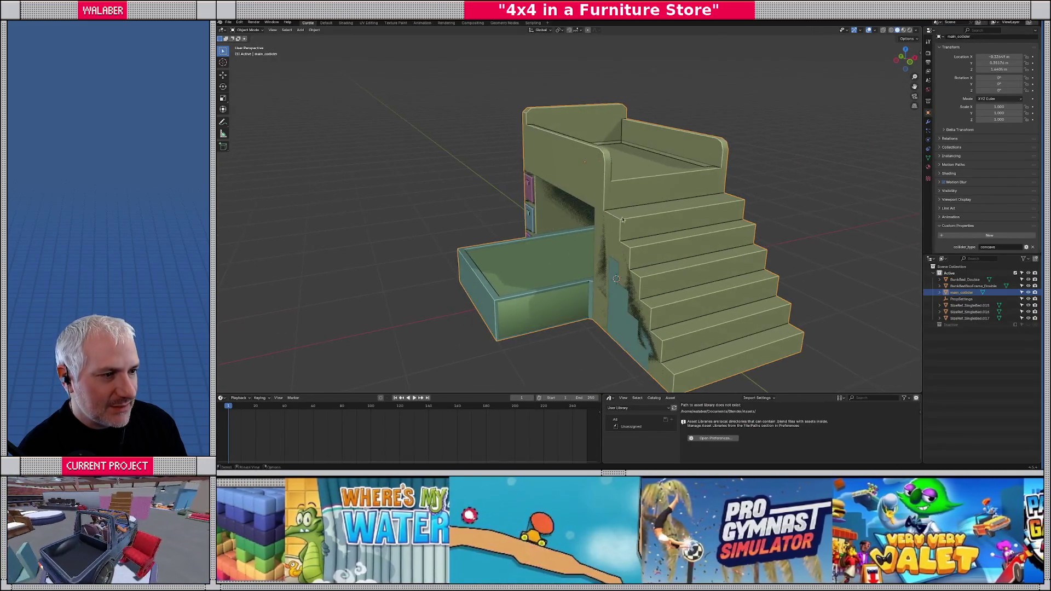
{"action": "left_click", "coordinate": [632, 203]}
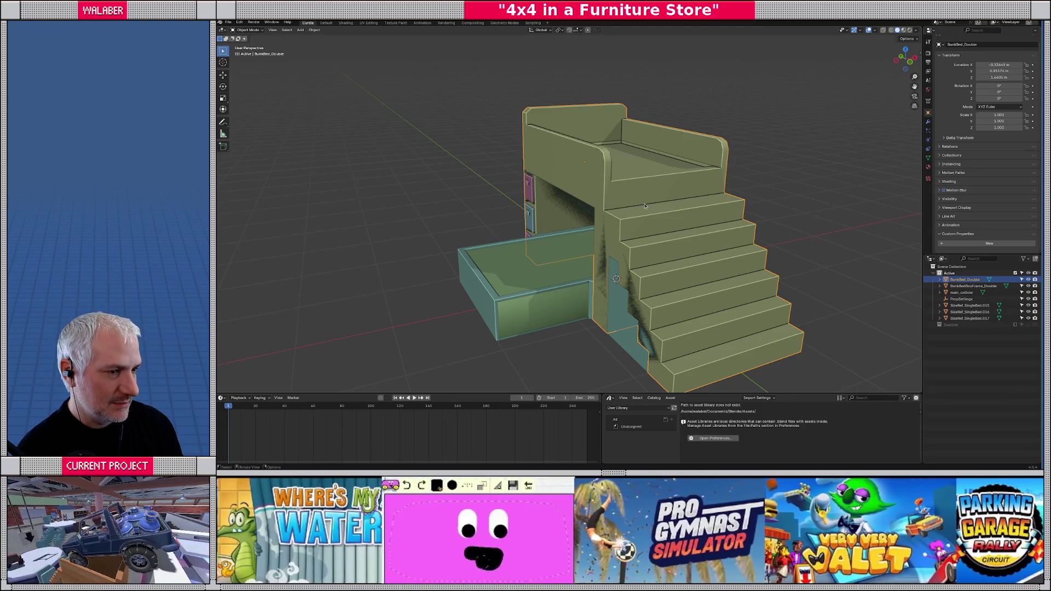
{"action": "key", "text": "KP_Divide"}
{"action": "key", "text": "Tab"}
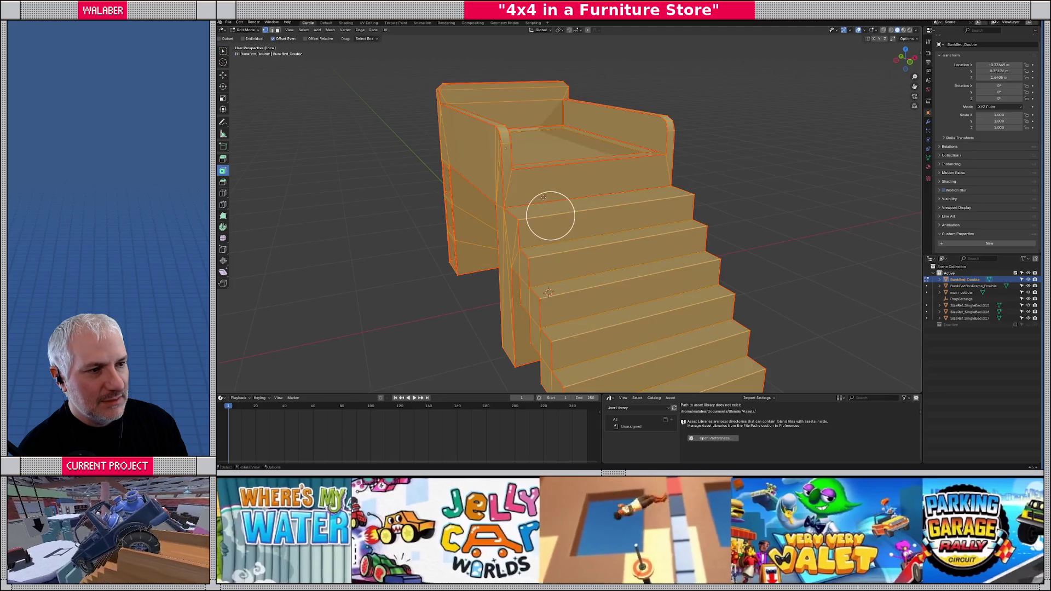
{"action": "scroll", "coordinate": [561, 213], "scroll_direction": "up", "scroll_amount": 3}
{"action": "key", "text": "3"}
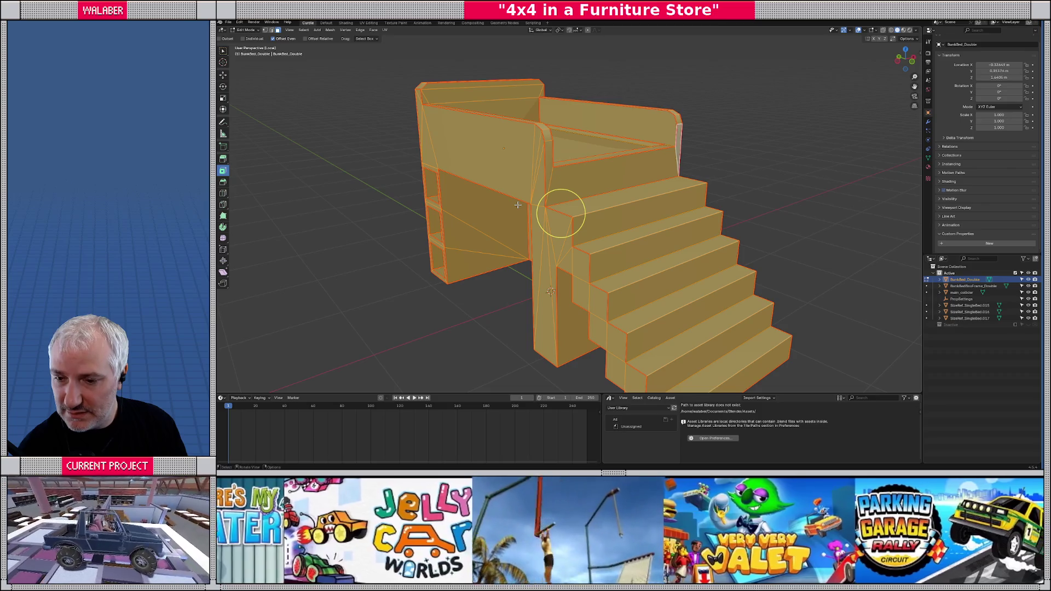
{"action": "key", "text": "alt+a"}
- Select the front rail, left post, right corner and right leg front faces
{"action": "left_click", "coordinate": [460, 167], "text": "shift"}
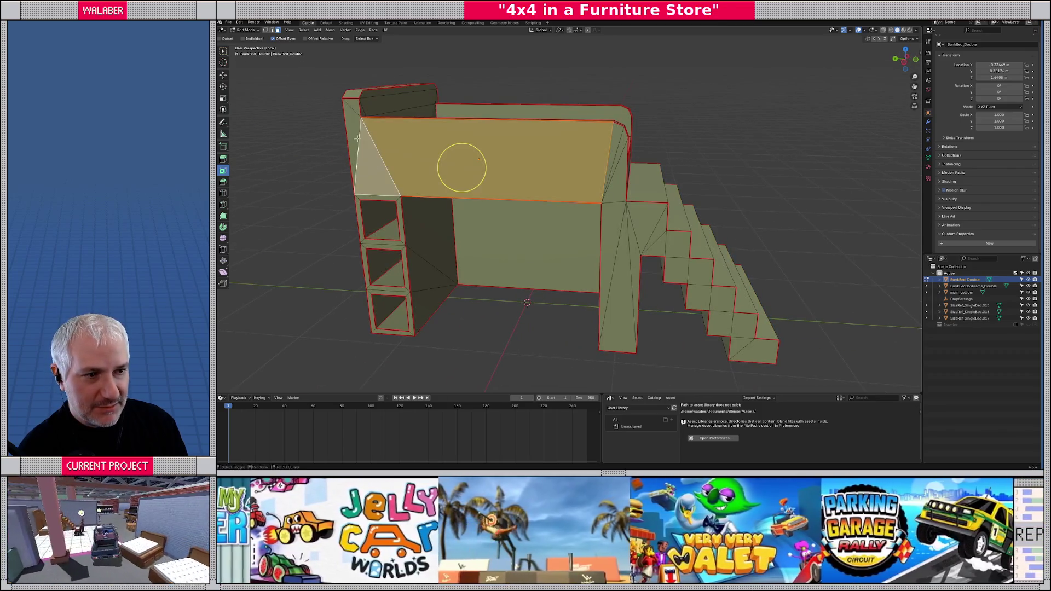
{"action": "left_click", "coordinate": [353, 101], "text": "shift"}
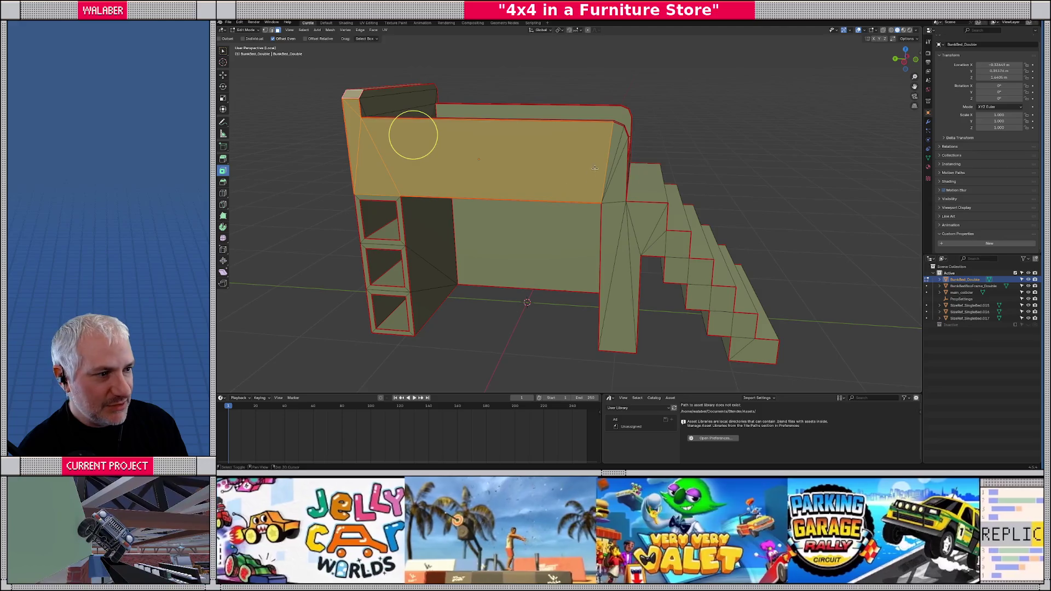
{"action": "left_click", "coordinate": [614, 143], "text": "shift"}
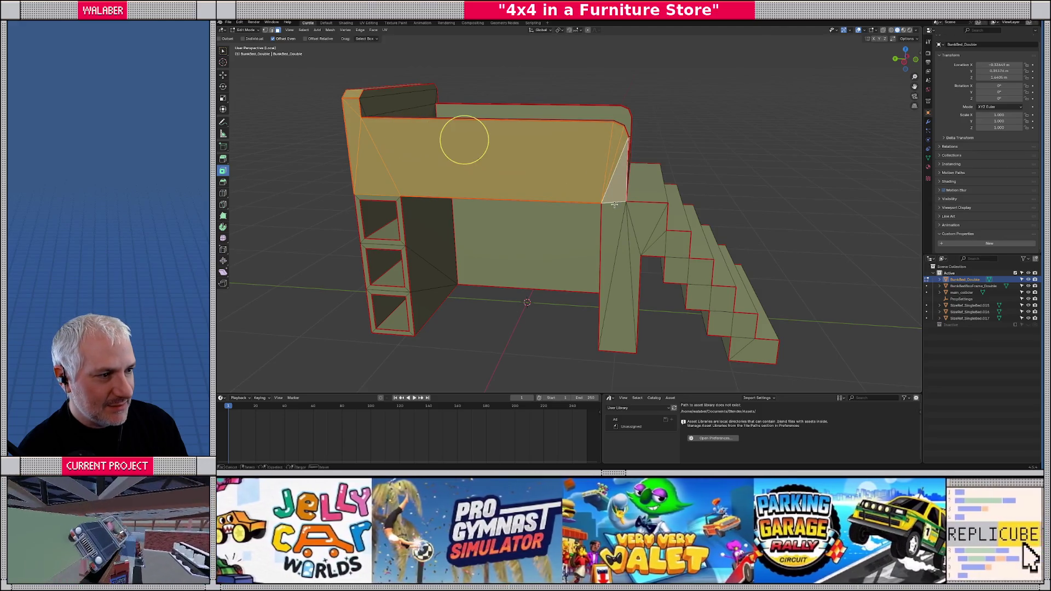
{"action": "left_click", "coordinate": [613, 218], "text": "shift"}
- Add the eight stair side faces to the selection
{"action": "left_click", "coordinate": [648, 230], "text": "shift"}
{"action": "left_click", "coordinate": [678, 244], "text": "shift"}
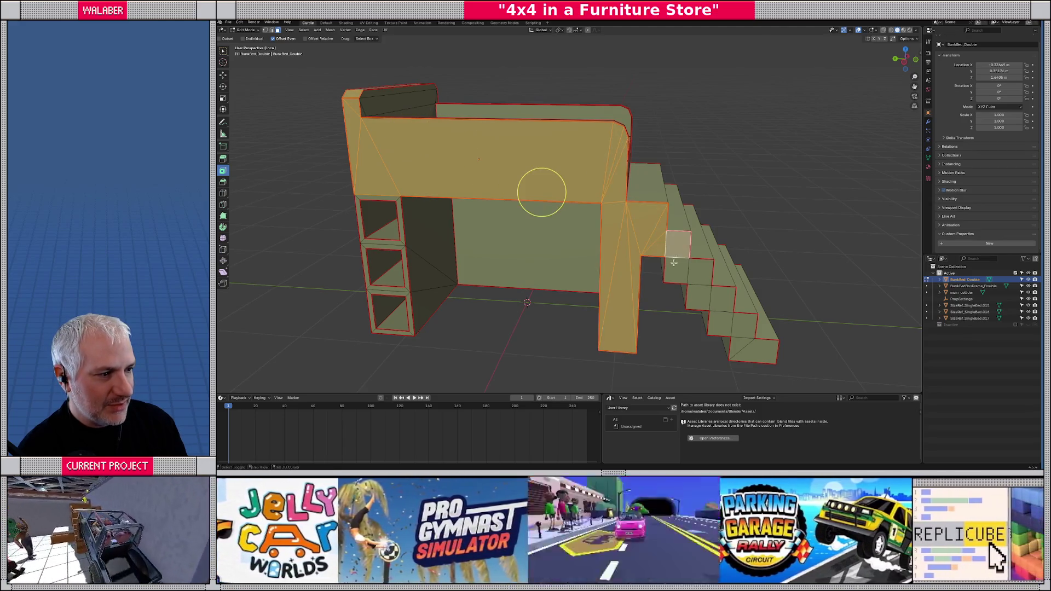
{"action": "left_click", "coordinate": [699, 276], "text": "shift"}
{"action": "left_click", "coordinate": [699, 297], "text": "shift"}
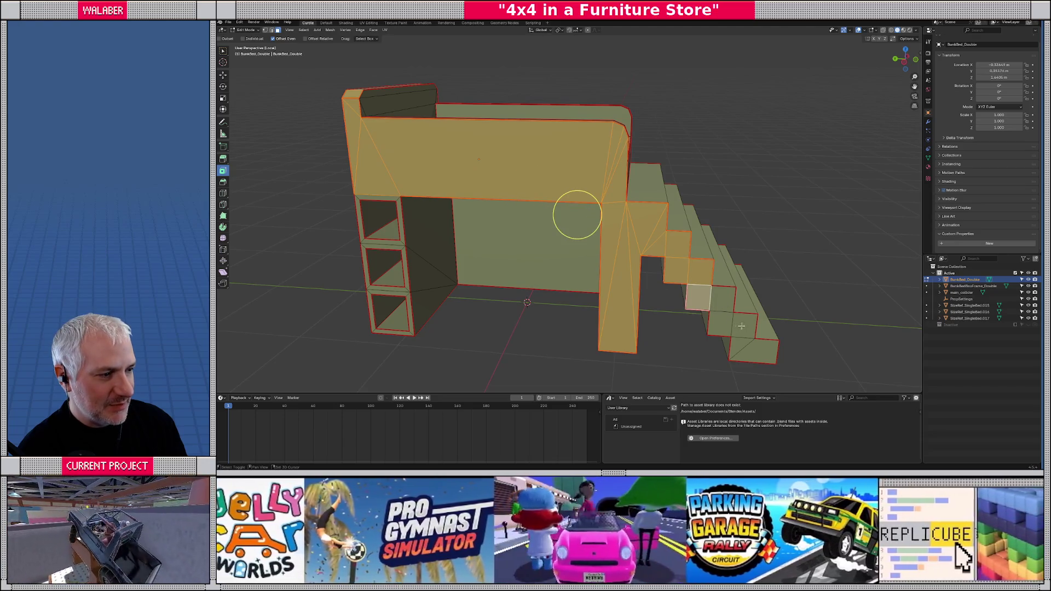
{"action": "left_click", "coordinate": [741, 325], "text": "shift"}
{"action": "left_click", "coordinate": [721, 305], "text": "shift"}
{"action": "left_click", "coordinate": [716, 324], "text": "shift"}
{"action": "left_click", "coordinate": [741, 346], "text": "shift"}
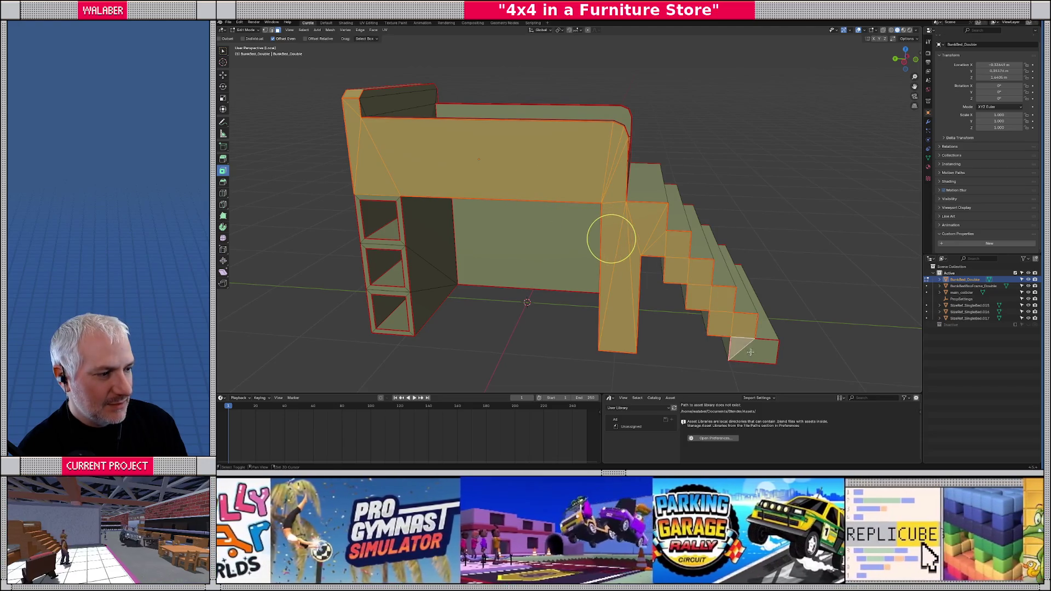
- Add the left shelf edge, upper compartment and divider faces to the selection
{"action": "left_click", "coordinate": [473, 197], "text": "shift"}
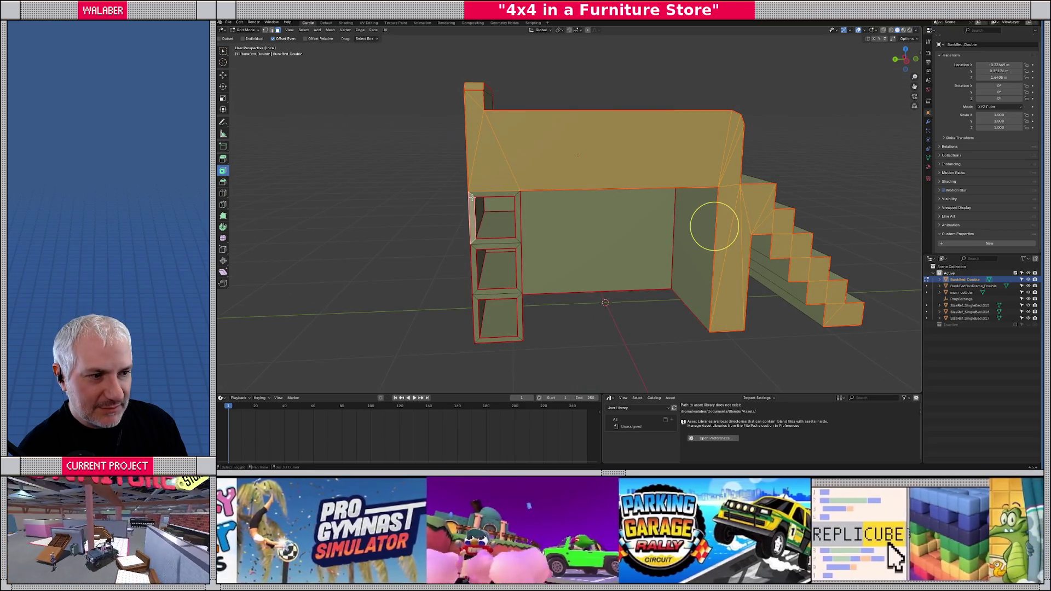
{"action": "left_click", "coordinate": [518, 195], "text": "shift"}
{"action": "left_click", "coordinate": [518, 195], "text": "shift"}
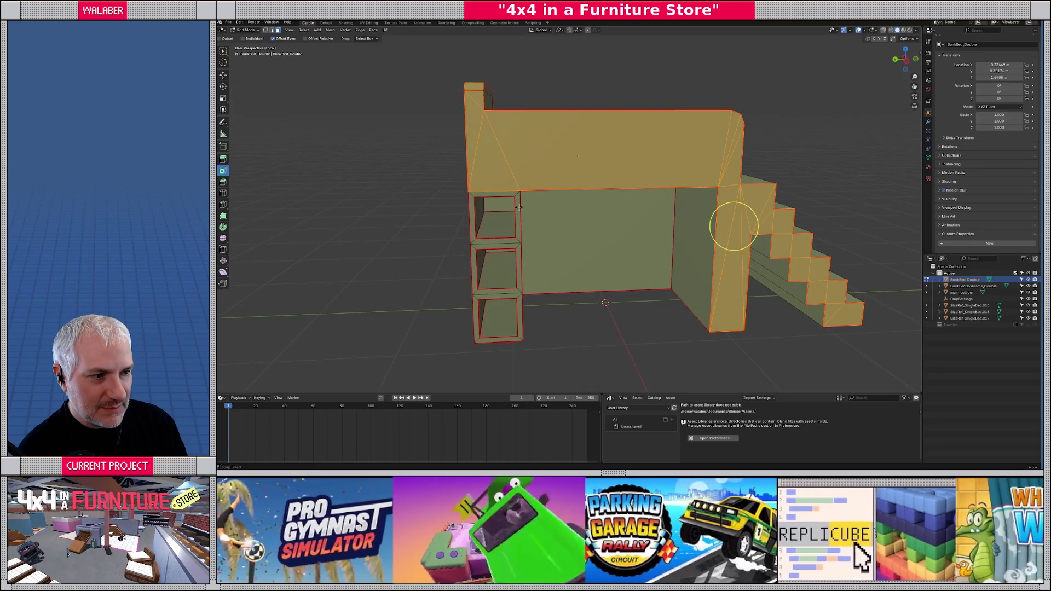
{"action": "left_click", "coordinate": [518, 196], "text": "shift"}
{"action": "left_click", "coordinate": [519, 250], "text": "shift"}
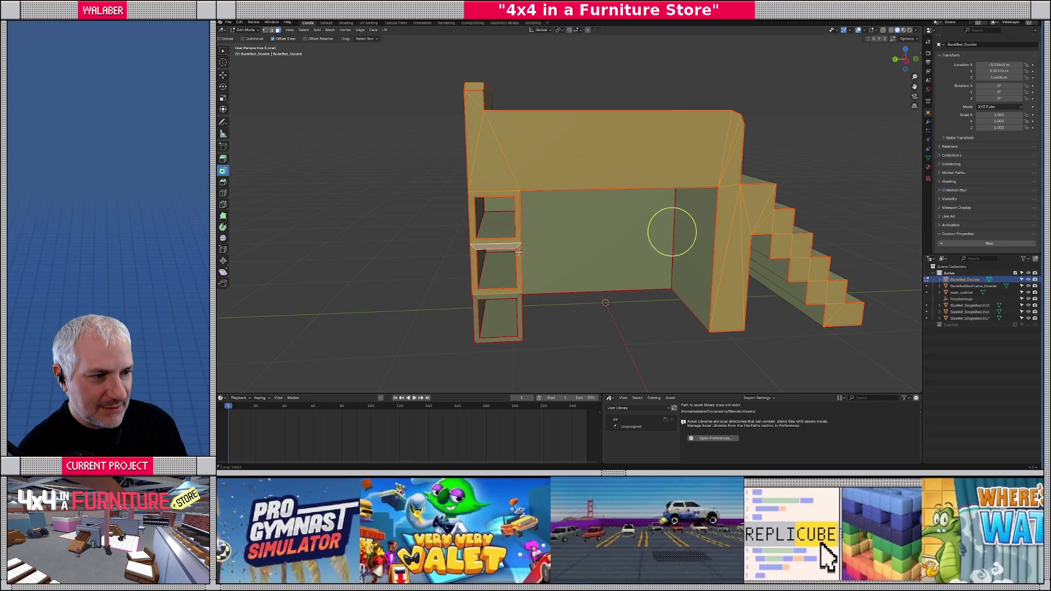
{"action": "left_click_drag", "start_coordinate": [519, 299], "coordinate": [559, 291]}
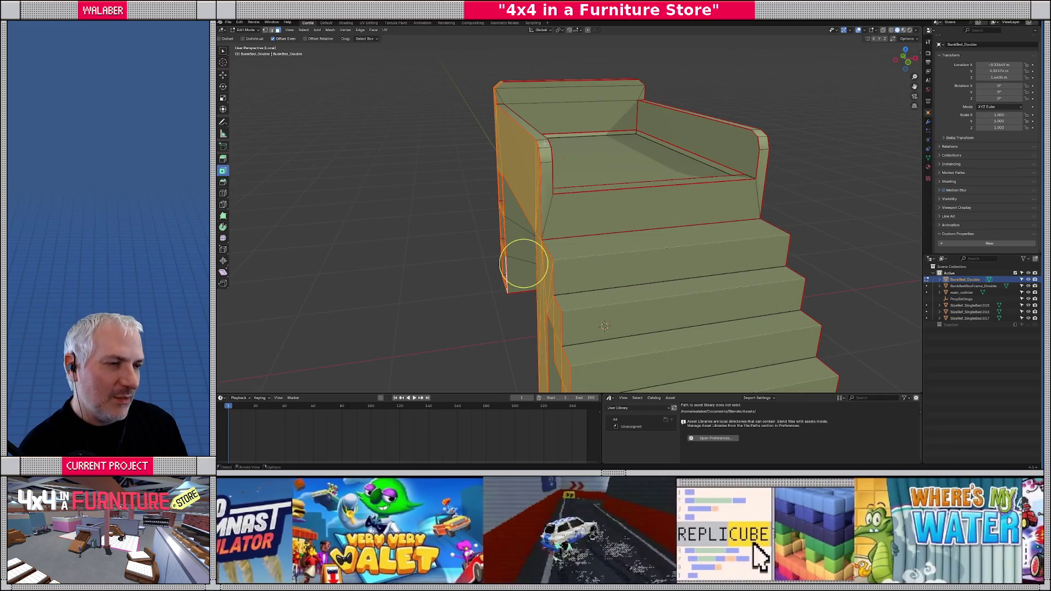
{"action": "scroll", "coordinate": [421, 140], "scroll_direction": "up", "scroll_amount": 1}
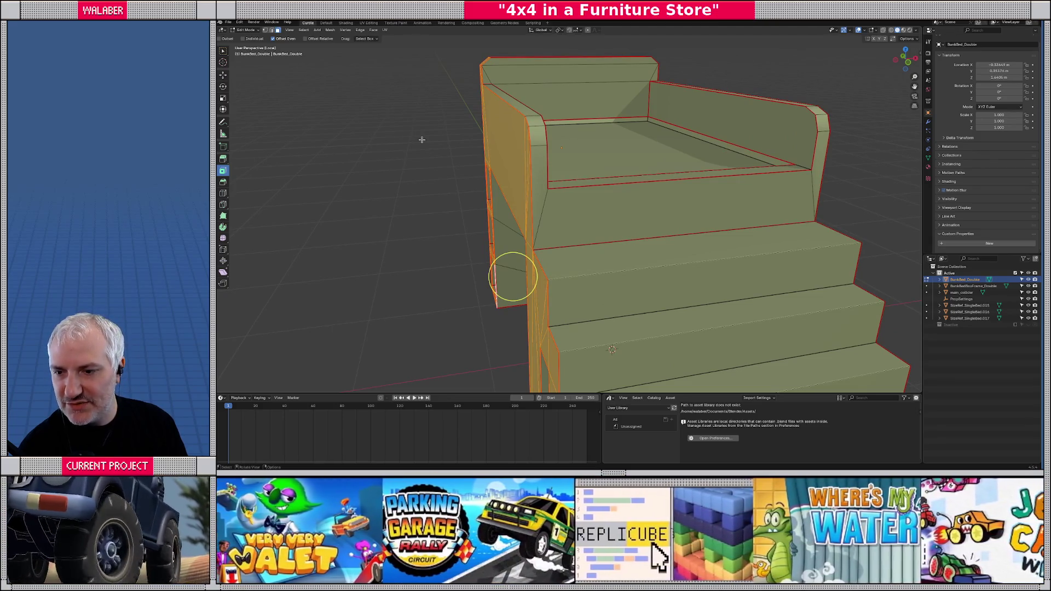
{"action": "scroll", "coordinate": [422, 140], "scroll_direction": "down", "scroll_amount": 8}
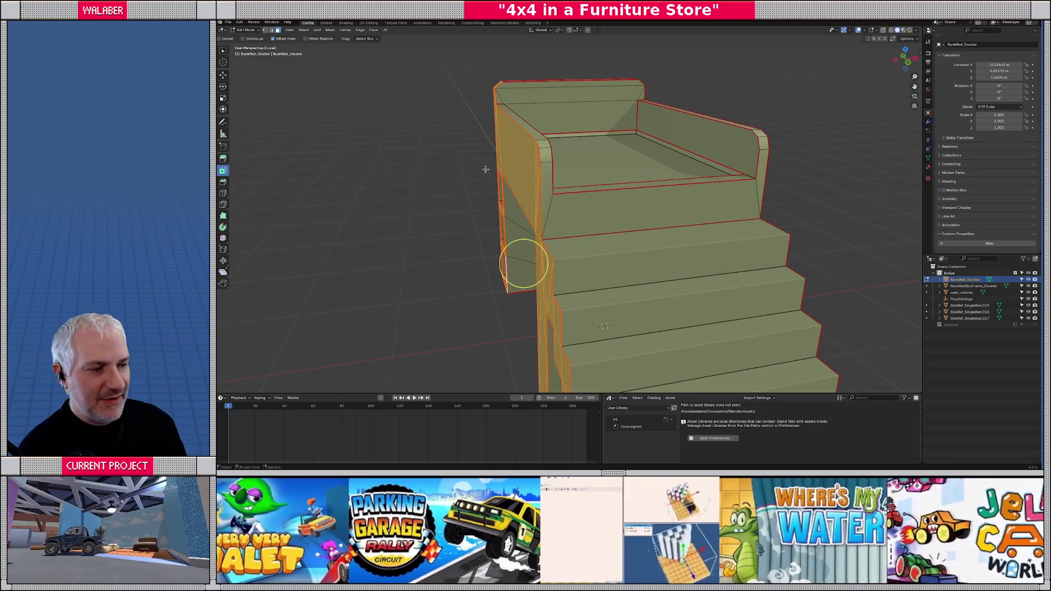
{"action": "scroll", "coordinate": [522, 184], "scroll_direction": "up", "scroll_amount": 4}
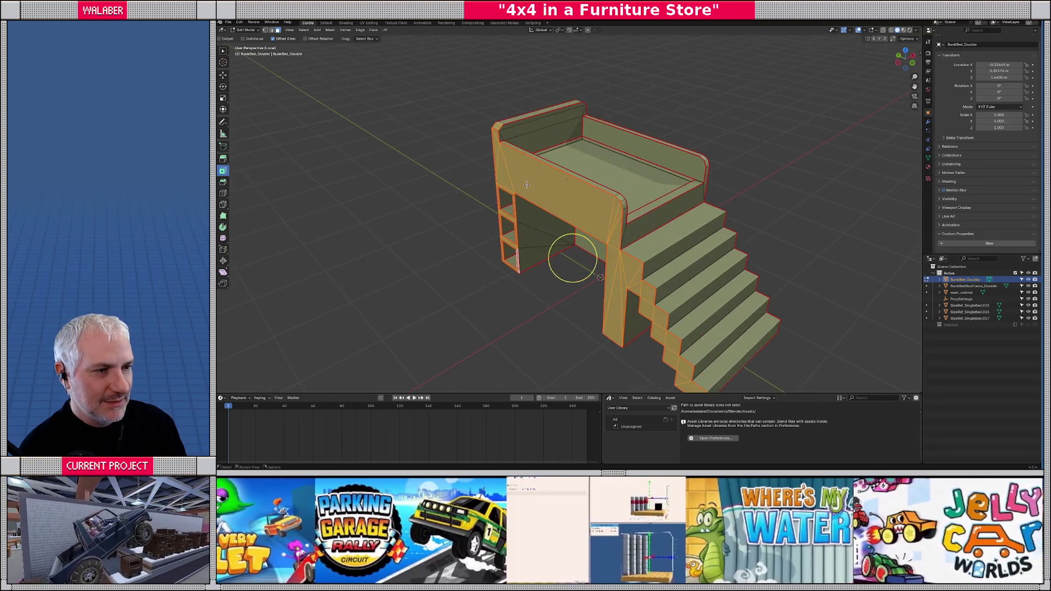
{"action": "left_click_drag", "start_coordinate": [495, 172], "coordinate": [520, 176]}
{"action": "scroll", "coordinate": [520, 176], "scroll_direction": "up", "scroll_amount": 5}
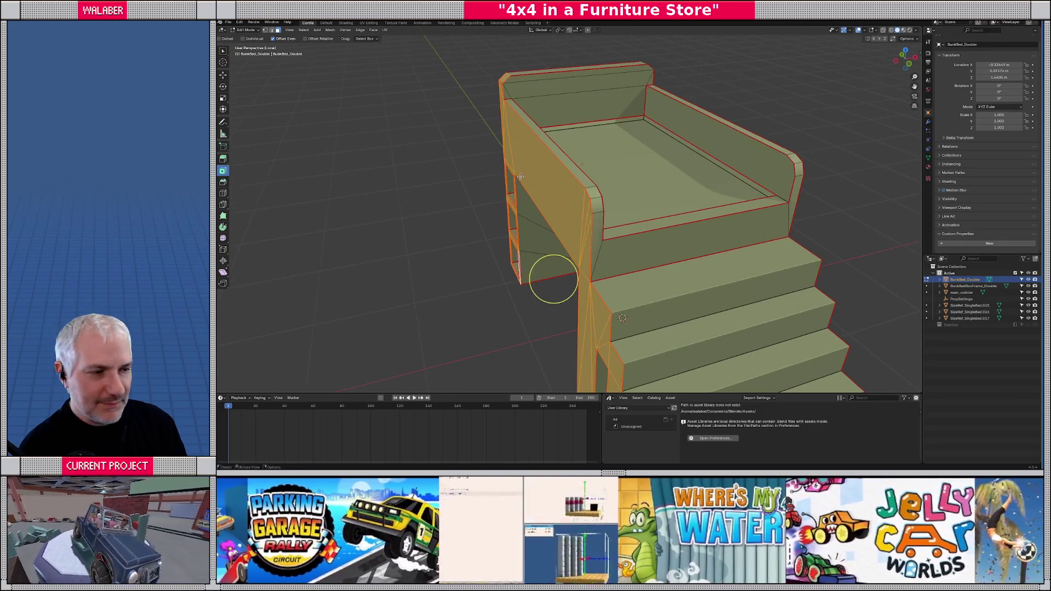
{"action": "scroll", "coordinate": [540, 175], "scroll_direction": "down", "scroll_amount": 5}
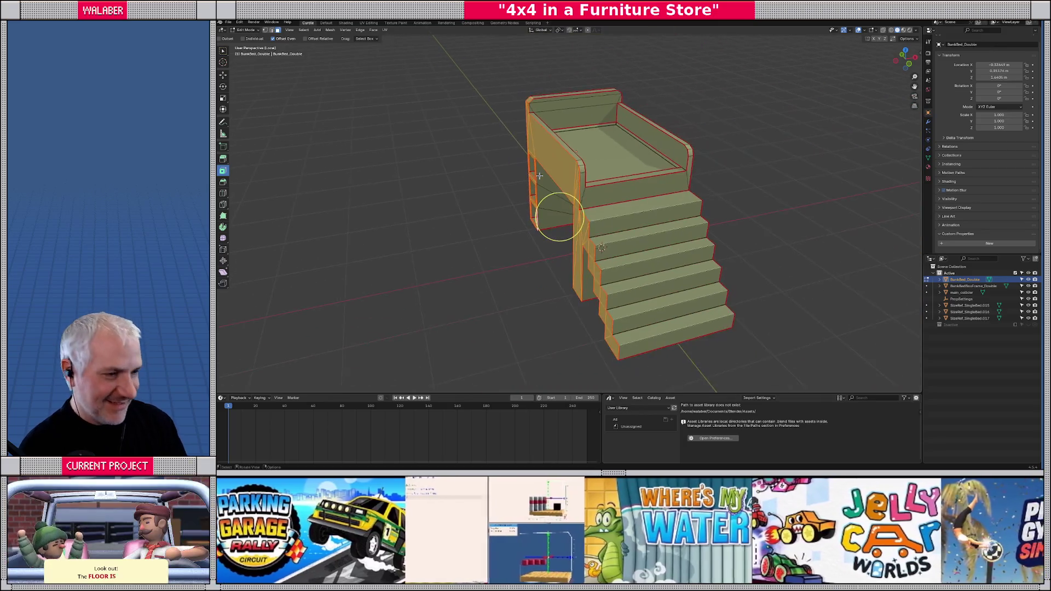
{"action": "scroll", "coordinate": [540, 164], "scroll_direction": "up", "scroll_amount": 5}
{"action": "left_click_drag", "start_coordinate": [540, 177], "coordinate": [639, 172]}
{"action": "scroll", "coordinate": [531, 178], "scroll_direction": "down", "scroll_amount": 4}
{"action": "key", "text": "g"}
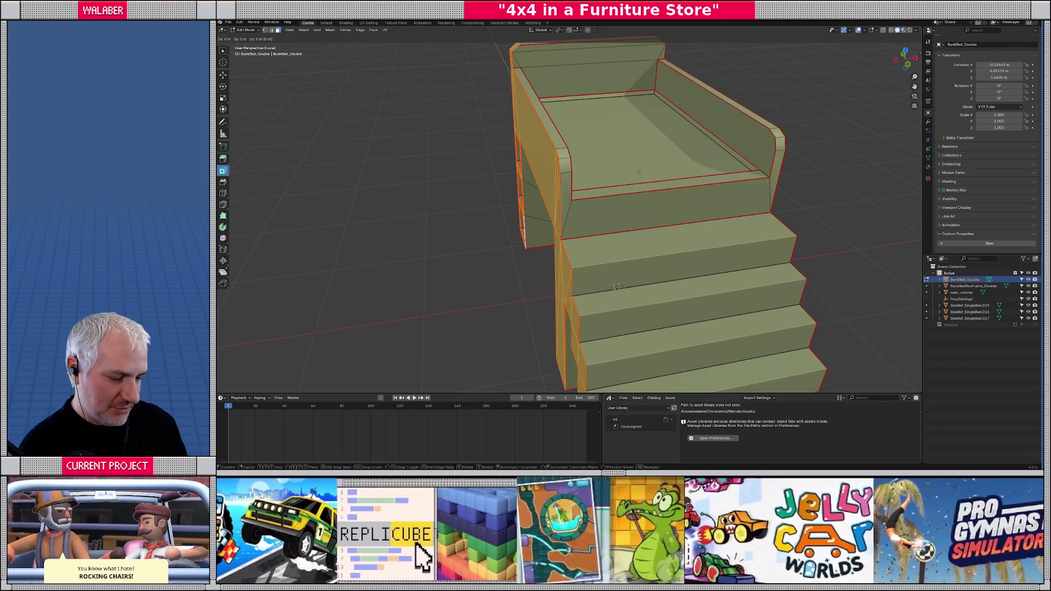
{"action": "key", "text": "x"}
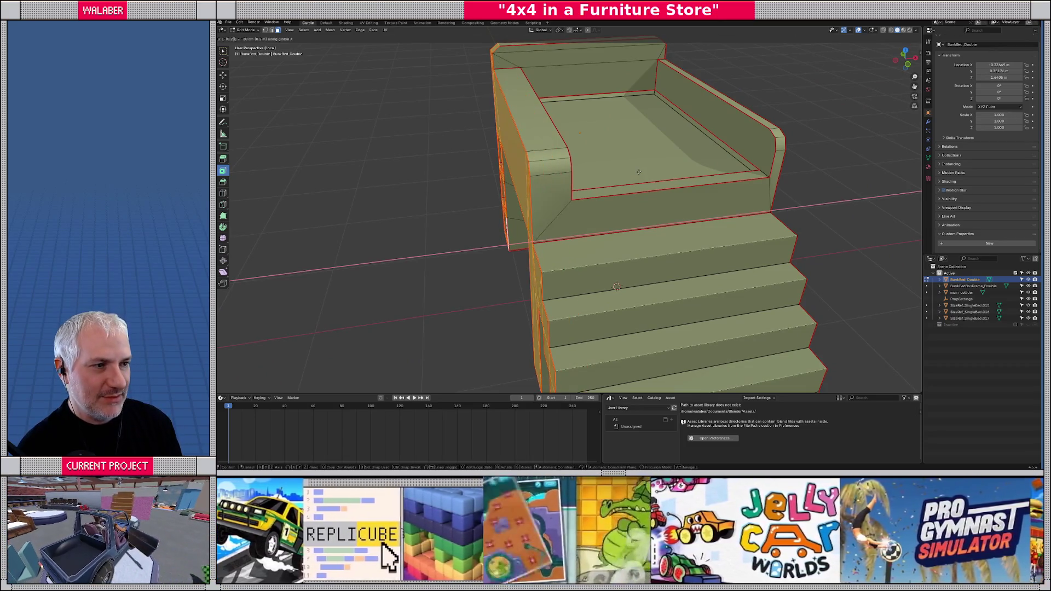
- Cancel the pending move and shift the selected mesh -0.1 along X instead
{"action": "right_click", "coordinate": [542, 239]}
{"action": "type", "text": "gx-0.1"}
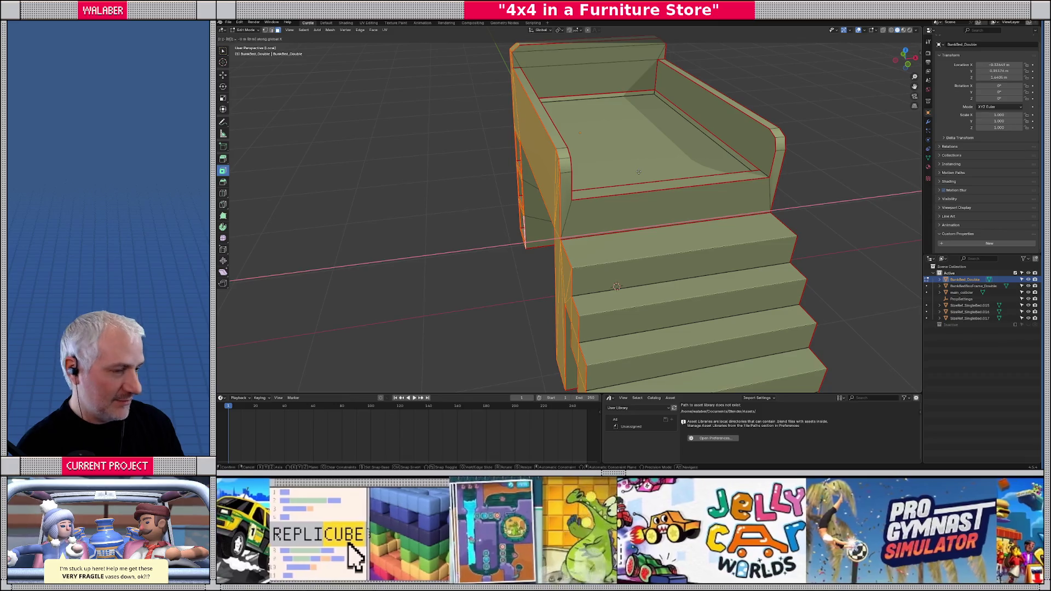
{"action": "left_click", "coordinate": [528, 234]}
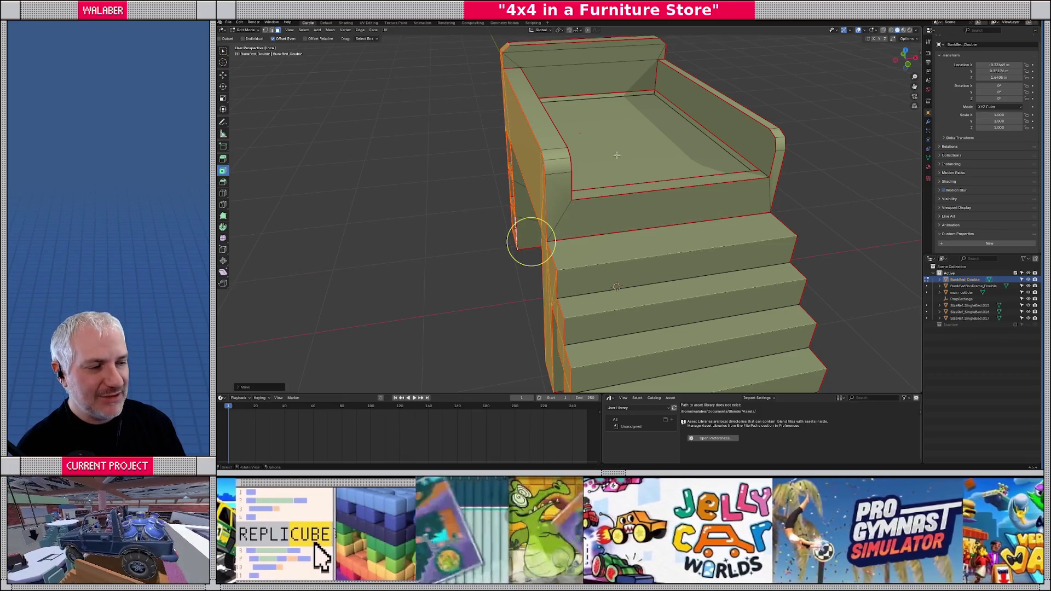
{"action": "key", "text": "KP_6"}
{"action": "key", "text": "KP_6"}
- Select the bed's large side face, edge faces and stair-side faces, and move them 0.1 m along X
{"action": "key", "text": "KP_6"}
{"action": "key", "text": "KP_6"}
{"action": "key", "text": "KP_6"}
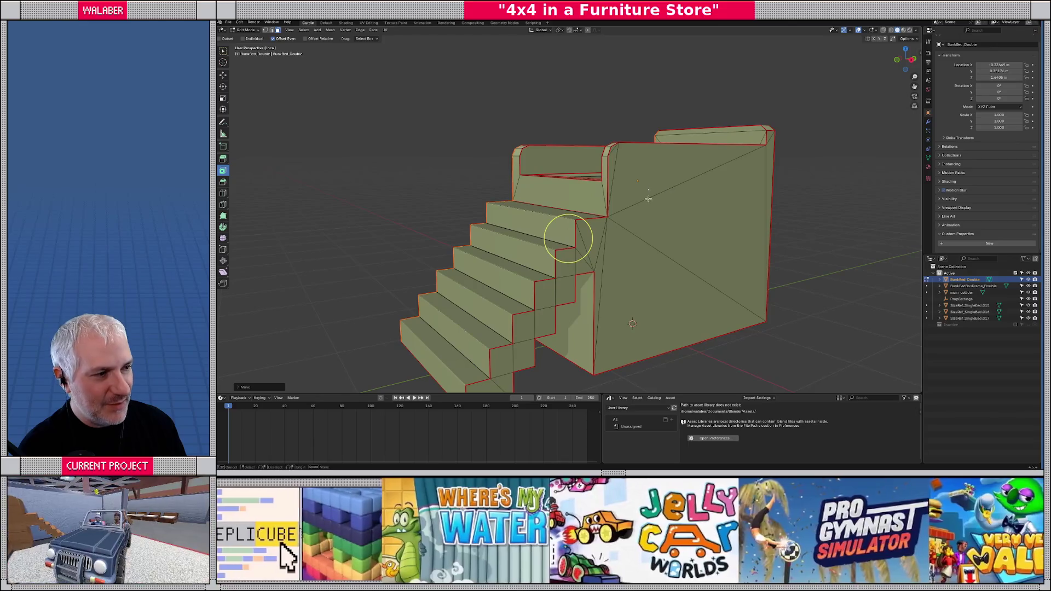
{"action": "left_click", "coordinate": [681, 239]}
{"action": "key", "text": "KP_6"}
{"action": "key", "text": "KP_6"}
{"action": "left_click", "coordinate": [517, 141]}
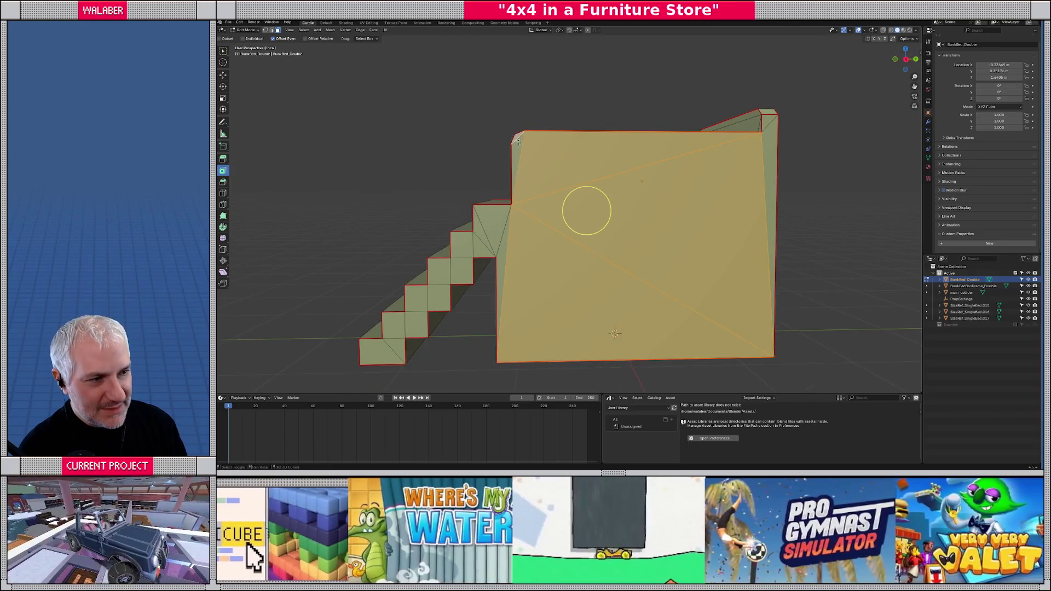
{"action": "left_click", "coordinate": [767, 127], "text": "shift"}
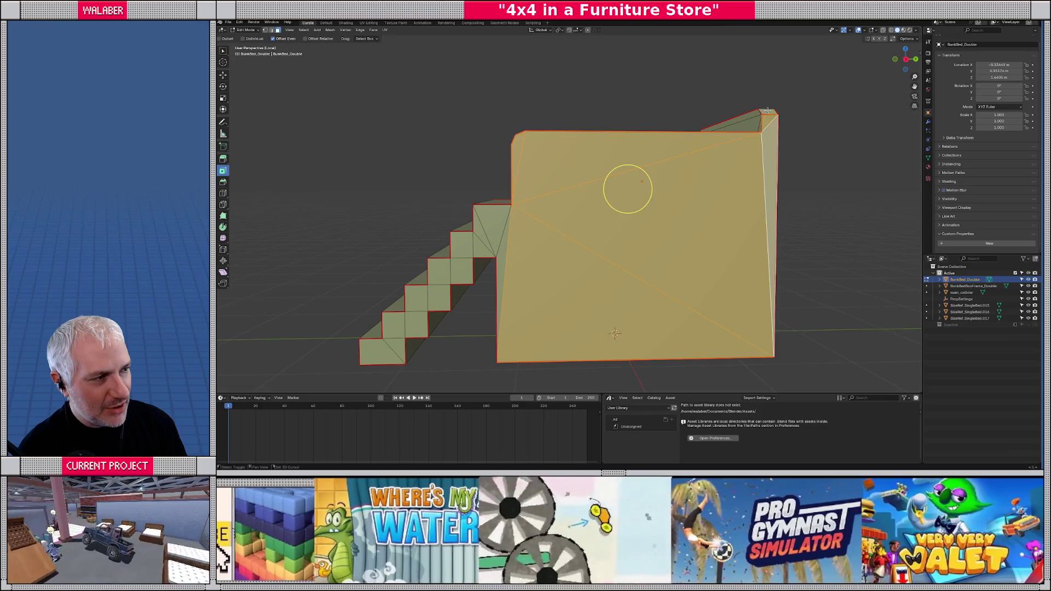
{"action": "key", "text": "KP_6"}
{"action": "mouse_move", "coordinate": [602, 208]}
{"action": "left_mouse_down"}
{"action": "mouse_move", "coordinate": [626, 227]}
{"action": "mouse_move", "coordinate": [570, 246]}
{"action": "mouse_move", "coordinate": [502, 331]}
{"action": "left_mouse_up"}
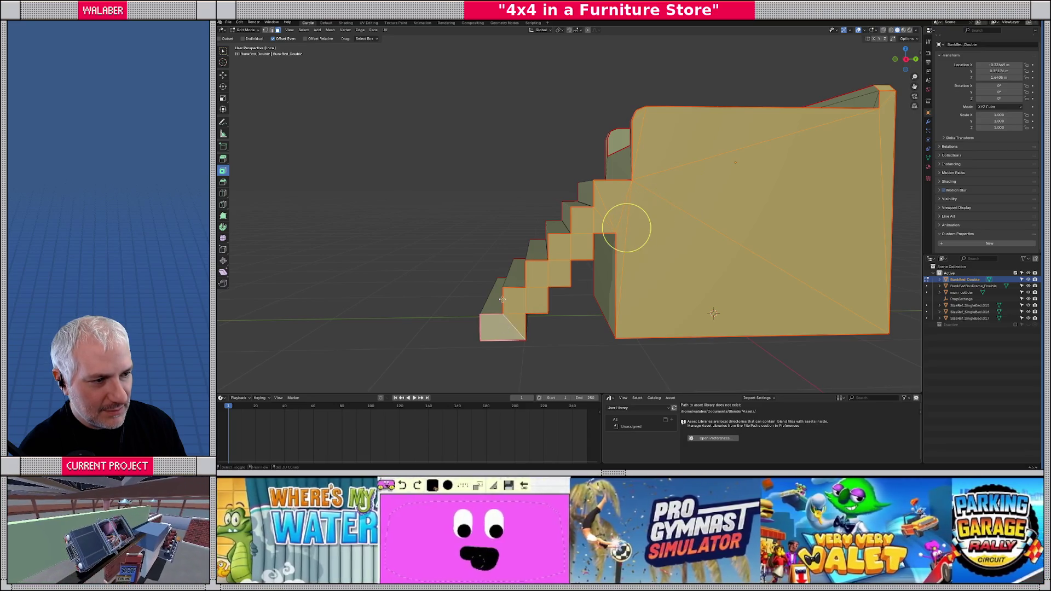
{"action": "type", "text": "gx0.1"}
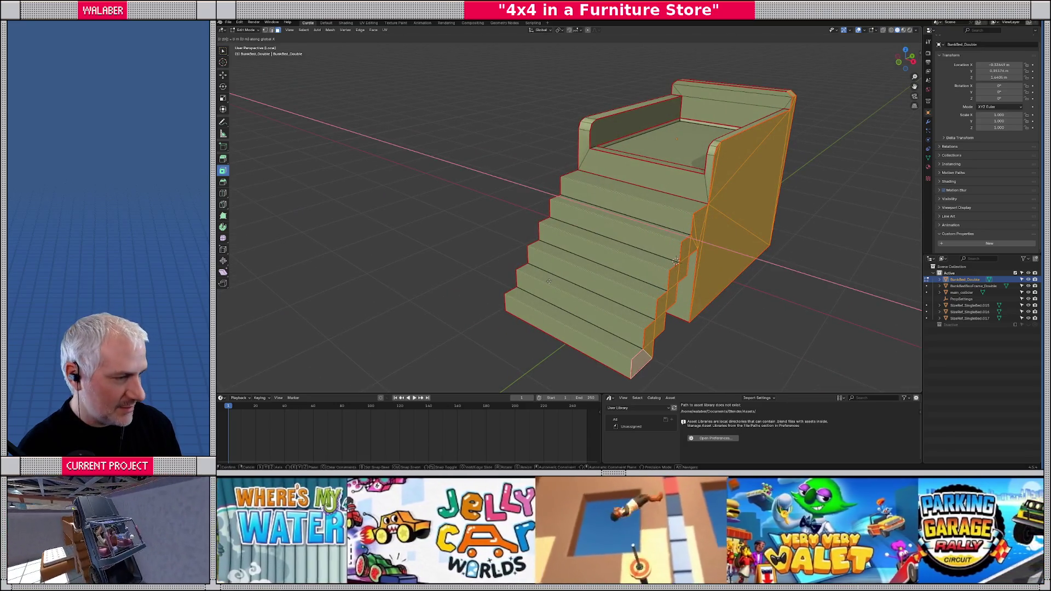
{"action": "key", "text": "Return"}
- Back in Object Mode with all objects shown, move the three drawers -0.1 m along X
{"action": "key", "text": "Tab"}
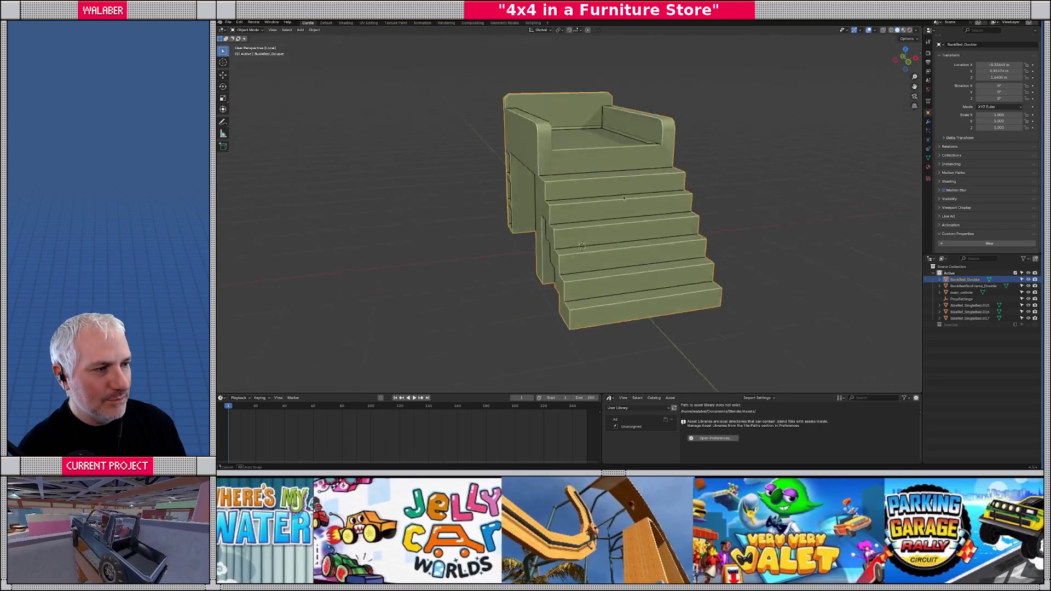
{"action": "key", "text": "KP_Divide"}
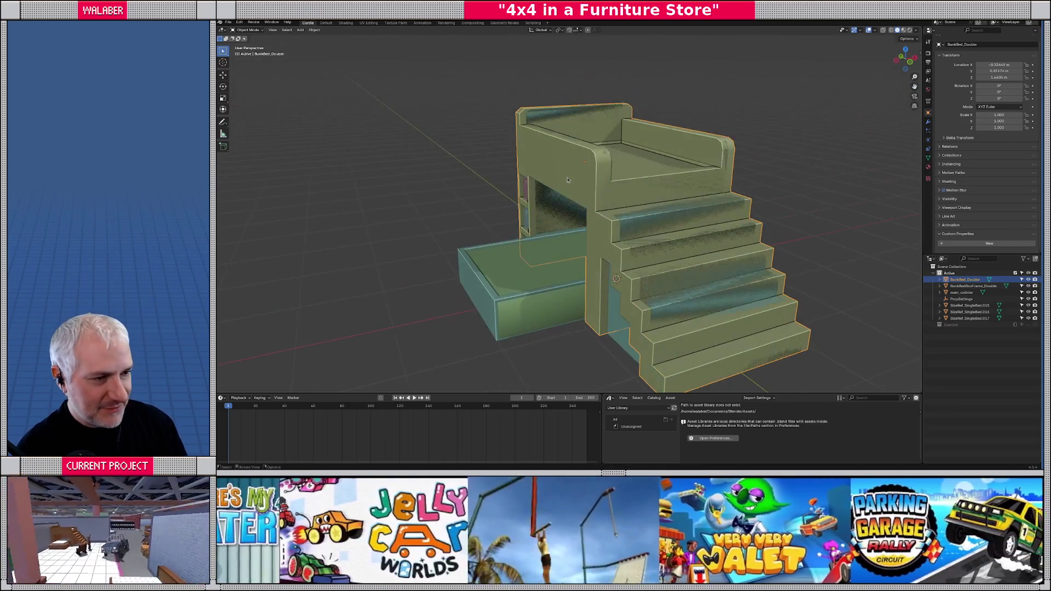
{"action": "left_click_drag", "start_coordinate": [547, 217], "coordinate": [580, 207]}
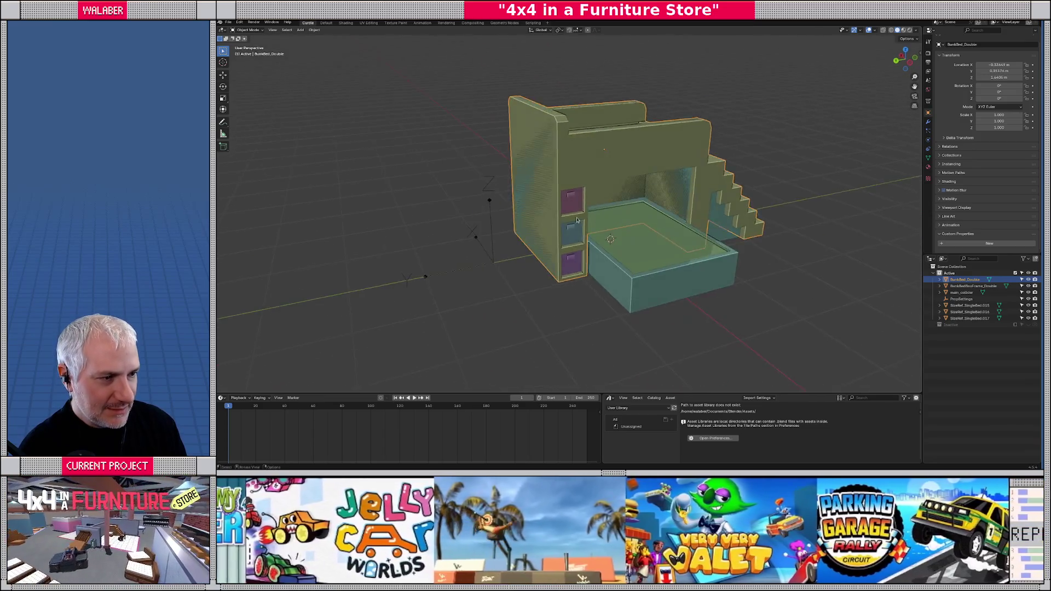
{"action": "scroll", "coordinate": [583, 204], "scroll_direction": "up", "scroll_amount": 5}
{"action": "left_click", "coordinate": [584, 205]}
{"action": "left_click", "coordinate": [575, 257], "text": "shift"}
{"action": "left_click", "coordinate": [579, 323], "text": "shift"}
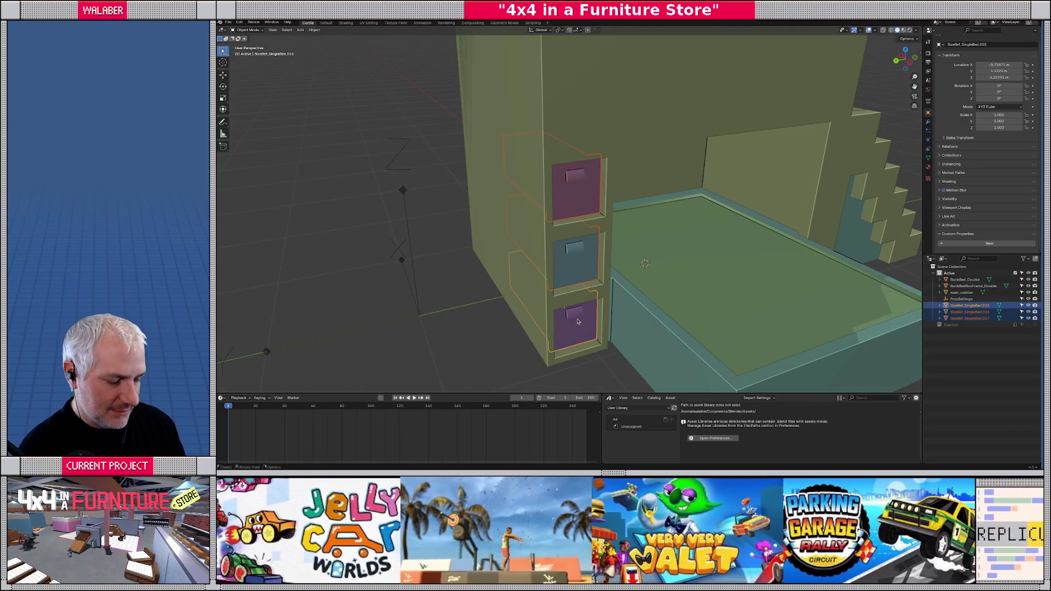
{"action": "type", "text": "gx"}
{"action": "type", "text": "-0.1"}
{"action": "key", "text": "Return"}
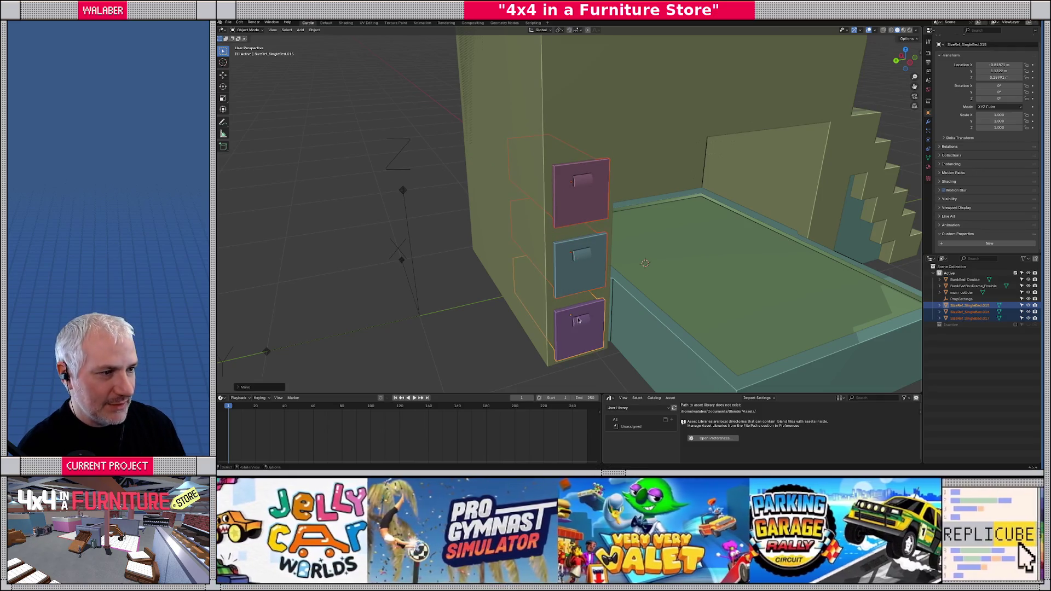
- Select the main_collider object and enter Edit Mode on it
{"action": "scroll", "coordinate": [669, 274], "scroll_direction": "down", "scroll_amount": 5}
{"action": "mouse_move", "coordinate": [669, 275]}
{"action": "left_mouse_down"}
{"action": "mouse_move", "coordinate": [610, 276]}
{"action": "mouse_move", "coordinate": [661, 295]}
{"action": "left_mouse_up"}
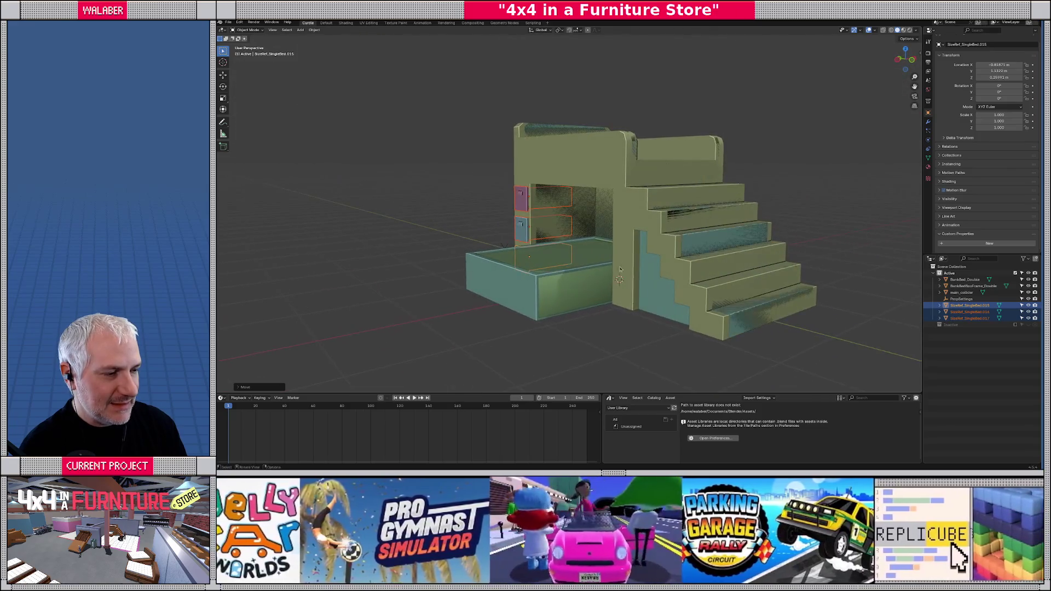
{"action": "left_click", "coordinate": [660, 295]}
{"action": "key", "text": "Tab"}
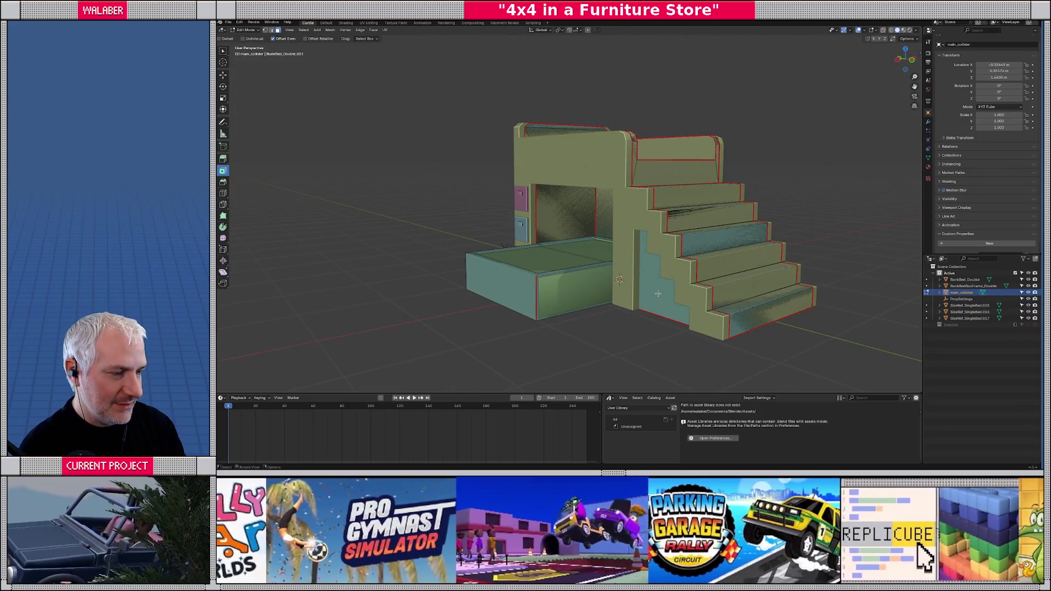
- Isolate the collider in Local view and slide its top front faces along X
{"action": "key", "text": "KP_Divide"}
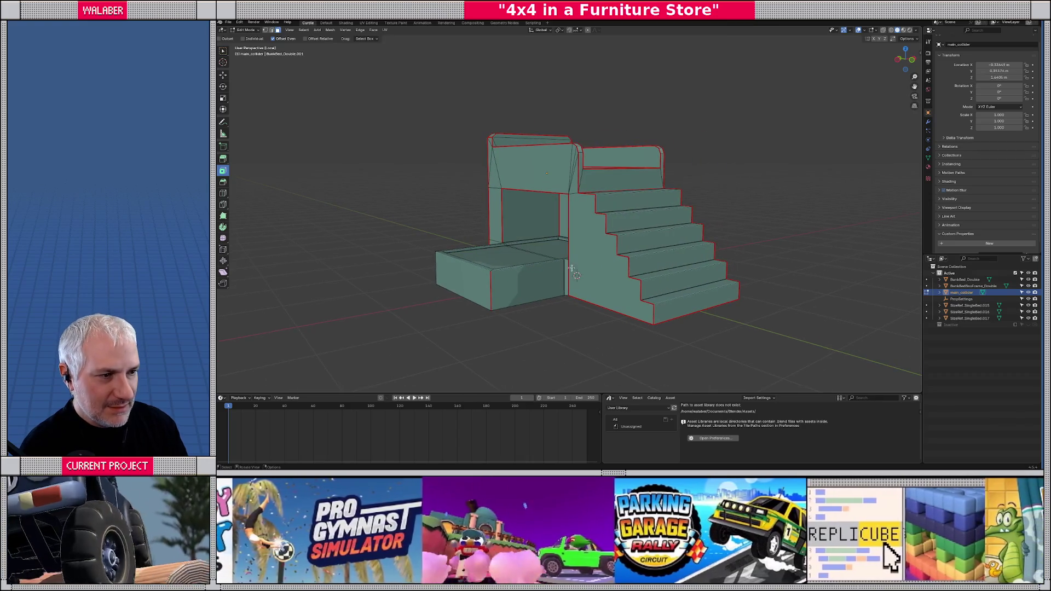
{"action": "left_click_drag", "start_coordinate": [571, 268], "coordinate": [608, 267]}
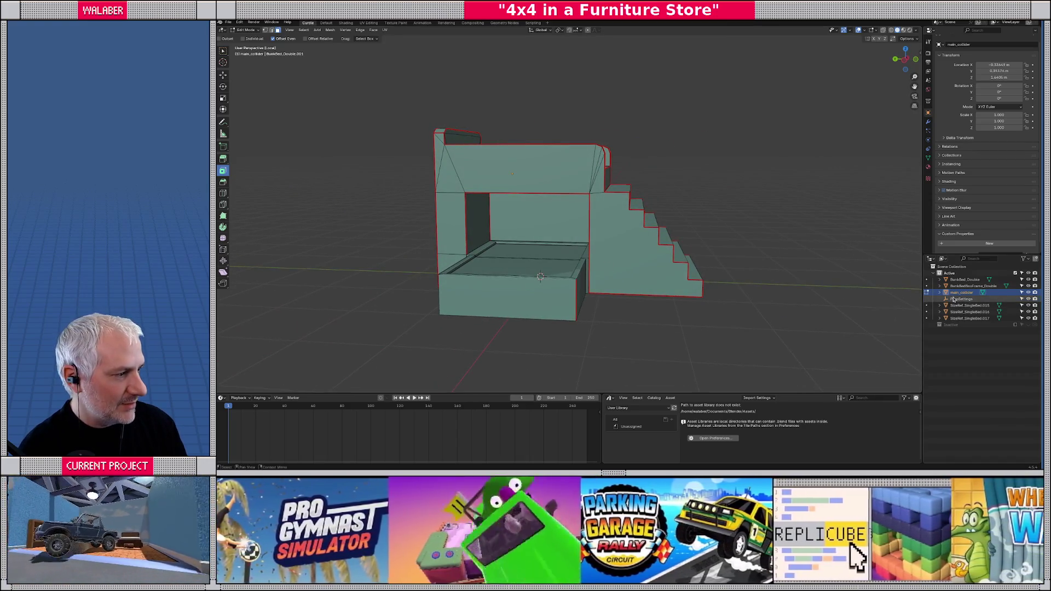
{"action": "left_click_drag", "start_coordinate": [869, 294], "coordinate": [513, 193]}
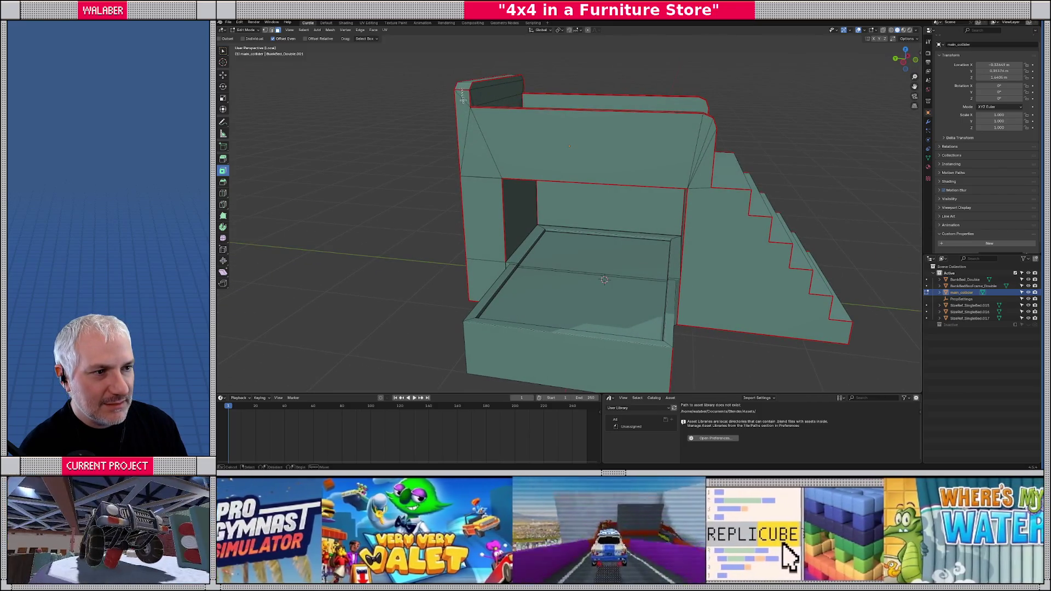
{"action": "mouse_move", "coordinate": [462, 103]}
{"action": "left_mouse_down"}
{"action": "mouse_move", "coordinate": [563, 128]}
{"action": "mouse_move", "coordinate": [676, 207]}
{"action": "mouse_move", "coordinate": [603, 235]}
{"action": "left_mouse_up"}
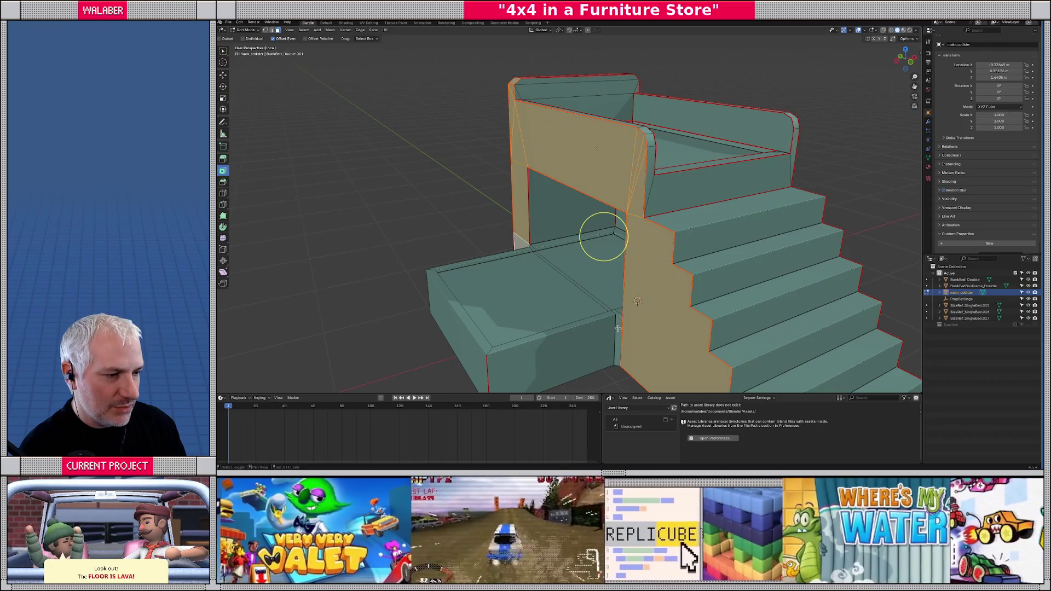
{"action": "left_click_drag", "start_coordinate": [604, 236], "coordinate": [625, 211]}
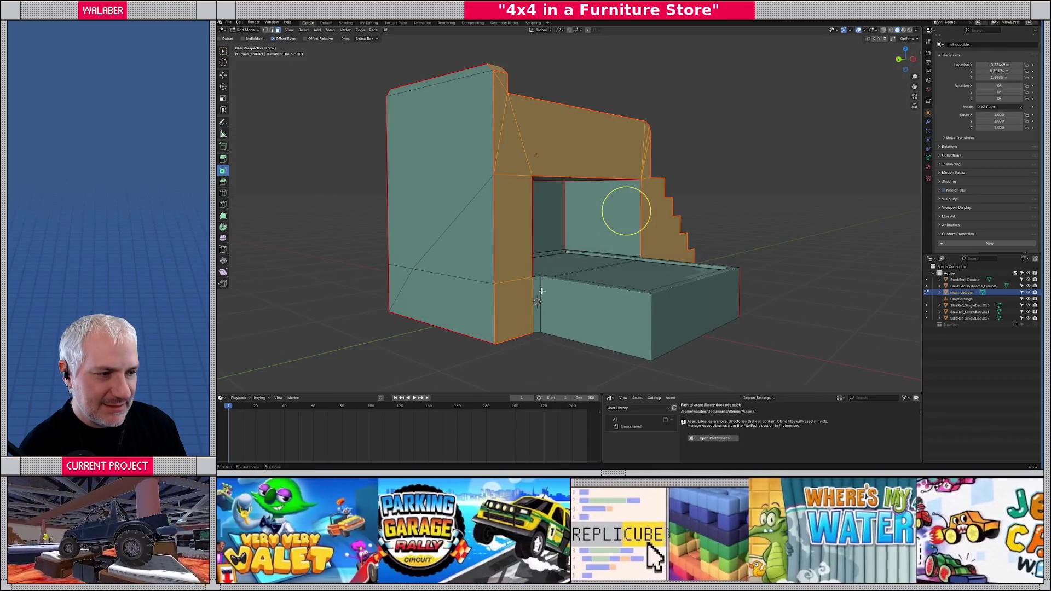
{"action": "key", "text": "g"}
{"action": "key", "text": "x"}
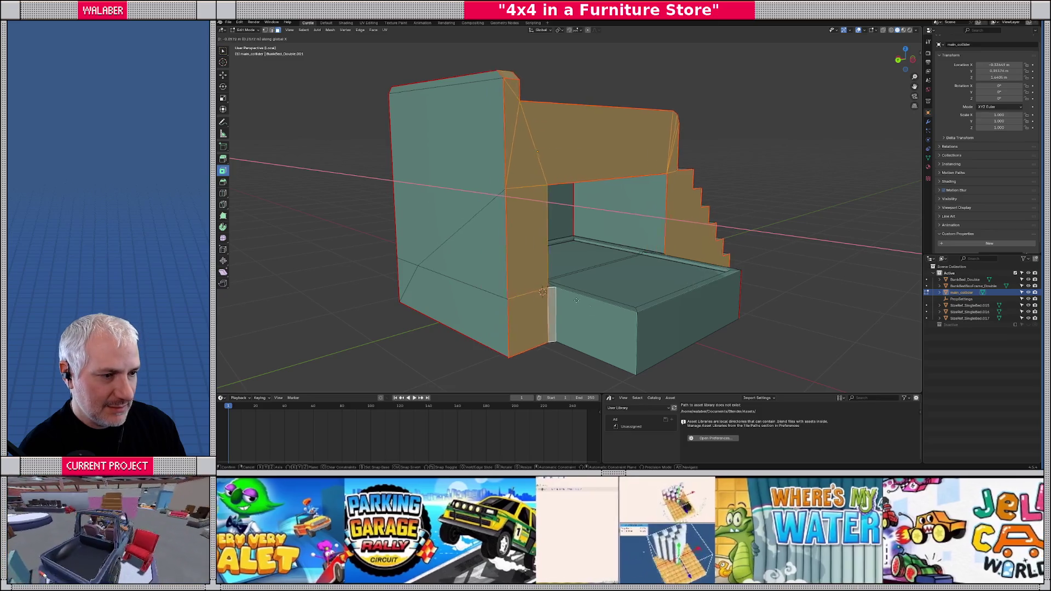
{"action": "left_click", "coordinate": [576, 301]}
- Switch to edge selection and move the collider's frame elements sideways under the bed
{"action": "mouse_move", "coordinate": [577, 300]}
{"action": "left_mouse_down"}
{"action": "mouse_move", "coordinate": [621, 212]}
{"action": "mouse_move", "coordinate": [574, 307]}
{"action": "left_mouse_up"}
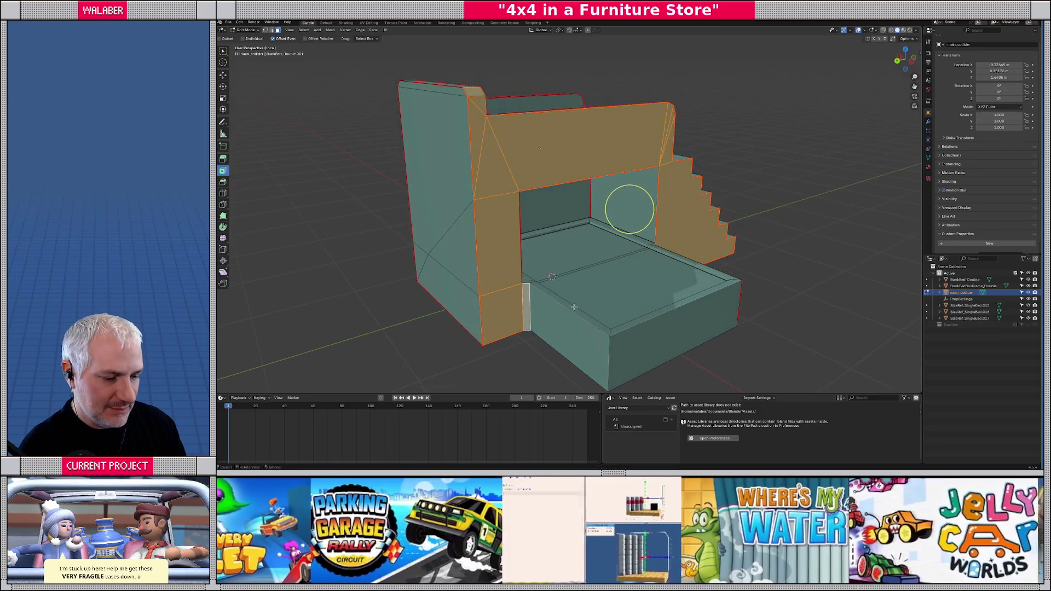
{"action": "key", "text": "2"}
{"action": "scroll", "coordinate": [574, 307], "scroll_direction": "up", "scroll_amount": 2}
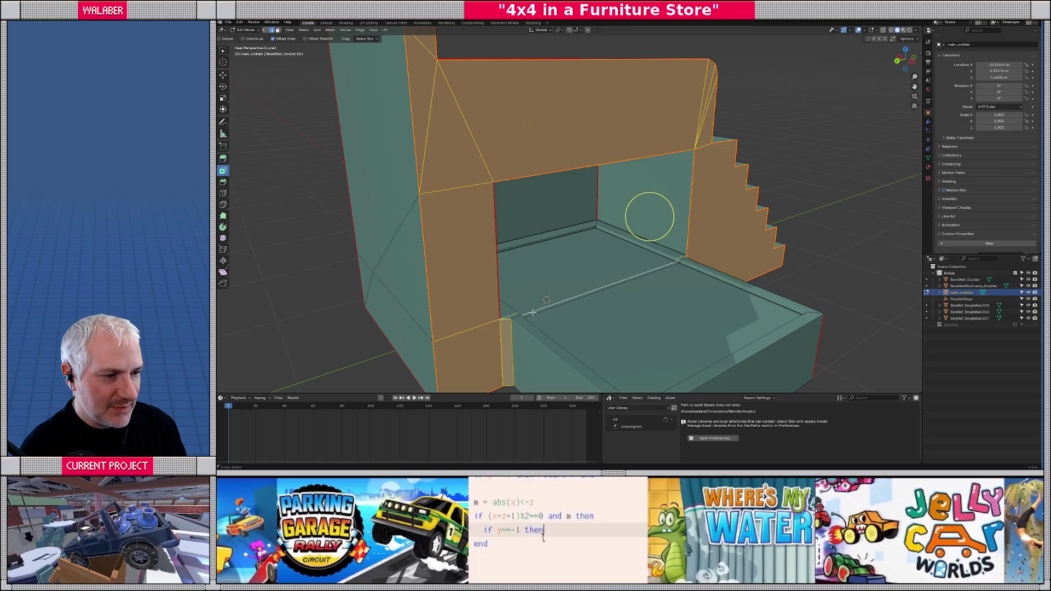
{"action": "mouse_move", "coordinate": [628, 323]}
{"action": "left_mouse_down"}
{"action": "mouse_move", "coordinate": [632, 252]}
{"action": "mouse_move", "coordinate": [631, 285]}
{"action": "mouse_move", "coordinate": [598, 301]}
{"action": "mouse_move", "coordinate": [645, 235]}
{"action": "mouse_move", "coordinate": [542, 326]}
{"action": "mouse_move", "coordinate": [512, 290]}
{"action": "mouse_move", "coordinate": [613, 258]}
{"action": "left_mouse_up"}
{"action": "key", "text": "g"}
{"action": "left_click", "coordinate": [540, 325]}
- Select the stair collider's lower and upper side faces, then leave Edit Mode and Local view
{"action": "key", "text": "ctrl+r"}
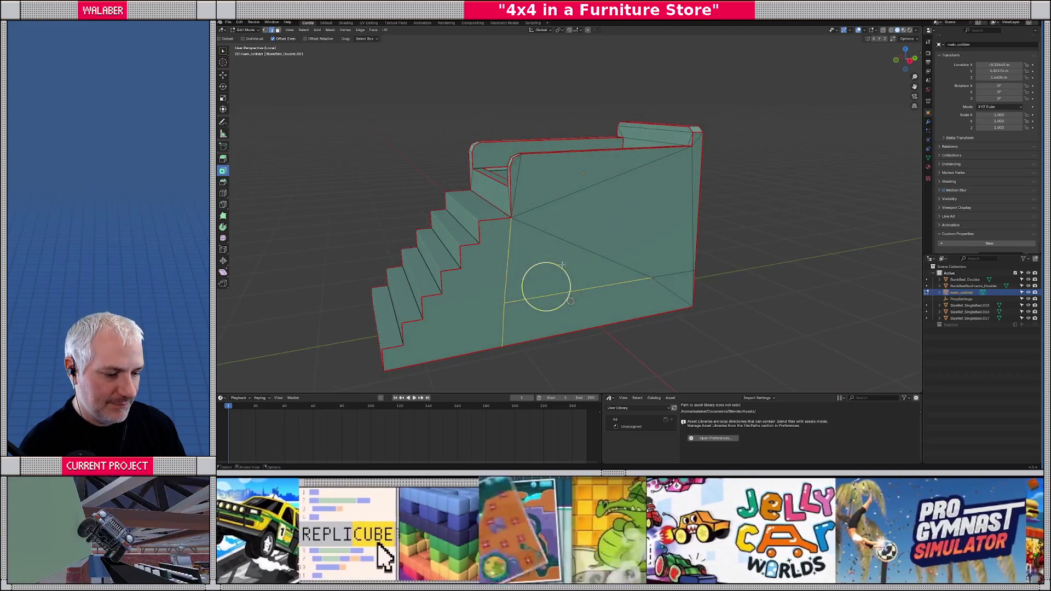
{"action": "left_click", "coordinate": [554, 237]}
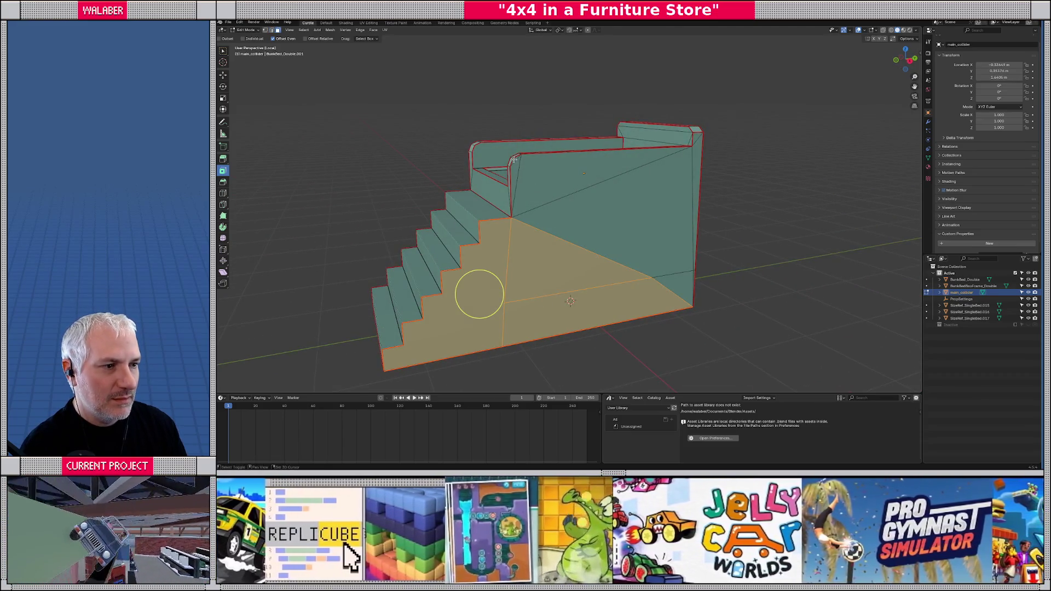
{"action": "left_click", "coordinate": [696, 141], "text": "shift"}
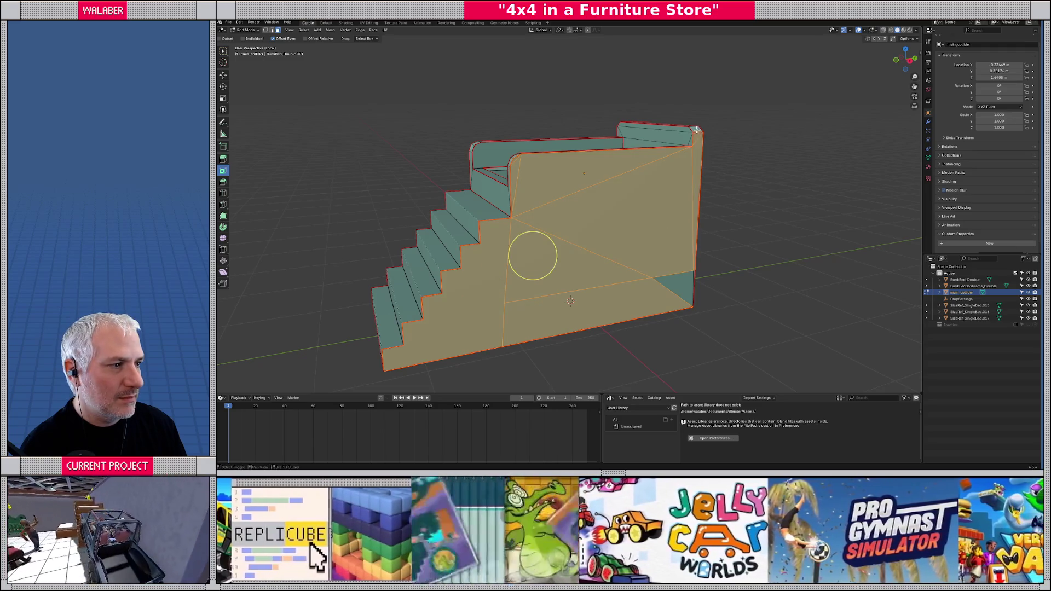
{"action": "mouse_move", "coordinate": [698, 142]}
{"action": "left_mouse_down"}
{"action": "mouse_move", "coordinate": [735, 289]}
{"action": "mouse_move", "coordinate": [806, 313]}
{"action": "left_mouse_up"}
{"action": "scroll", "coordinate": [806, 314], "scroll_direction": "up", "scroll_amount": 5}
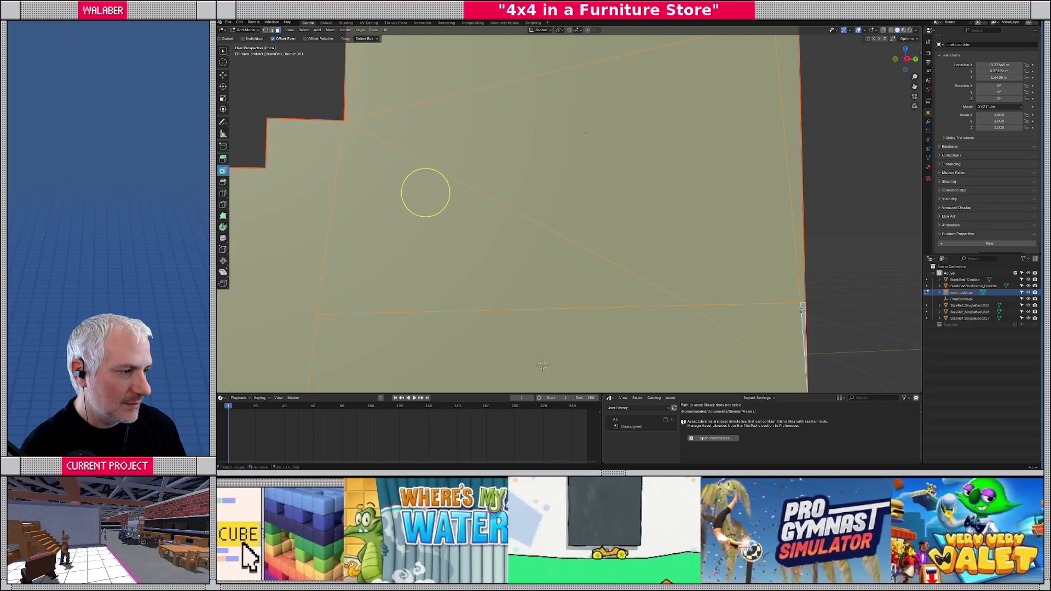
{"action": "scroll", "coordinate": [806, 314], "scroll_direction": "down", "scroll_amount": 8}
{"action": "mouse_move", "coordinate": [652, 274]}
{"action": "left_mouse_down"}
{"action": "mouse_move", "coordinate": [660, 285]}
{"action": "mouse_move", "coordinate": [650, 298]}
{"action": "left_mouse_up"}
{"action": "key", "text": "Tab"}
{"action": "key", "text": "Tab"}
{"action": "key", "text": "Tab"}
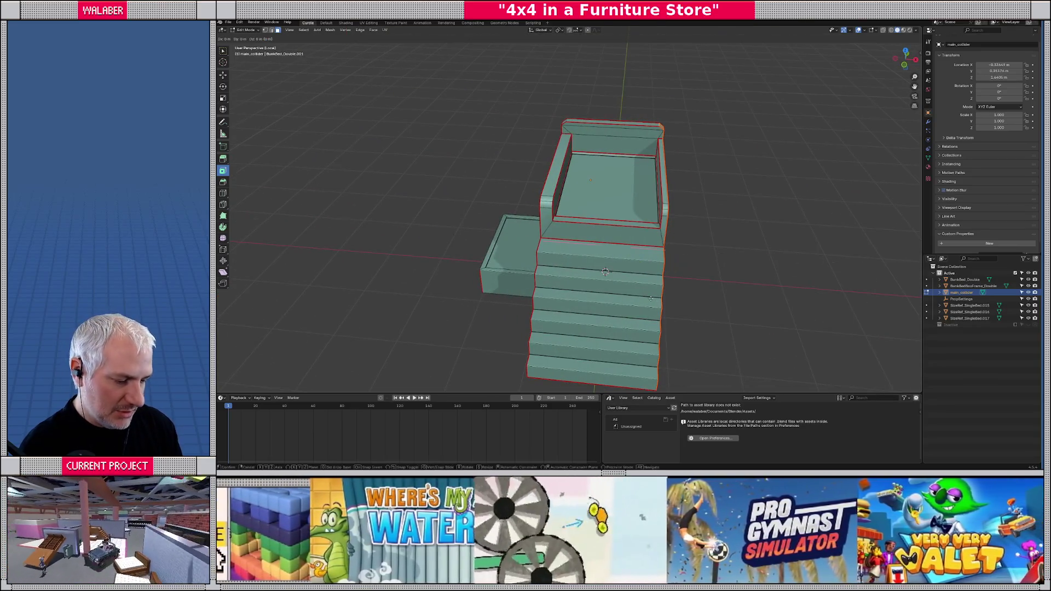
{"action": "key", "text": "KP_Divide"}
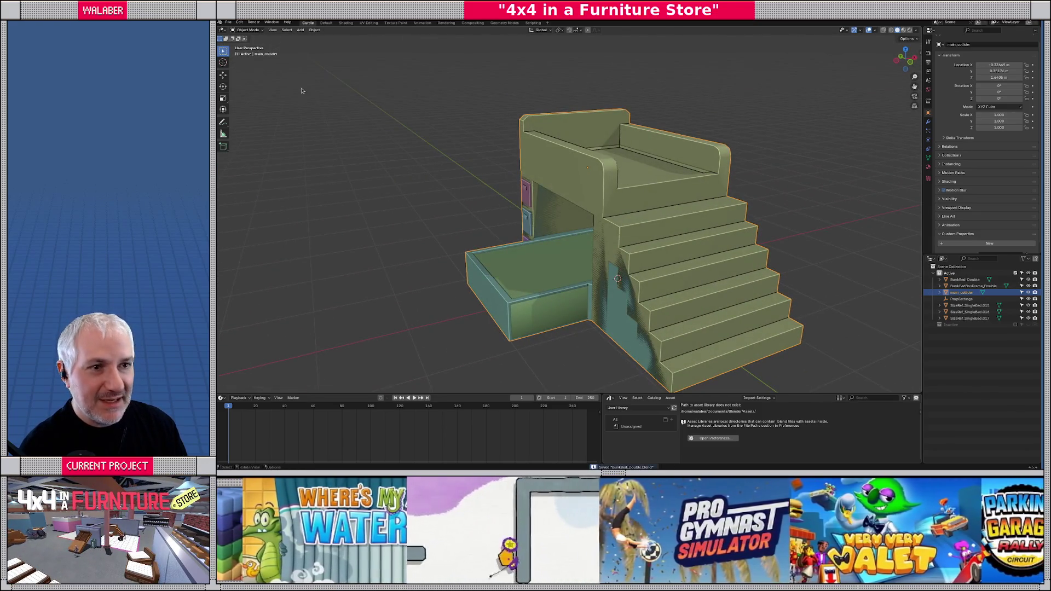
- Start a glTF 2.0 export and navigate to the models/furniture/bedding folder
{"action": "left_click", "coordinate": [228, 23]}
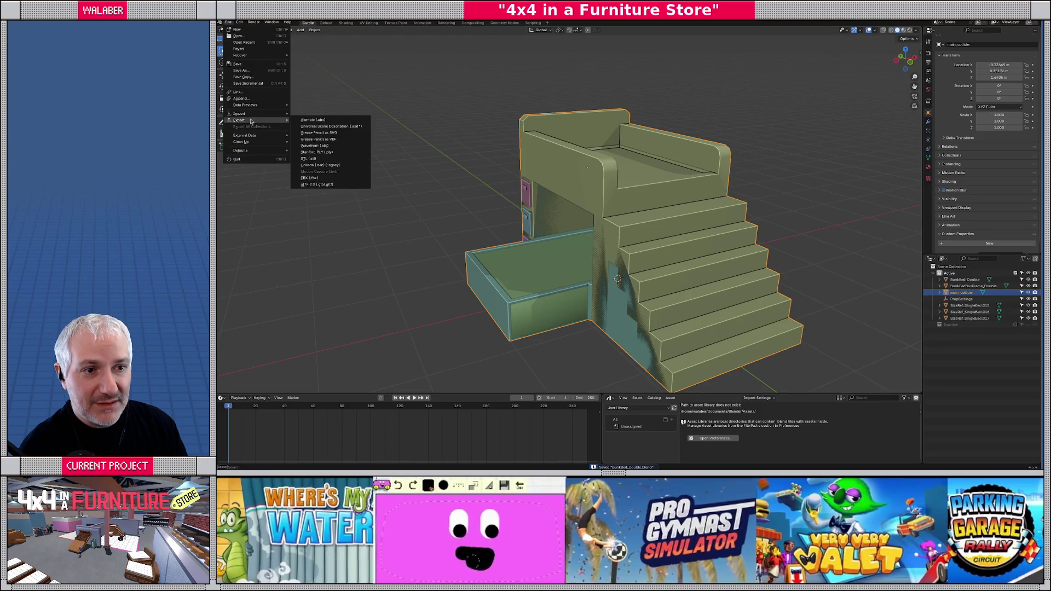
{"action": "mouse_move", "coordinate": [239, 120]}
{"action": "left_click", "coordinate": [318, 185]}
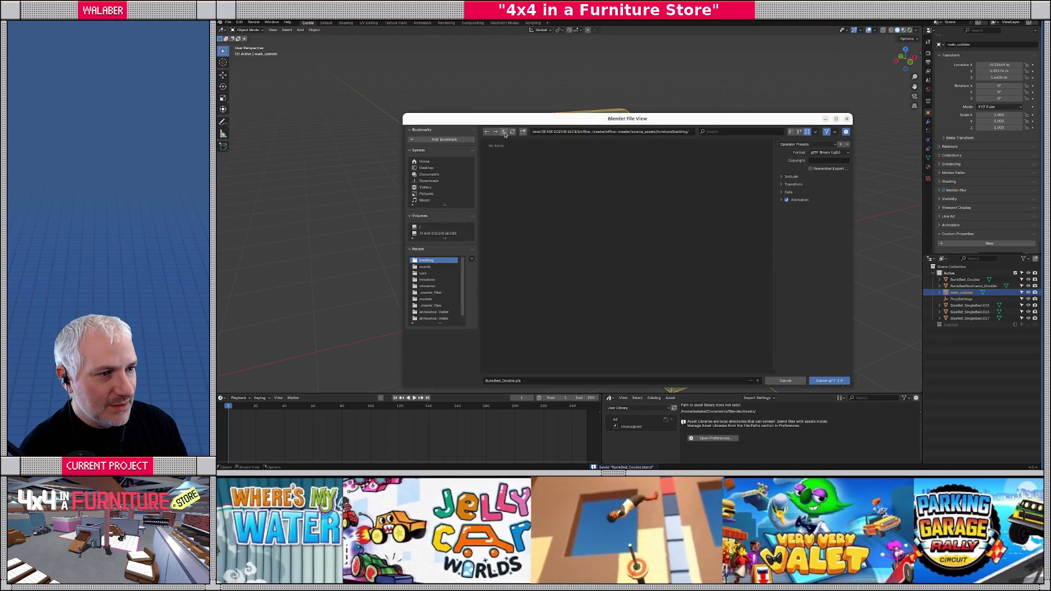
{"action": "left_click", "coordinate": [503, 132]}
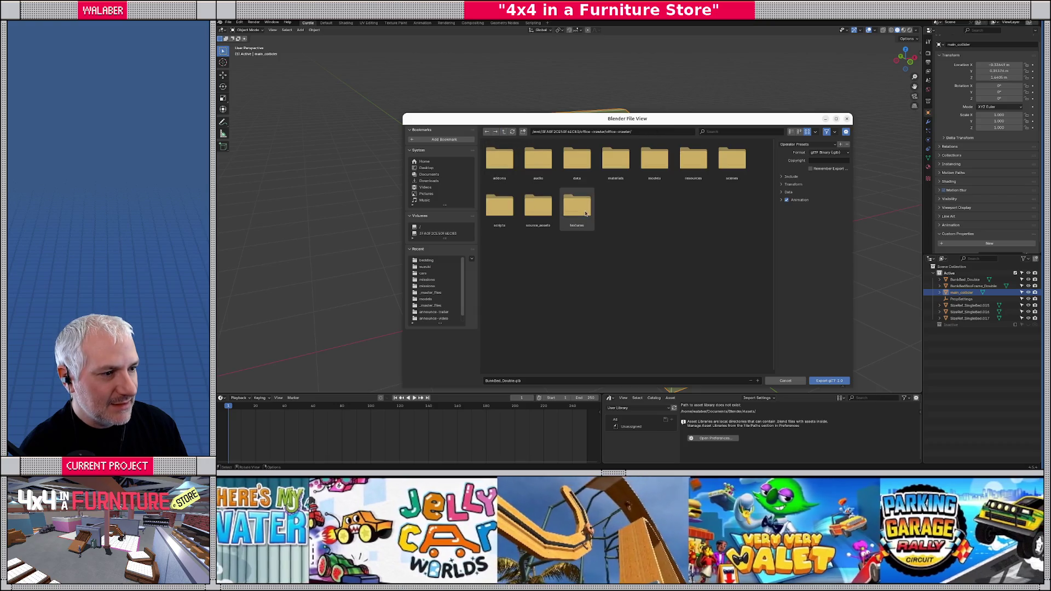
{"action": "key", "text": "BackSpace"}
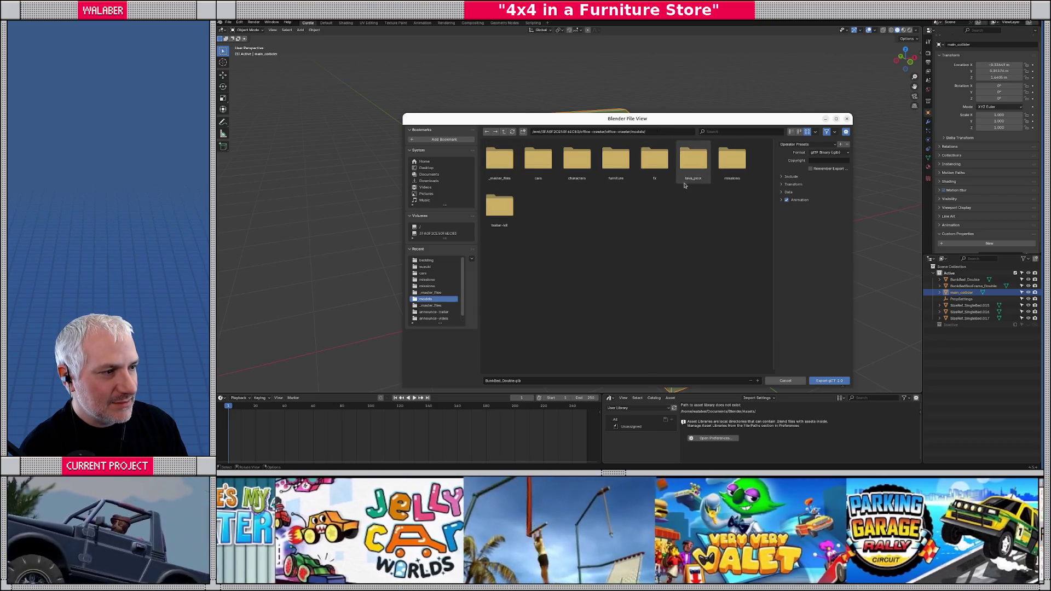
{"action": "double_click", "coordinate": [617, 164]}
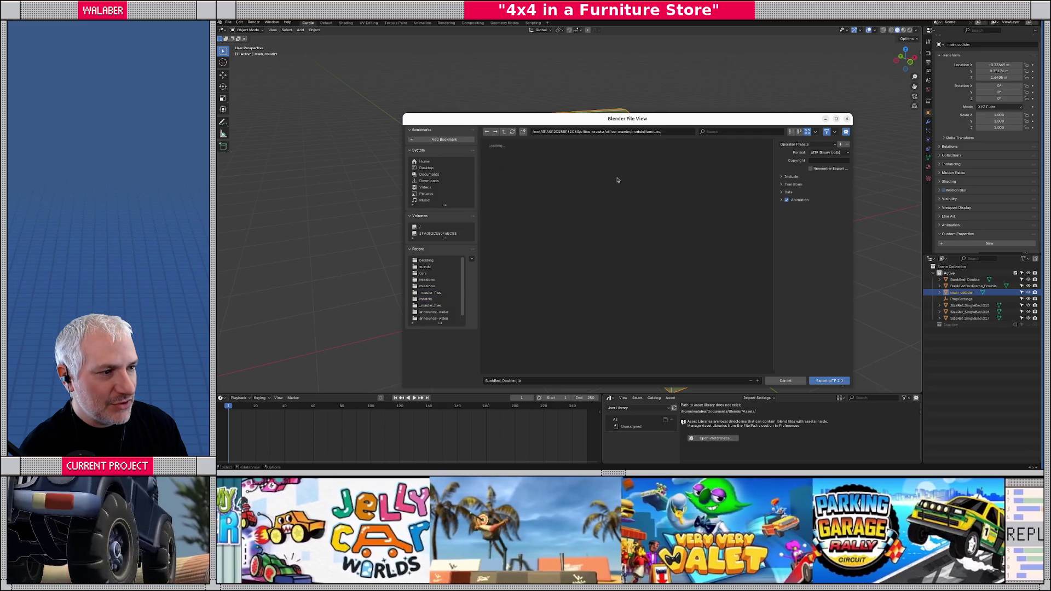
{"action": "double_click", "coordinate": [500, 160]}
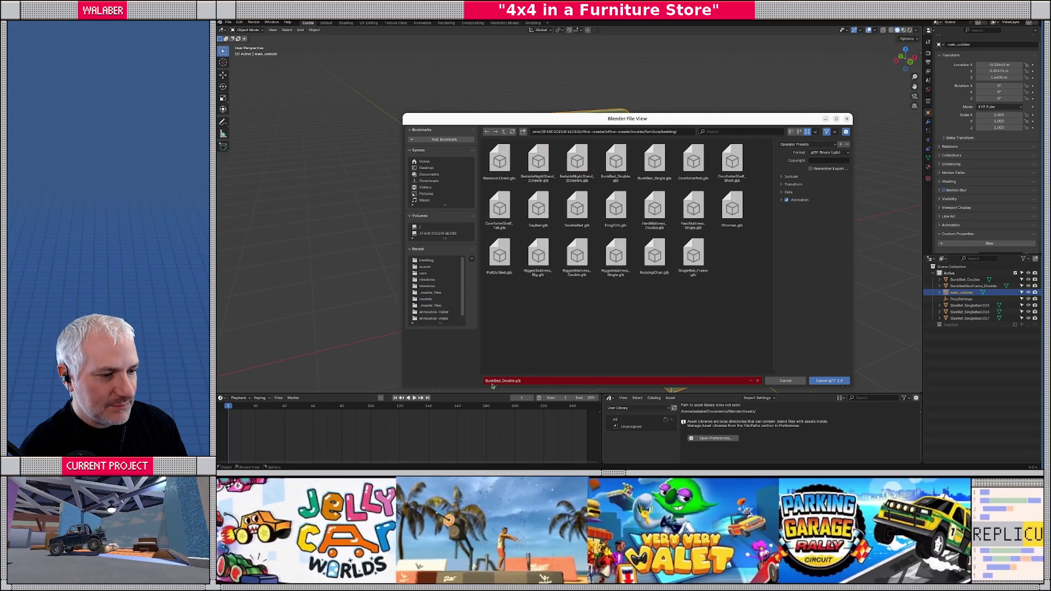
- Expand the Include, Data and Mesh options and export BunkBed_Double.glb over the old file
{"action": "left_click", "coordinate": [782, 177]}
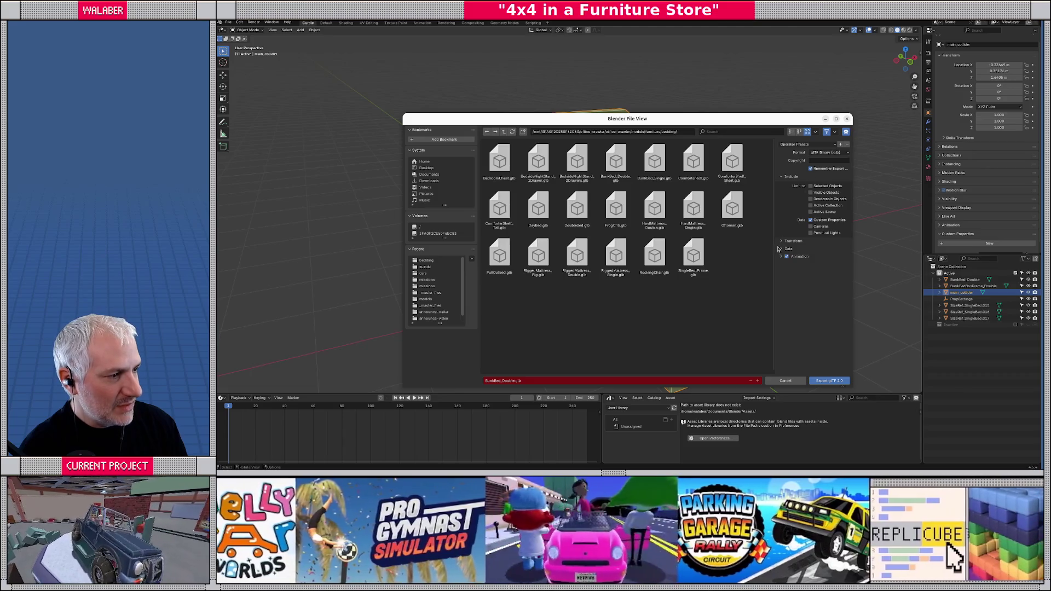
{"action": "left_click", "coordinate": [782, 249]}
{"action": "left_click", "coordinate": [782, 266]}
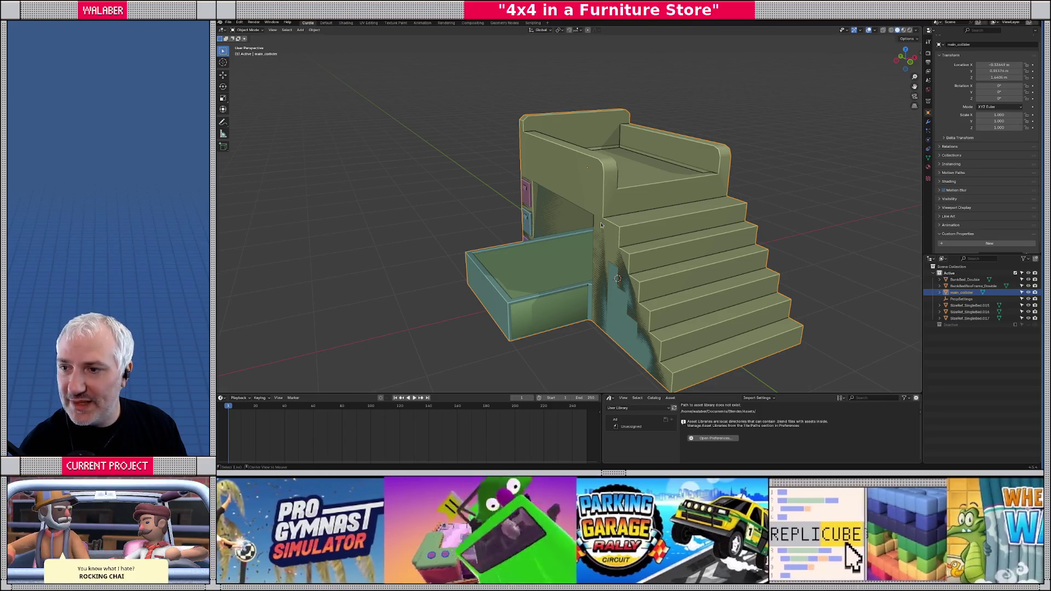
{"action": "key", "text": "alt+Tab"}
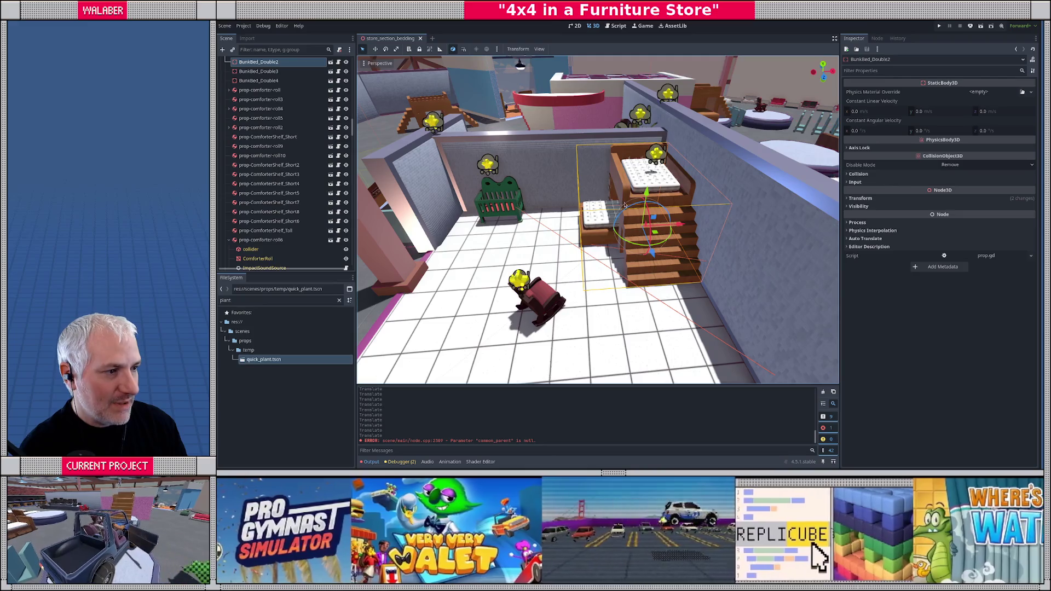
- Bring the reimported bunk bed into view and slide it along X
{"action": "scroll", "coordinate": [622, 198], "scroll_direction": "up", "scroll_amount": 3}
{"action": "scroll", "coordinate": [626, 206], "scroll_direction": "up", "scroll_amount": 5}
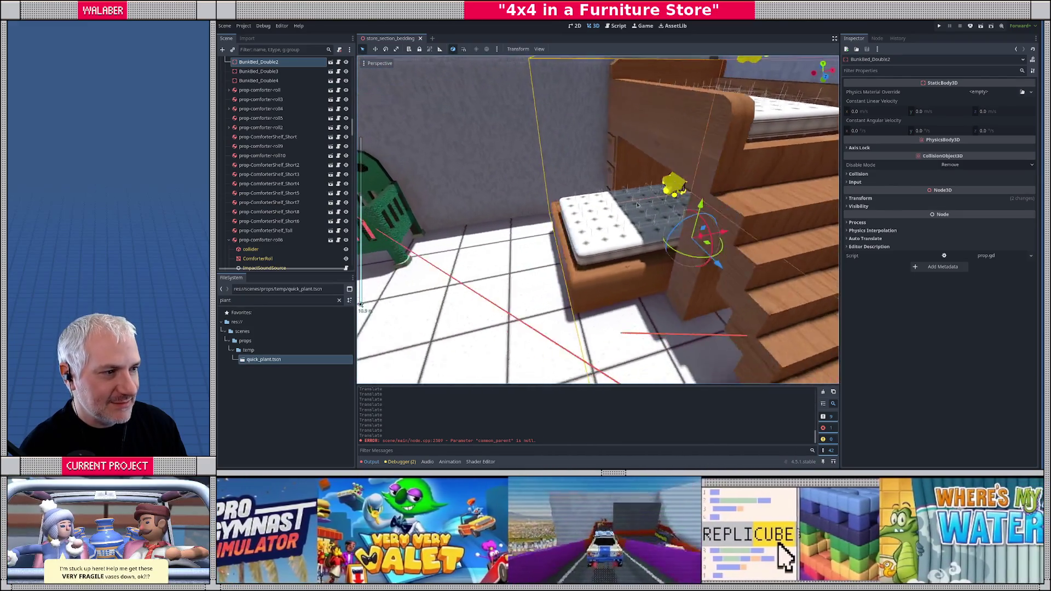
{"action": "left_click_drag", "start_coordinate": [612, 211], "coordinate": [526, 220]}
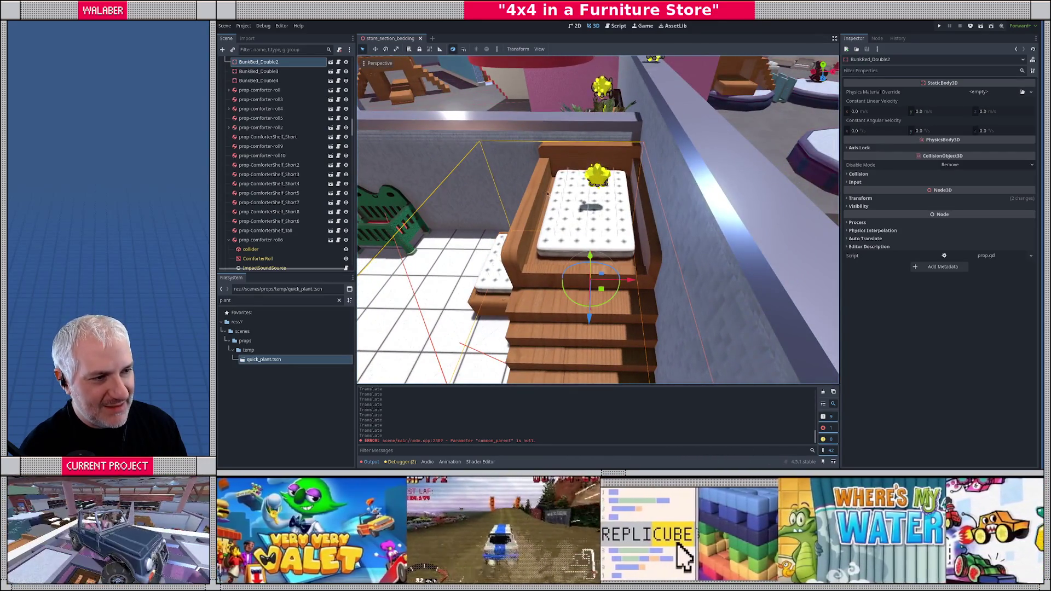
{"action": "left_click_drag", "start_coordinate": [612, 239], "coordinate": [612, 175]}
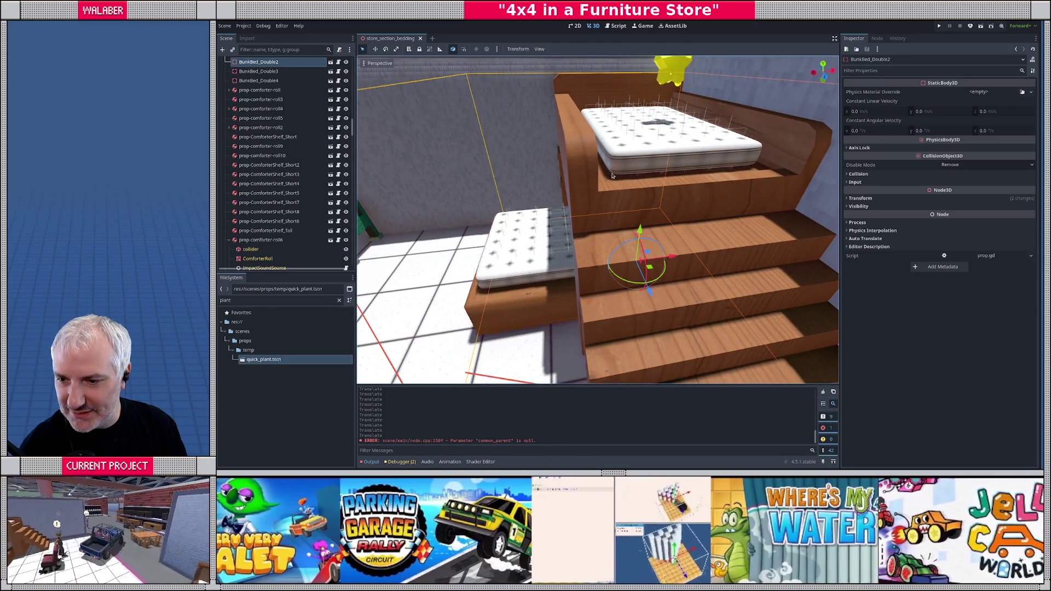
{"action": "scroll", "coordinate": [612, 175], "scroll_direction": "down", "scroll_amount": 8}
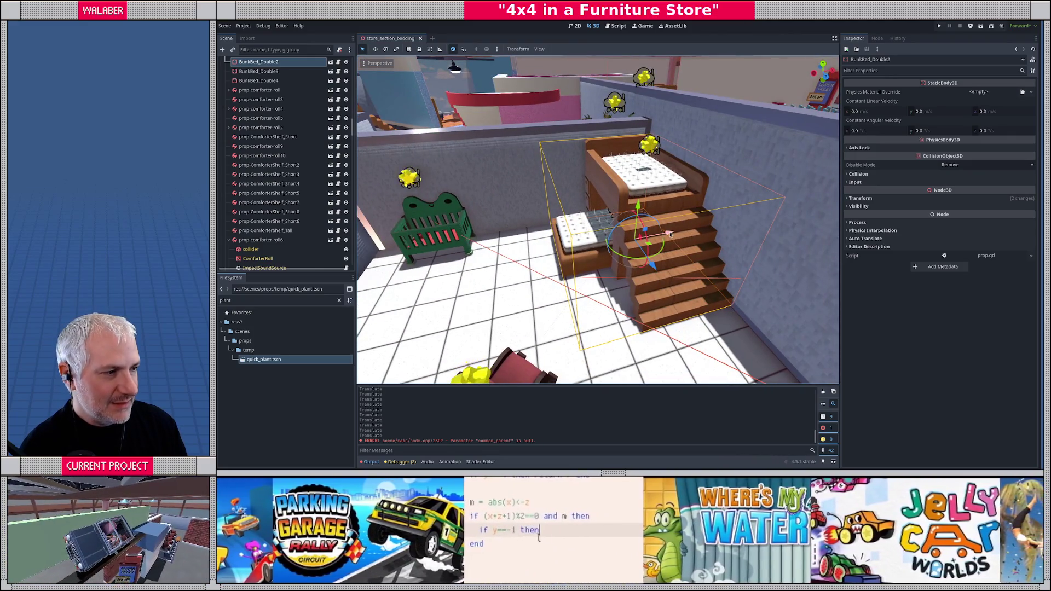
{"action": "left_click_drag", "start_coordinate": [670, 234], "coordinate": [633, 230]}
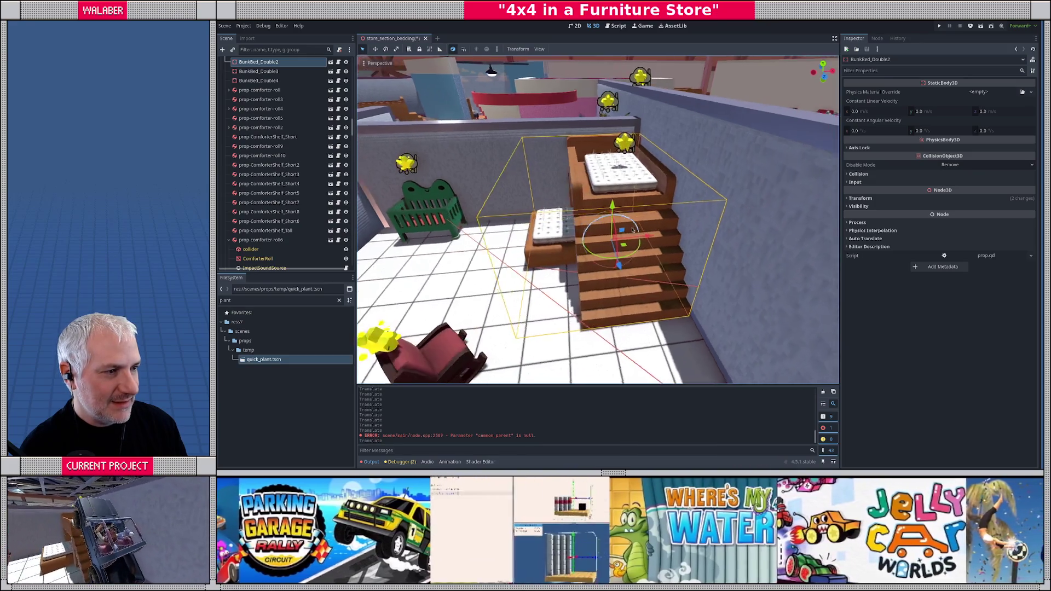
- Slide the upper RiggedMattress_Double7 and lower RiggedMattress_Double6 mattresses along X to match
{"action": "left_click", "coordinate": [624, 174]}
{"action": "left_click_drag", "start_coordinate": [630, 174], "coordinate": [633, 175]}
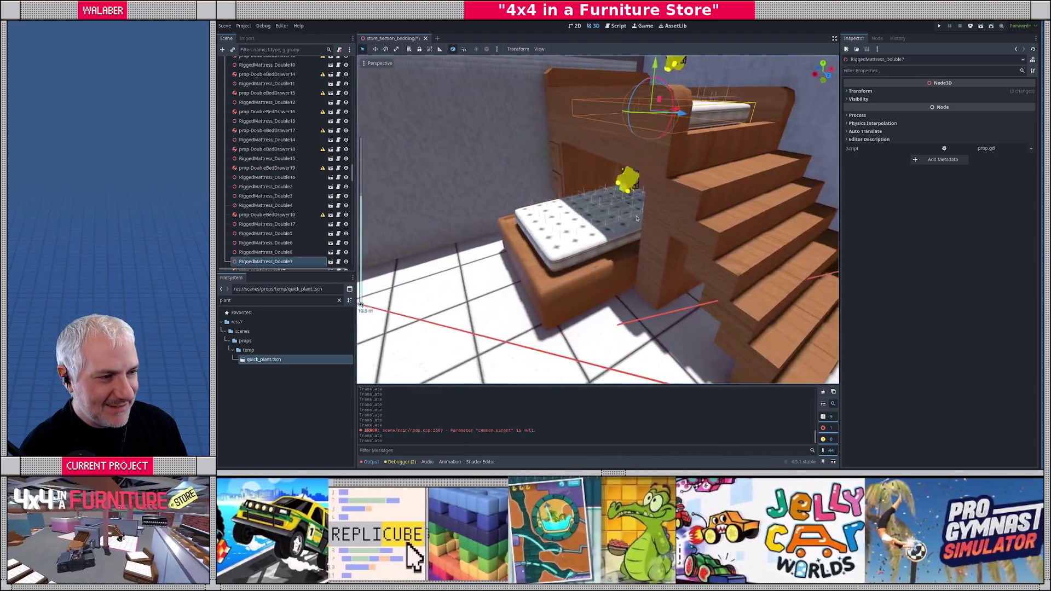
{"action": "left_click", "coordinate": [706, 209]}
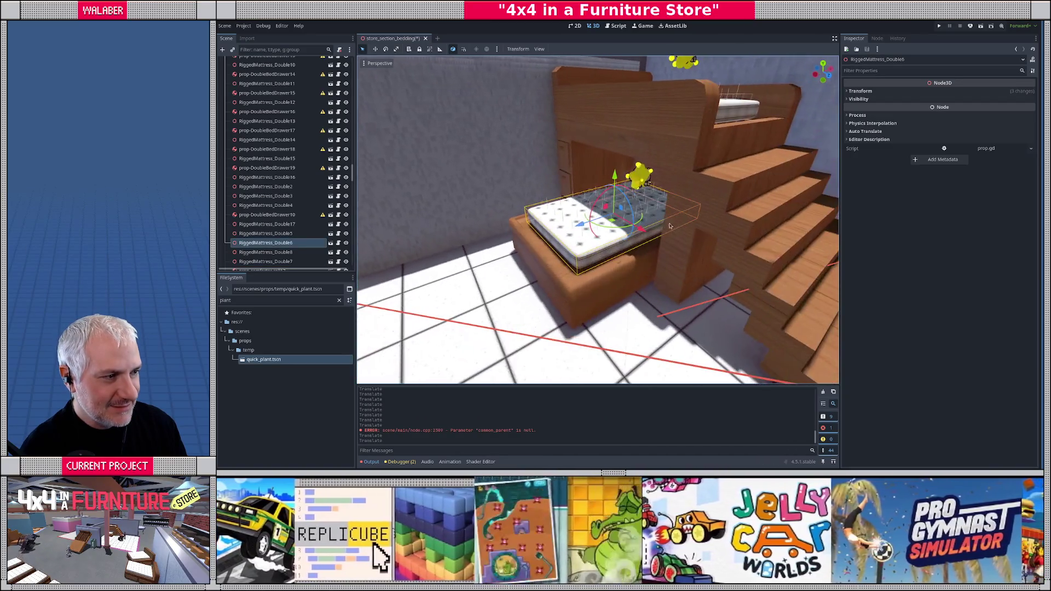
{"action": "scroll", "coordinate": [670, 226], "scroll_direction": "up", "scroll_amount": 3}
{"action": "left_click_drag", "start_coordinate": [646, 225], "coordinate": [587, 223]}
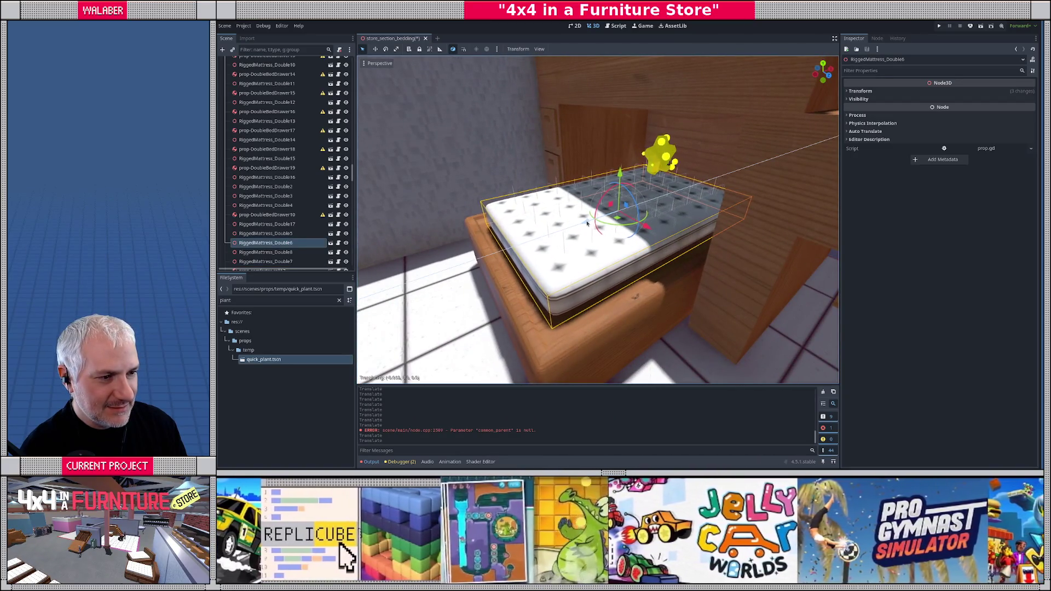
{"action": "scroll", "coordinate": [552, 249], "scroll_direction": "down", "scroll_amount": 8}
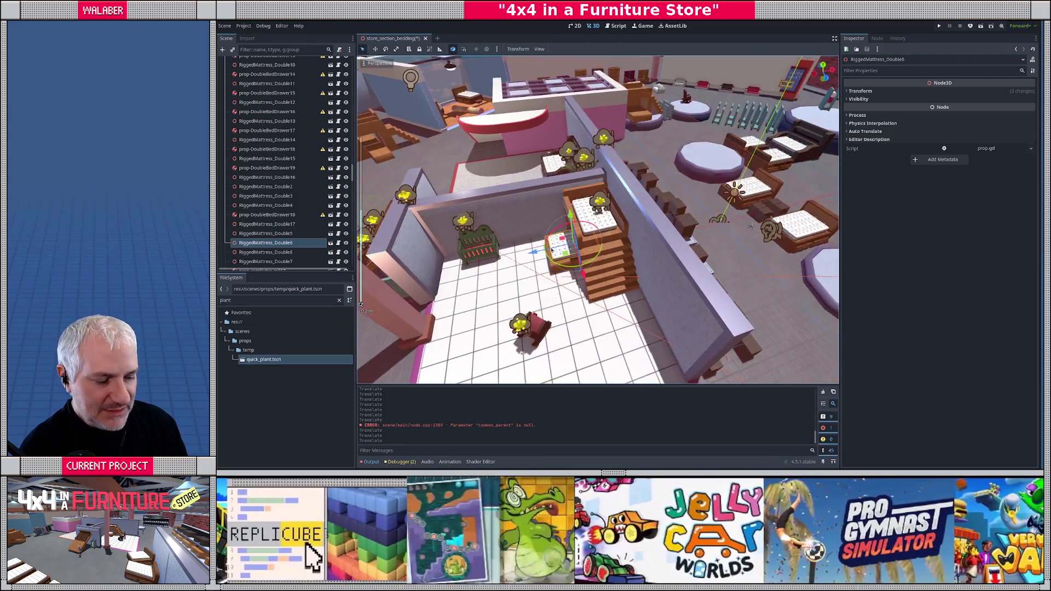
{"action": "key", "text": "alt+Tab"}
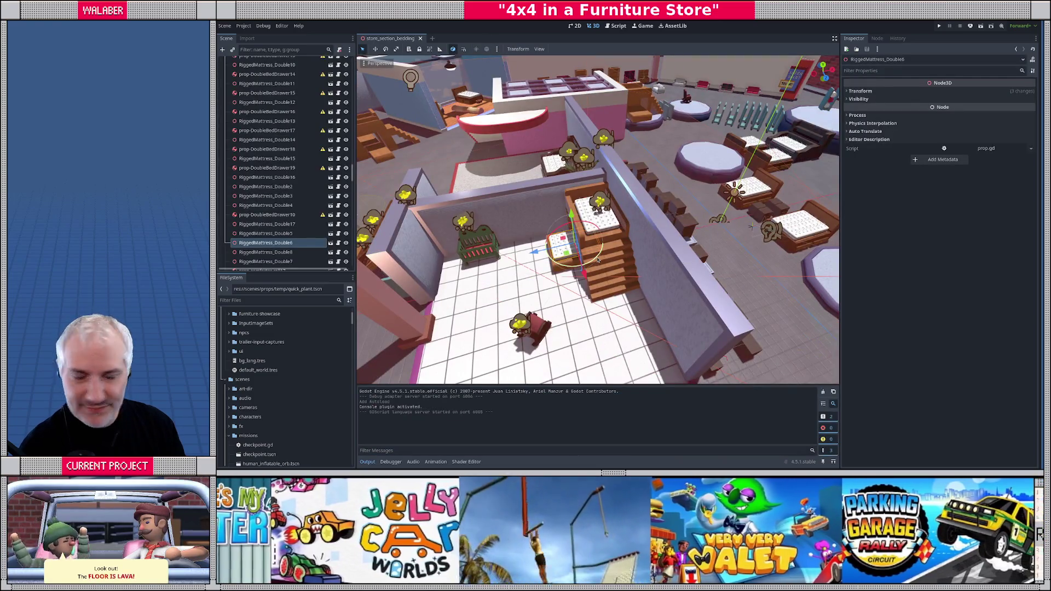
- Select BunkBed_Double2 with its mattresses and slide the group along X
{"action": "scroll", "coordinate": [597, 261], "scroll_direction": "up", "scroll_amount": 3}
{"action": "scroll", "coordinate": [601, 270], "scroll_direction": "up", "scroll_amount": 3}
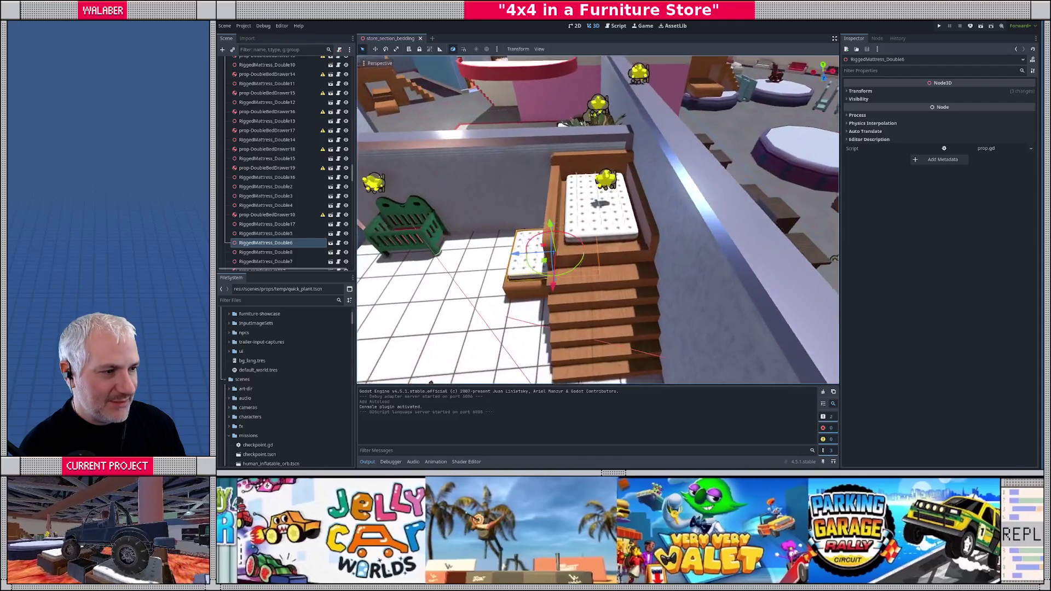
{"action": "left_click", "coordinate": [602, 271]}
{"action": "scroll", "coordinate": [600, 235], "scroll_direction": "up", "scroll_amount": 2}
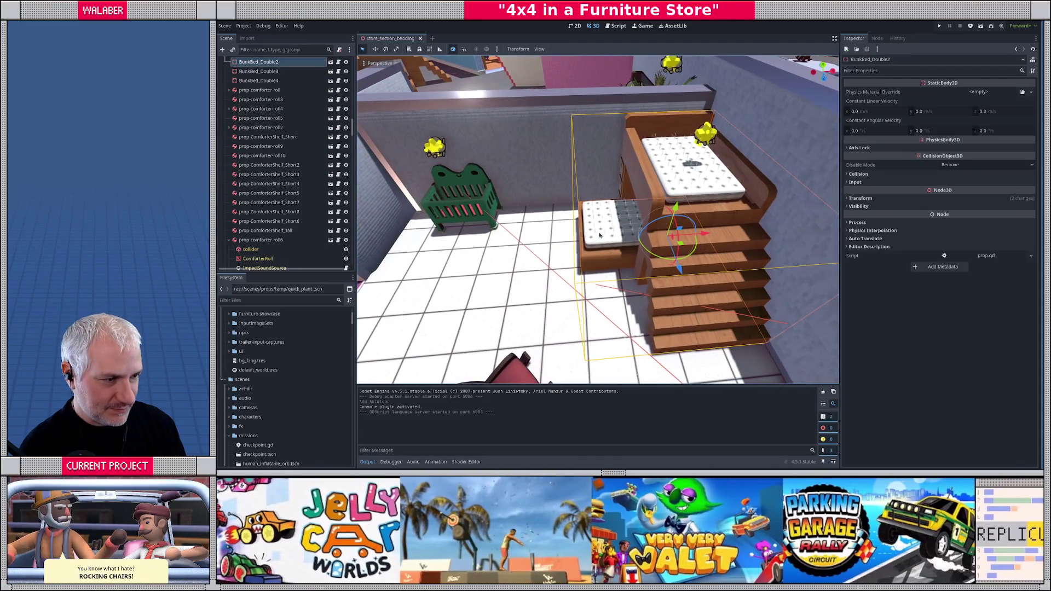
{"action": "left_click", "coordinate": [600, 235], "text": "shift"}
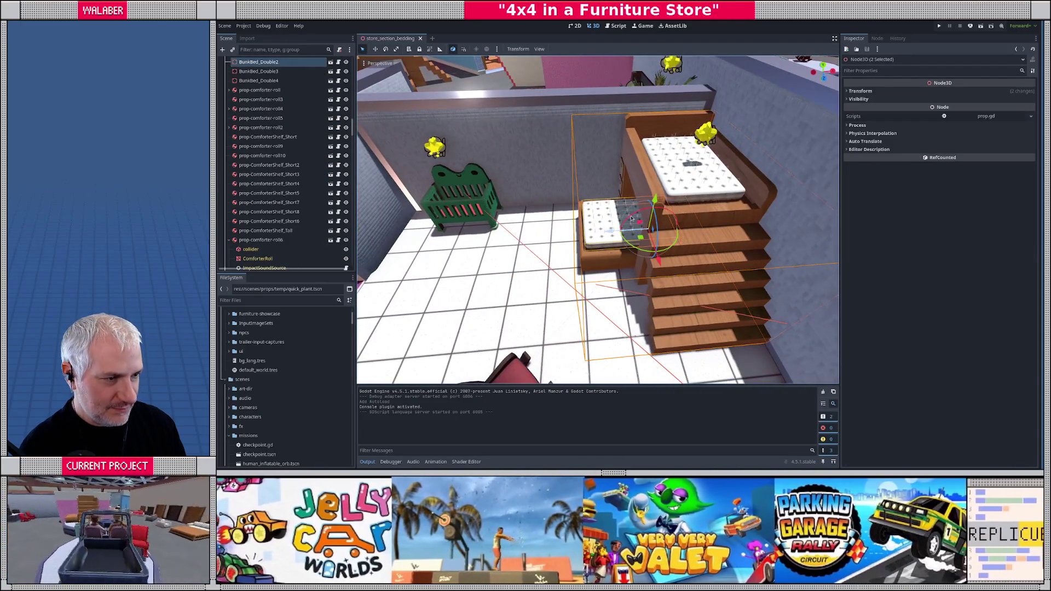
{"action": "scroll", "coordinate": [689, 212], "scroll_direction": "down", "scroll_amount": 1}
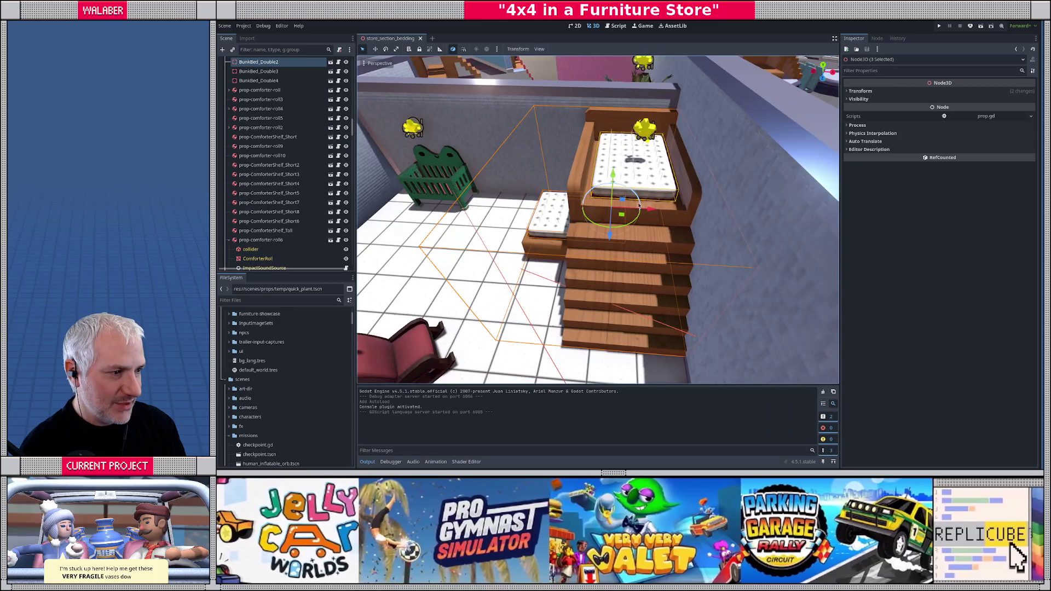
{"action": "left_click_drag", "start_coordinate": [655, 209], "coordinate": [651, 211]}
- Slide the yellow orb Orb6 along X over the upper mattress
{"action": "left_click", "coordinate": [649, 136]}
{"action": "left_click_drag", "start_coordinate": [681, 133], "coordinate": [673, 135]}
{"action": "scroll", "coordinate": [633, 203], "scroll_direction": "down", "scroll_amount": 5}
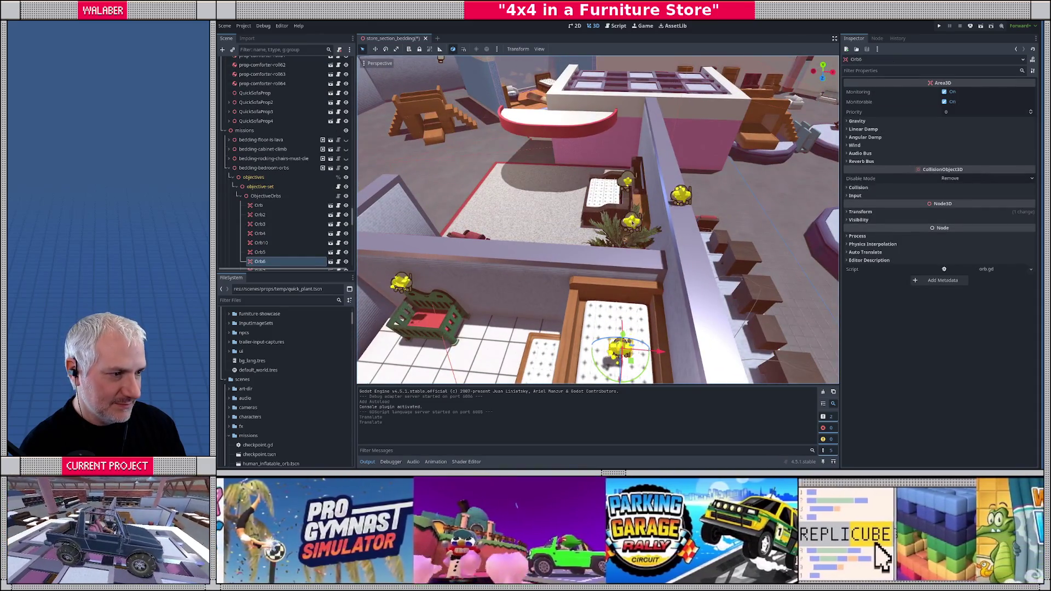
- Nudge Orb7 behind the plant slightly, then fly the view toward the other bunk bed
{"action": "left_click", "coordinate": [633, 222]}
{"action": "left_click", "coordinate": [667, 225]}
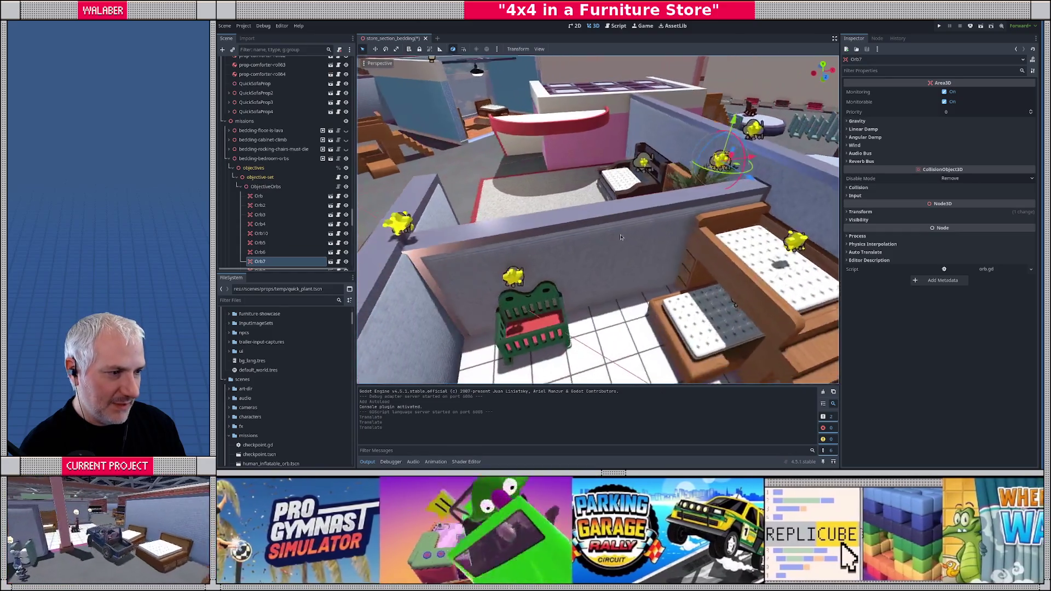
{"action": "key", "text": "w"}
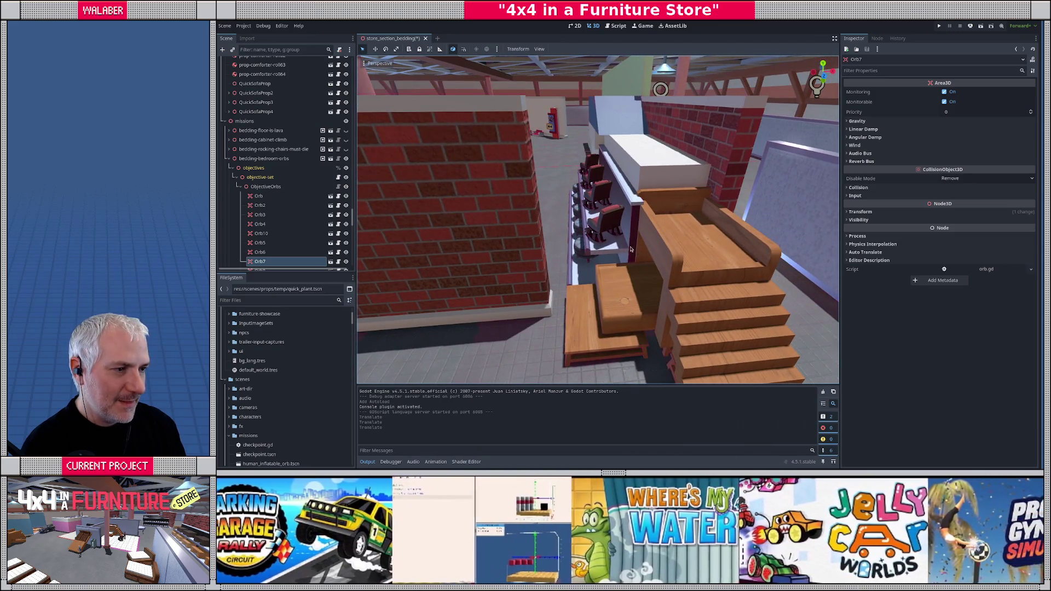
- Slide BunkBed_Double4 beside the brick wall along X, then select the white wall divider block
{"action": "left_click", "coordinate": [663, 249]}
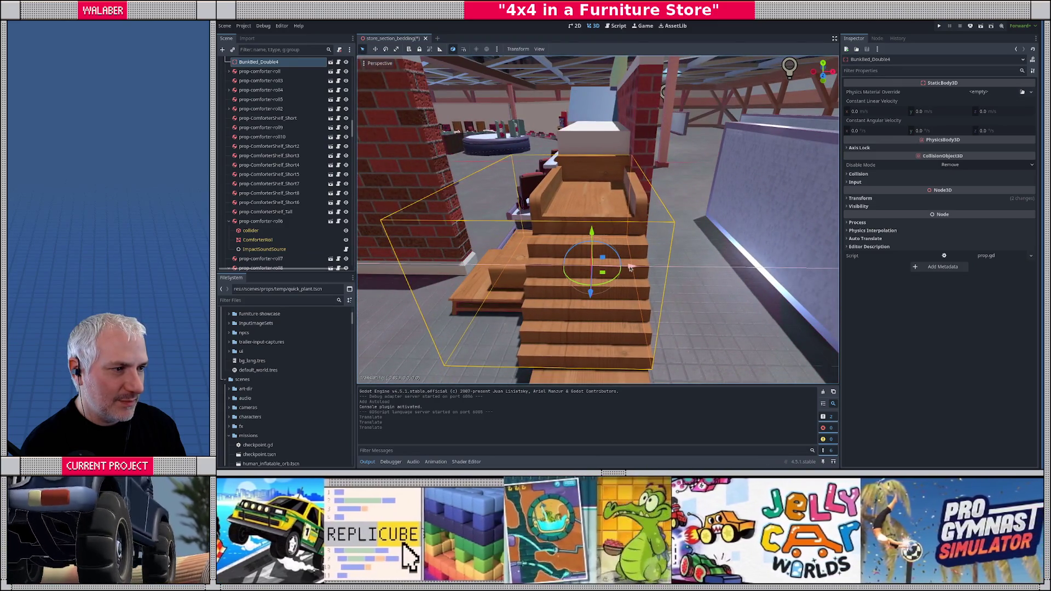
{"action": "left_click_drag", "start_coordinate": [630, 268], "coordinate": [631, 267]}
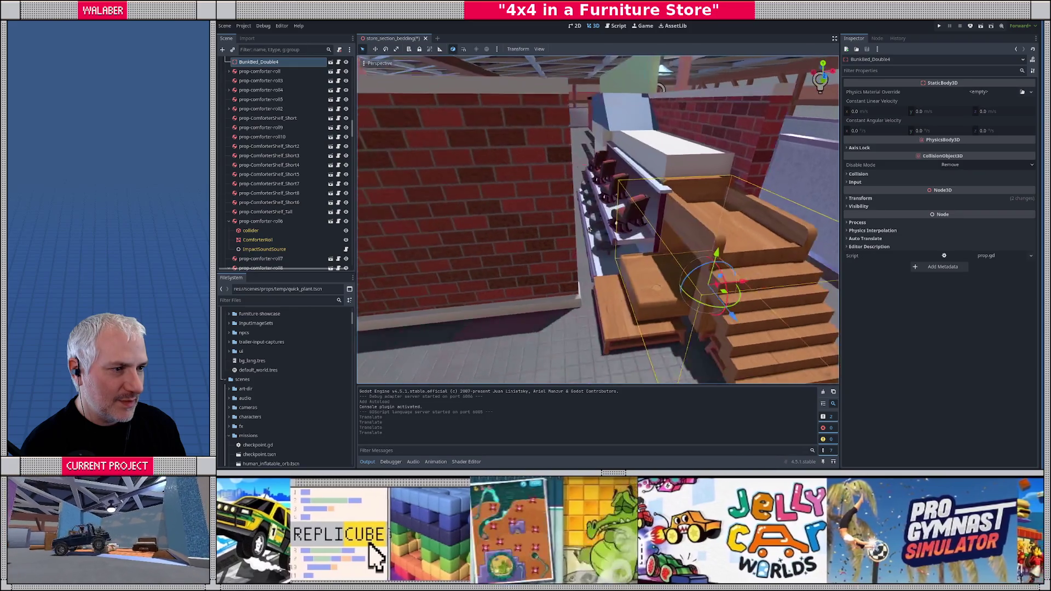
{"action": "left_click", "coordinate": [542, 198]}
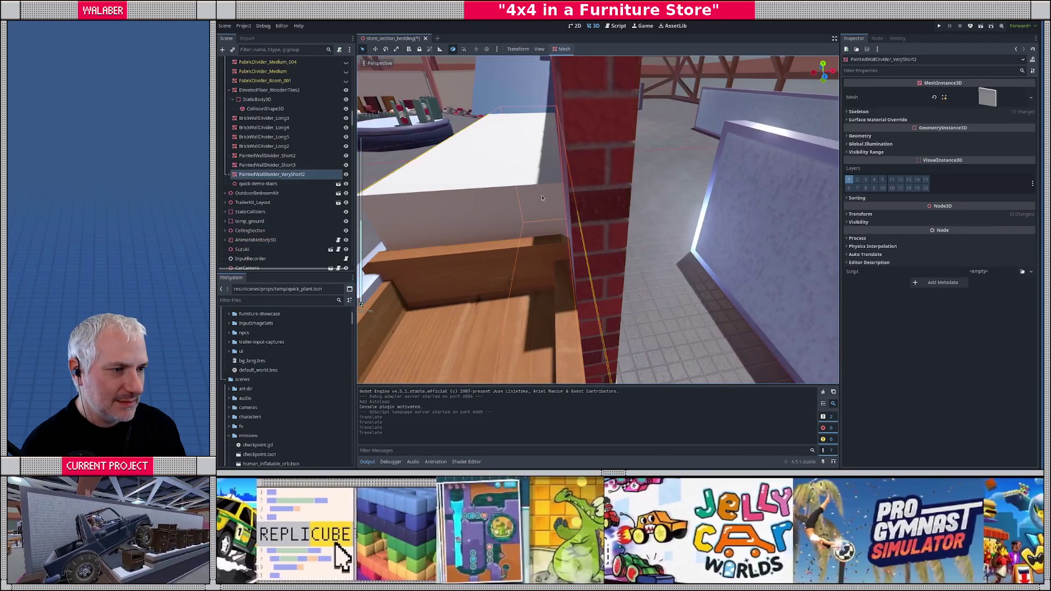
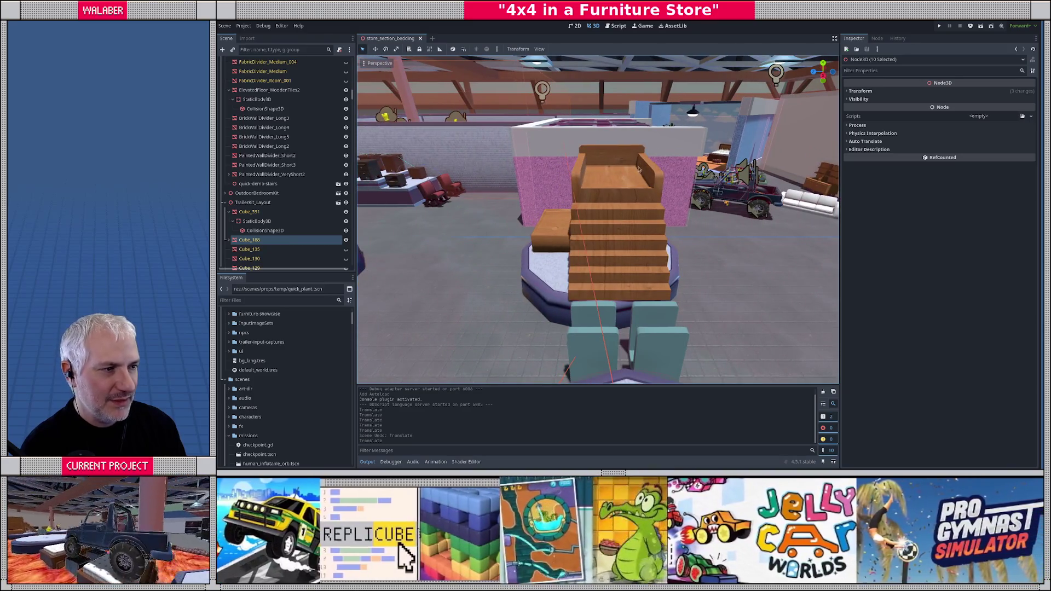
- Commit the bunk bed's new position and save the store bedding scene
{"action": "left_click", "coordinate": [625, 187]}
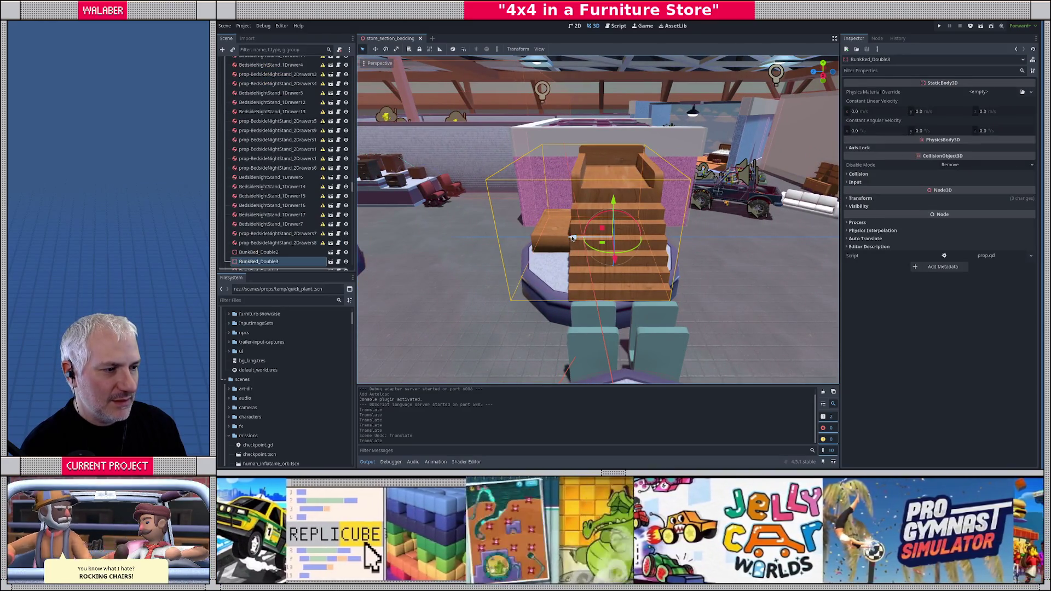
{"action": "left_click", "coordinate": [571, 239]}
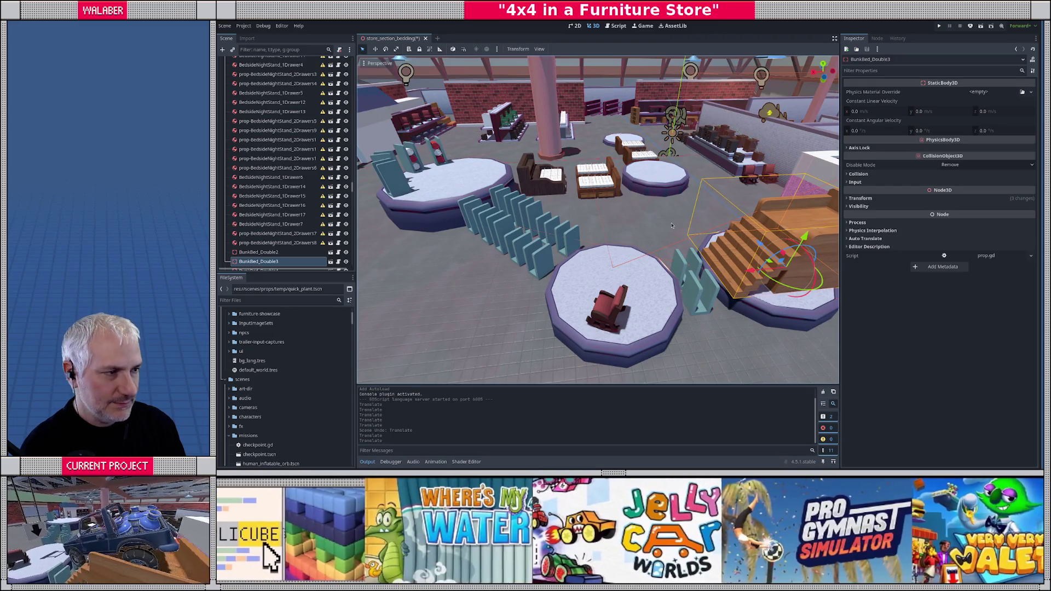
{"action": "key", "text": "ctrl+s"}
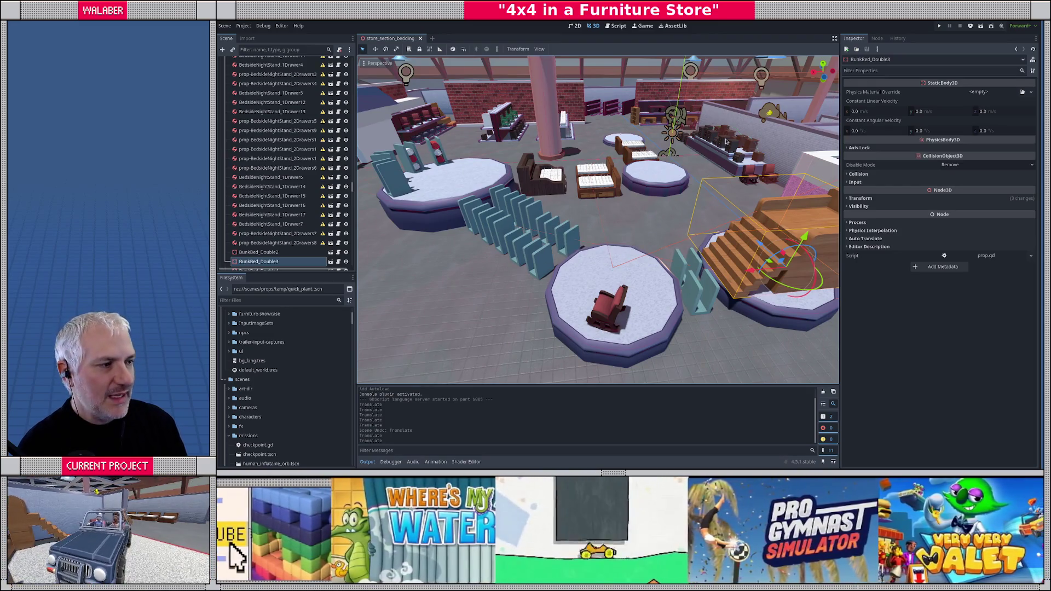
- Select and frame a bedside nightstand, then open its own scene
{"action": "left_click", "coordinate": [727, 142]}
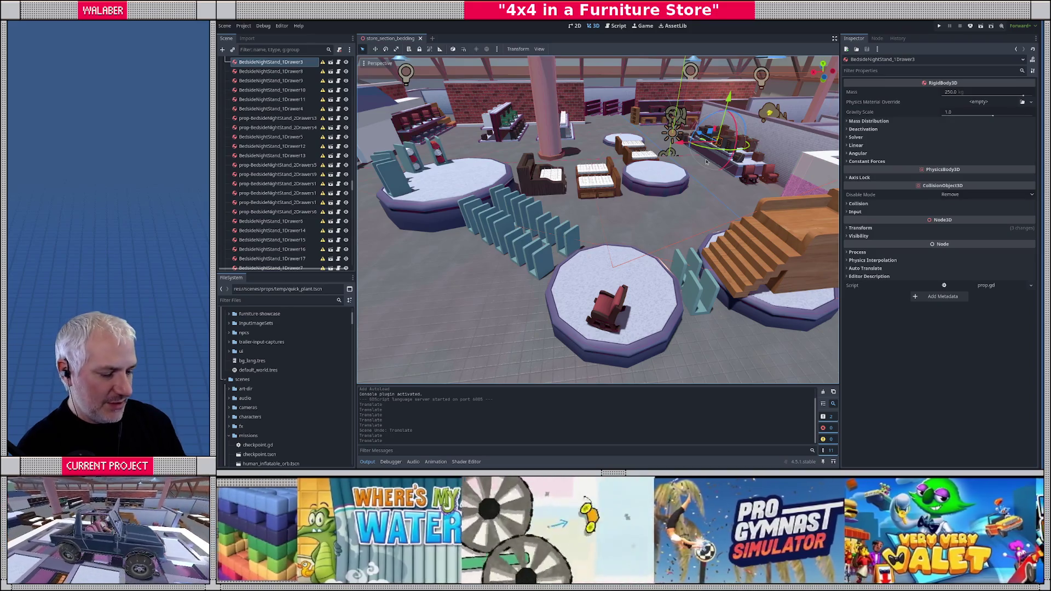
{"action": "key", "text": "f"}
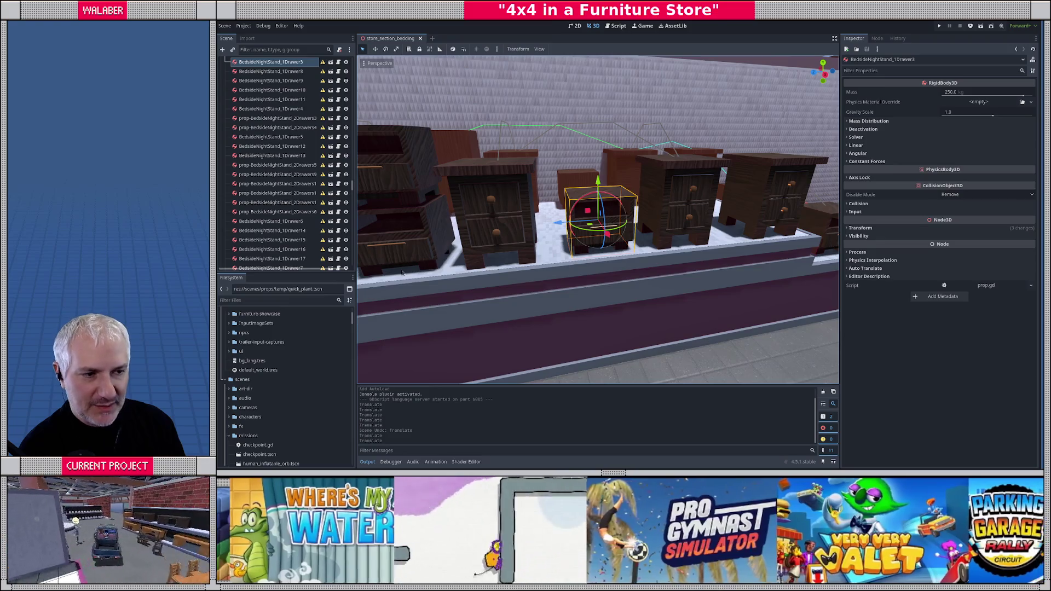
{"action": "left_click", "coordinate": [331, 80]}
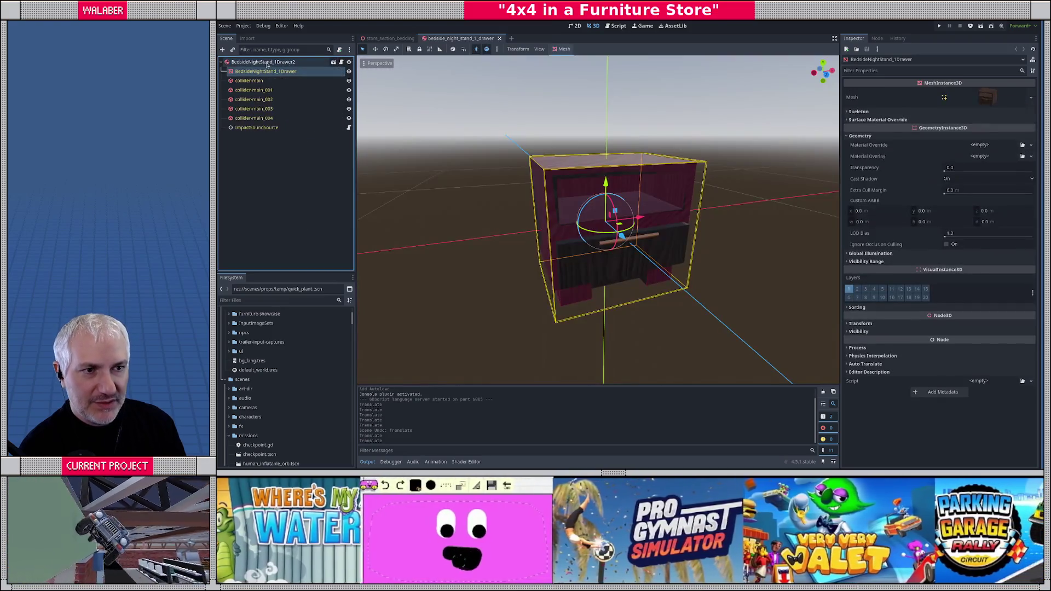
- Filter the FileSystem dock to 'suzuki' and open the suzuki scene
{"action": "left_click", "coordinate": [266, 63]}
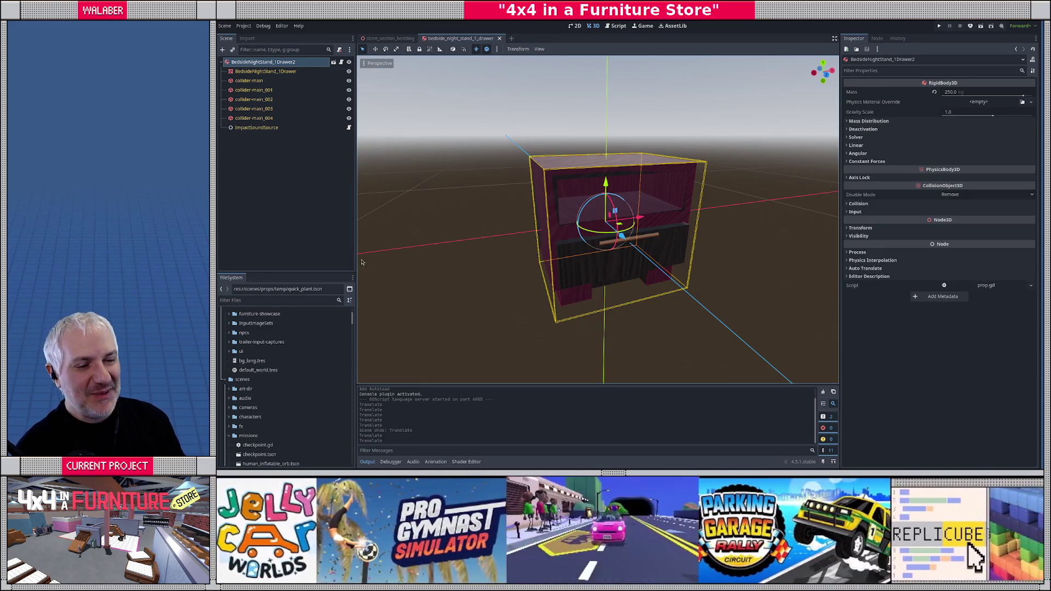
{"action": "scroll", "coordinate": [289, 319], "scroll_direction": "up", "scroll_amount": 4}
{"action": "left_click", "coordinate": [274, 300]}
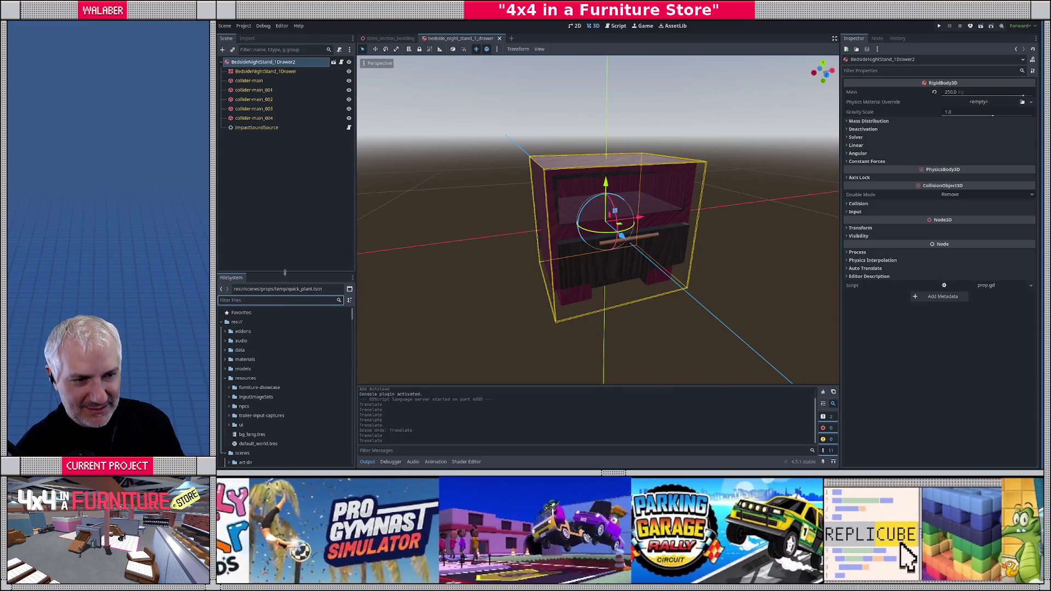
{"action": "left_click_drag", "start_coordinate": [285, 273], "coordinate": [282, 202]}
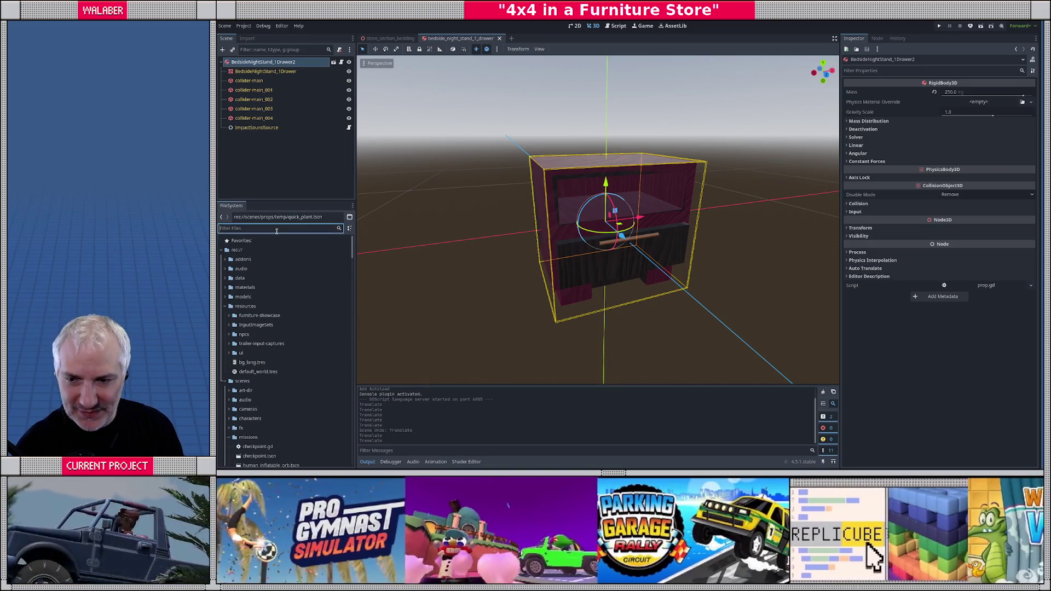
{"action": "type", "text": "suzuki"}
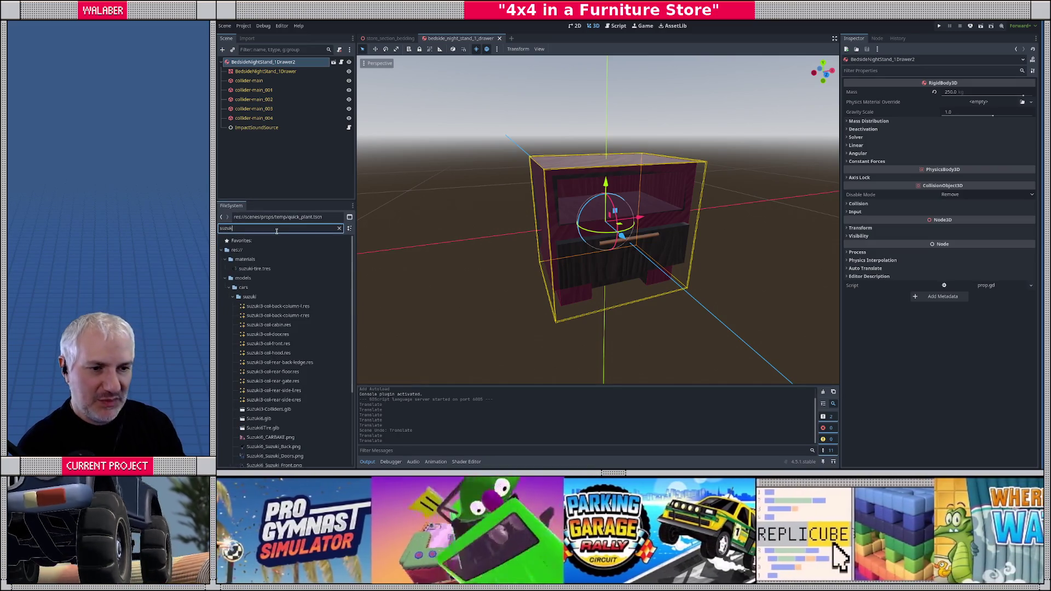
{"action": "double_click", "coordinate": [251, 432]}
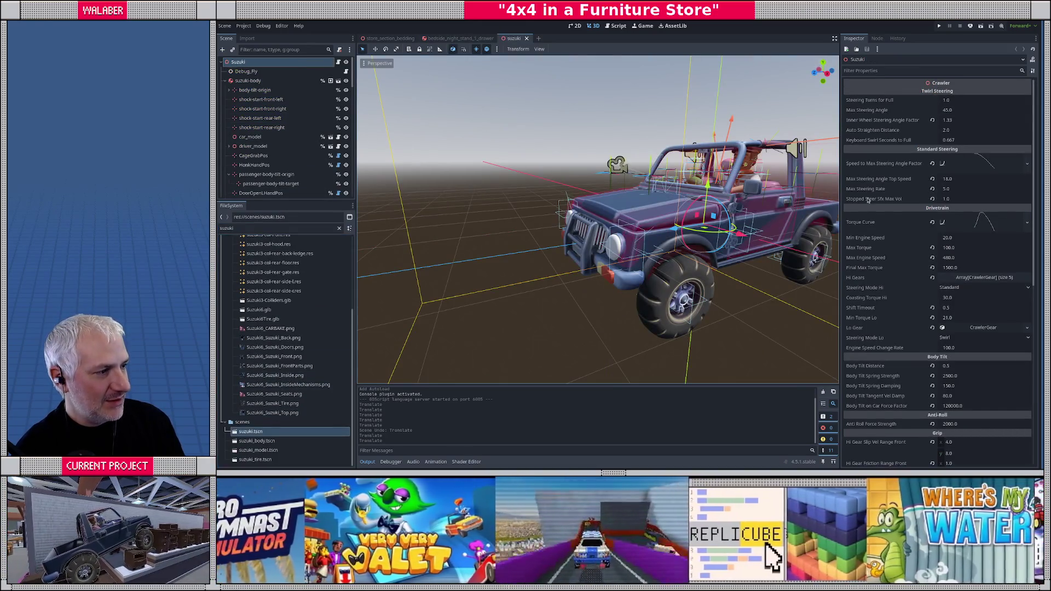
- Inspect the suzuki-body node's Physics Material Override while orbiting the jeep
{"action": "scroll", "coordinate": [876, 208], "scroll_direction": "down", "scroll_amount": 10}
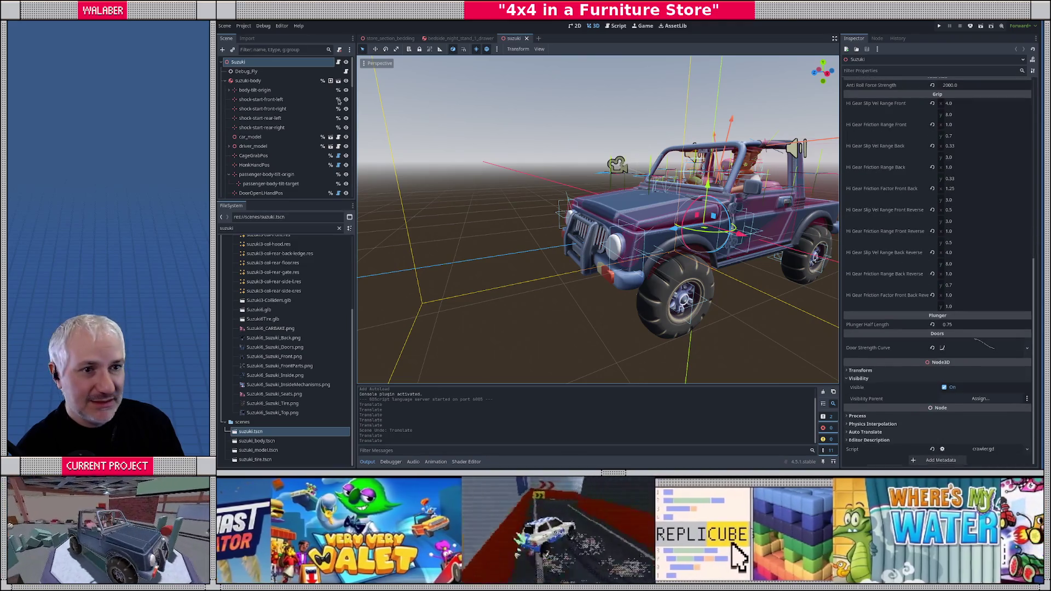
{"action": "left_click", "coordinate": [295, 80]}
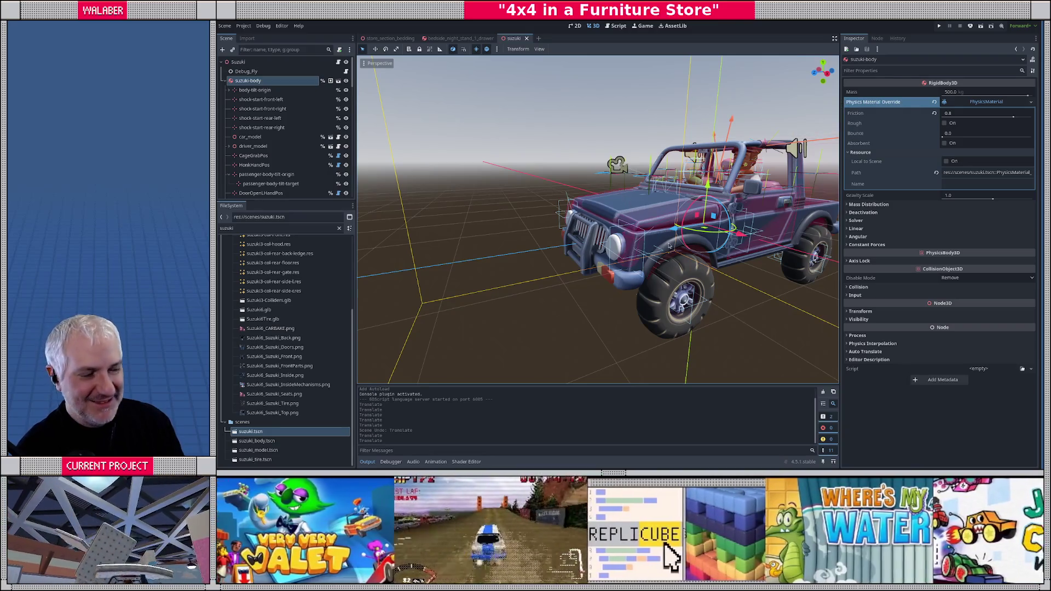
{"action": "left_click_drag", "start_coordinate": [634, 214], "coordinate": [507, 261]}
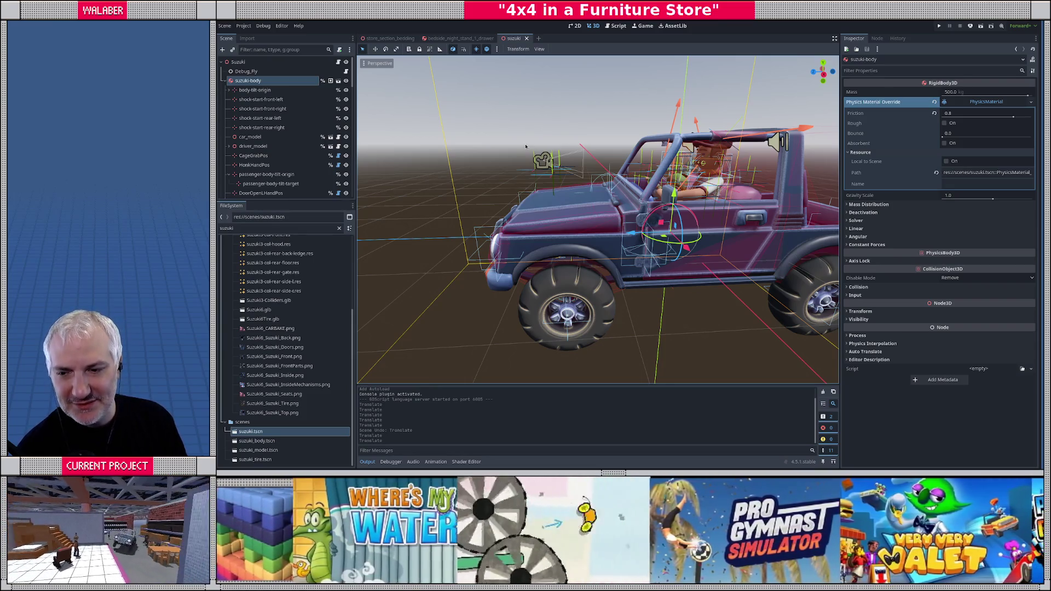
- Save the nightstand scene, then bring up Blender's file browser for the bedding models
{"action": "left_click", "coordinate": [460, 38]}
{"action": "left_click", "coordinate": [272, 90]}
{"action": "left_click", "coordinate": [263, 62]}
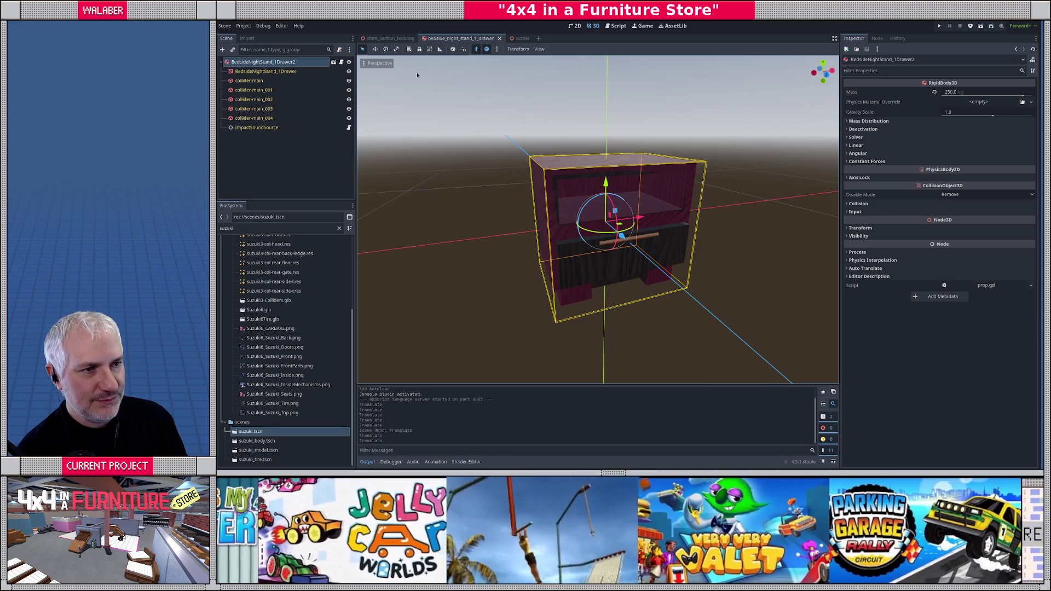
{"action": "key", "text": "ctrl+s"}
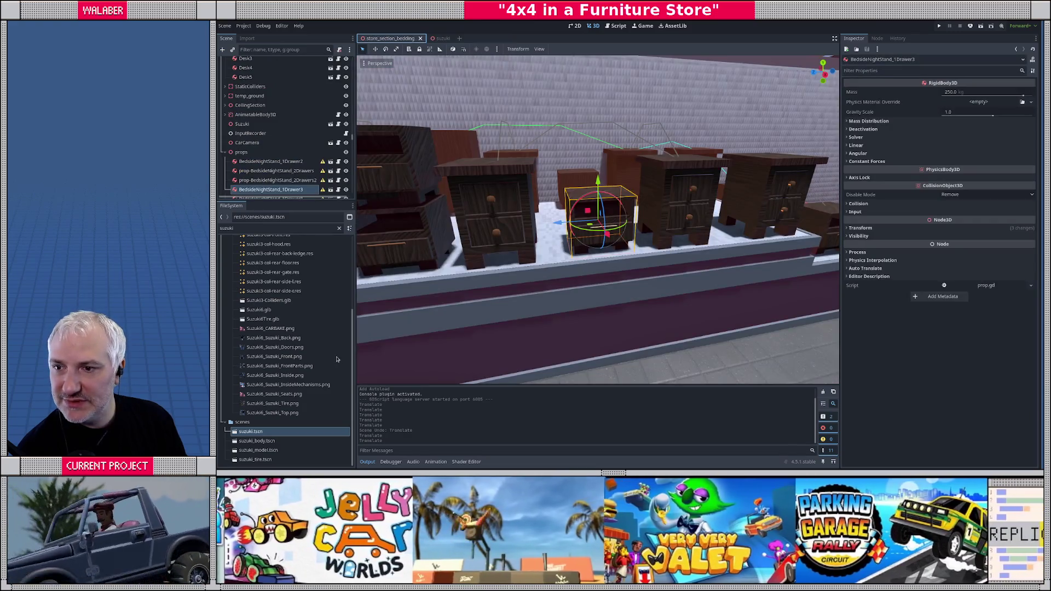
{"action": "key", "text": "alt+Tab"}
{"action": "key", "text": "ctrl+o"}
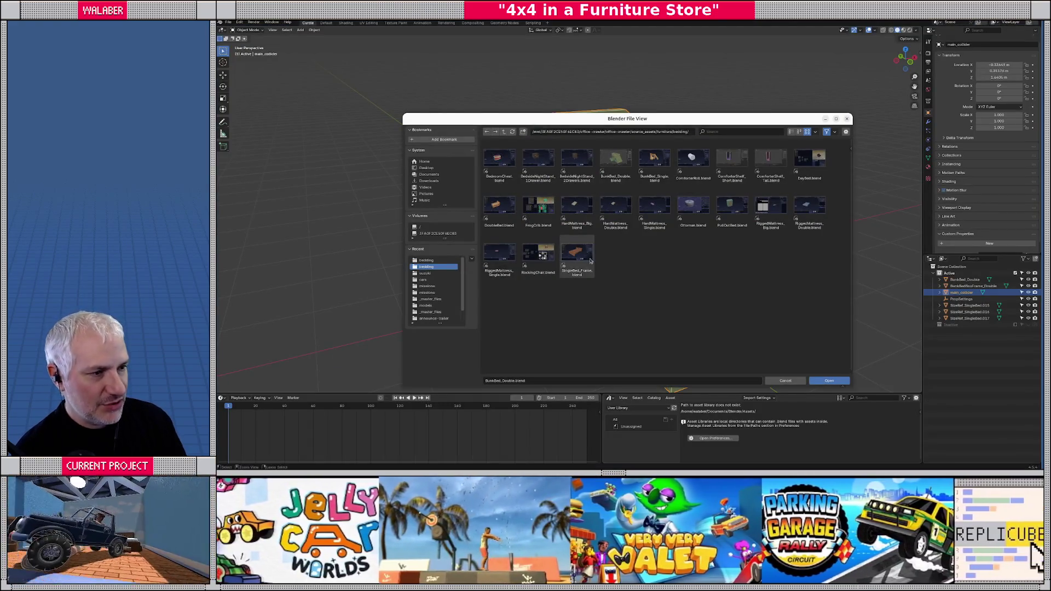
- Open BedsideNightStand_1Drawer.blend and unhide its five collider-main meshes
{"action": "double_click", "coordinate": [536, 163]}
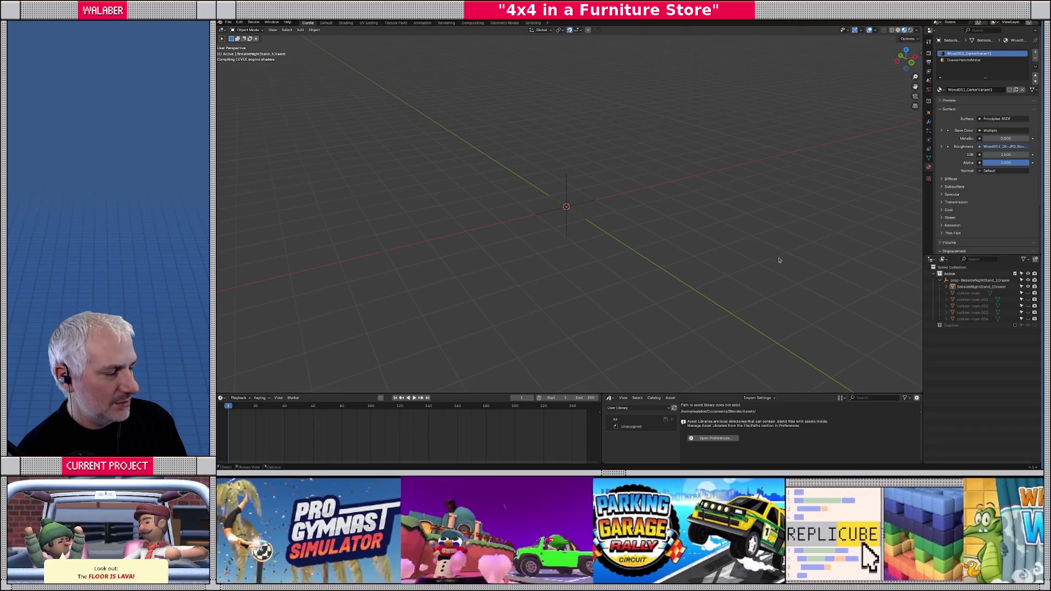
{"action": "left_click", "coordinate": [1029, 293]}
{"action": "left_click", "coordinate": [1028, 300]}
{"action": "left_click", "coordinate": [1029, 306]}
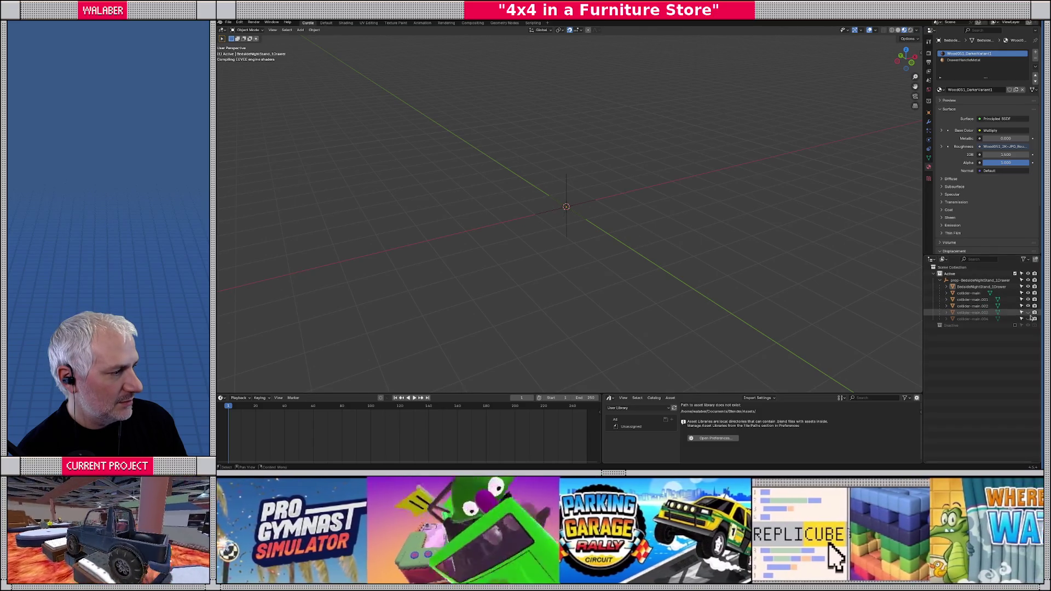
{"action": "left_click", "coordinate": [1029, 313]}
{"action": "left_click", "coordinate": [1029, 319]}
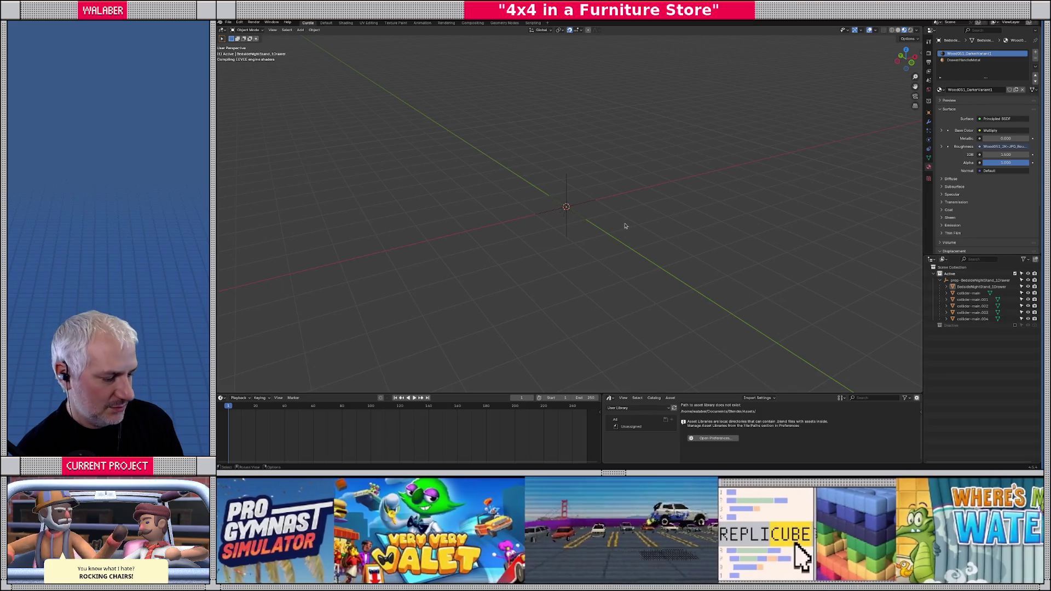
{"action": "left_click_drag", "start_coordinate": [598, 224], "coordinate": [499, 223]}
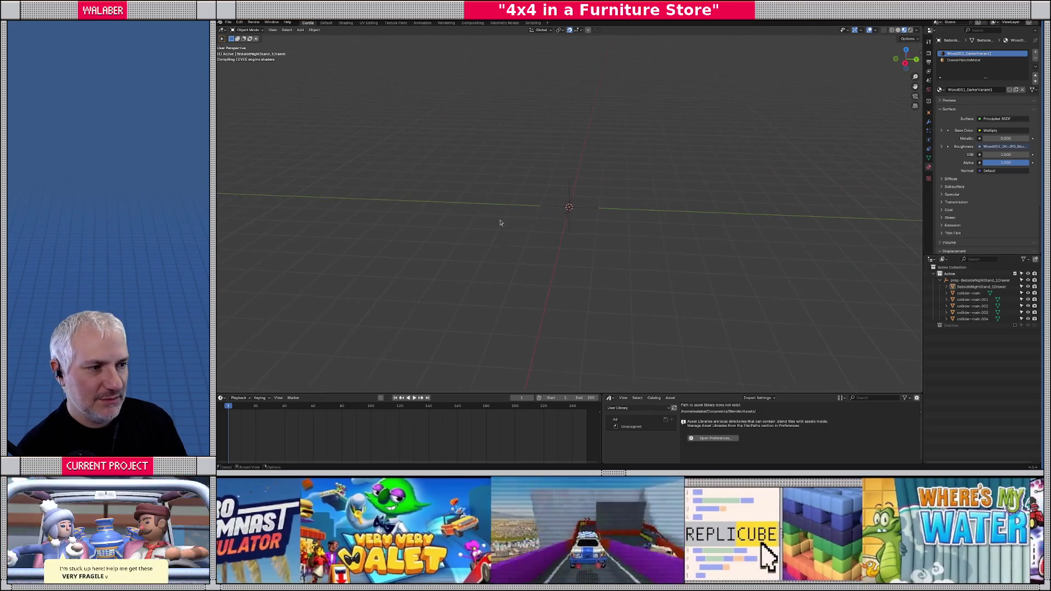
{"action": "mouse_move", "coordinate": [598, 242]}
{"action": "left_mouse_down"}
{"action": "mouse_move", "coordinate": [608, 247]}
{"action": "mouse_move", "coordinate": [604, 234]}
{"action": "mouse_move", "coordinate": [606, 270]}
{"action": "mouse_move", "coordinate": [618, 260]}
{"action": "mouse_move", "coordinate": [537, 218]}
{"action": "mouse_move", "coordinate": [571, 207]}
{"action": "mouse_move", "coordinate": [563, 212]}
{"action": "left_mouse_up"}
{"action": "scroll", "coordinate": [542, 214], "scroll_direction": "up", "scroll_amount": 4}
{"action": "scroll", "coordinate": [542, 214], "scroll_direction": "up", "scroll_amount": 5}
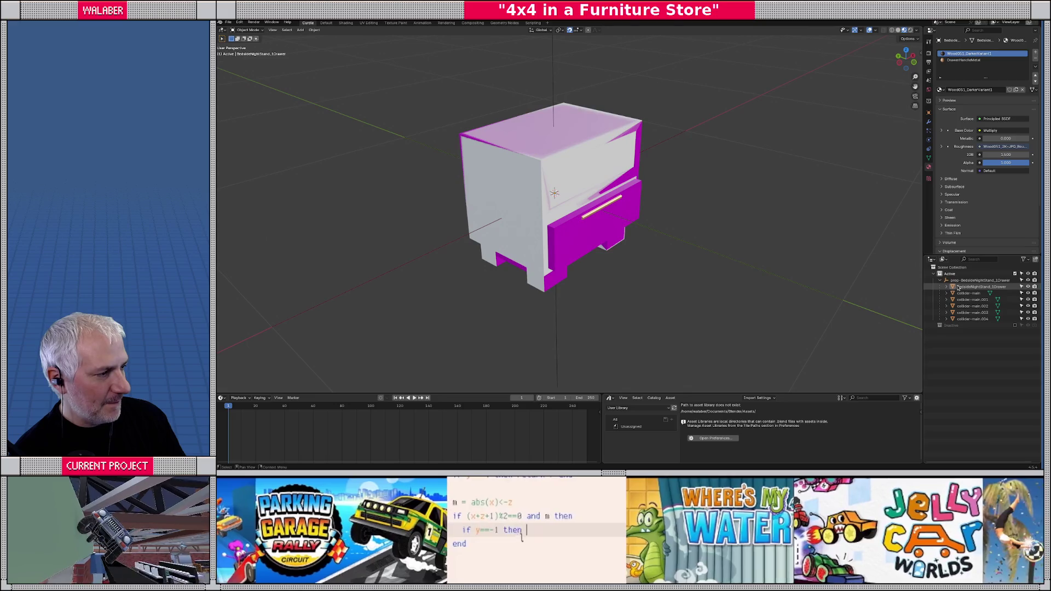
- Select the prop-BedsideNightStand_1Drawer object and show its Object properties, then return to Godot
{"action": "left_click", "coordinate": [980, 280]}
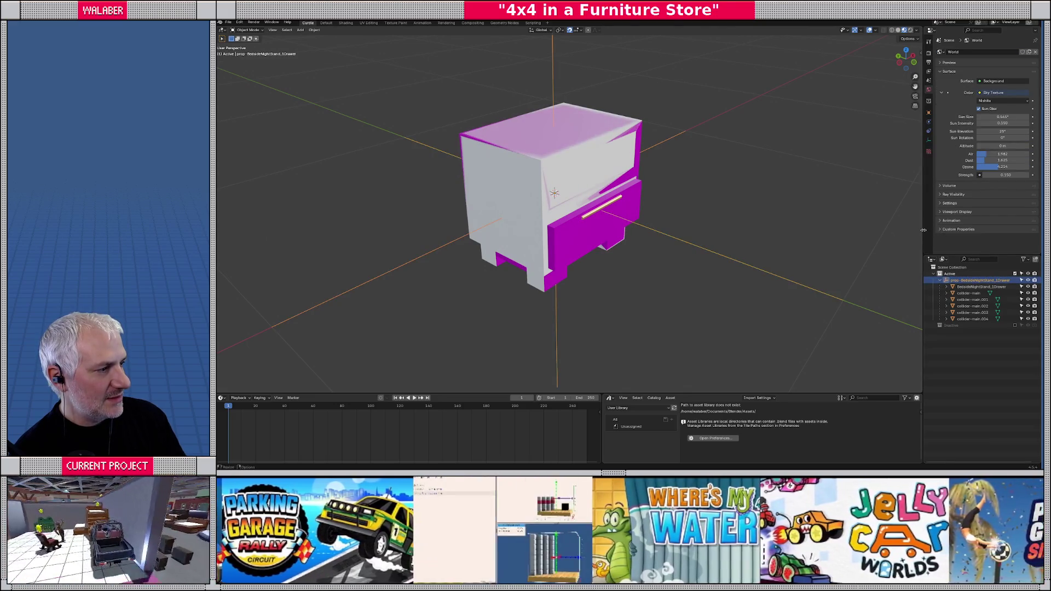
{"action": "left_click_drag", "start_coordinate": [924, 230], "coordinate": [854, 233]}
{"action": "left_click", "coordinate": [888, 229]}
{"action": "mouse_move", "coordinate": [917, 255]}
{"action": "left_mouse_down"}
{"action": "mouse_move", "coordinate": [914, 282]}
{"action": "mouse_move", "coordinate": [890, 302]}
{"action": "left_mouse_up"}
{"action": "left_click", "coordinate": [890, 326]}
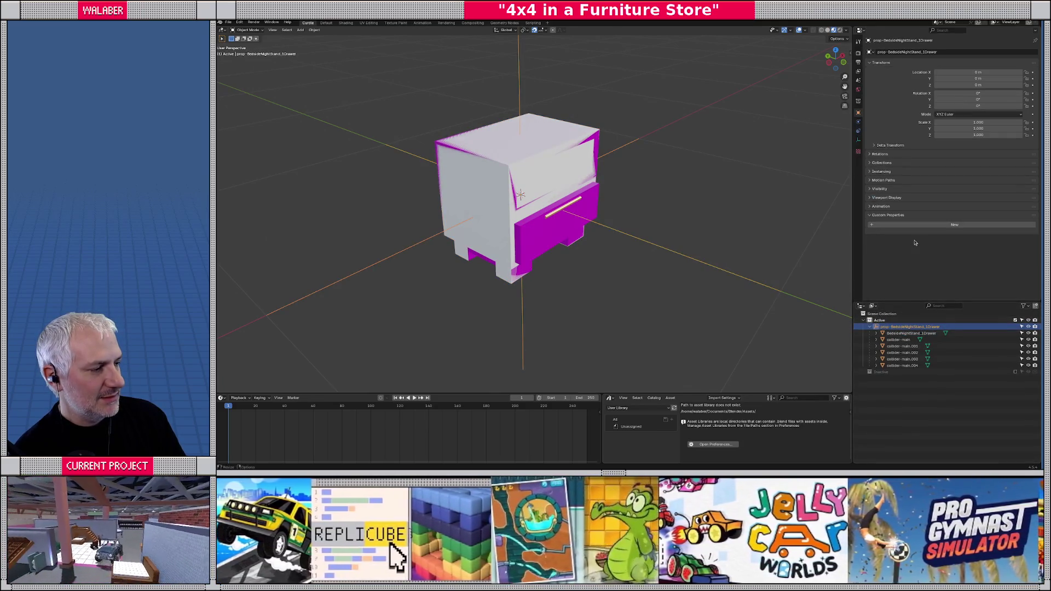
{"action": "key", "text": "alt+Tab"}
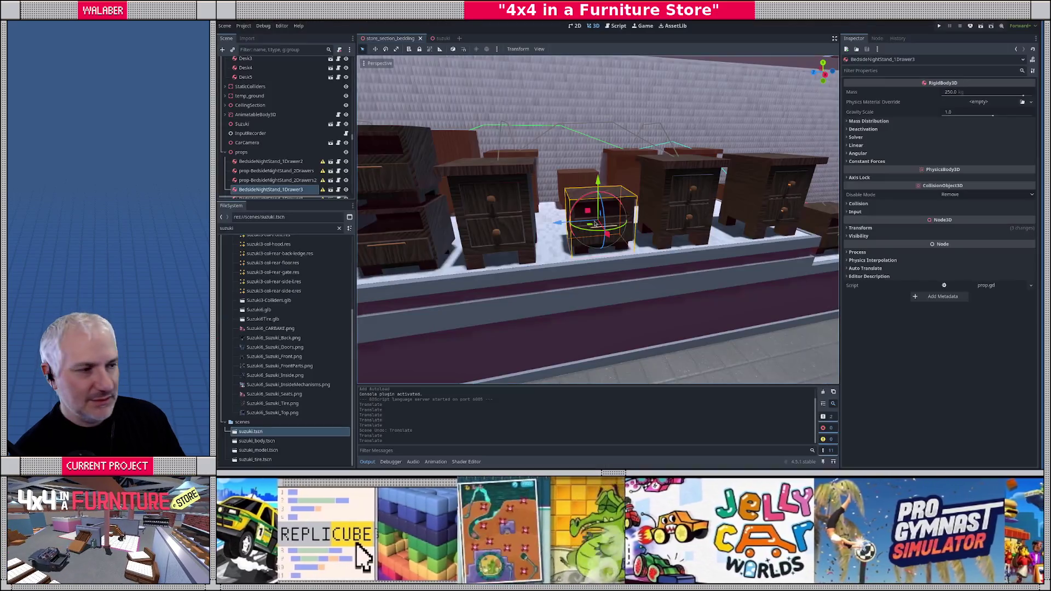
- Switch from Godot back to the nightstand model in Blender
{"action": "key", "text": "alt+Tab"}
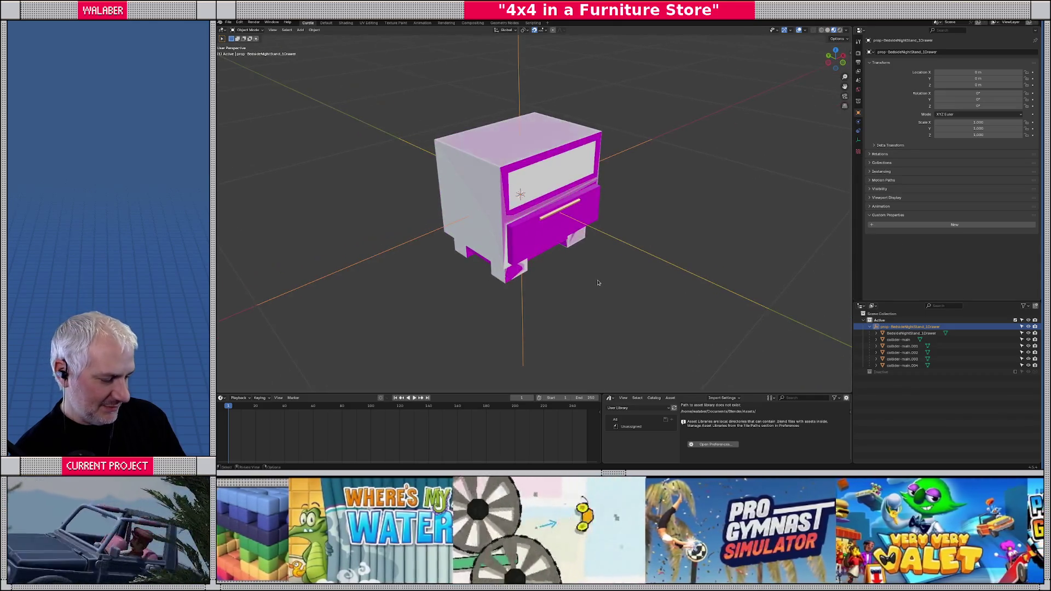
- Add a Float custom property named 'mass' to the prop-BedsideNightStand_1Drawer object
{"action": "key", "text": "KP_Divide"}
{"action": "key", "text": "KP_Divide"}
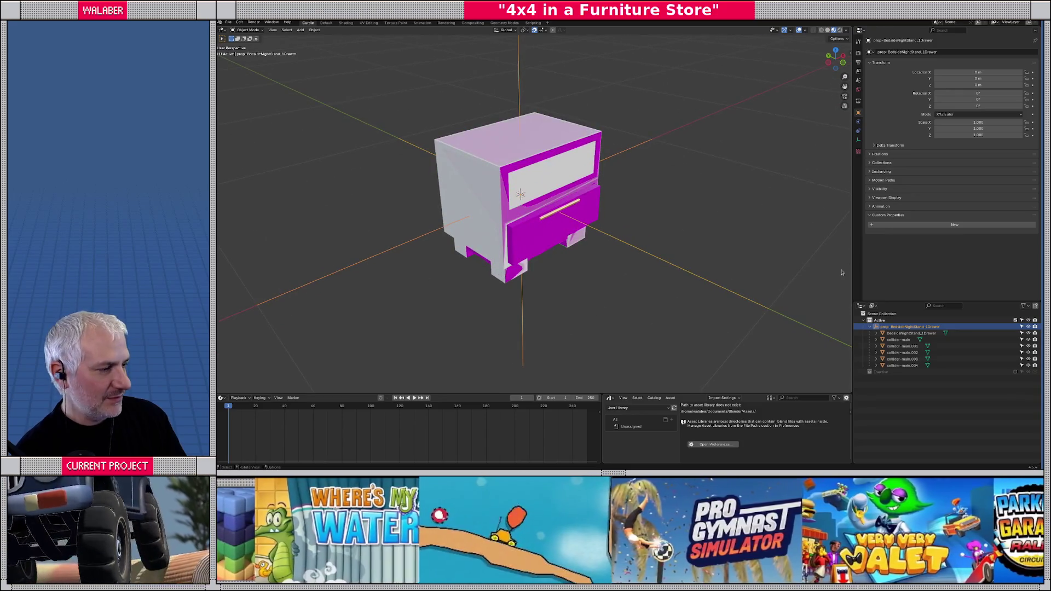
{"action": "left_click", "coordinate": [938, 227]}
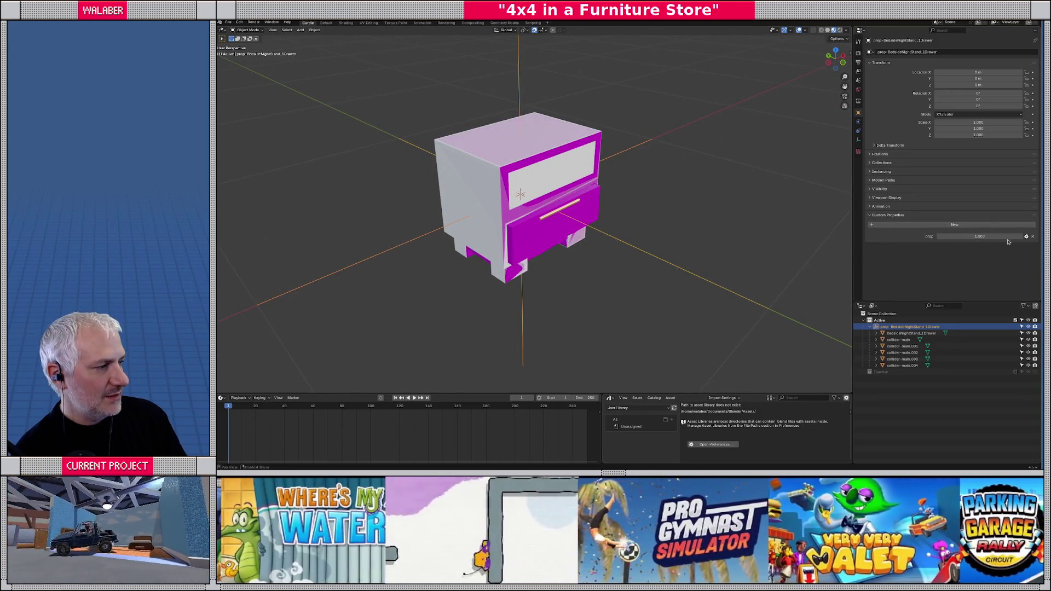
{"action": "left_click", "coordinate": [1027, 236]}
{"action": "left_click", "coordinate": [998, 241]}
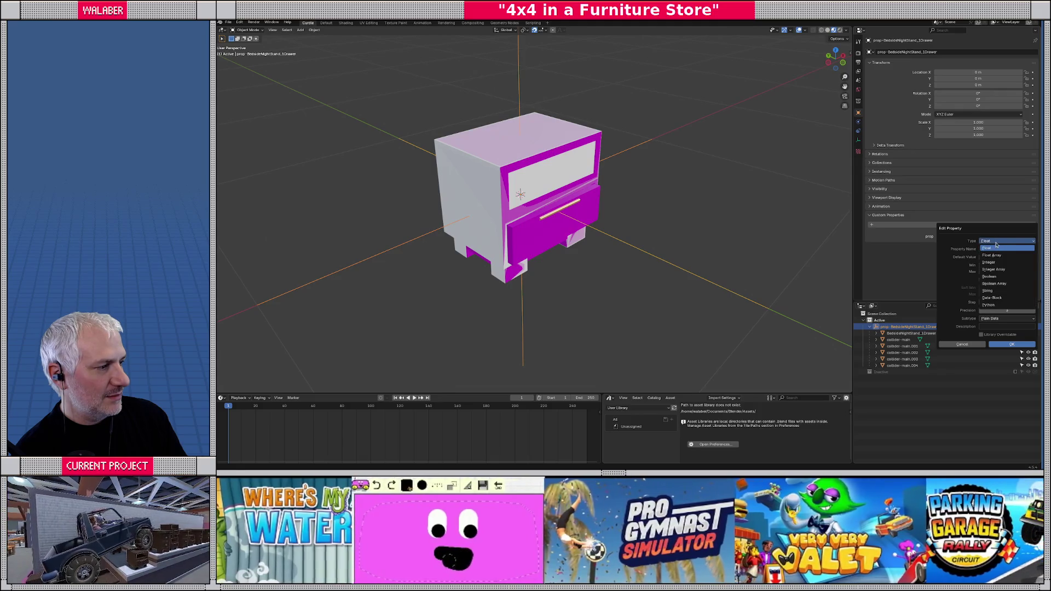
{"action": "left_click", "coordinate": [997, 247]}
{"action": "left_click", "coordinate": [995, 250]}
{"action": "type", "text": "mass"}
{"action": "key", "text": "Tab"}
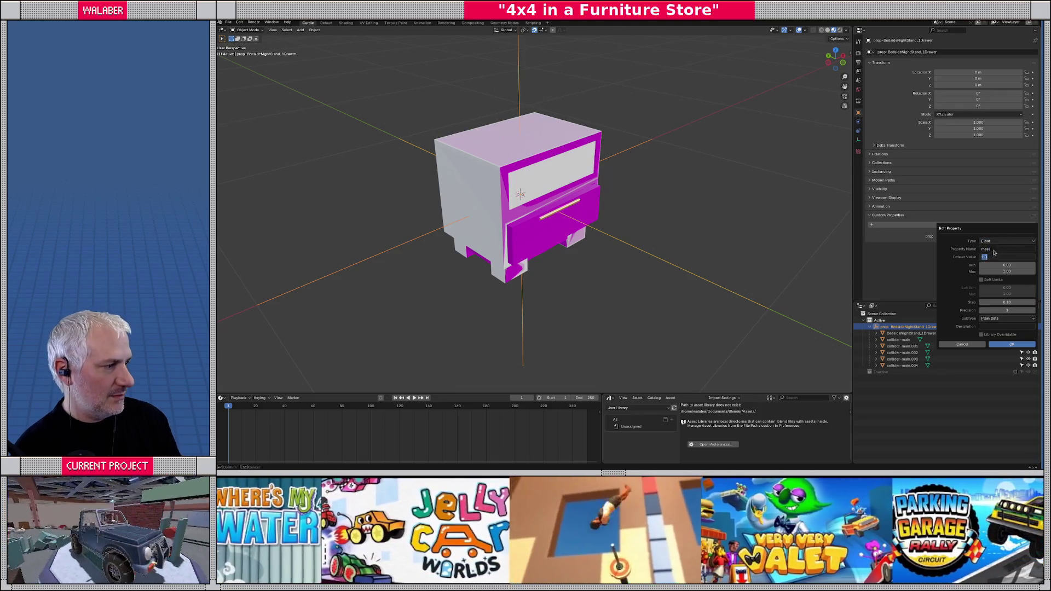
{"action": "key", "text": "Tab"}
{"action": "key", "text": "Tab"}
{"action": "key", "text": "Return"}
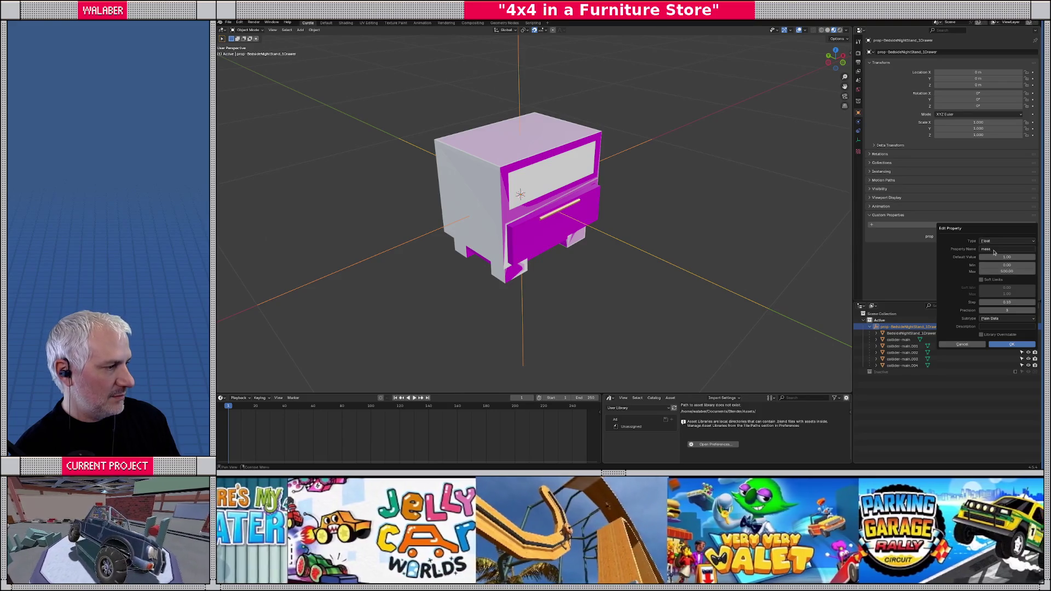
{"action": "left_click", "coordinate": [999, 346]}
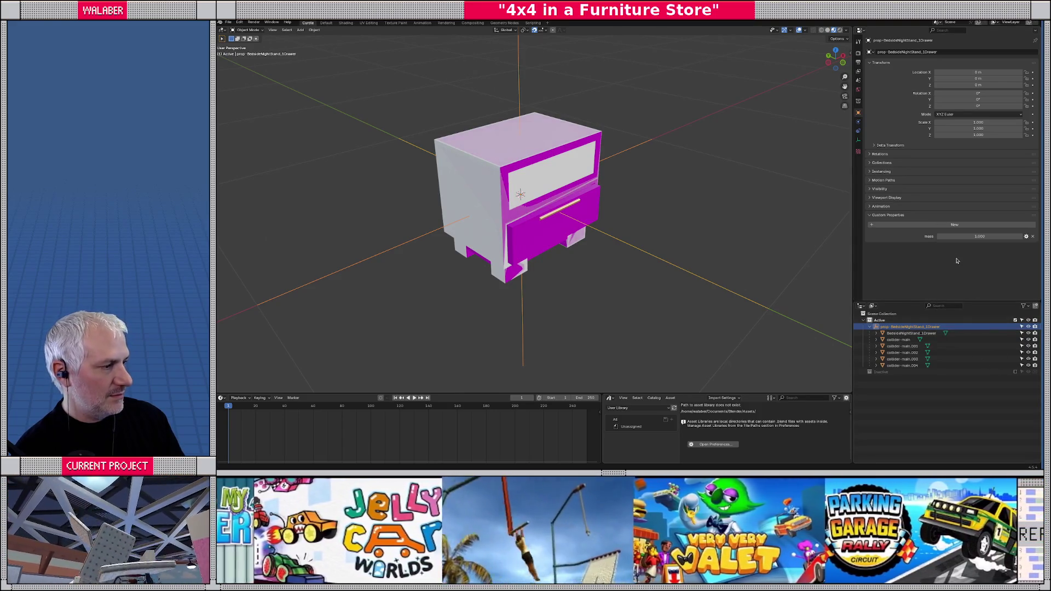
- Set the mass property to 350 and save the Blender file
{"action": "key", "text": "alt+Tab"}
{"action": "key", "text": "alt+Tab"}
{"action": "left_click", "coordinate": [980, 236]}
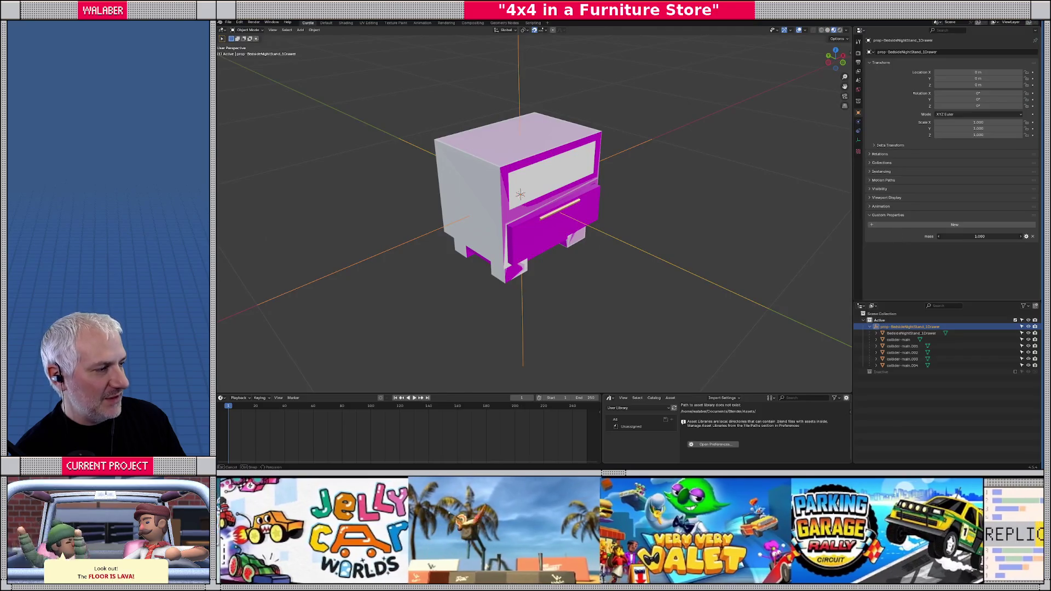
{"action": "type", "text": "350"}
{"action": "key", "text": "Return"}
{"action": "key", "text": "ctrl+s"}
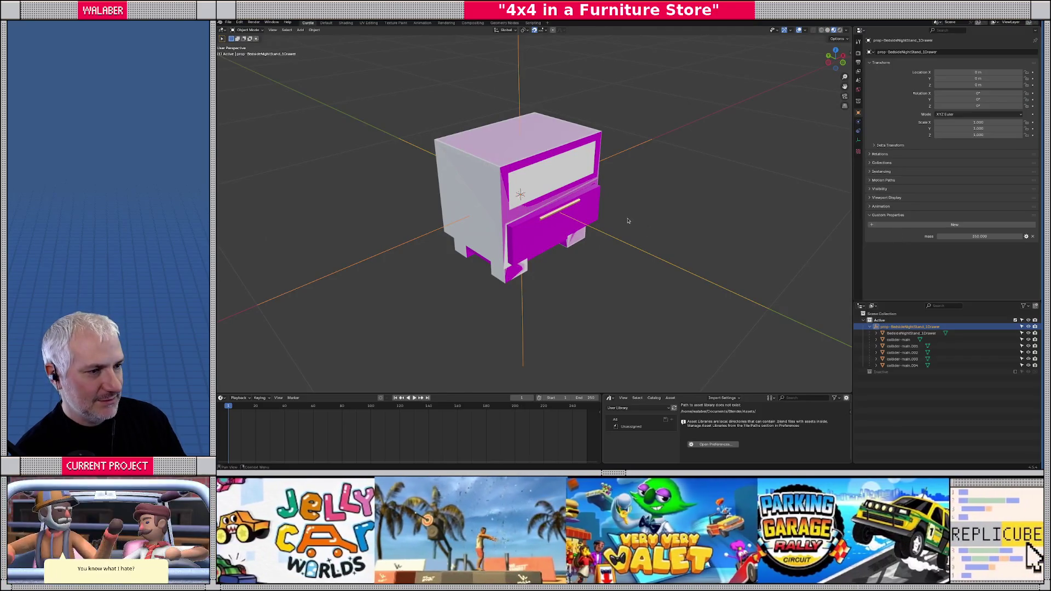
{"action": "left_click", "coordinate": [229, 23]}
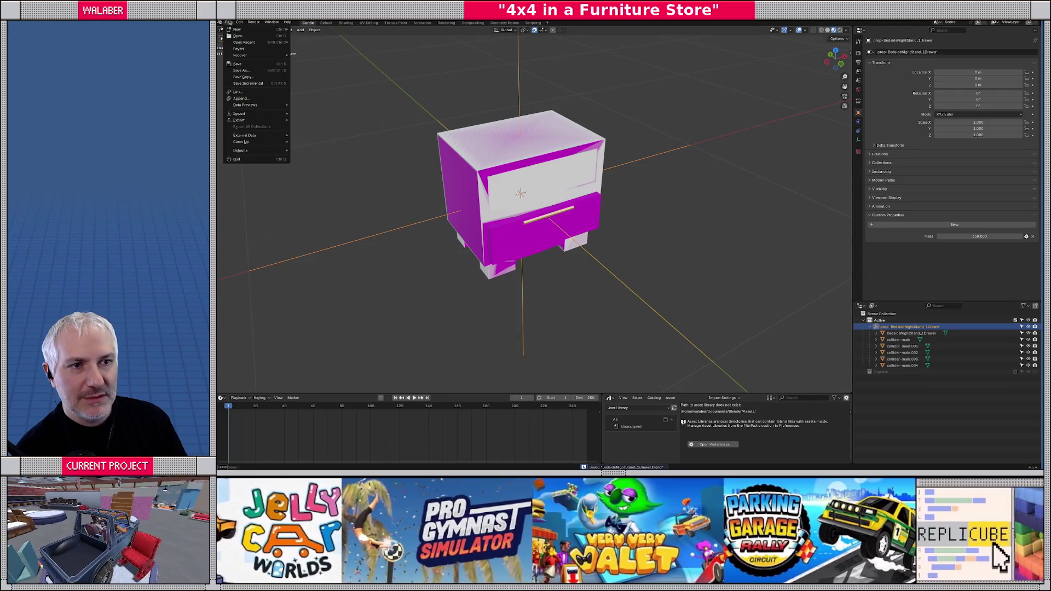
- Start a glTF 2.0 export and browse to the models/furniture/bedding folder
{"action": "mouse_move", "coordinate": [239, 119]}
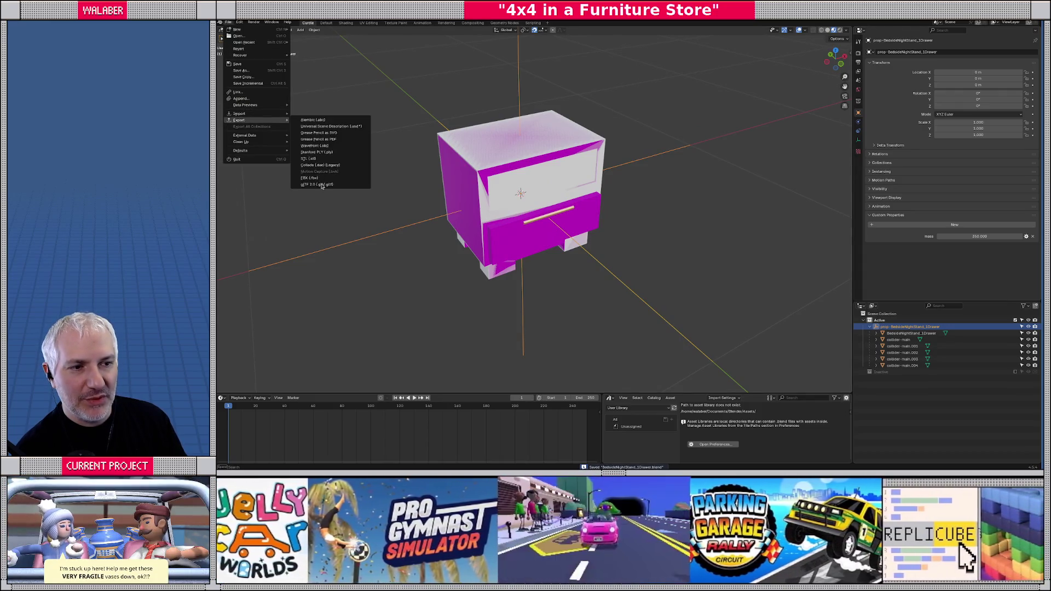
{"action": "left_click", "coordinate": [321, 183]}
{"action": "double_click", "coordinate": [504, 132]}
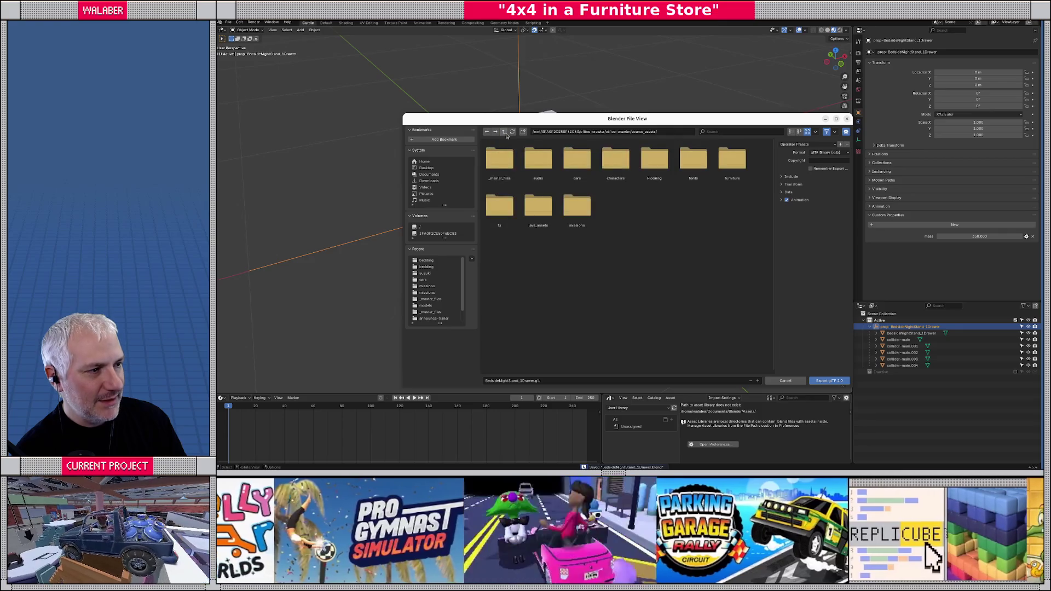
{"action": "left_click", "coordinate": [503, 132]}
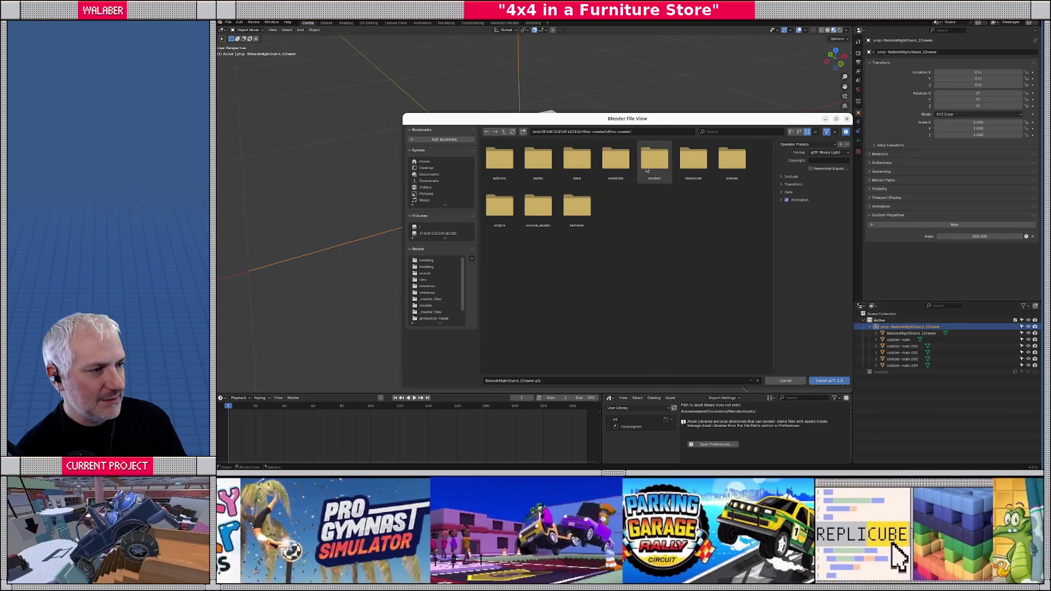
{"action": "double_click", "coordinate": [660, 171]}
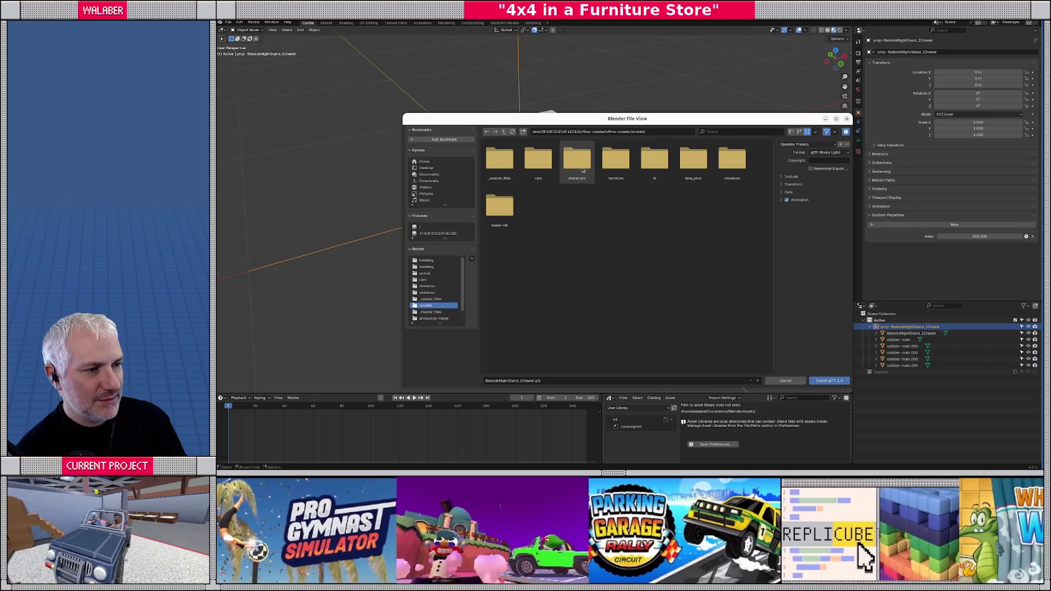
{"action": "left_click", "coordinate": [616, 170]}
{"action": "double_click", "coordinate": [616, 170]}
{"action": "double_click", "coordinate": [499, 160]}
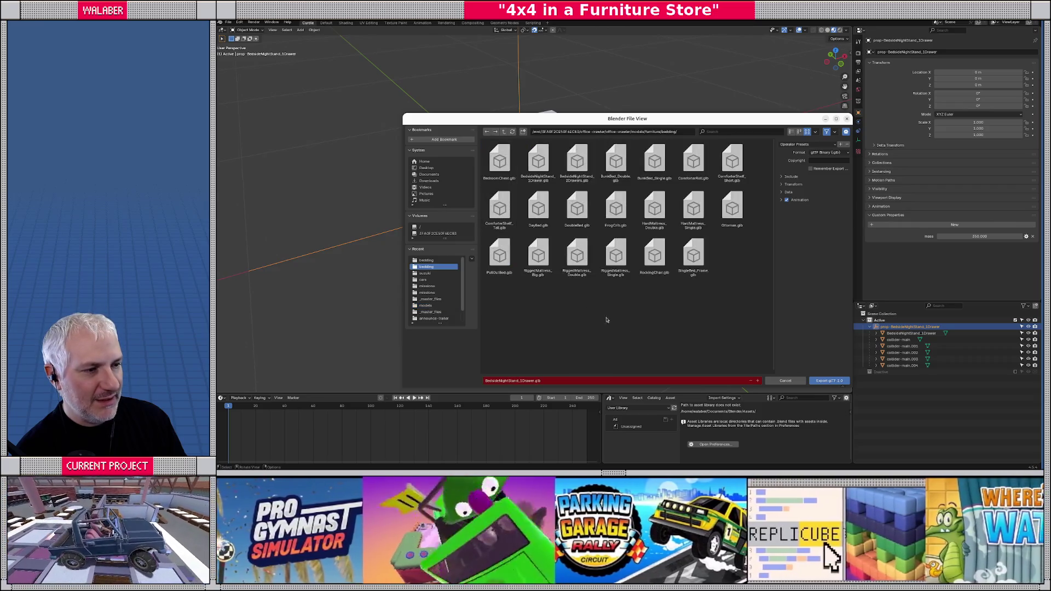
- Enable Remember Export and Apply Modifiers, then export BedsideNightStand_1Drawer.glb
{"action": "left_click", "coordinate": [783, 177]}
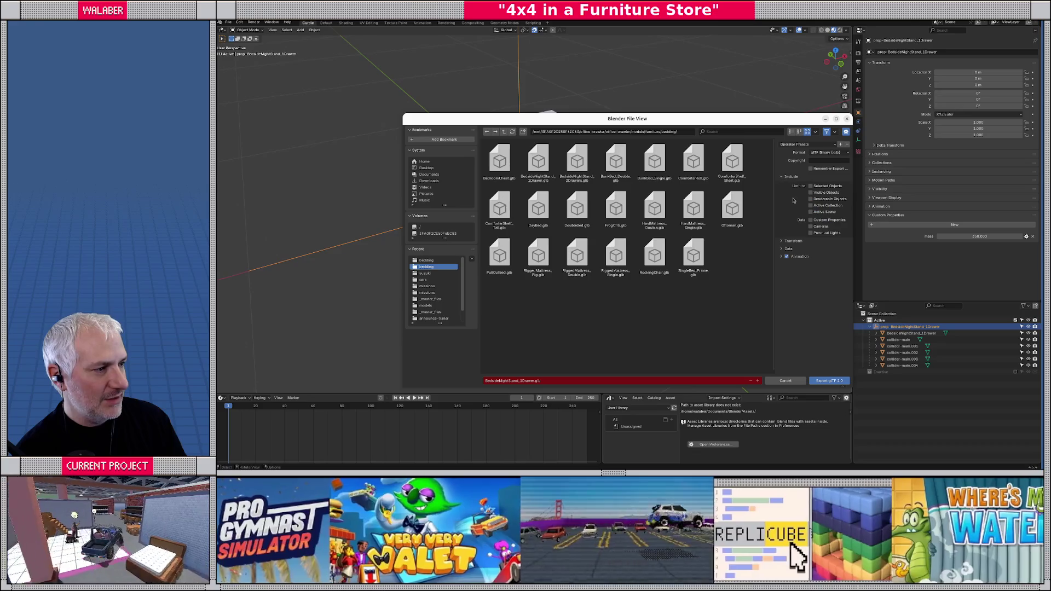
{"action": "left_click", "coordinate": [811, 168]}
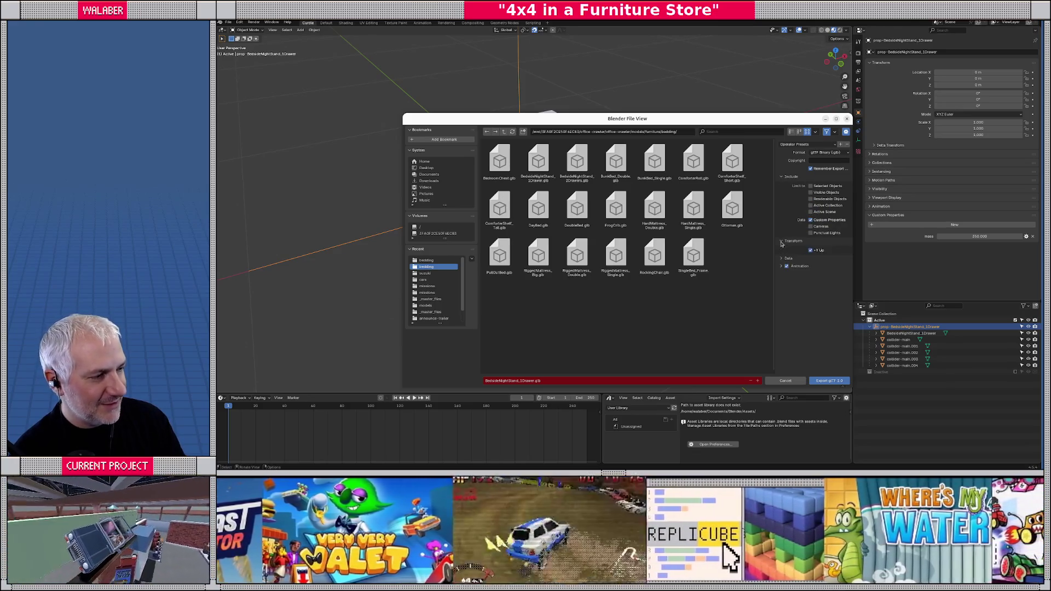
{"action": "left_click", "coordinate": [784, 248]}
{"action": "left_click", "coordinate": [784, 265]}
{"action": "left_click", "coordinate": [811, 275]}
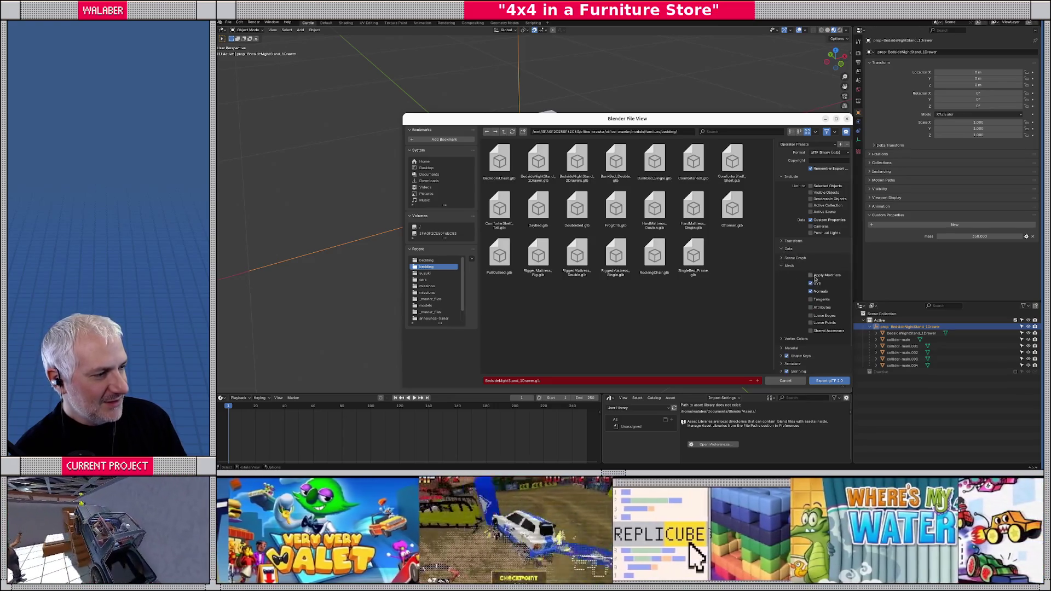
{"action": "left_click", "coordinate": [817, 382]}
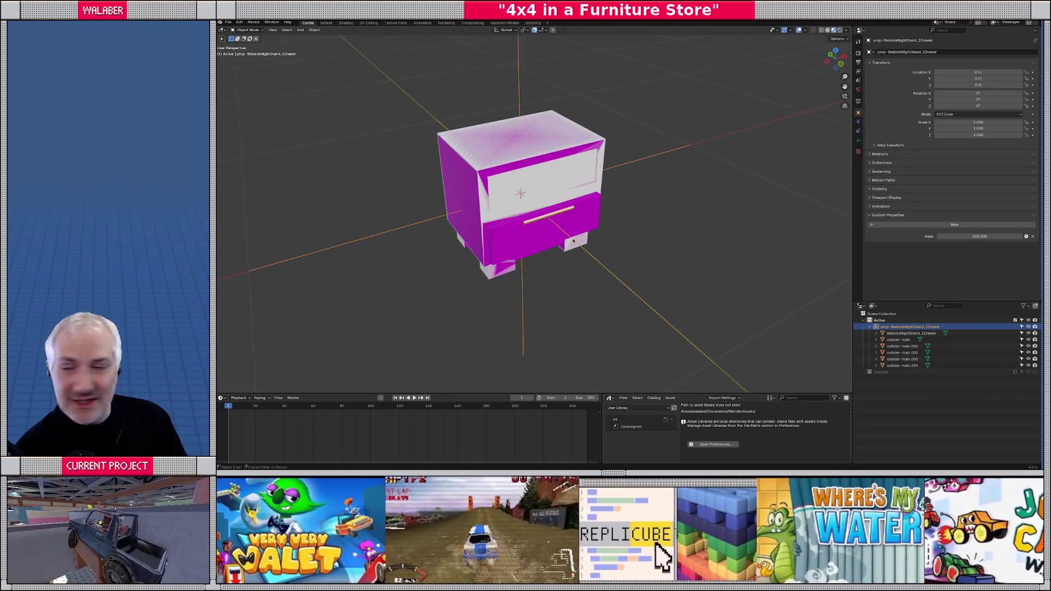
{"action": "key", "text": "alt+Tab"}
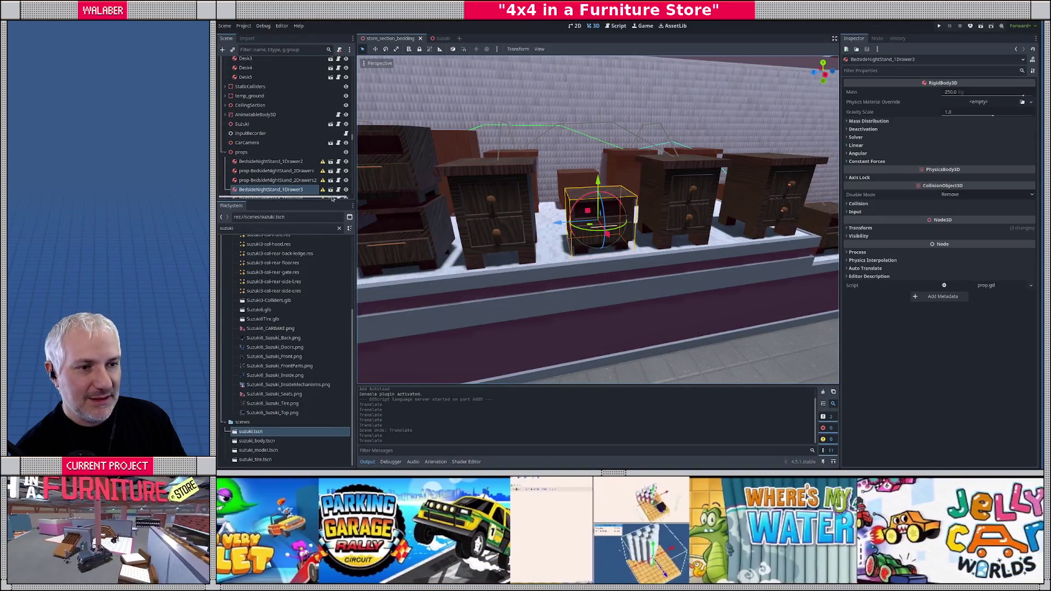
- Open the nightstand scene and revert the root body's Mass to its 50 kg default
{"action": "left_click", "coordinate": [330, 189]}
{"action": "left_click", "coordinate": [254, 99]}
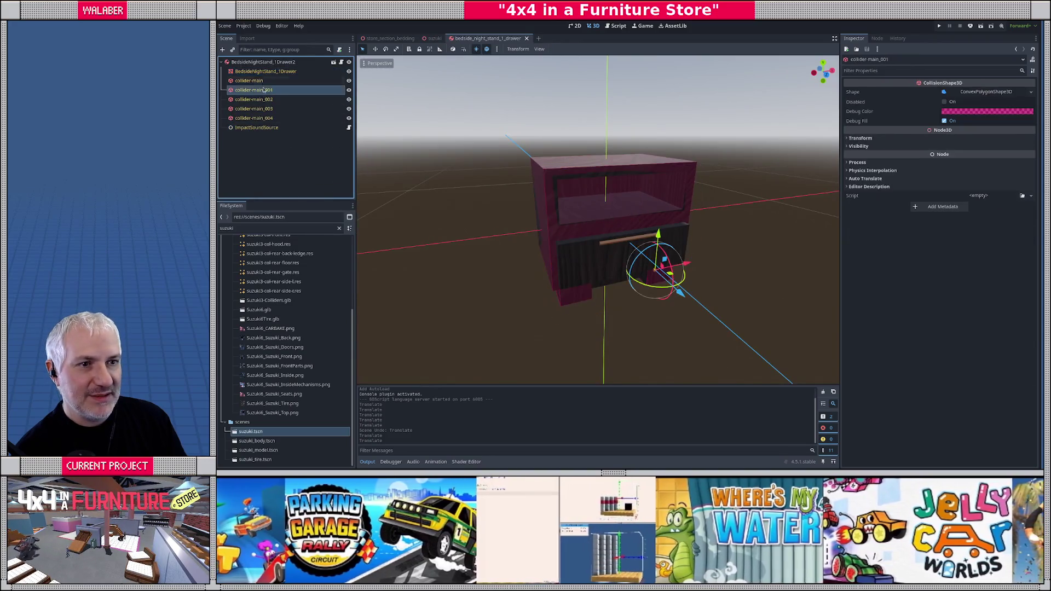
{"action": "left_click", "coordinate": [265, 72]}
{"action": "left_click", "coordinate": [294, 64]}
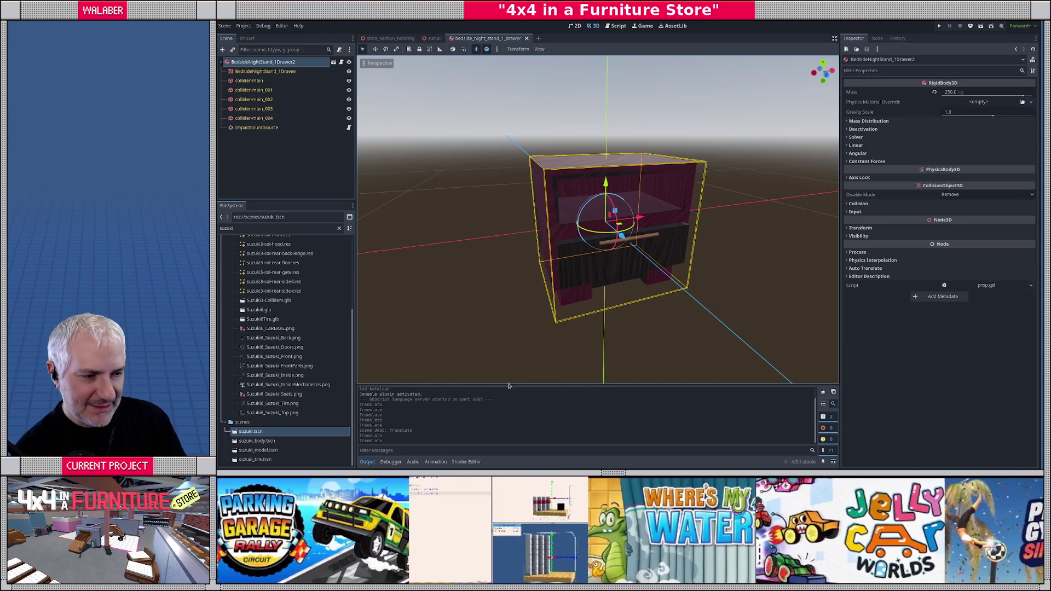
{"action": "left_click", "coordinate": [261, 227]}
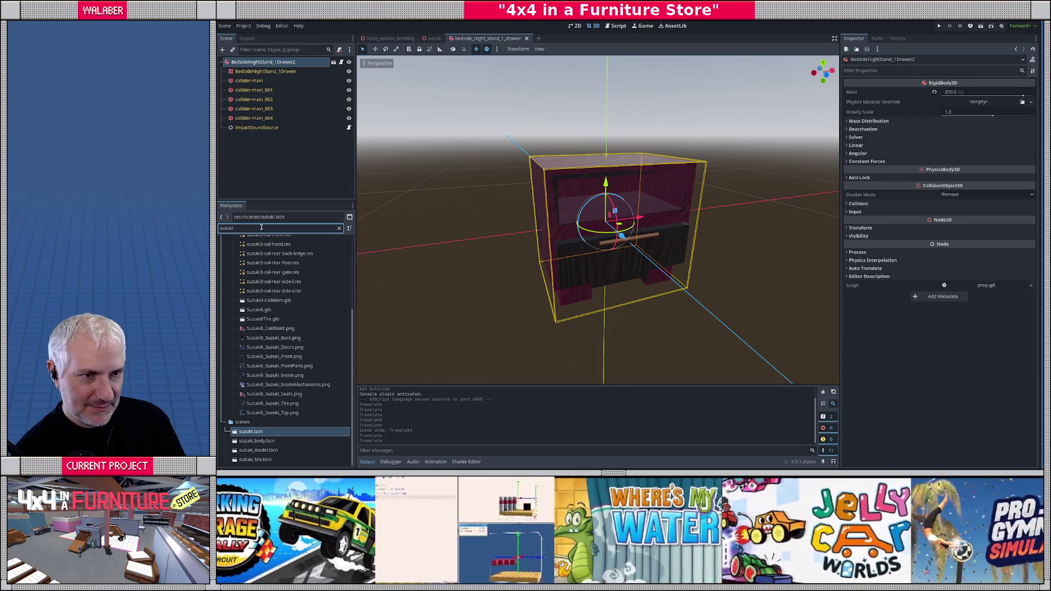
{"action": "double_click", "coordinate": [262, 227]}
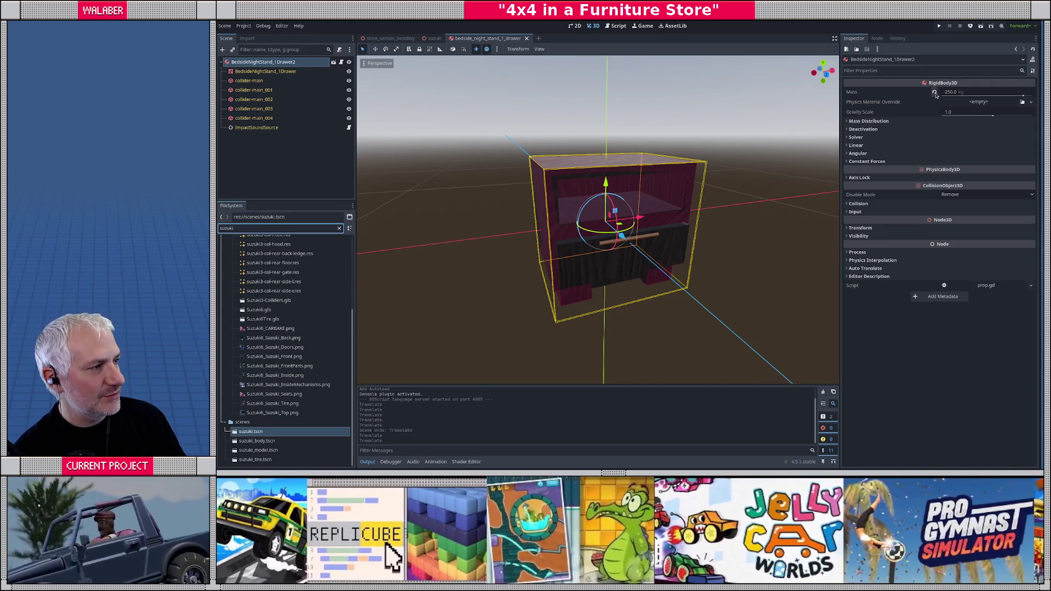
{"action": "left_click", "coordinate": [936, 93]}
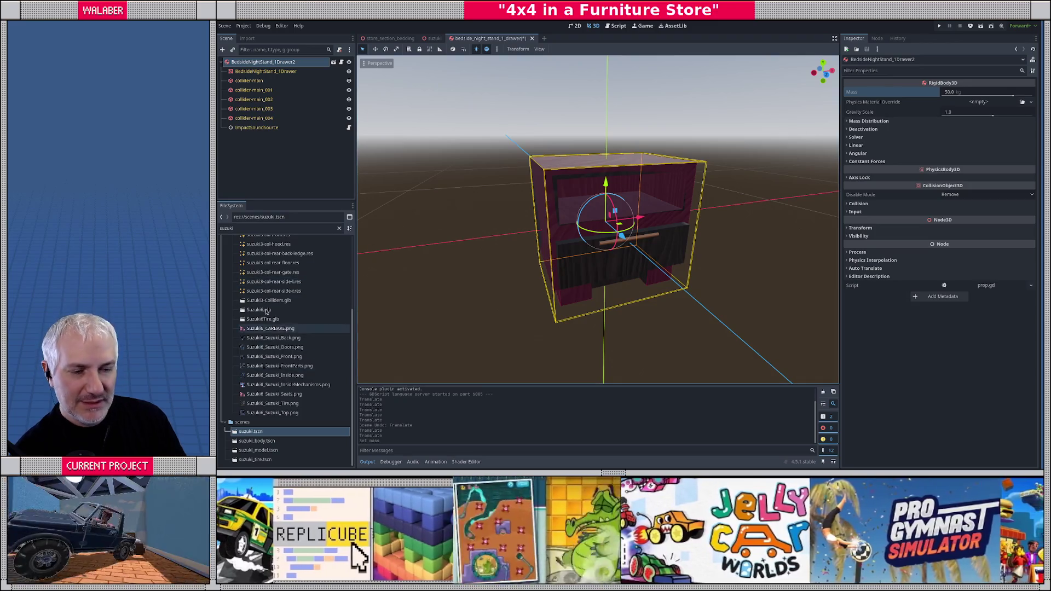
- Filter FileSystem by 'bed' and reimport BedsideNightStand_1Drawer.glb to get 350 kg mass
{"action": "scroll", "coordinate": [299, 323], "scroll_direction": "up", "scroll_amount": 5}
{"action": "double_click", "coordinate": [278, 229]}
{"action": "type", "text": "bed"}
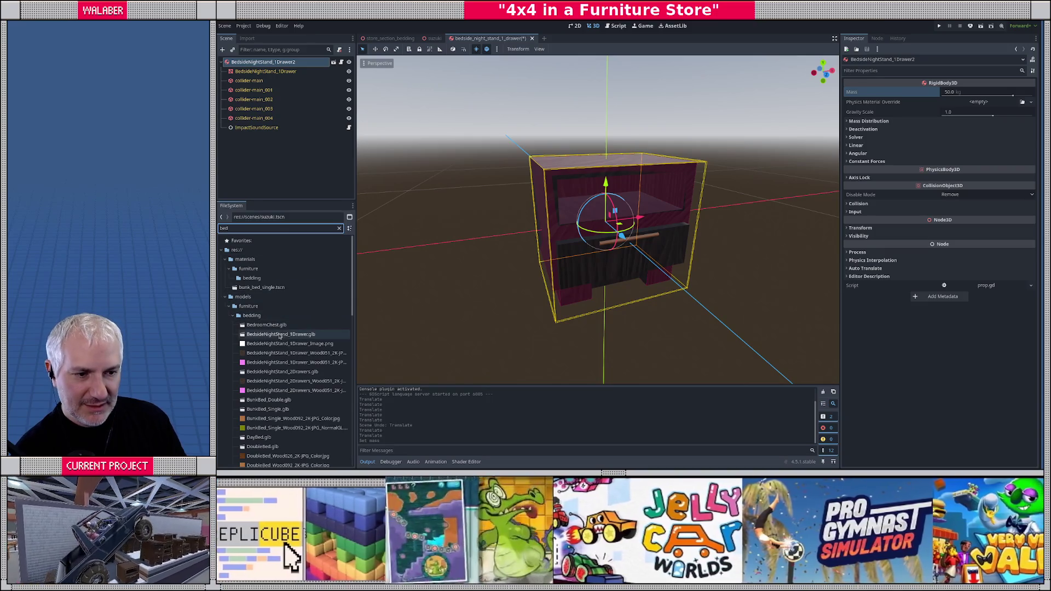
{"action": "right_click", "coordinate": [279, 335]}
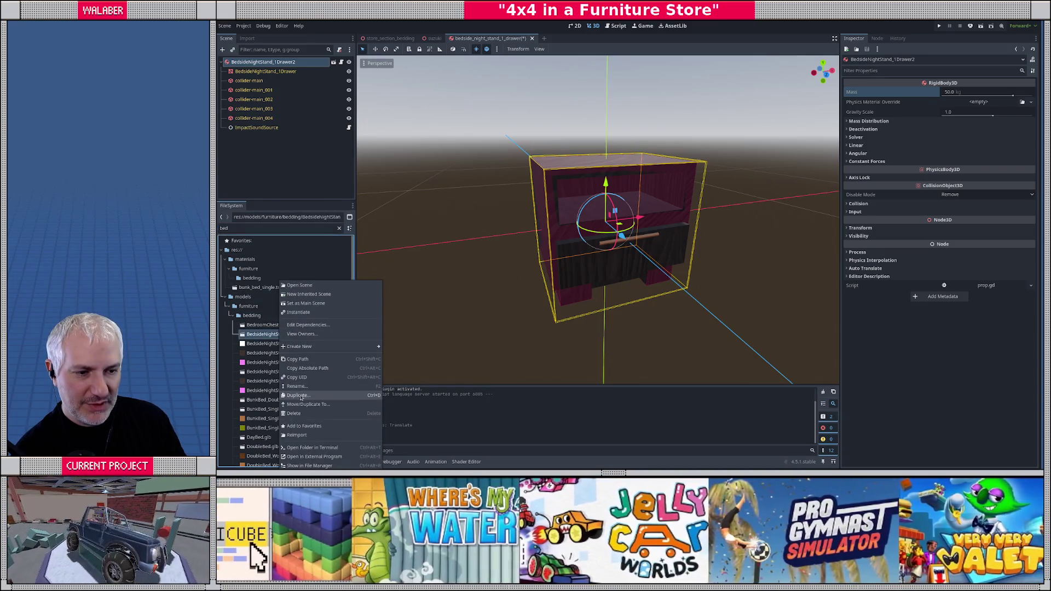
{"action": "left_click", "coordinate": [297, 435]}
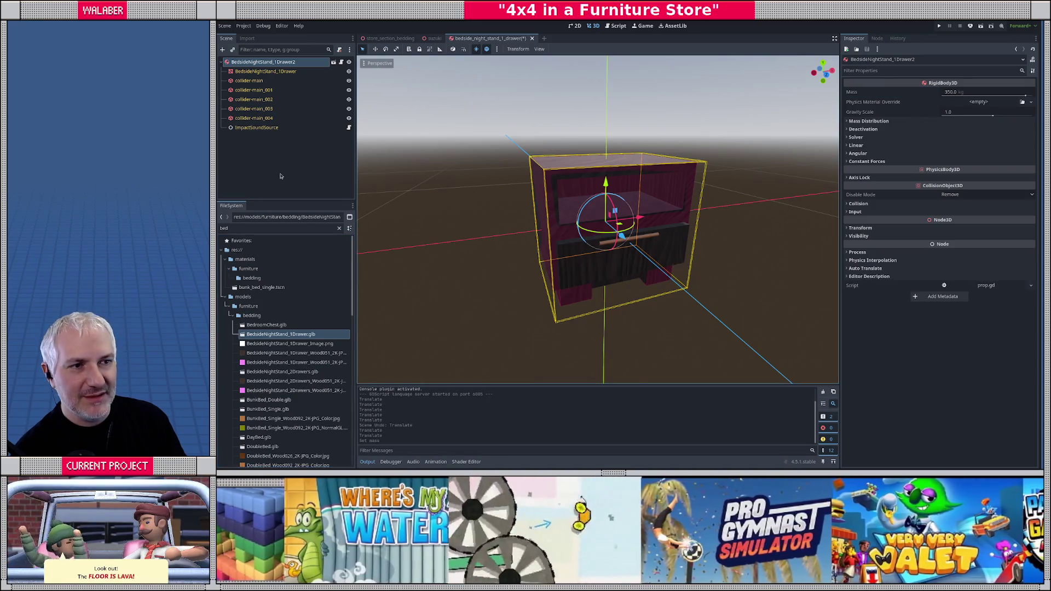
{"action": "left_click", "coordinate": [283, 169]}
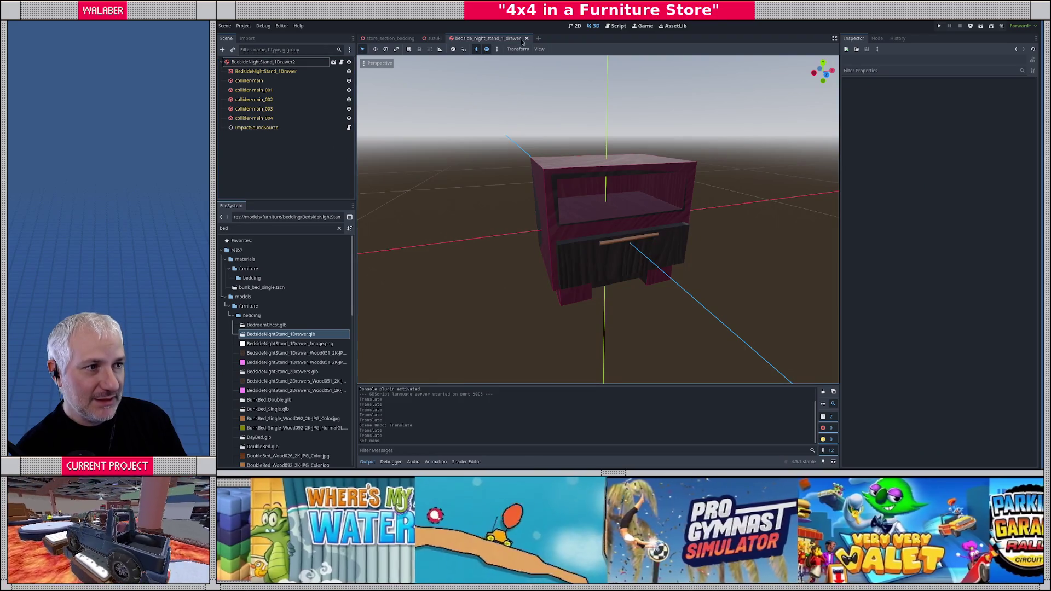
- Close the nightstand scene and return to store_section_bedding
{"action": "left_click", "coordinate": [532, 38]}
{"action": "mouse_move", "coordinate": [402, 40]}
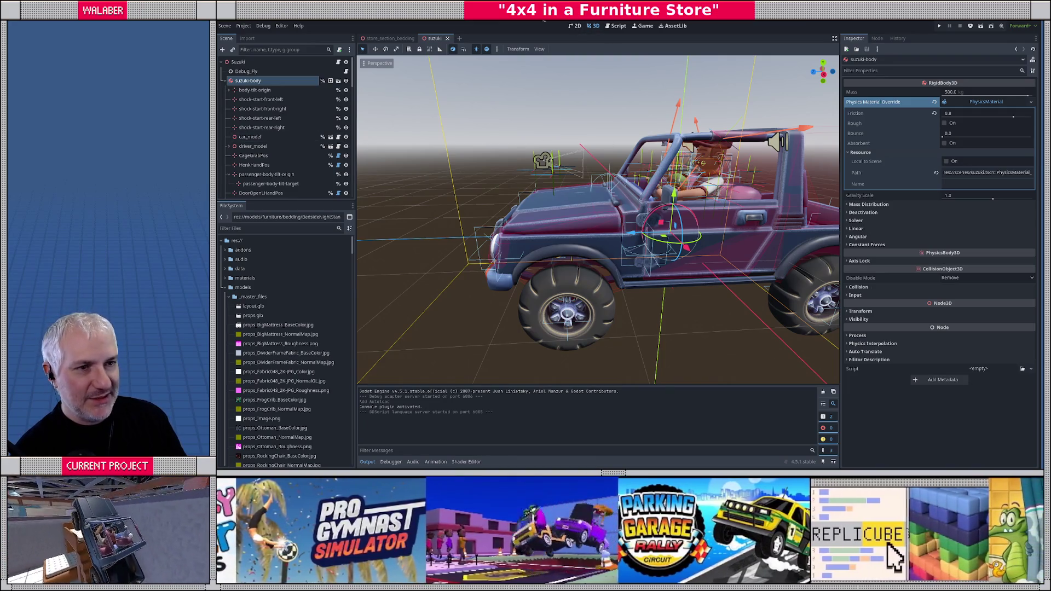
{"action": "left_click", "coordinate": [387, 39]}
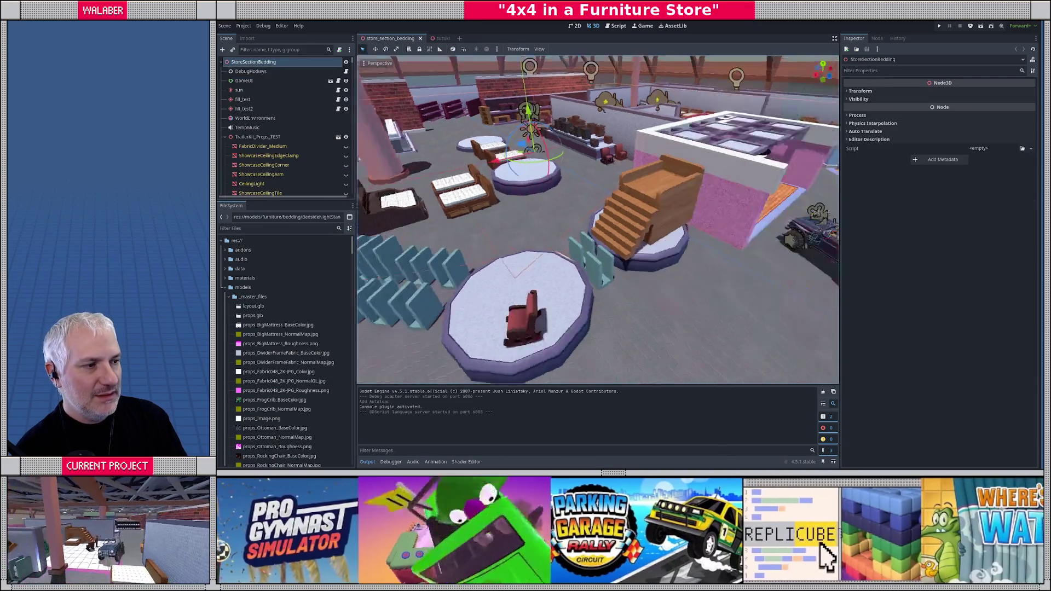
- Fly the camera to the nightstand display and select BedsideNightStand_2Drawers
{"action": "key", "text": "w"}
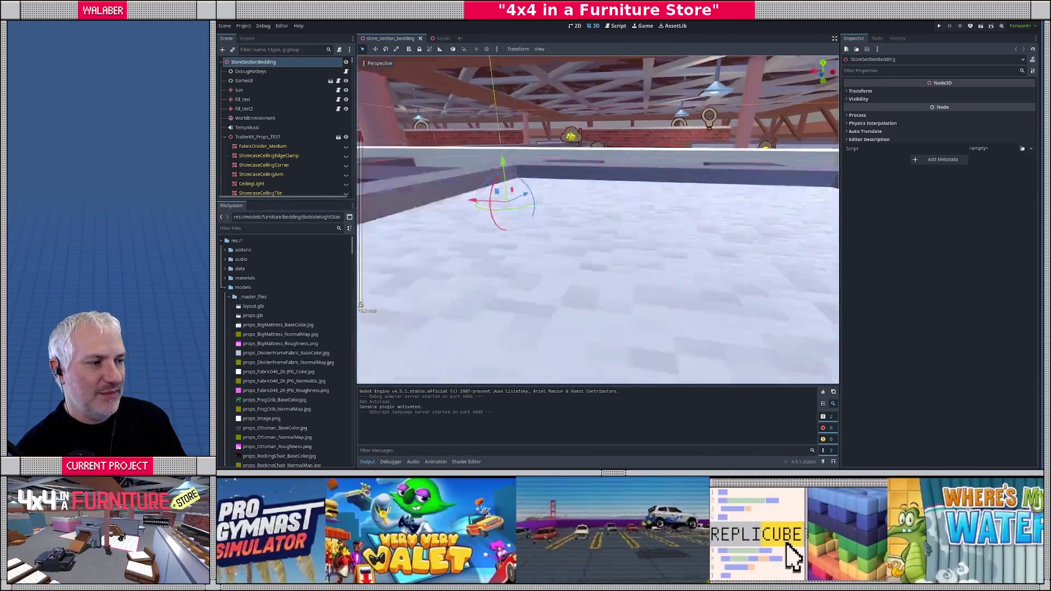
{"action": "key", "text": "w"}
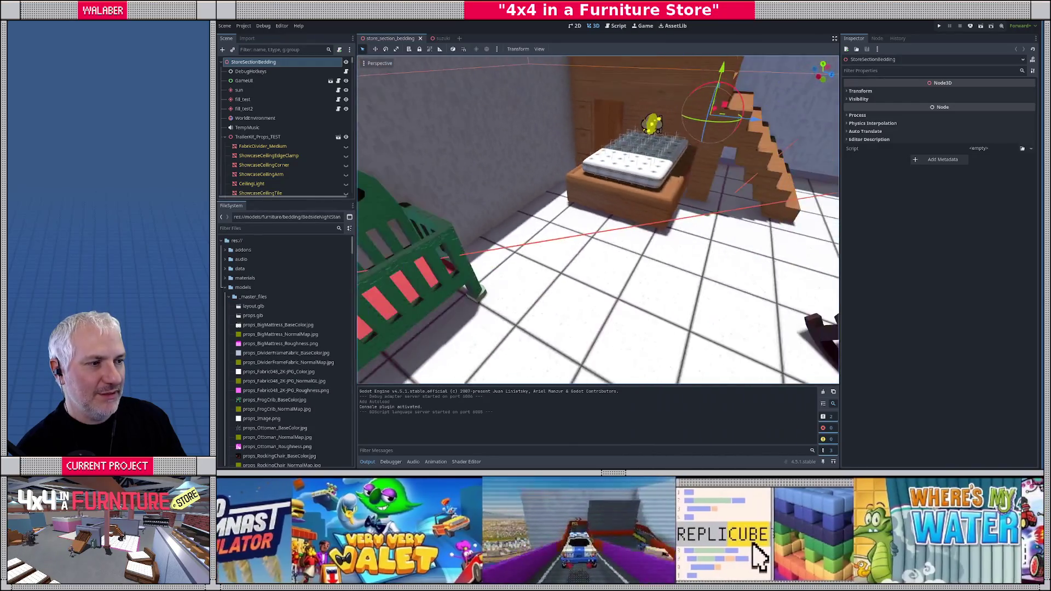
{"action": "key", "text": "w"}
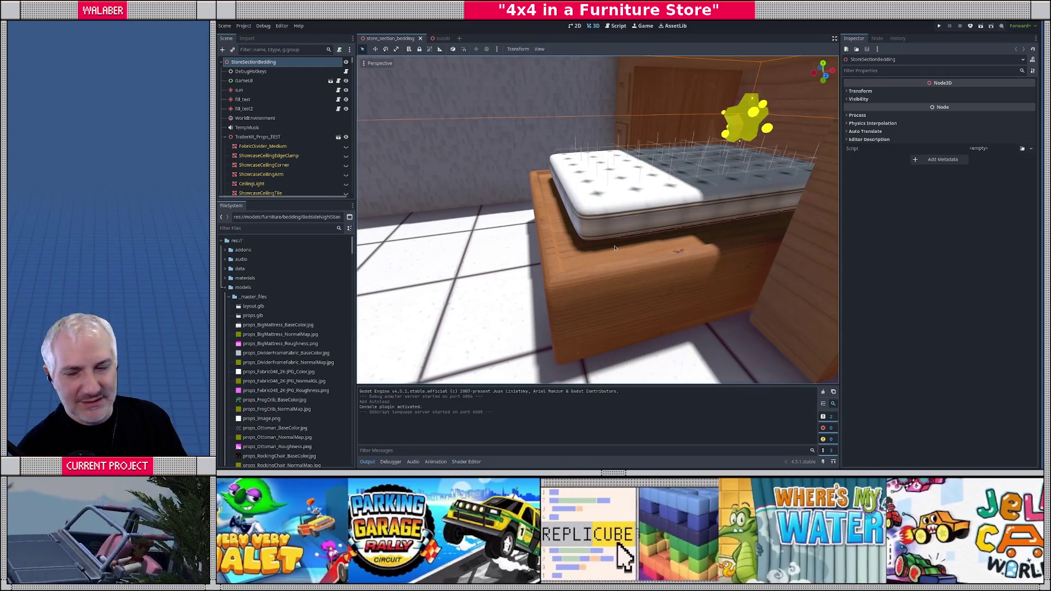
{"action": "key", "text": "s"}
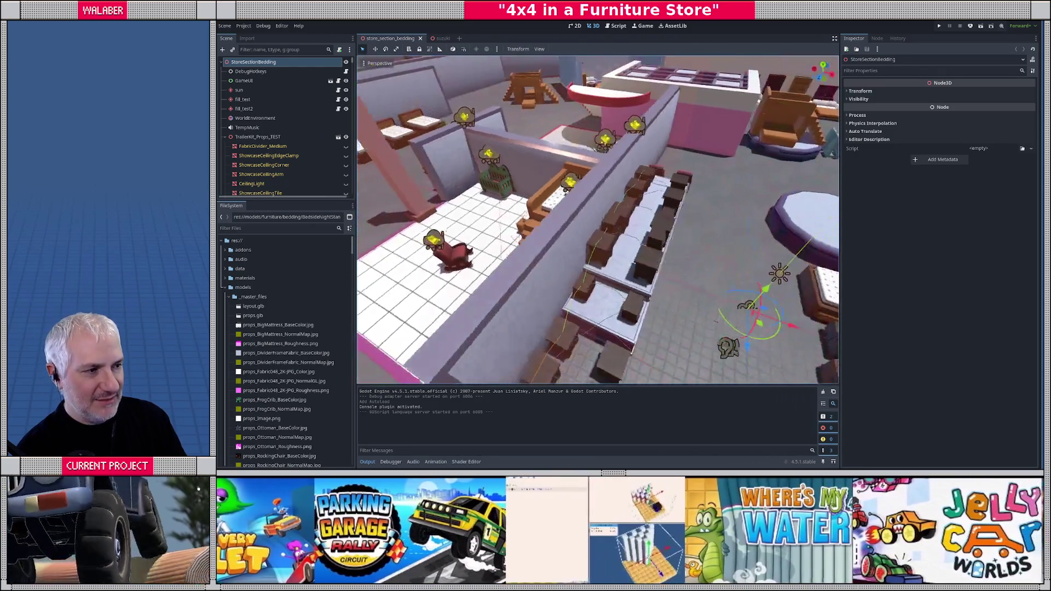
{"action": "key", "text": "w"}
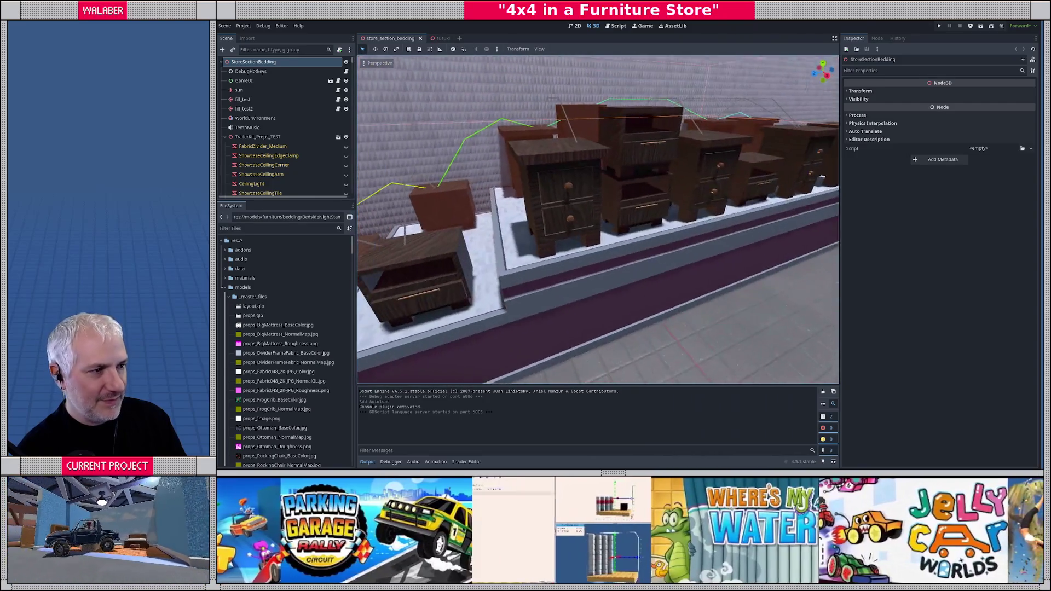
{"action": "left_click", "coordinate": [586, 192]}
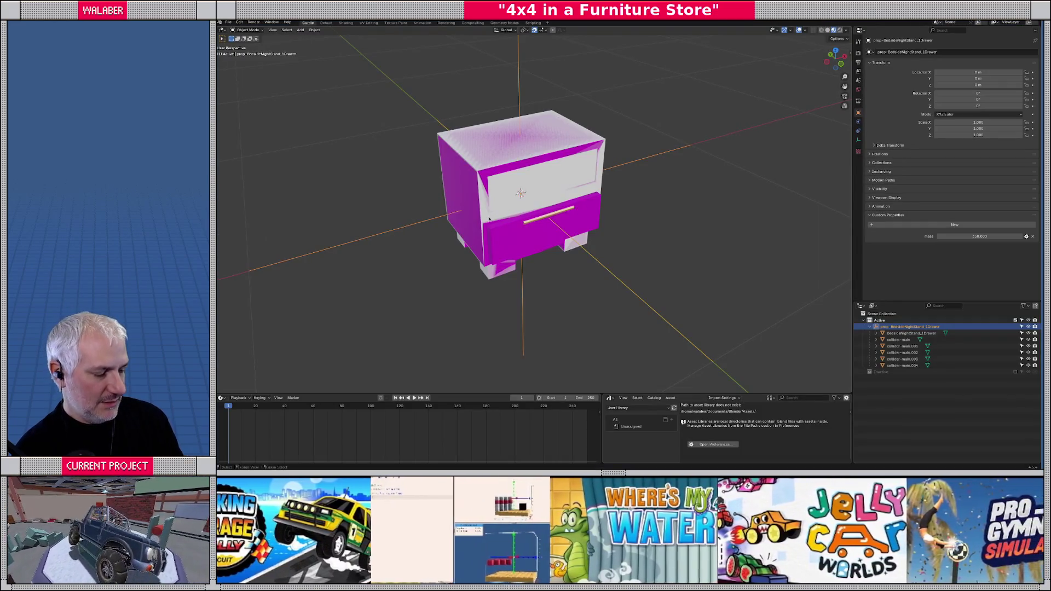
- Open BedsideNightStand_2Drawers.blend and select its prop root object
{"action": "key", "text": "ctrl+o"}
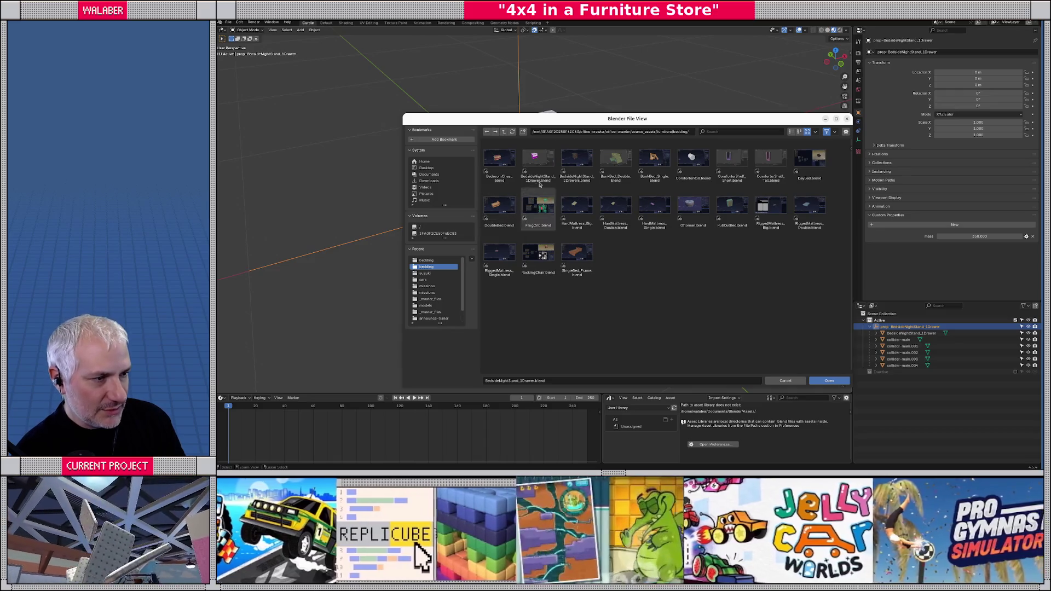
{"action": "double_click", "coordinate": [577, 159]}
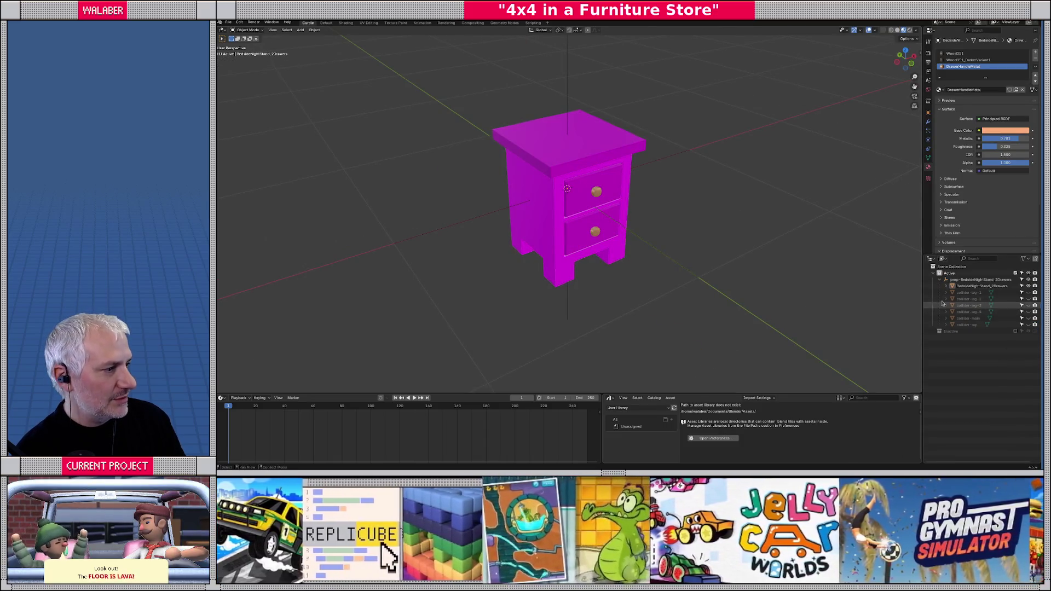
{"action": "left_click", "coordinate": [980, 280]}
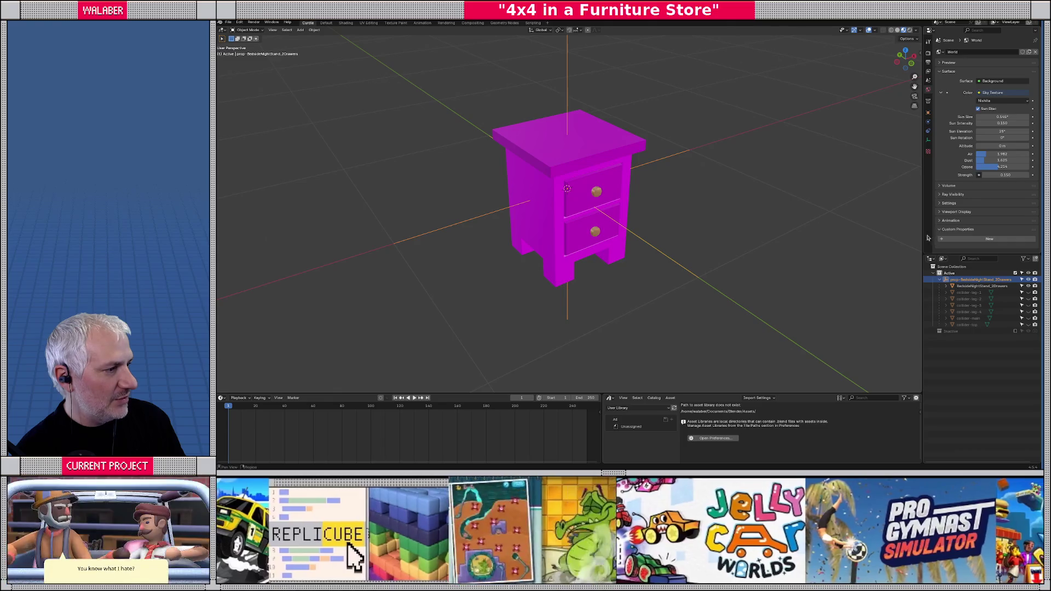
{"action": "left_click_drag", "start_coordinate": [923, 238], "coordinate": [765, 238]}
{"action": "left_click_drag", "start_coordinate": [855, 254], "coordinate": [854, 302]}
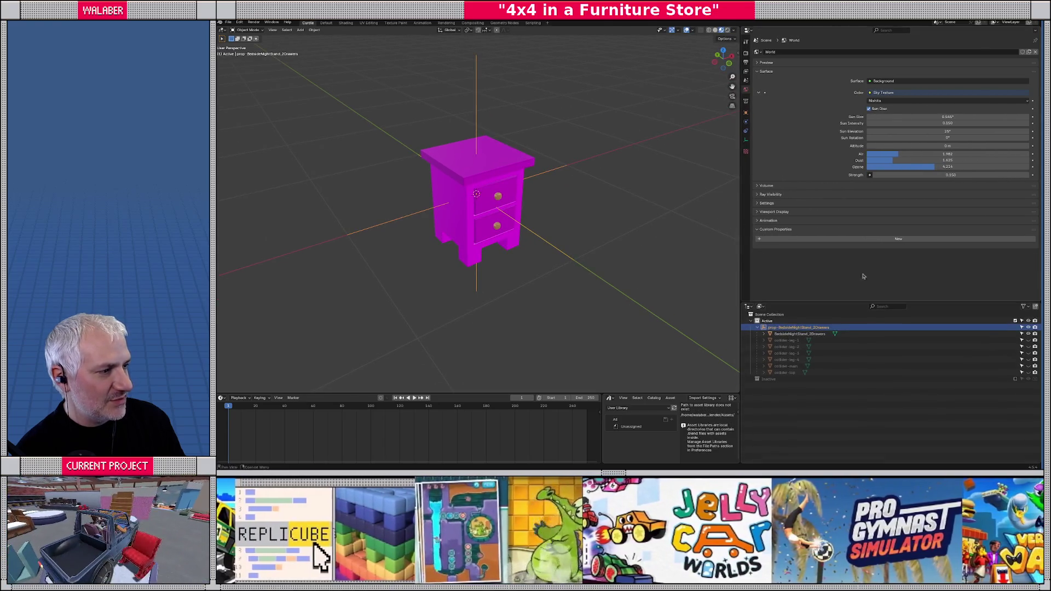
- Add a custom 'mass' property with maximum 500 and value 450
{"action": "left_click", "coordinate": [1002, 240]}
{"action": "left_click", "coordinate": [1028, 251]}
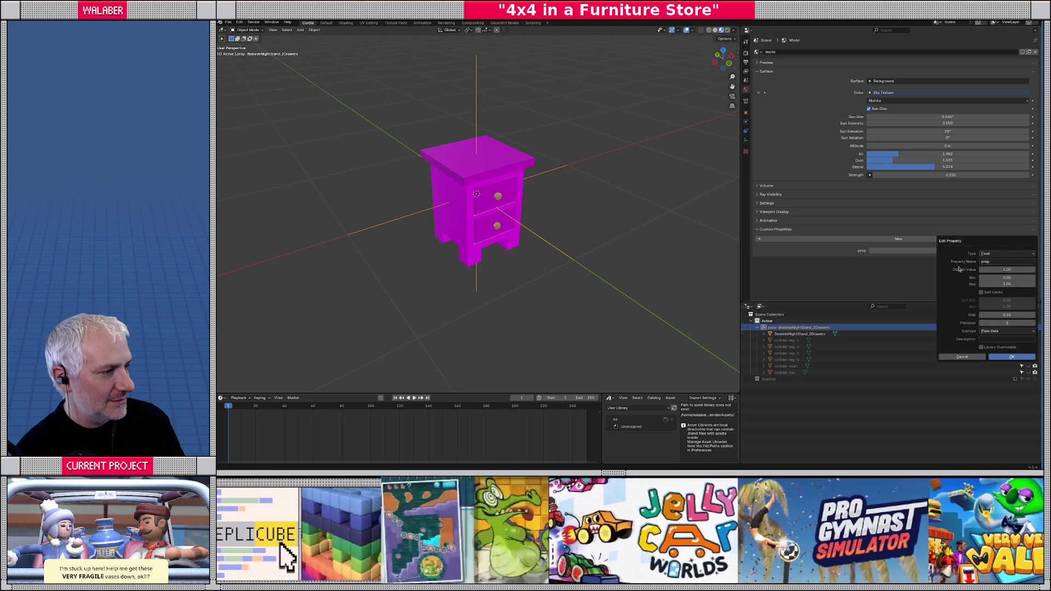
{"action": "double_click", "coordinate": [985, 261]}
{"action": "type", "text": "mass"}
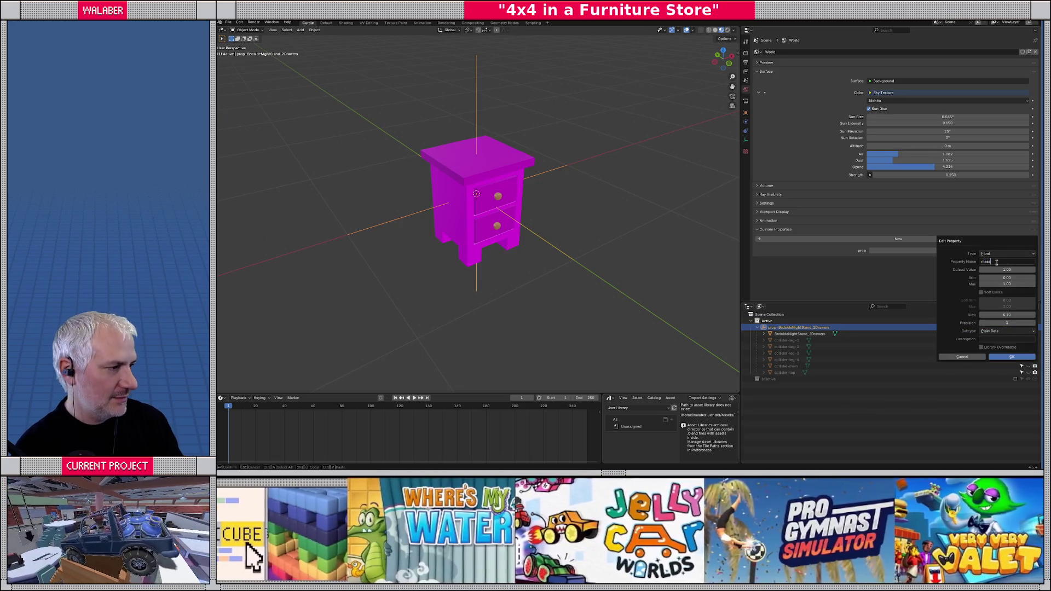
{"action": "left_click", "coordinate": [1015, 284]}
{"action": "type", "text": "500"}
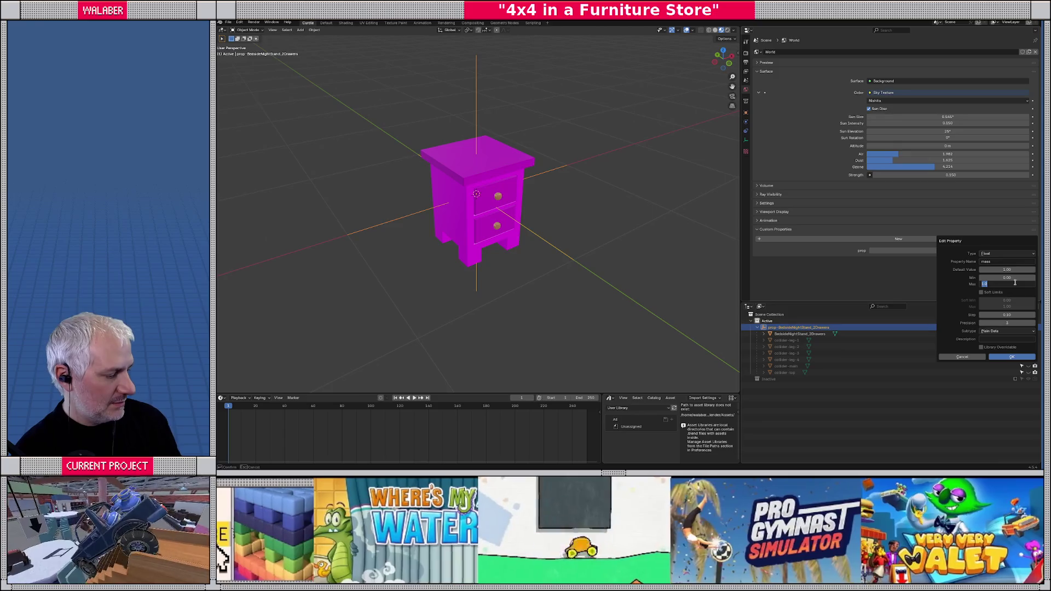
{"action": "key", "text": "Return"}
{"action": "key", "text": "Return"}
{"action": "left_click", "coordinate": [915, 252]}
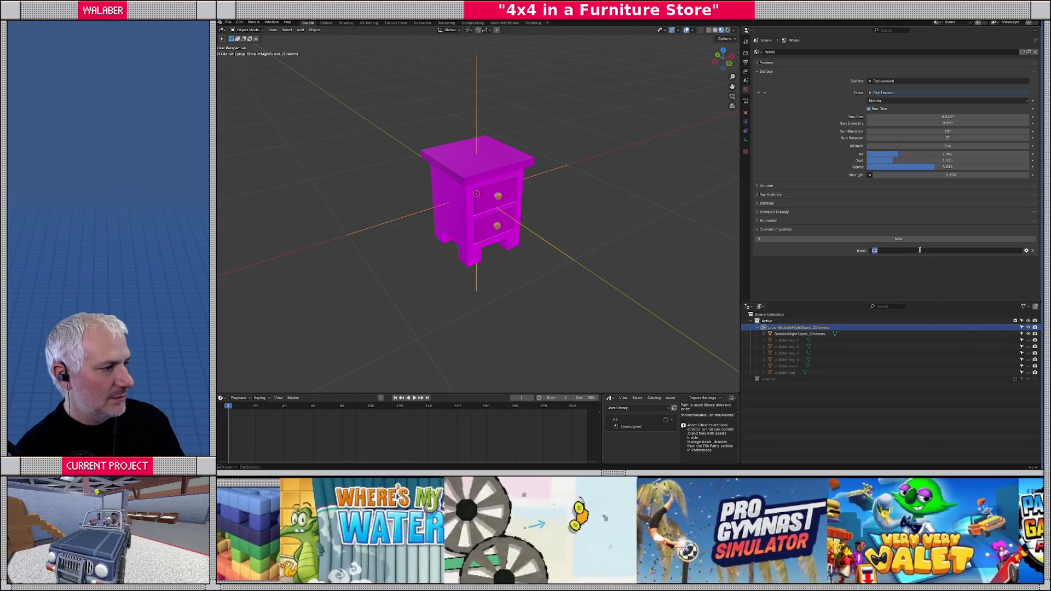
{"action": "type", "text": "450"}
{"action": "key", "text": "Return"}
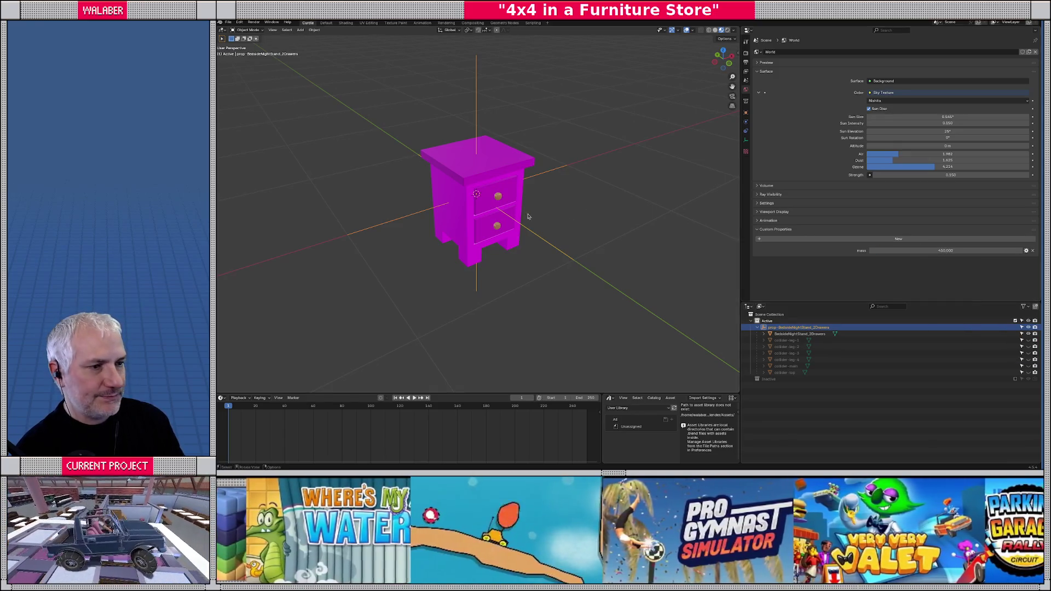
{"action": "left_click", "coordinate": [403, 176]}
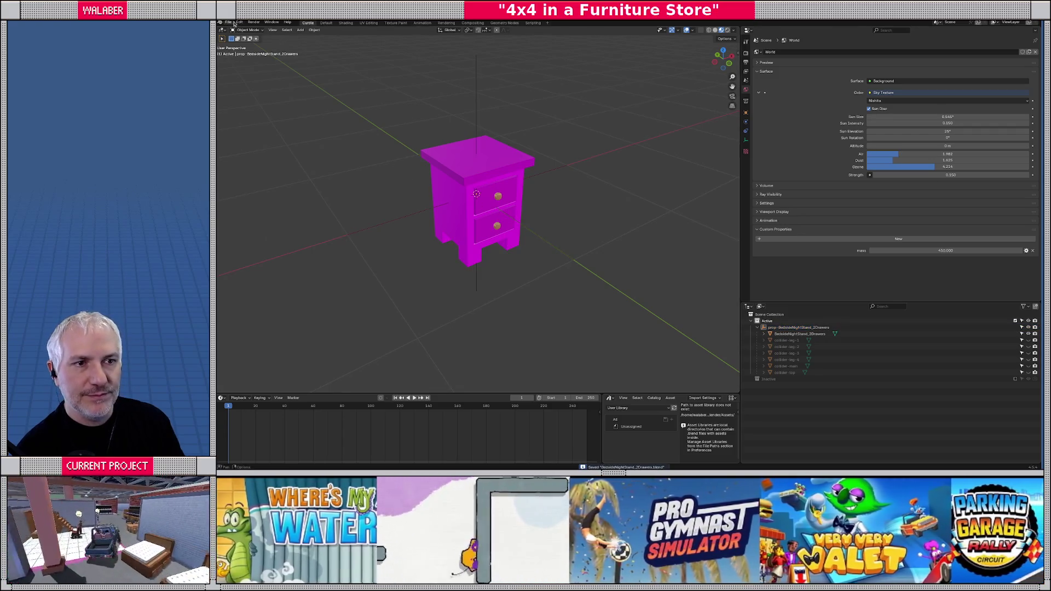
- Export the two-drawer nightstand as a glTF 2.0 file into models/furniture/bedding
{"action": "left_click", "coordinate": [227, 22]}
{"action": "mouse_move", "coordinate": [257, 120]}
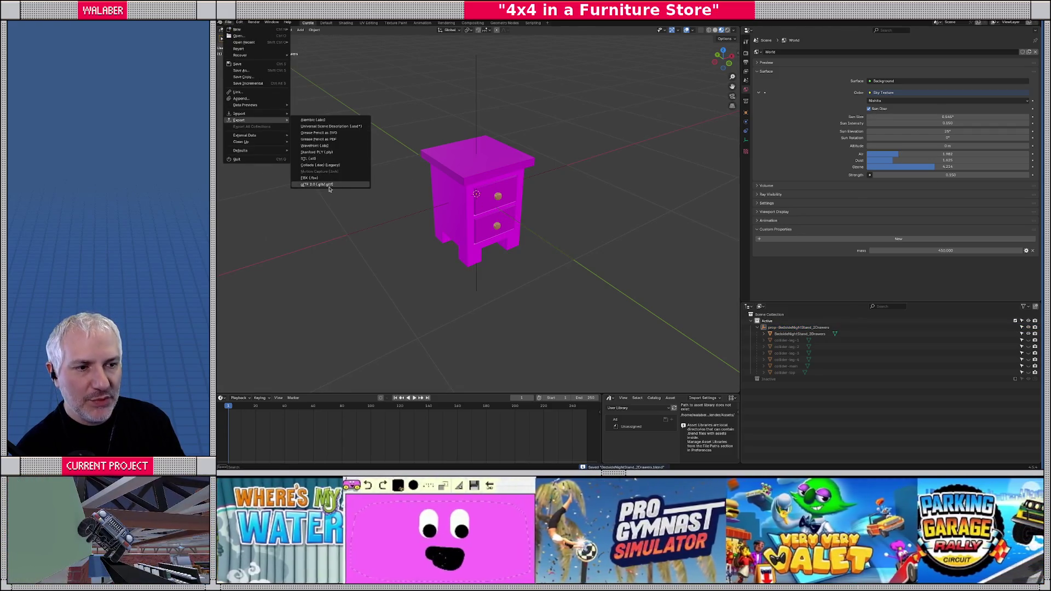
{"action": "left_click", "coordinate": [328, 184]}
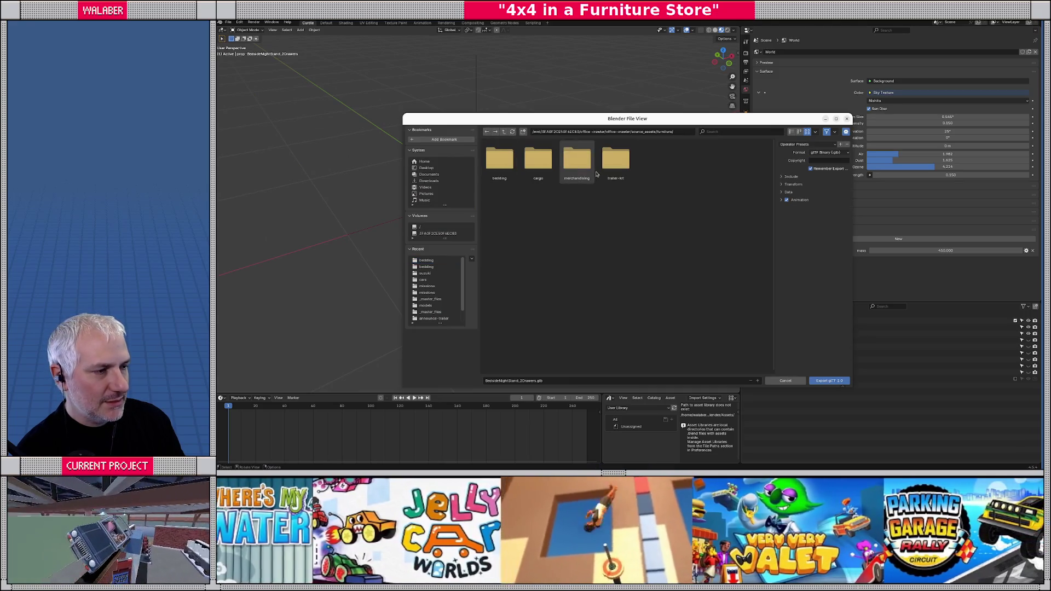
{"action": "key", "text": "BackSpace"}
{"action": "key", "text": "BackSpace"}
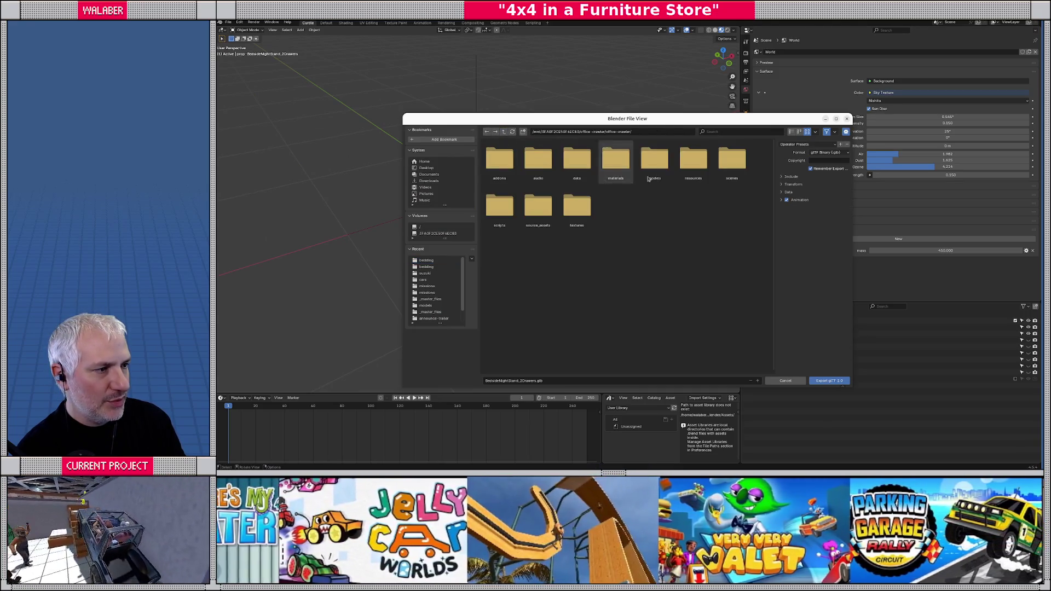
{"action": "double_click", "coordinate": [654, 167]}
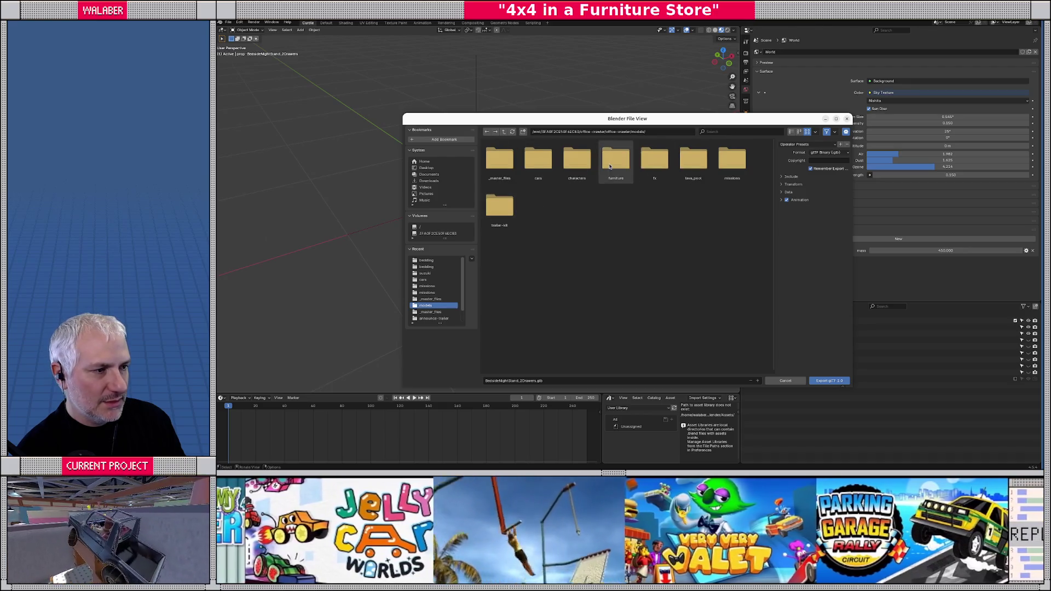
{"action": "double_click", "coordinate": [610, 166]}
{"action": "double_click", "coordinate": [507, 167]}
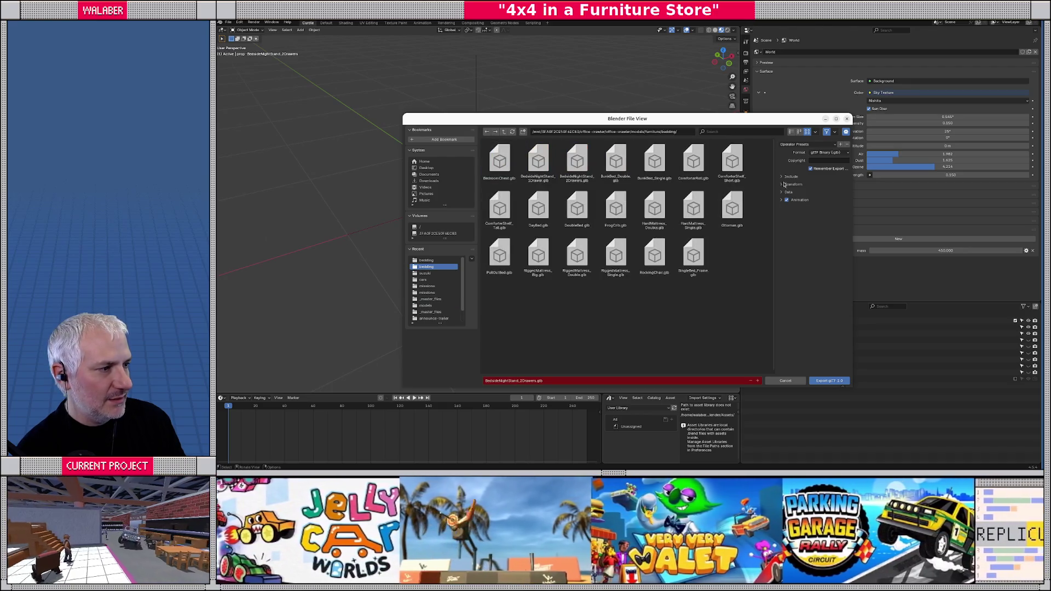
{"action": "left_click", "coordinate": [790, 176]}
{"action": "left_click", "coordinate": [783, 249]}
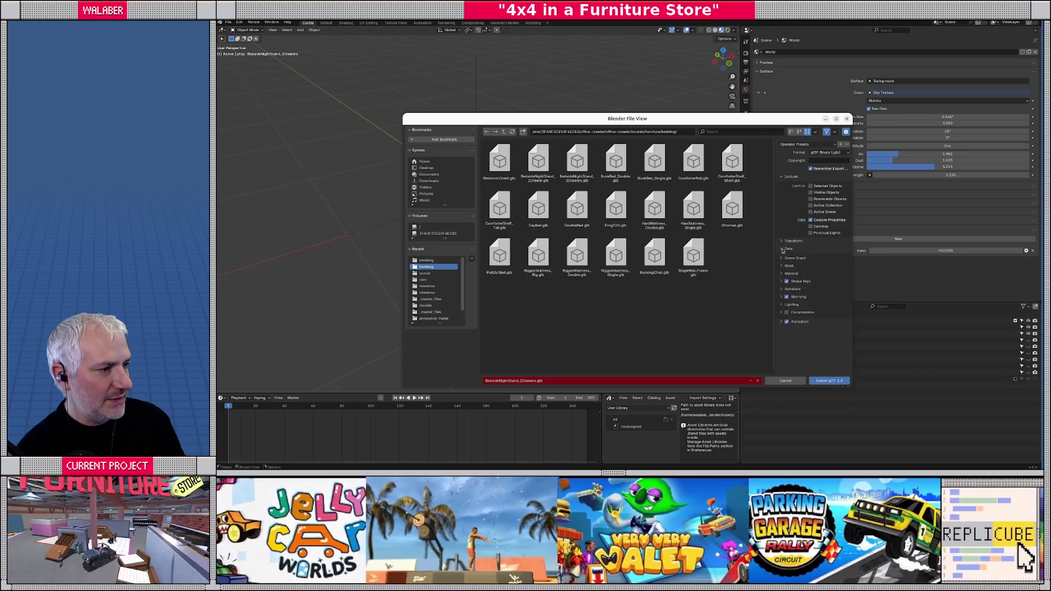
{"action": "left_click", "coordinate": [787, 266]}
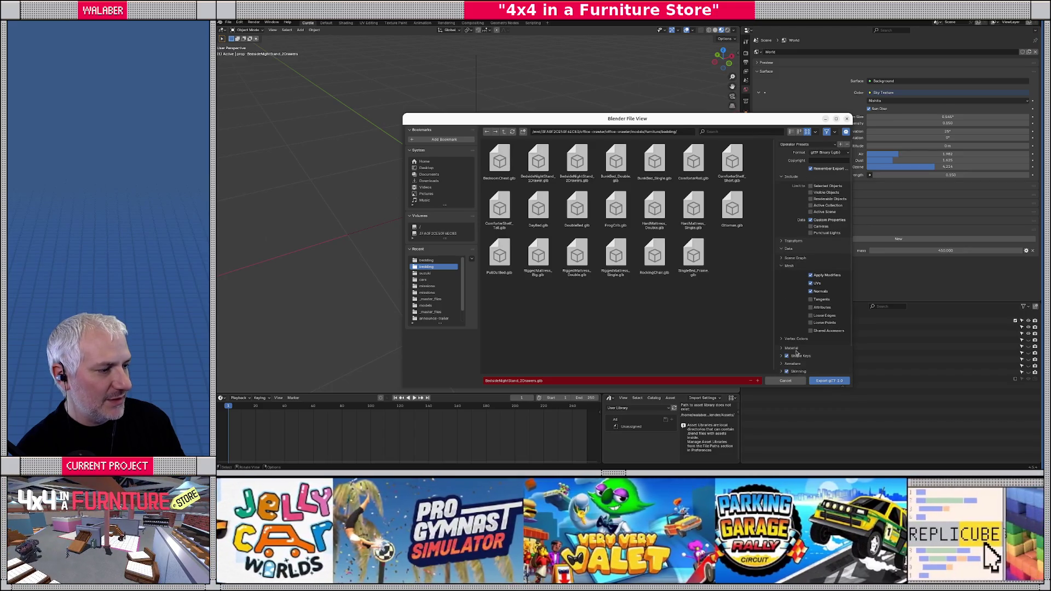
{"action": "left_click", "coordinate": [829, 381]}
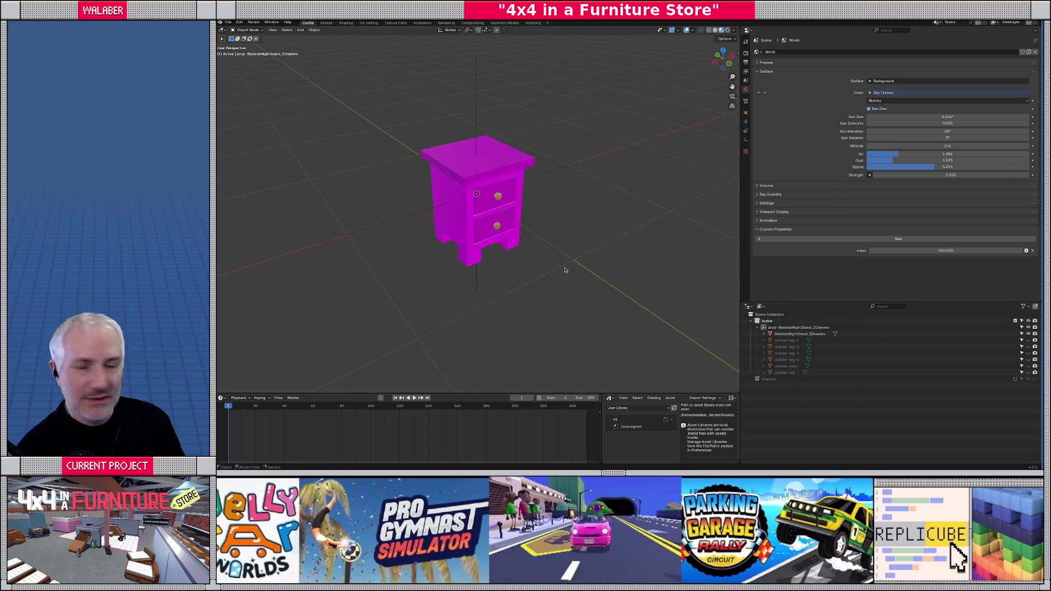
- Filter the FileSystem by 'bedsi' and open the bedside_night_stand_2_drawers.tscn scene
{"action": "key", "text": "alt+Tab"}
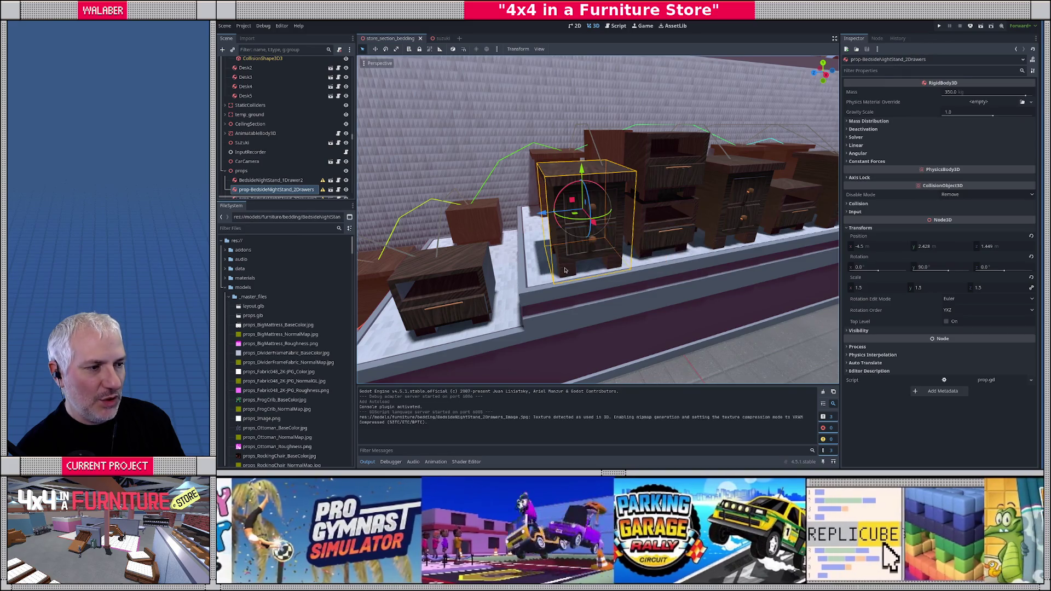
{"action": "left_click", "coordinate": [268, 229]}
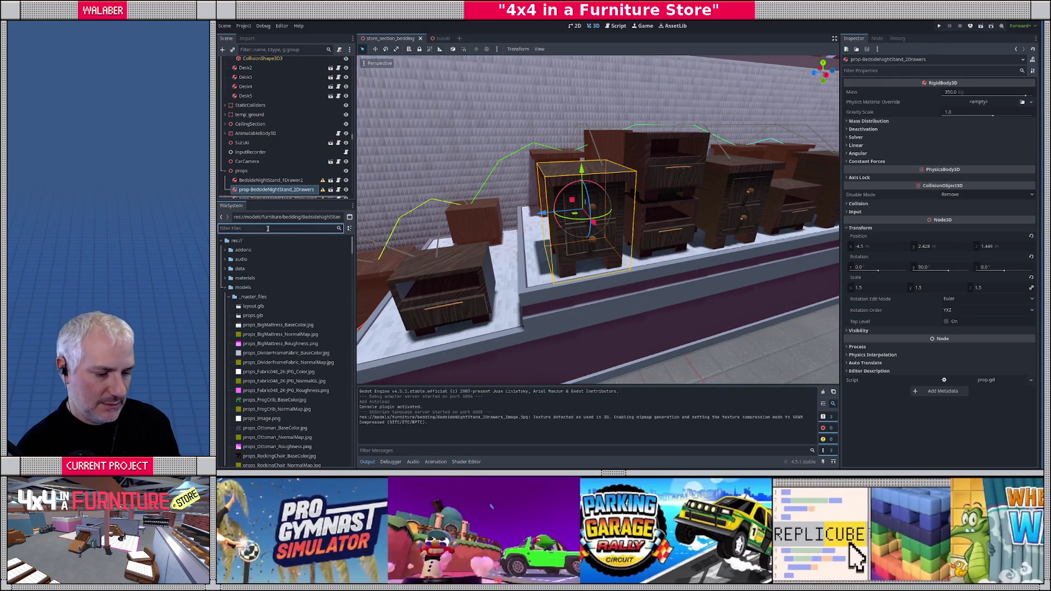
{"action": "type", "text": "2dr"}
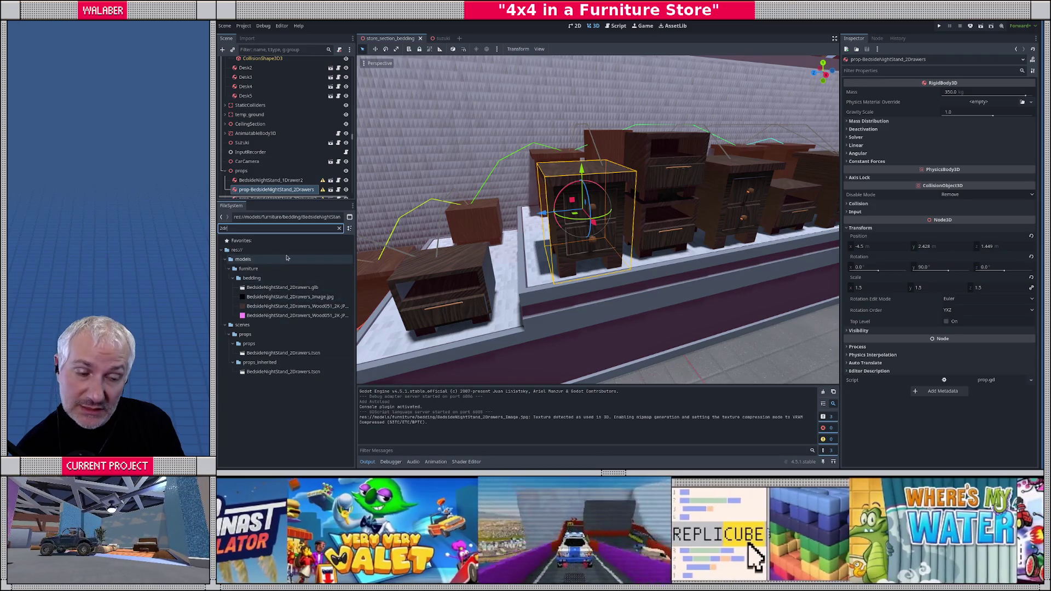
{"action": "key", "text": "BackSpace"}
{"action": "key", "text": "BackSpace"}
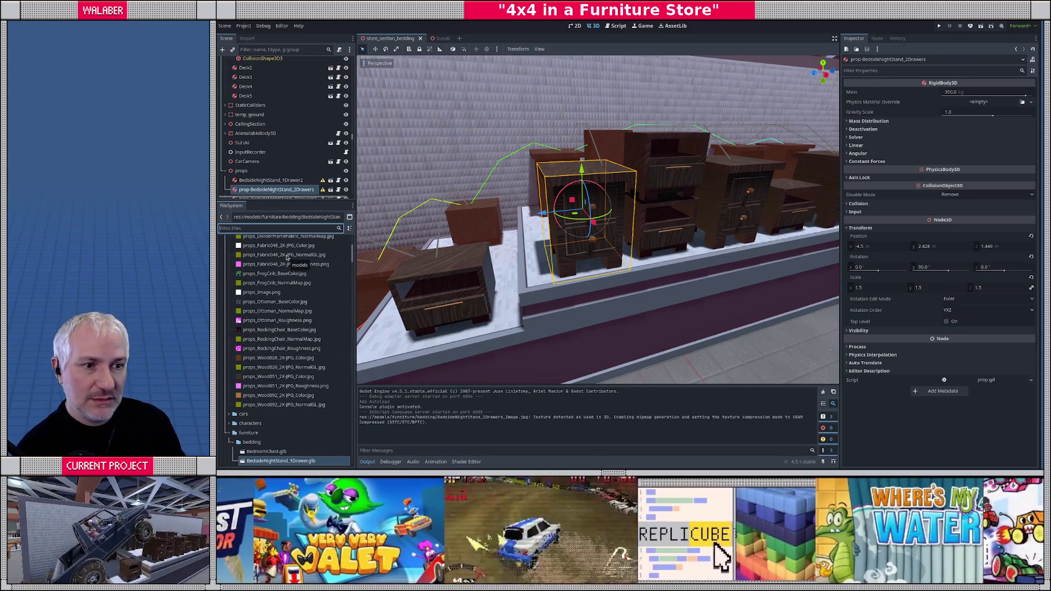
{"action": "type", "text": "bed"}
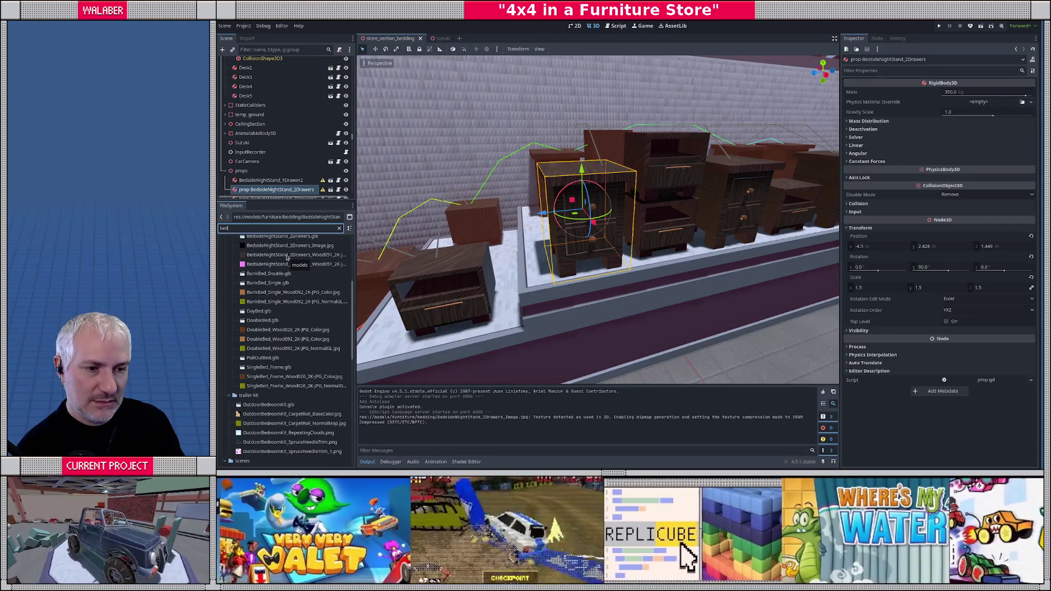
{"action": "type", "text": "si"}
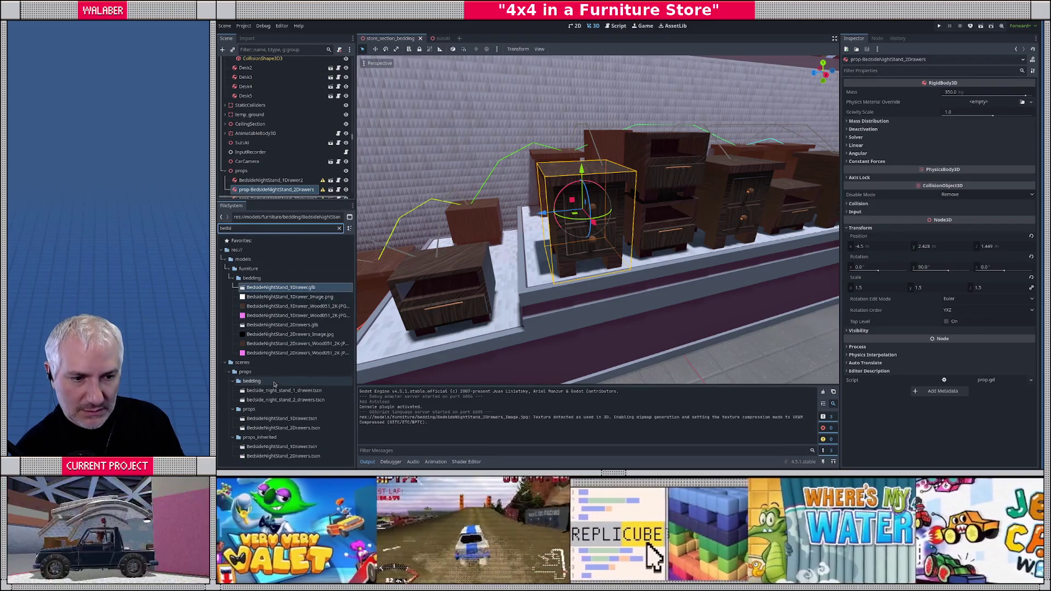
{"action": "double_click", "coordinate": [275, 400]}
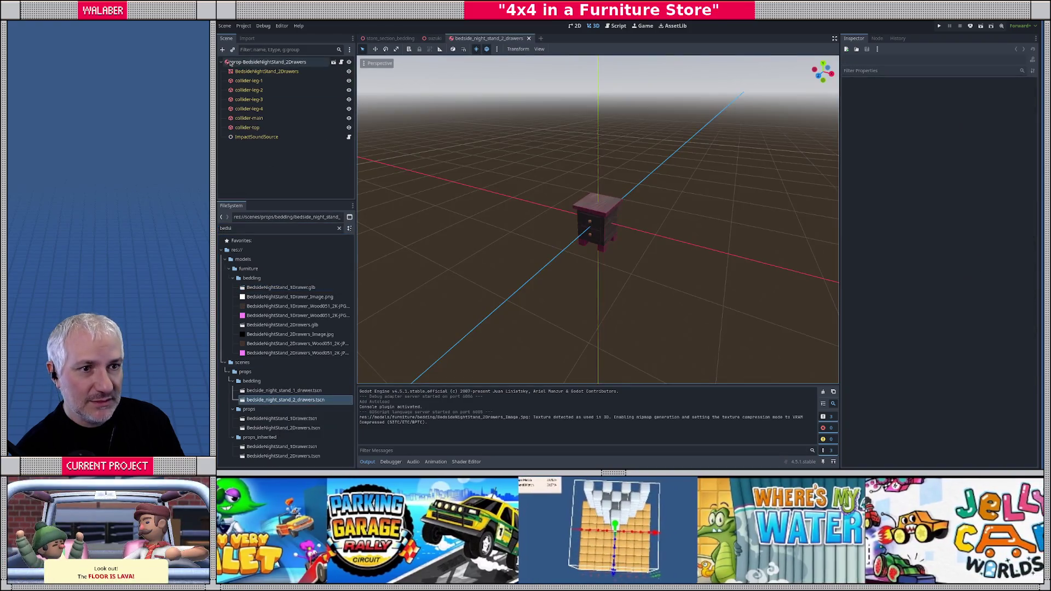
- Reimport BedsideNightStand_2Drawers.glb and reselect the nightstand's root node
{"action": "left_click", "coordinate": [231, 63]}
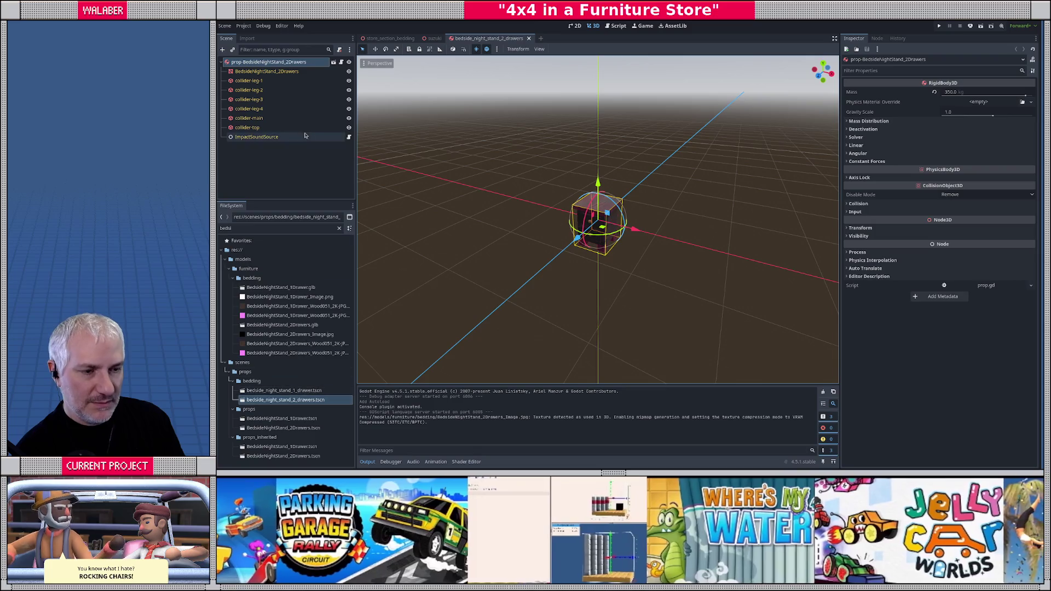
{"action": "left_click", "coordinate": [300, 173]}
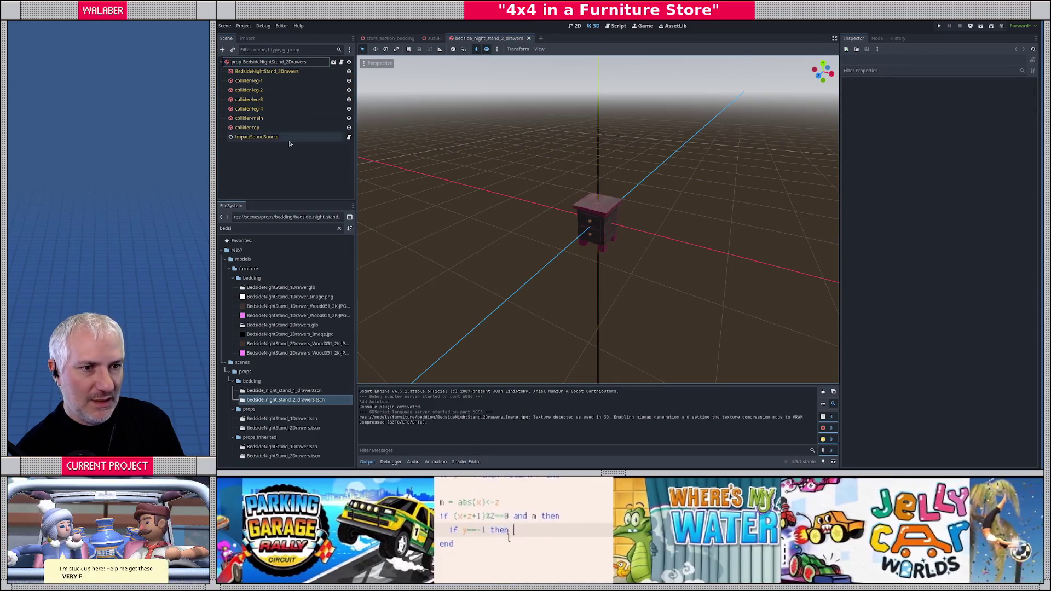
{"action": "right_click", "coordinate": [280, 325]}
{"action": "left_click", "coordinate": [298, 435]}
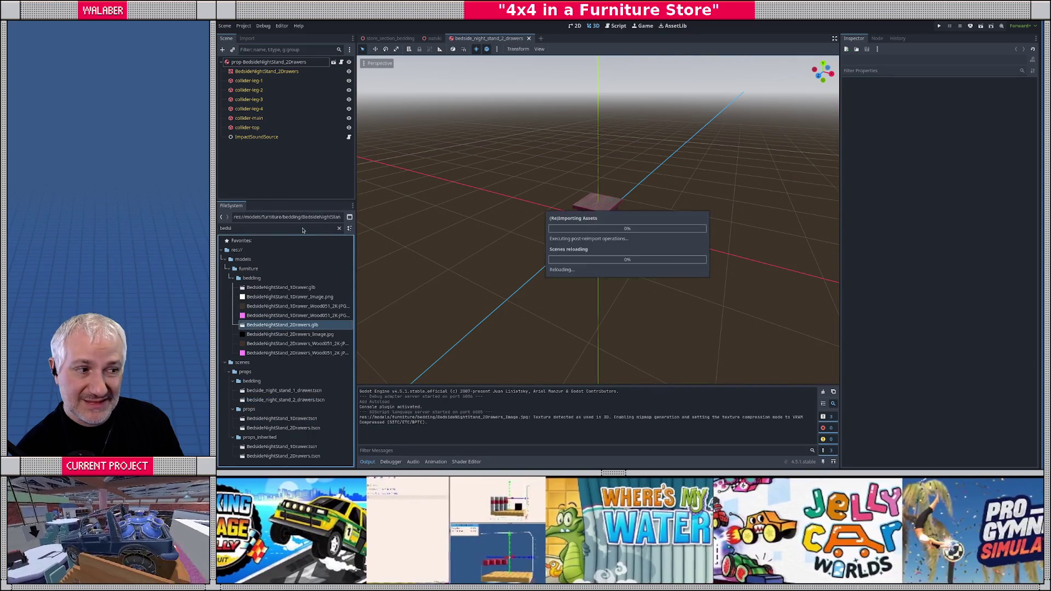
{"action": "left_click", "coordinate": [281, 62]}
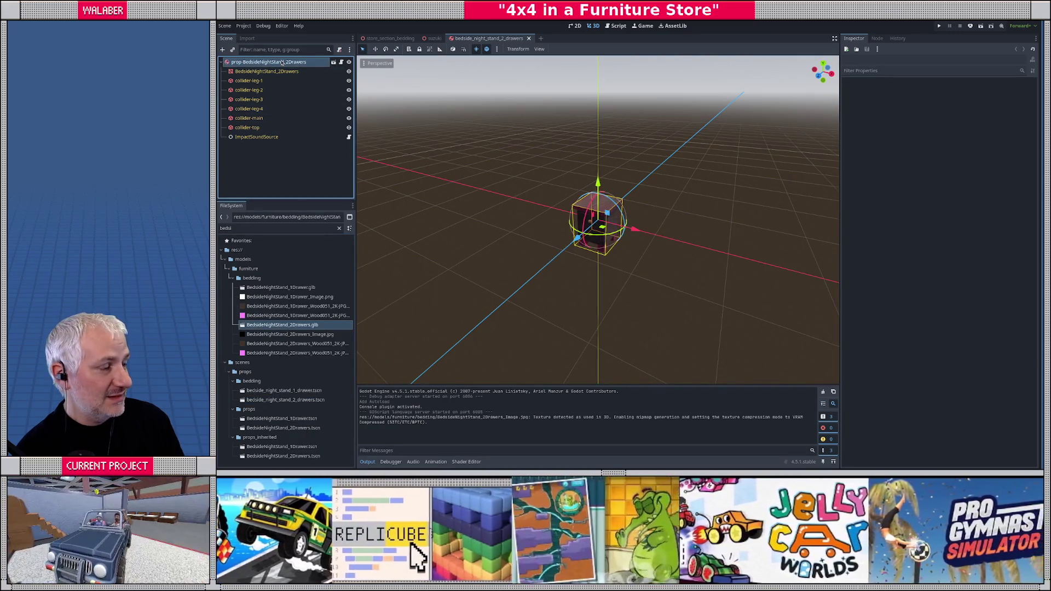
{"action": "key", "text": "alt+Tab"}
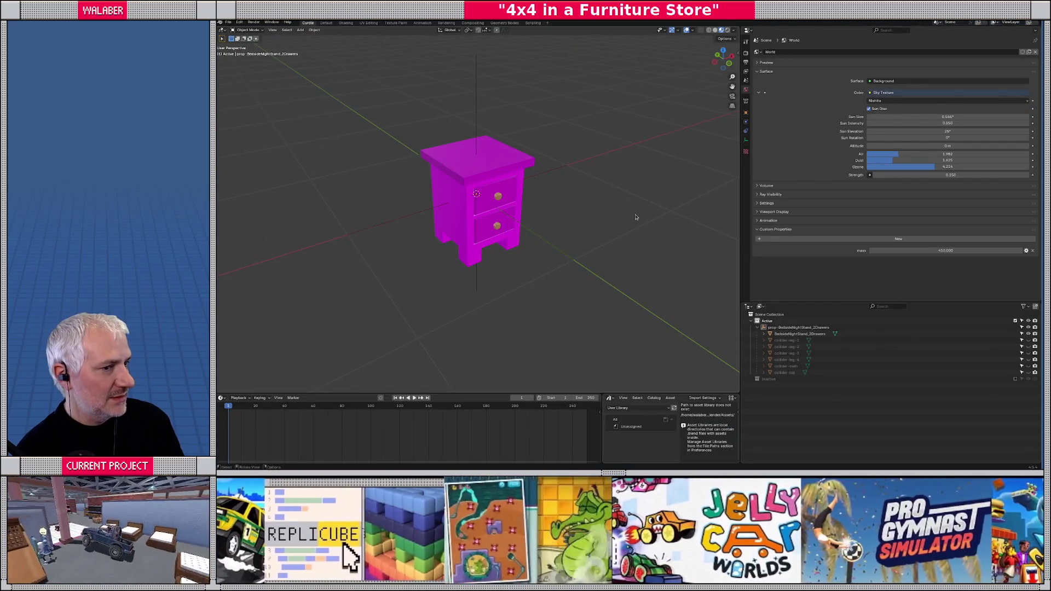
{"action": "key", "text": "alt+Tab"}
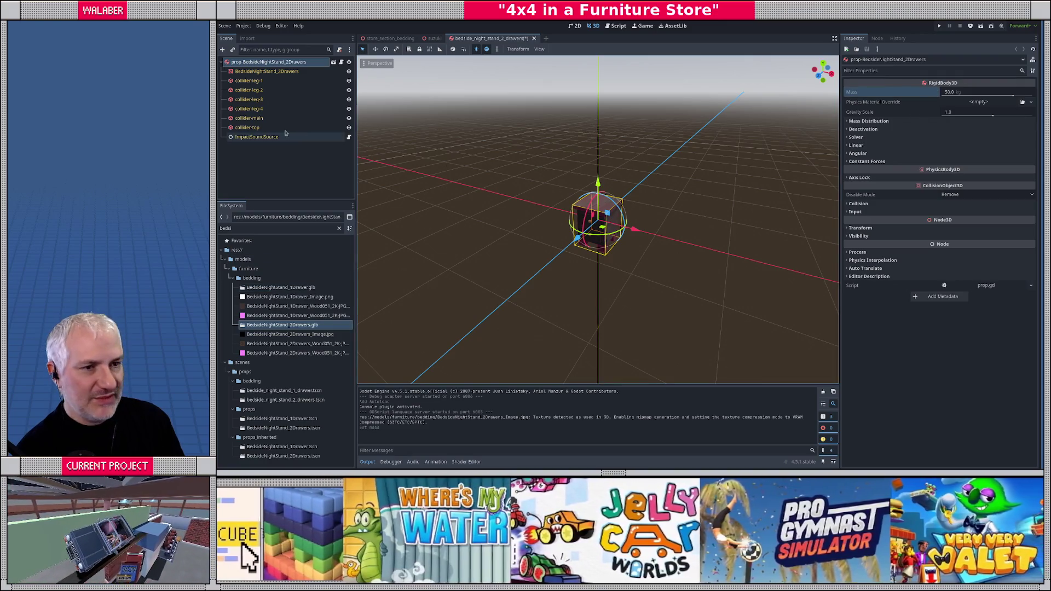
- Reimport the nightstand model a second time and zoom in on it in the viewport
{"action": "right_click", "coordinate": [273, 325]}
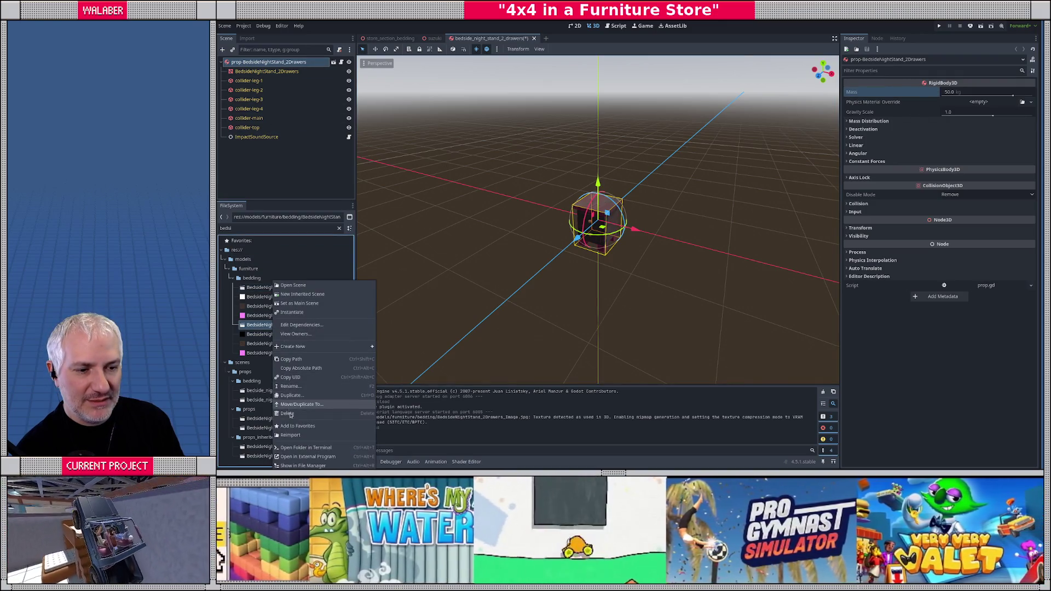
{"action": "left_click", "coordinate": [295, 435]}
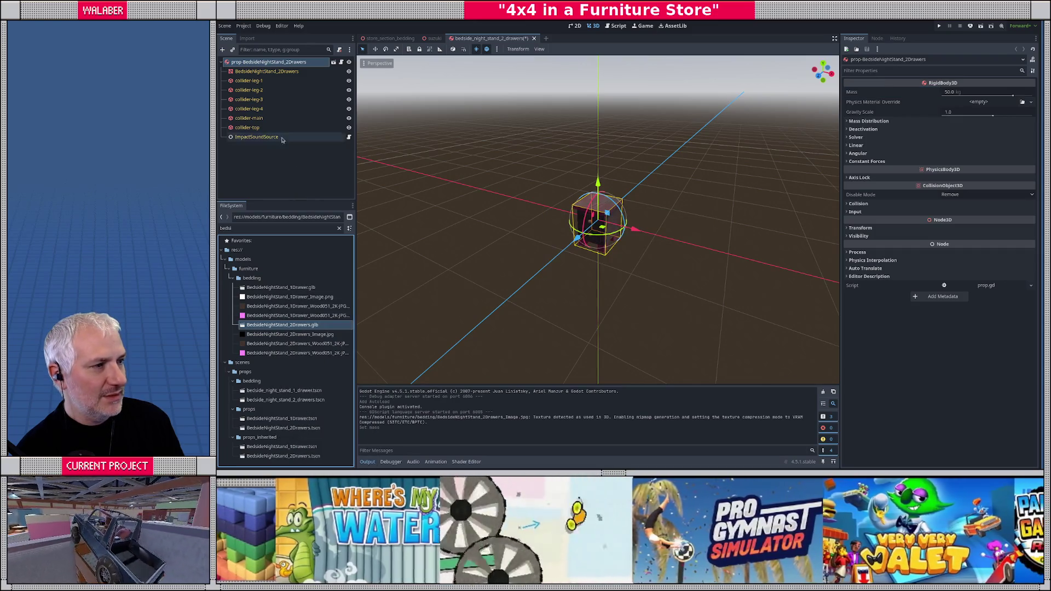
{"action": "left_click", "coordinate": [264, 62]}
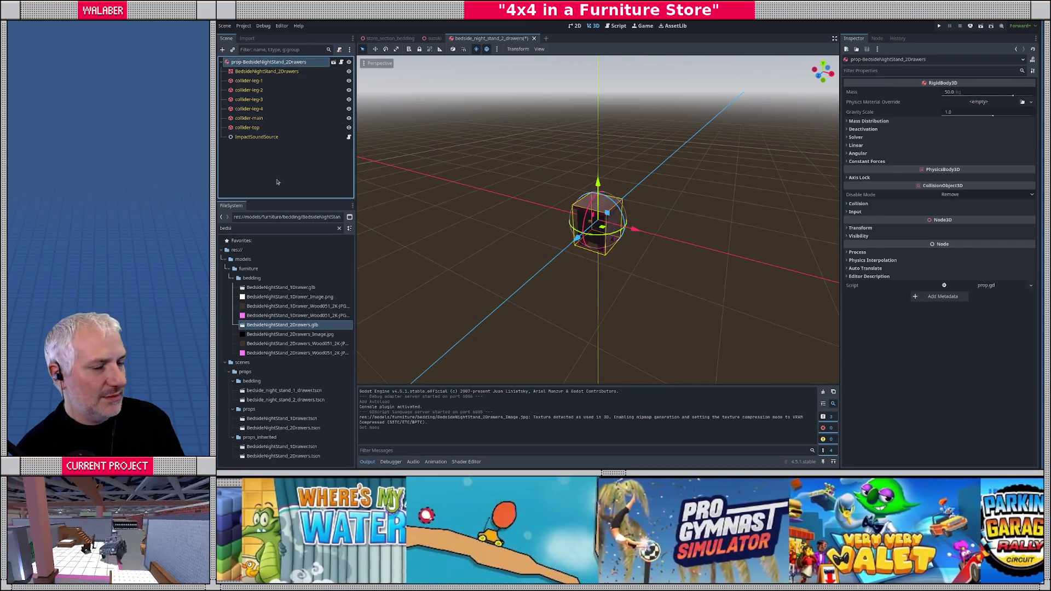
{"action": "key", "text": "alt+Tab"}
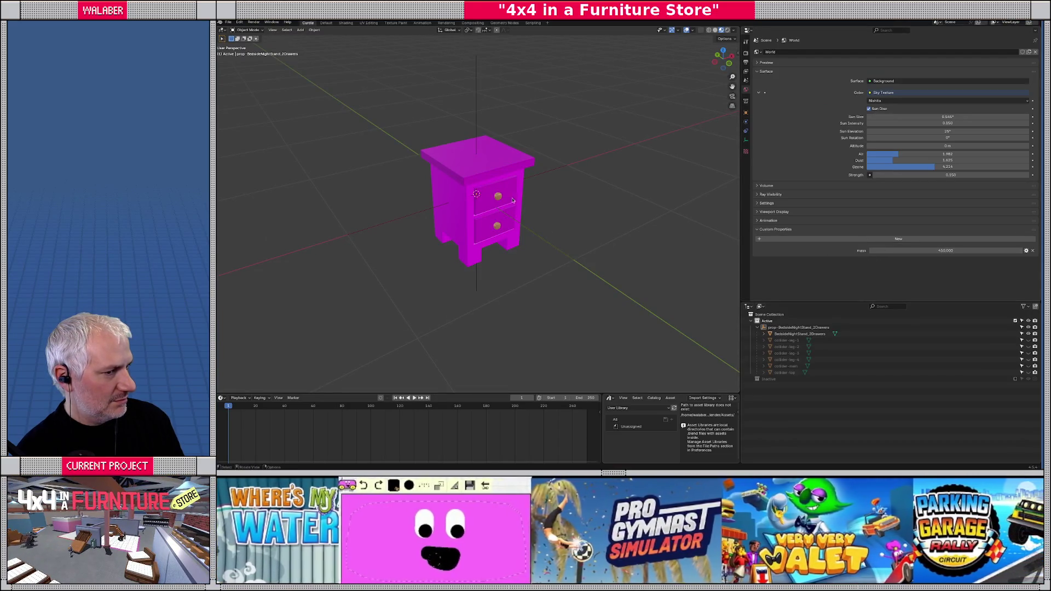
{"action": "key", "text": "alt+Tab"}
{"action": "left_click_drag", "start_coordinate": [515, 237], "coordinate": [383, 290]}
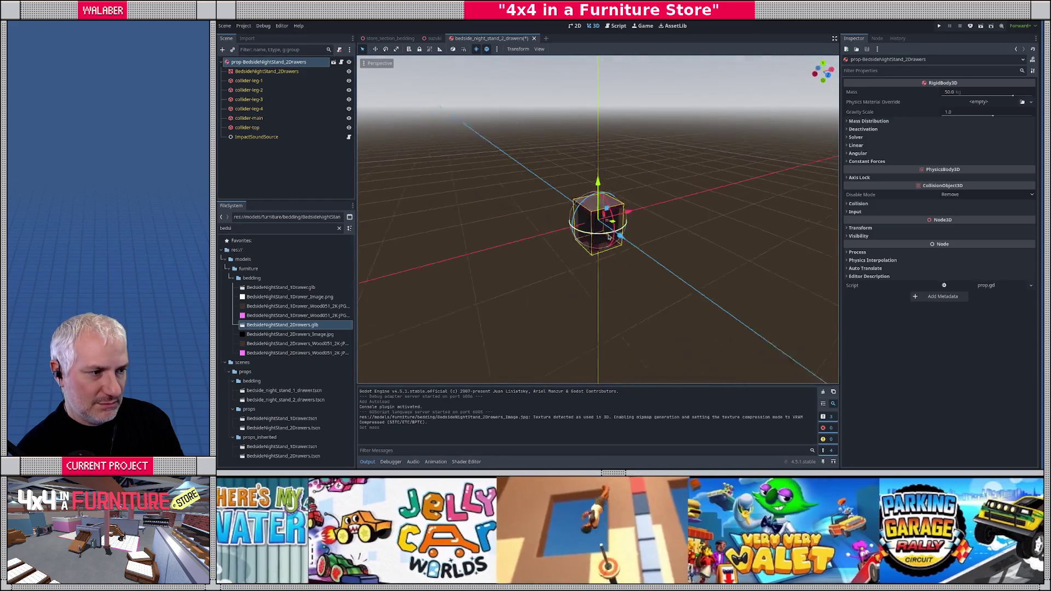
{"action": "scroll", "coordinate": [382, 291], "scroll_direction": "up", "scroll_amount": 3}
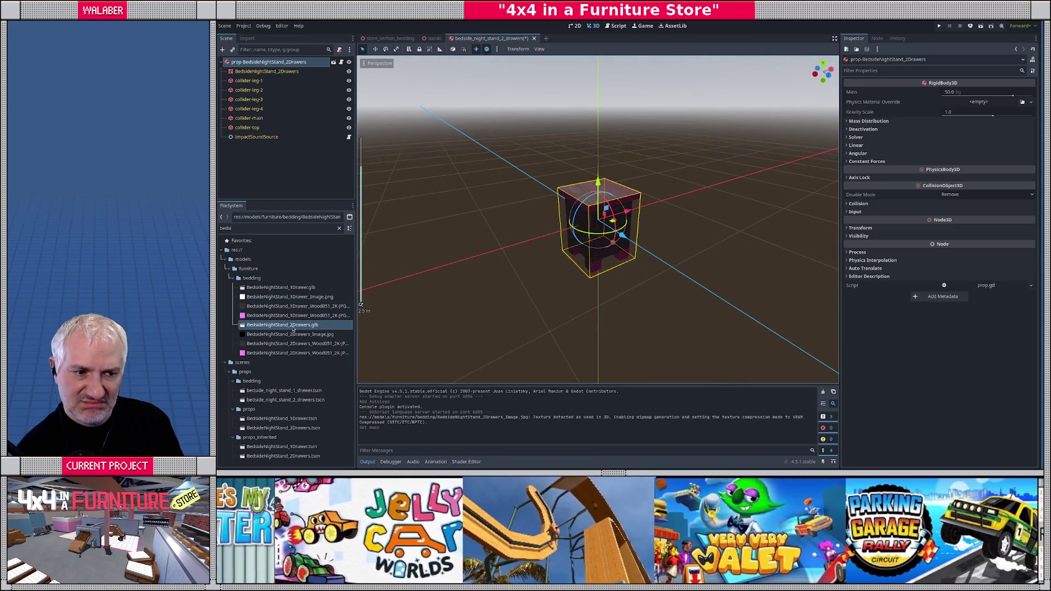
- Check the root node in the model's Advanced Import Settings, then close them
{"action": "double_click", "coordinate": [292, 328]}
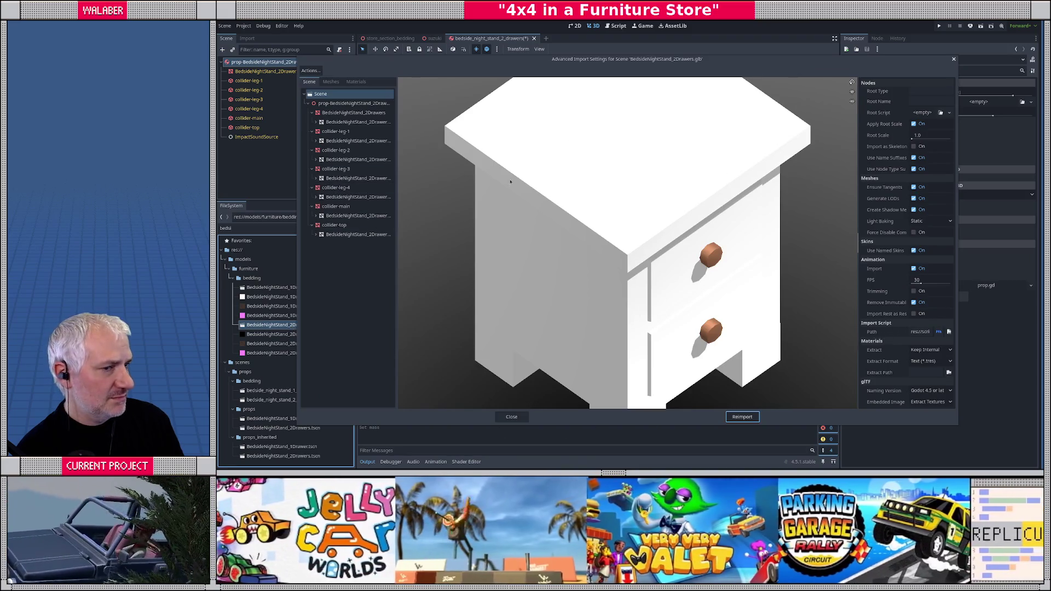
{"action": "left_click", "coordinate": [336, 105]}
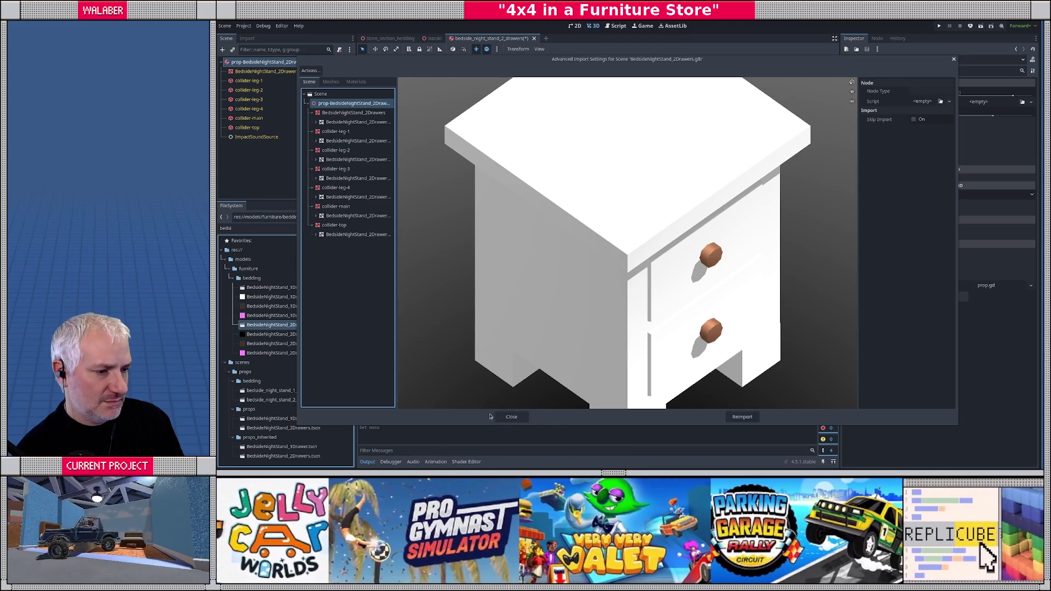
{"action": "left_click", "coordinate": [511, 417]}
{"action": "key", "text": "alt+Tab"}
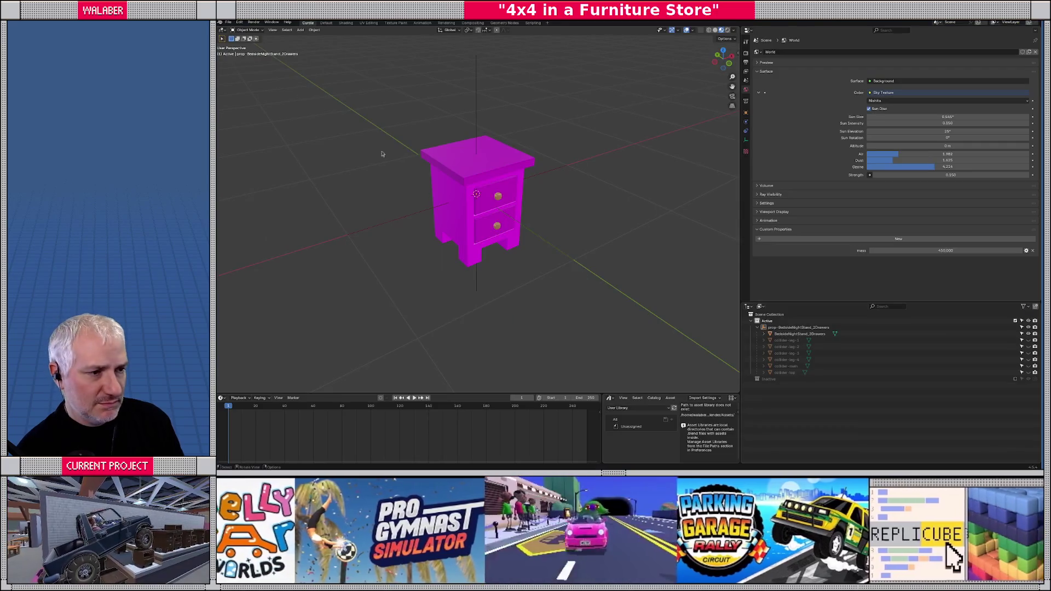
- Re-export the nightstand over BedsideNightStand_2Drawers.glb in the bedding folder
{"action": "left_click", "coordinate": [228, 23]}
{"action": "mouse_move", "coordinate": [256, 120]}
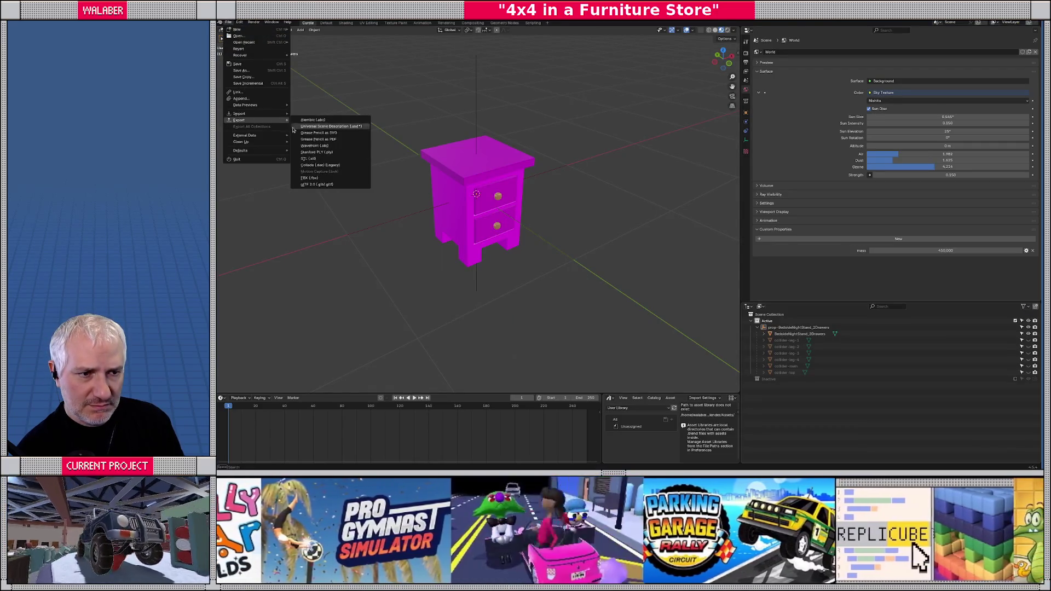
{"action": "left_click", "coordinate": [318, 183]}
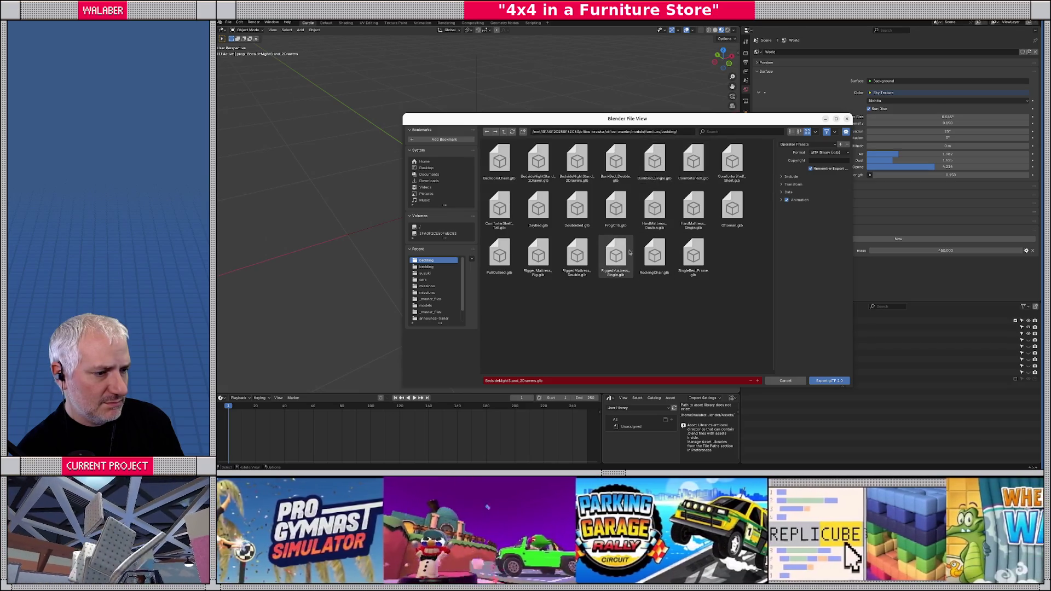
{"action": "left_click", "coordinate": [825, 382]}
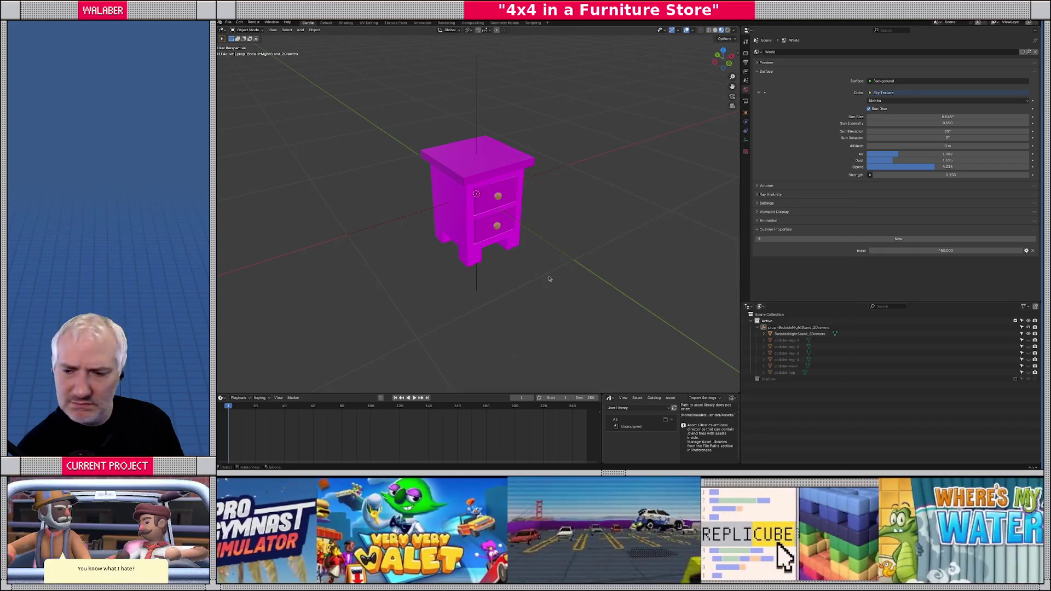
{"action": "key", "text": "alt+Tab"}
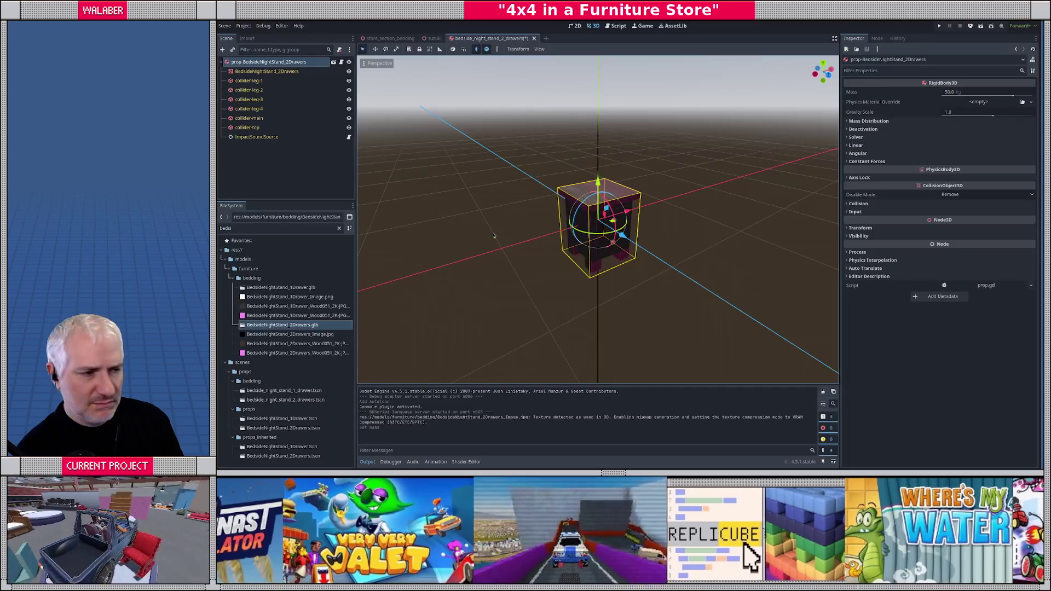
- Reimport BedsideNightStand_2Drawers.glb in Godot and reselect the nightstand's root node
{"action": "left_click", "coordinate": [253, 155]}
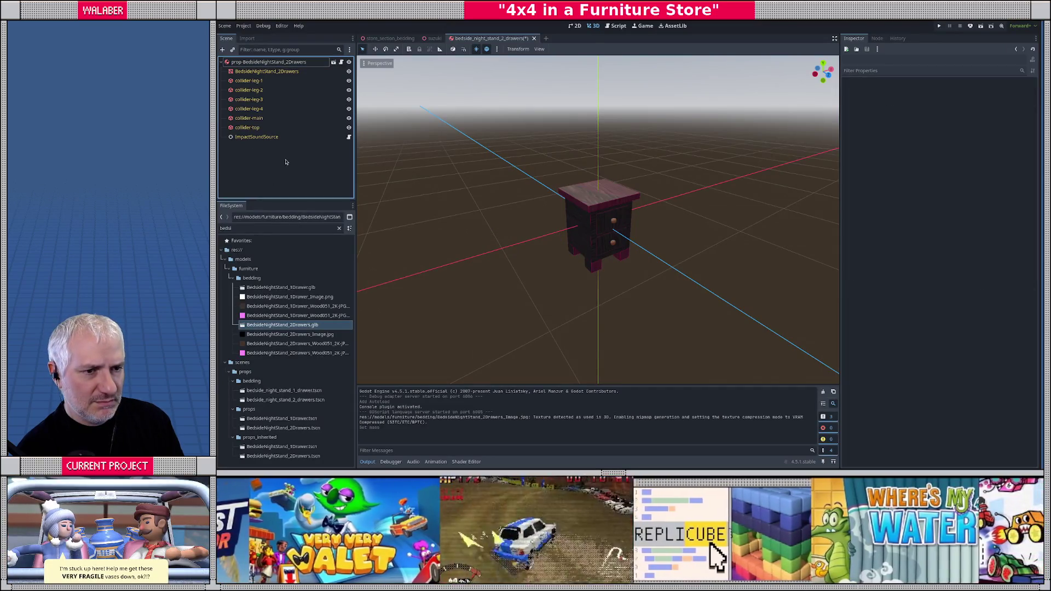
{"action": "key", "text": "alt+Tab"}
{"action": "key", "text": "alt+Tab"}
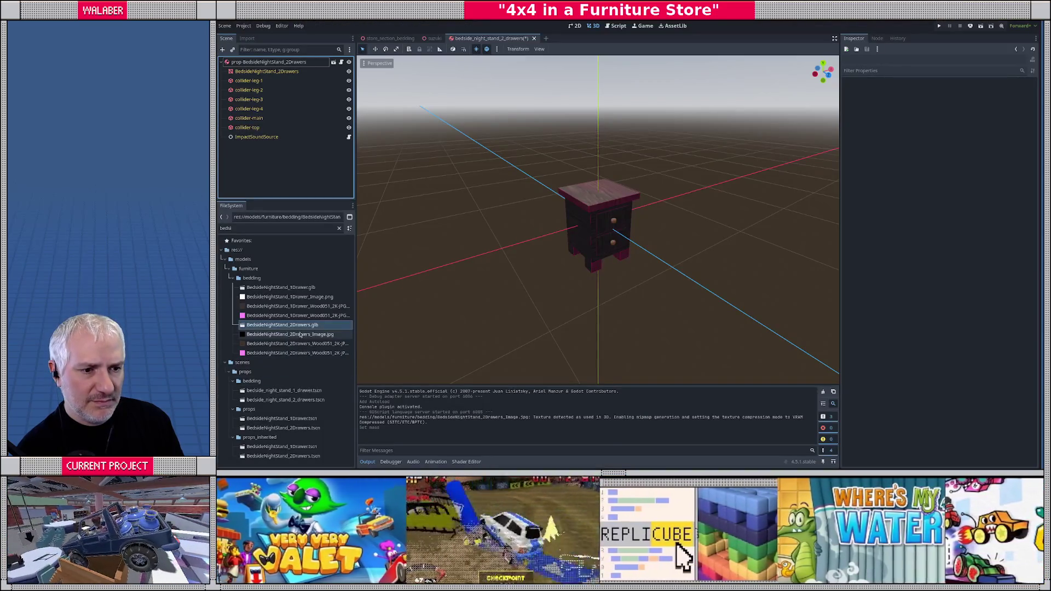
{"action": "right_click", "coordinate": [298, 329]}
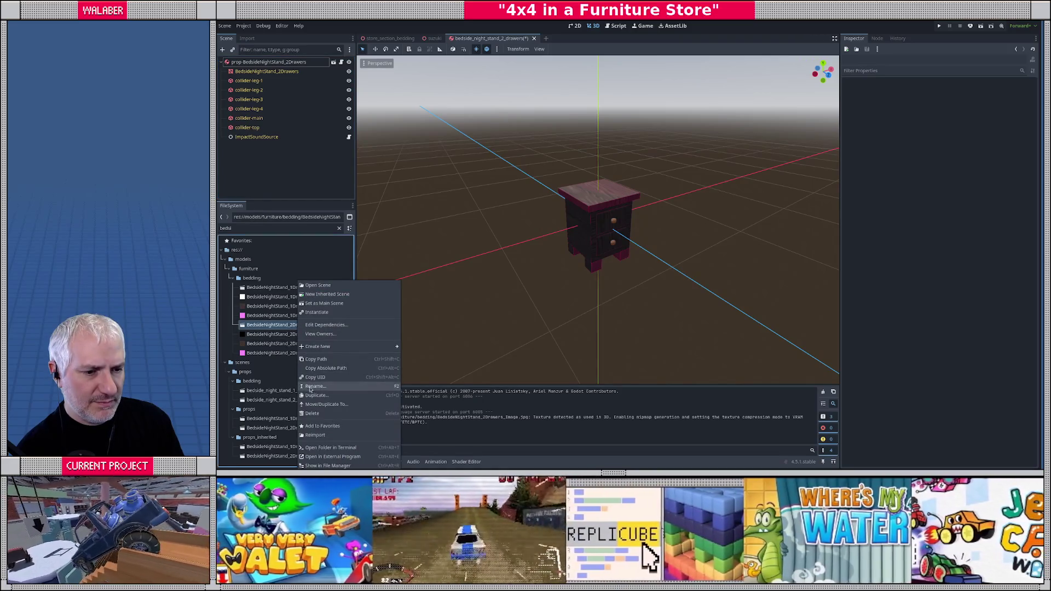
{"action": "left_click", "coordinate": [322, 439]}
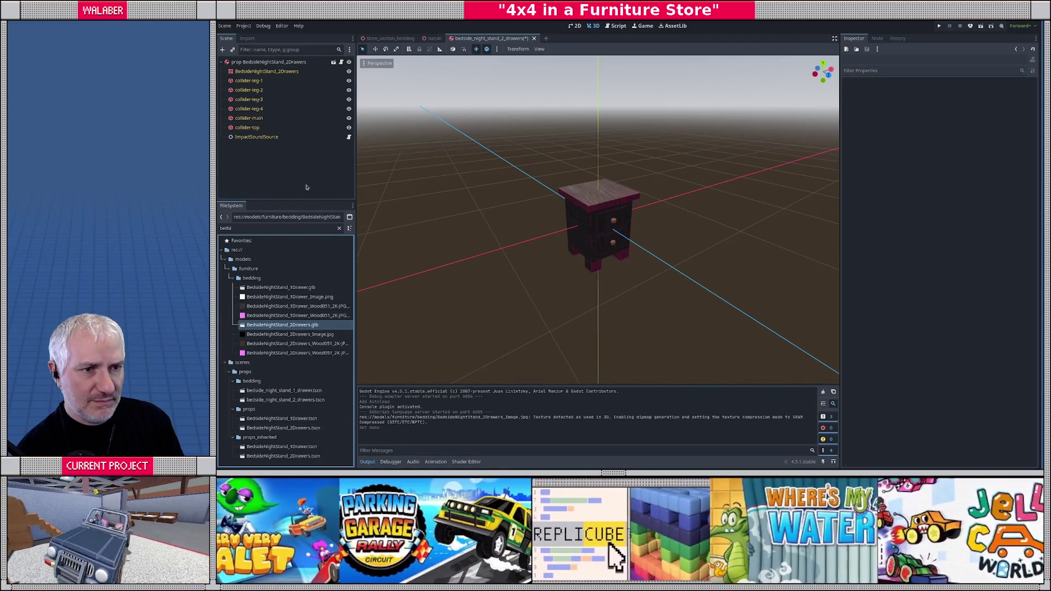
{"action": "left_click", "coordinate": [271, 62]}
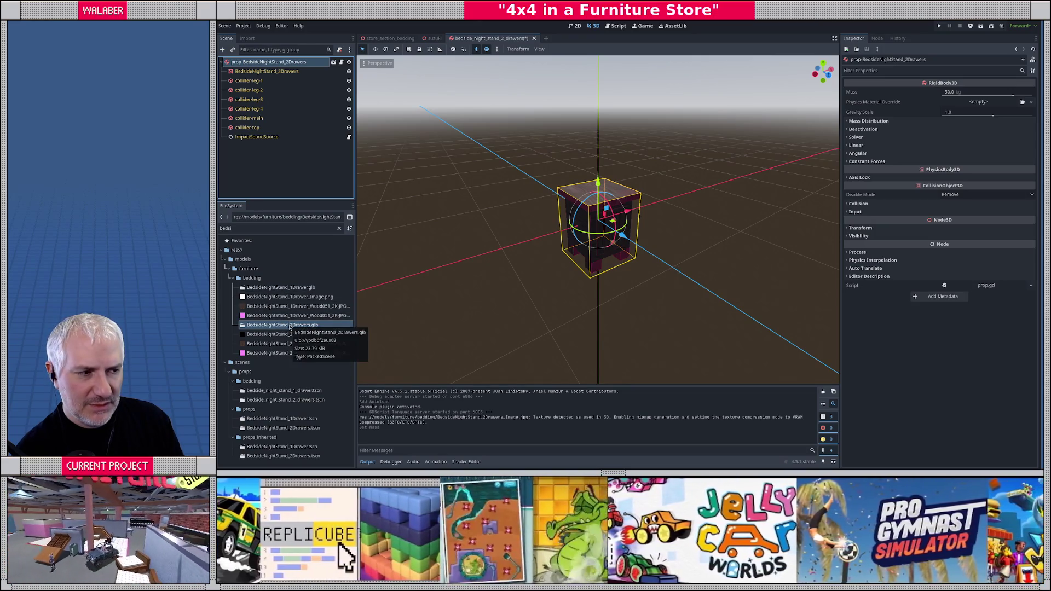
{"action": "left_click", "coordinate": [263, 119]}
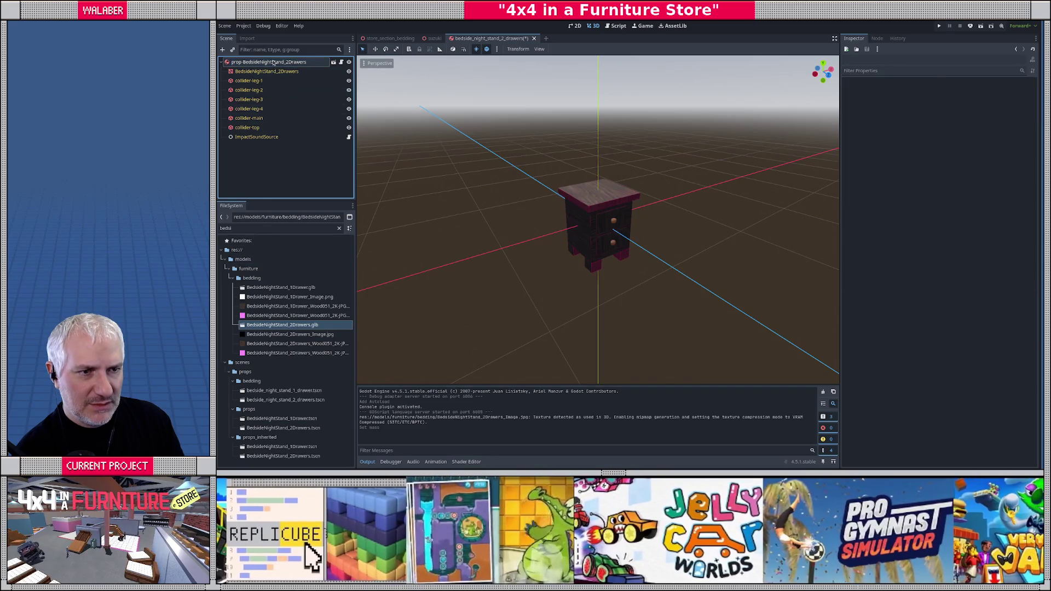
{"action": "left_click", "coordinate": [268, 62]}
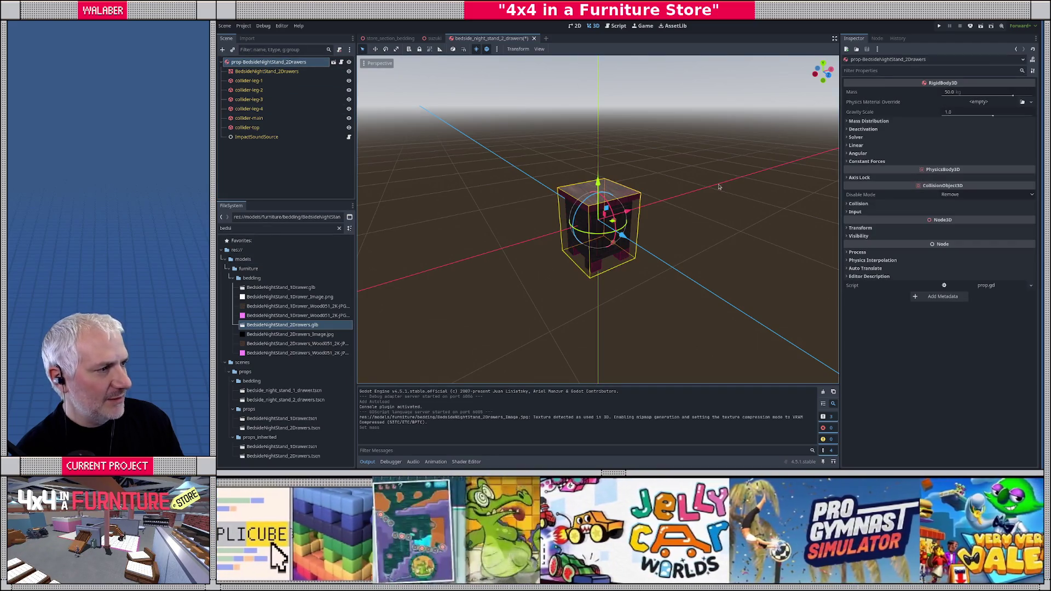
{"action": "key", "text": "alt+Tab"}
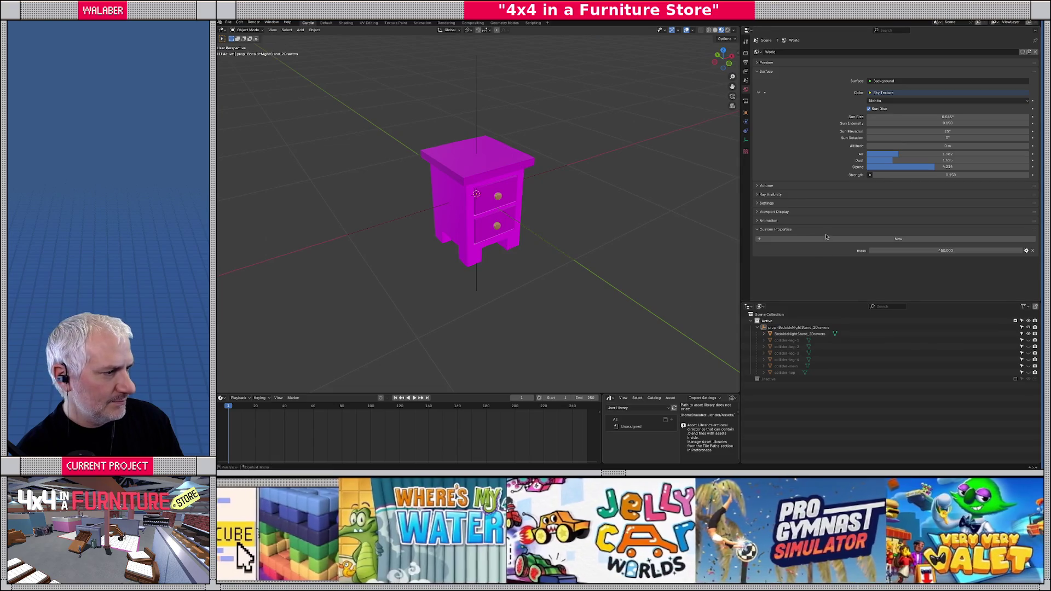
- Select the nightstand's root object and export it again to BedsideNightStand_2Drawers.glb
{"action": "left_click", "coordinate": [787, 327]}
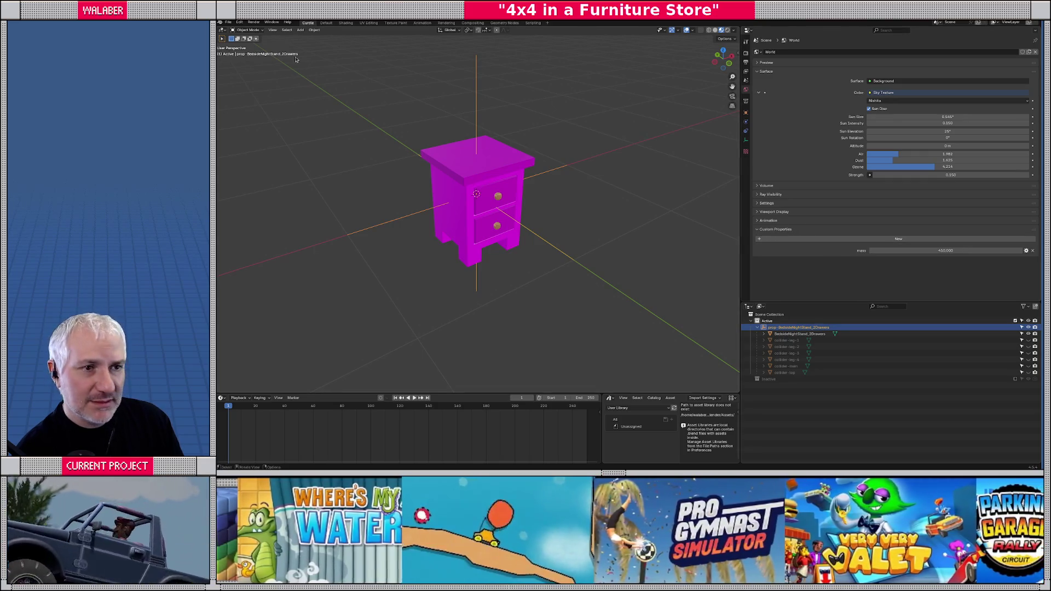
{"action": "left_click", "coordinate": [229, 22]}
{"action": "mouse_move", "coordinate": [257, 120]}
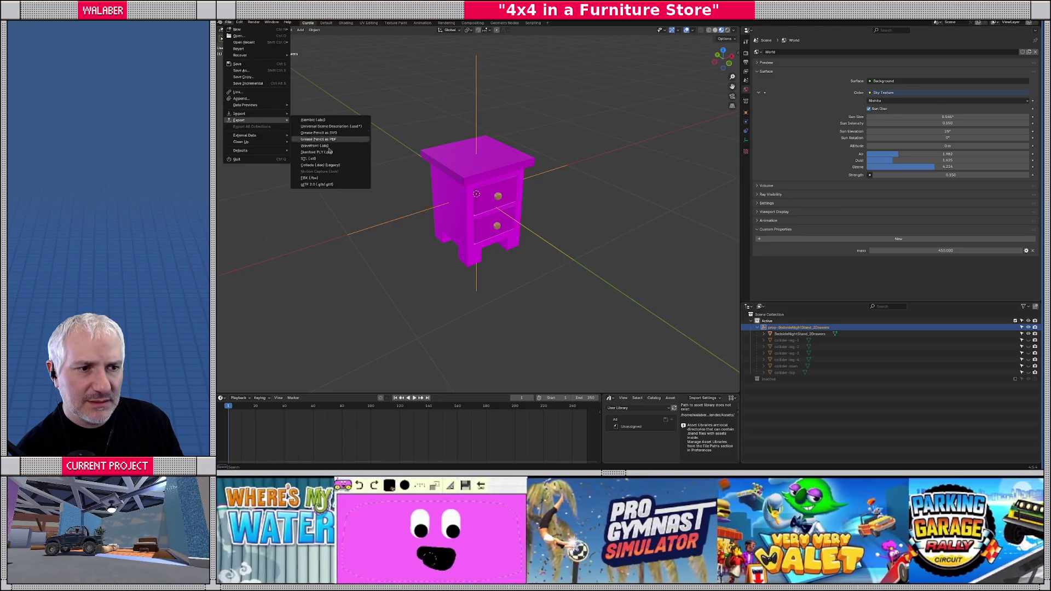
{"action": "left_click", "coordinate": [331, 185]}
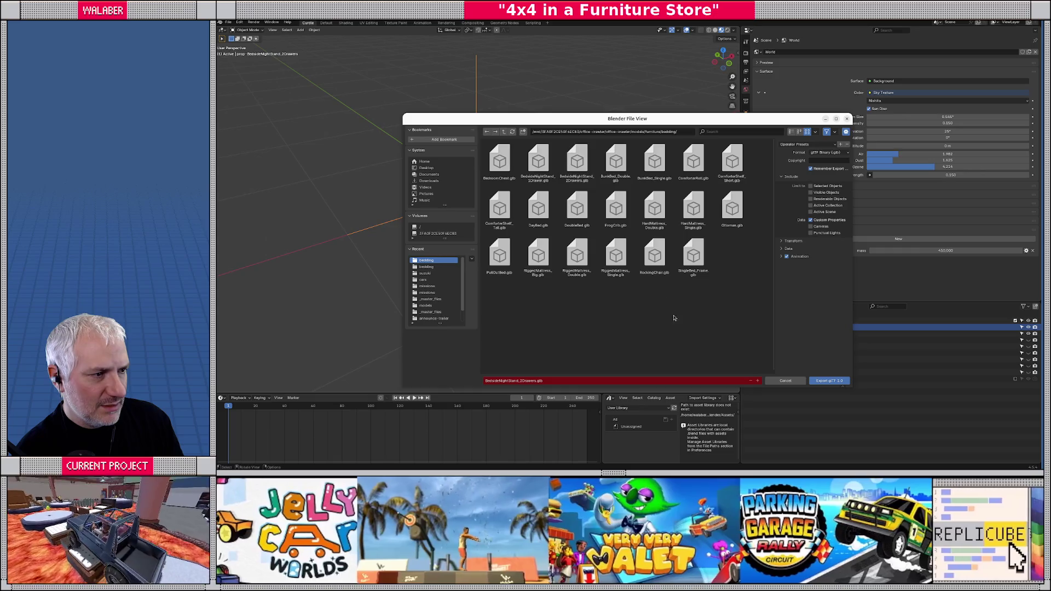
{"action": "left_click", "coordinate": [829, 382]}
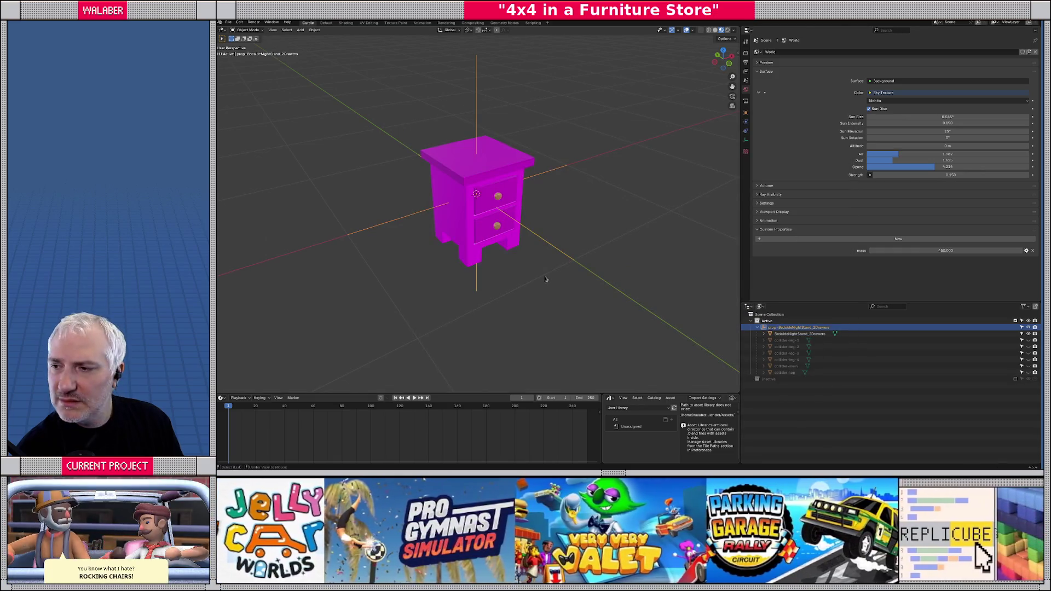
{"action": "key", "text": "alt+Tab"}
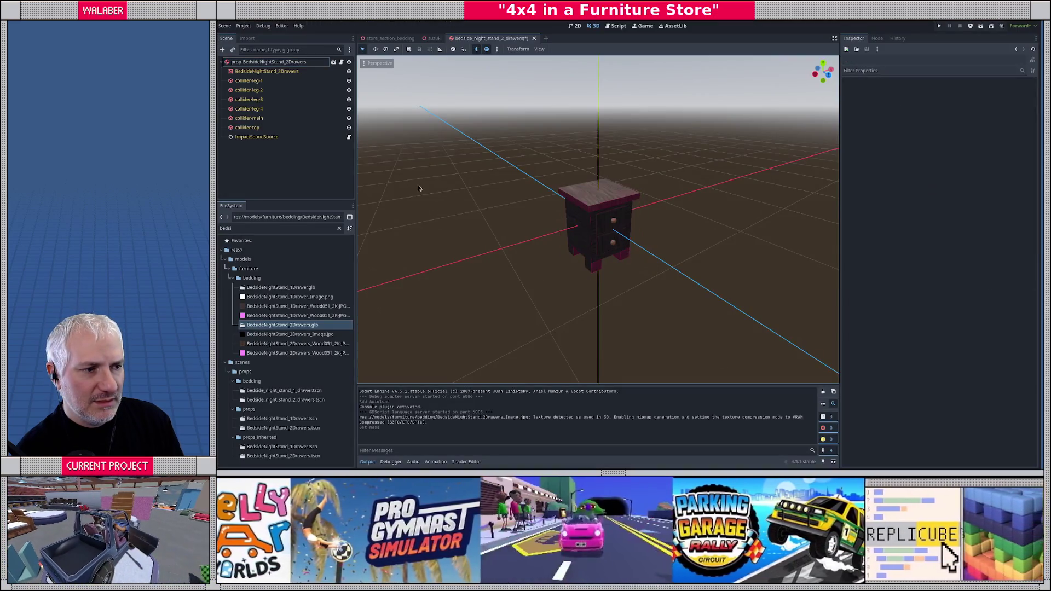
- Reimport the nightstand model and inspect its root, mesh and two leg collider nodes
{"action": "key", "text": "alt+Tab"}
{"action": "key", "text": "alt+Tab"}
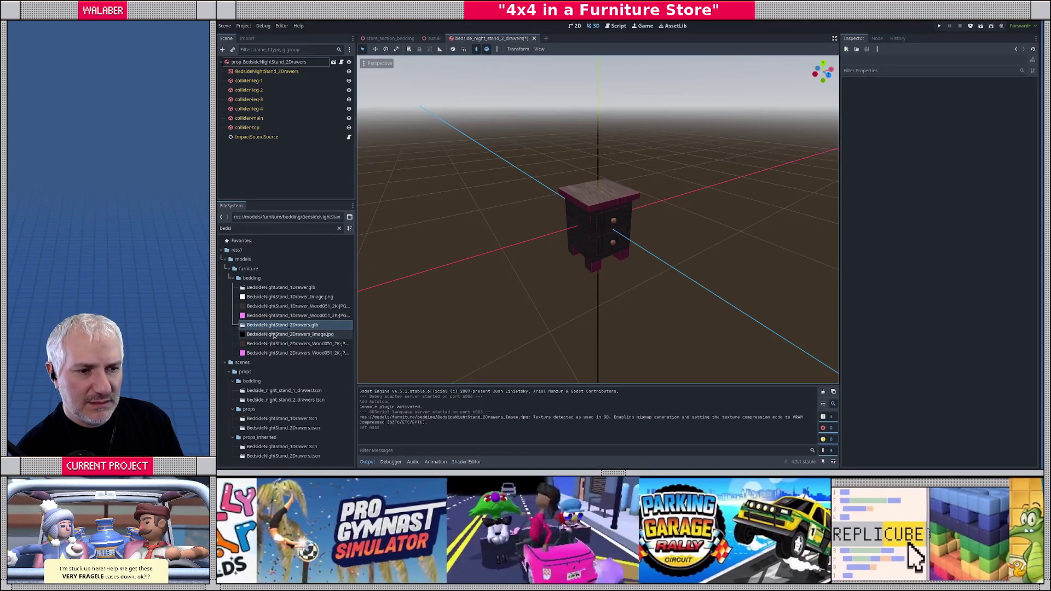
{"action": "right_click", "coordinate": [273, 326]}
{"action": "left_click", "coordinate": [285, 435]}
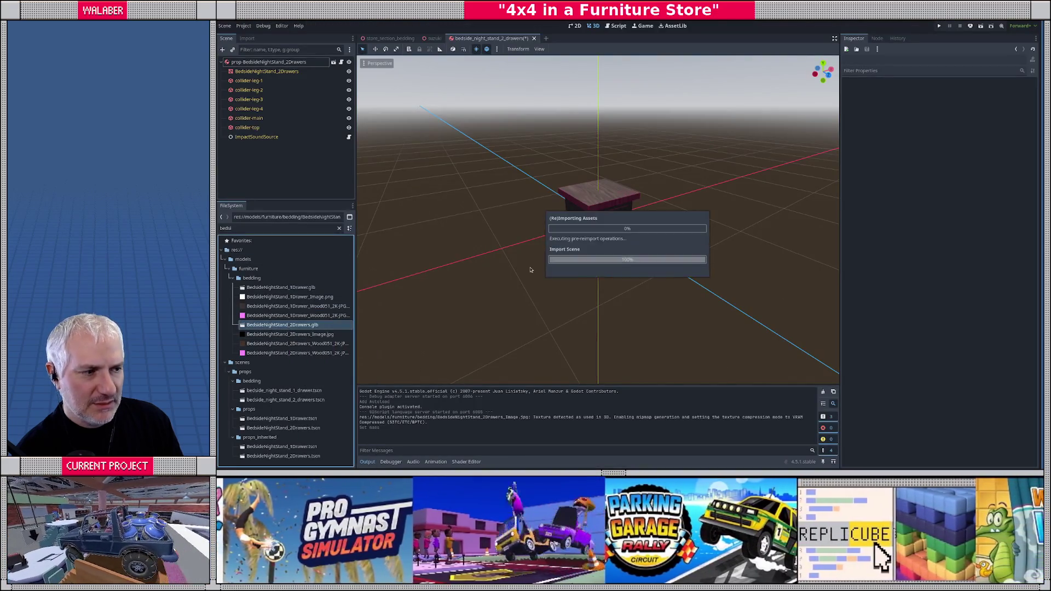
{"action": "left_click", "coordinate": [273, 62]}
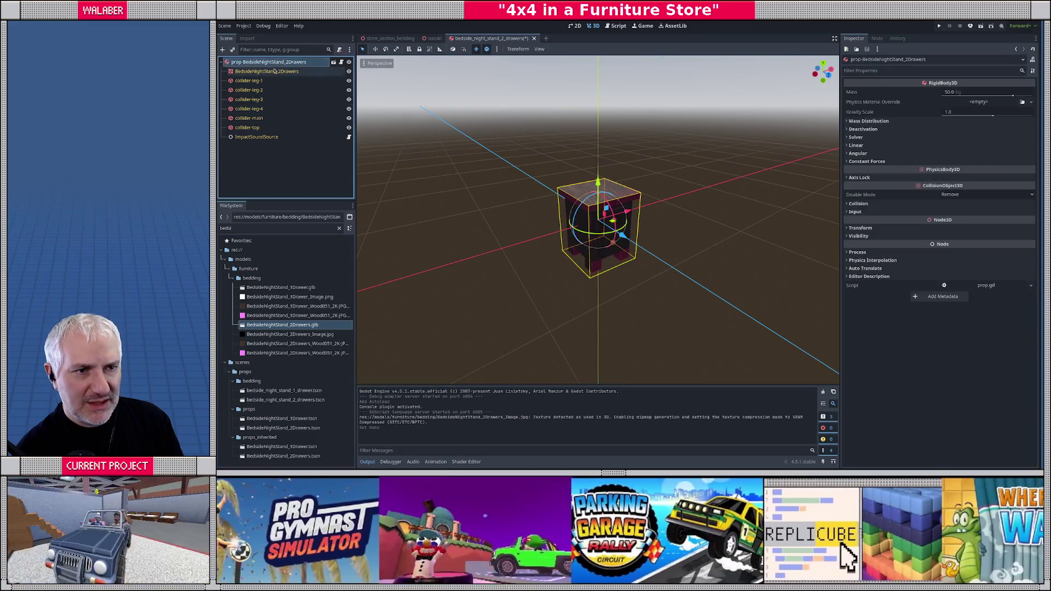
{"action": "left_click", "coordinate": [271, 72]}
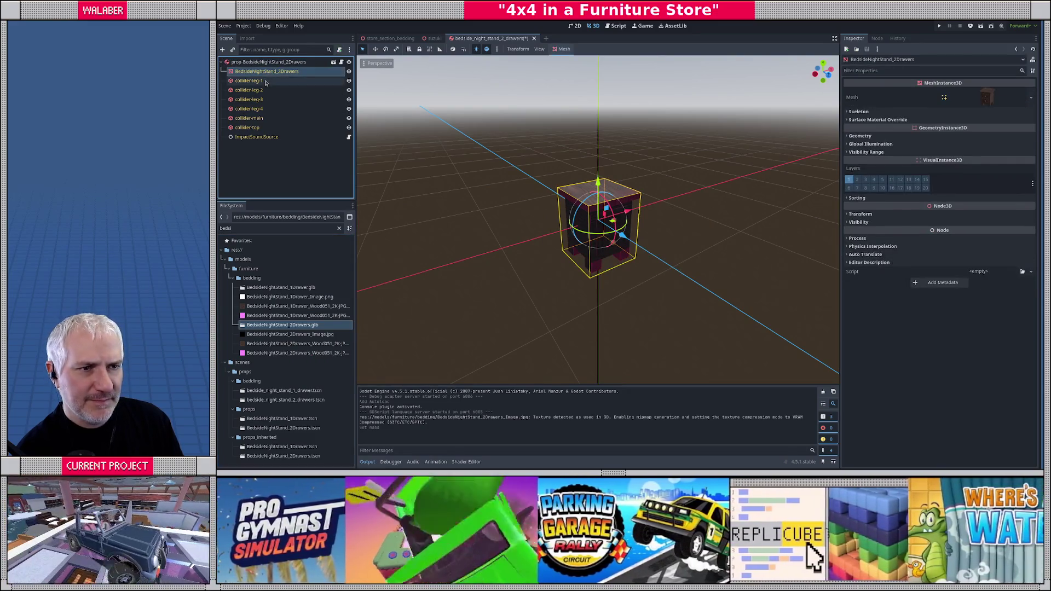
{"action": "left_click", "coordinate": [262, 82]}
{"action": "left_click", "coordinate": [263, 90]}
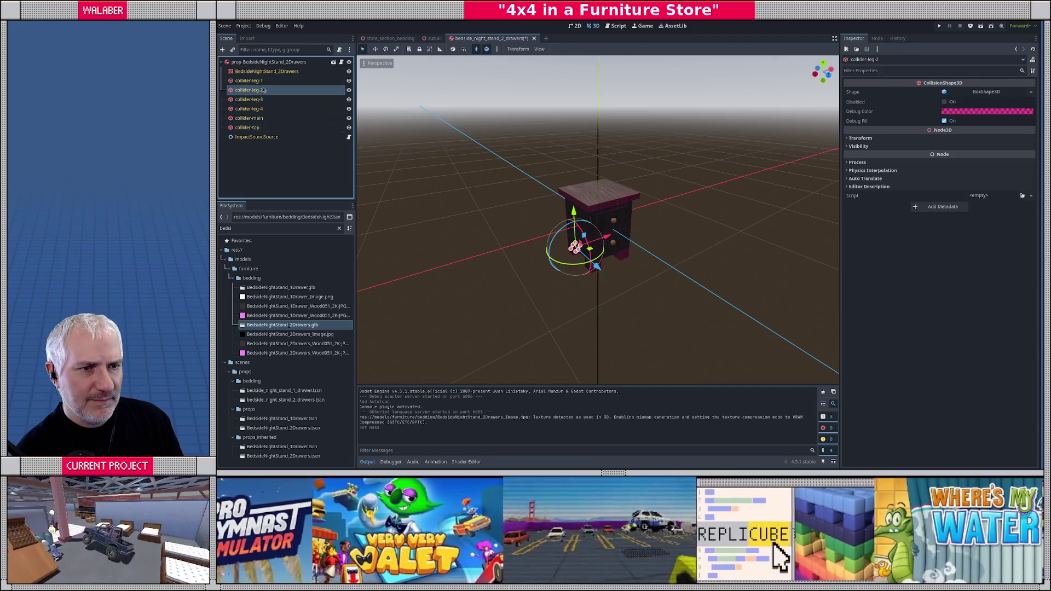
{"action": "left_click", "coordinate": [268, 61]}
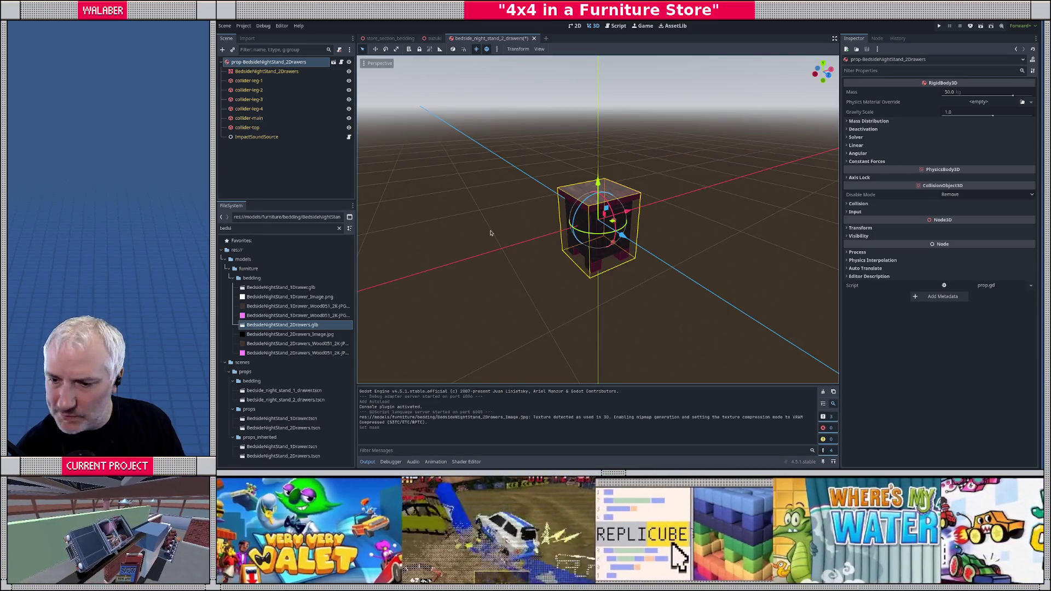
{"action": "key", "text": "alt+Tab"}
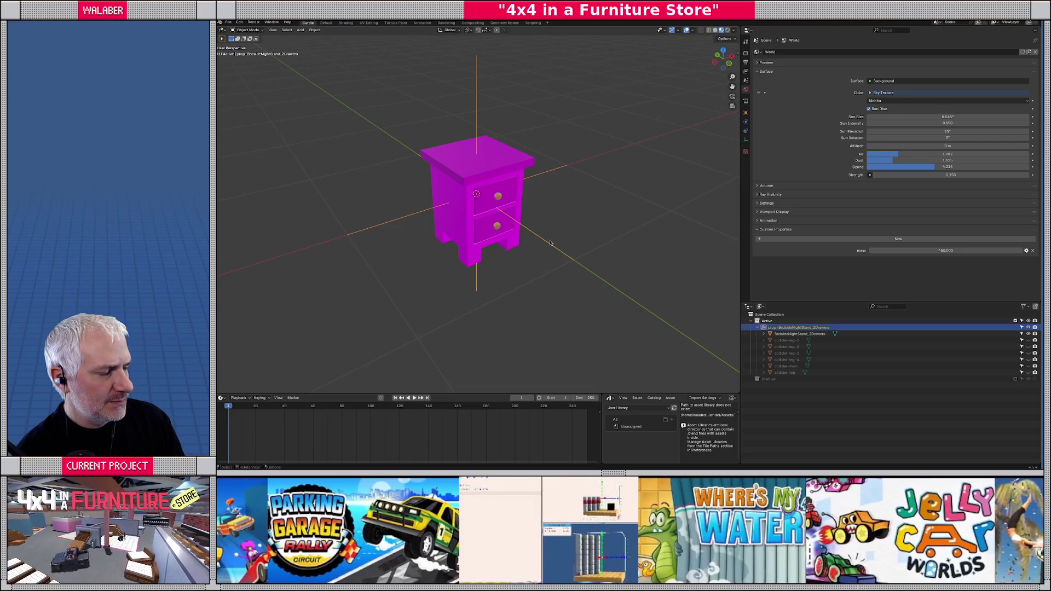
- Make all leg, main and top colliders visible and select the top collider
{"action": "left_click", "coordinate": [1029, 340]}
{"action": "left_click", "coordinate": [1029, 347]}
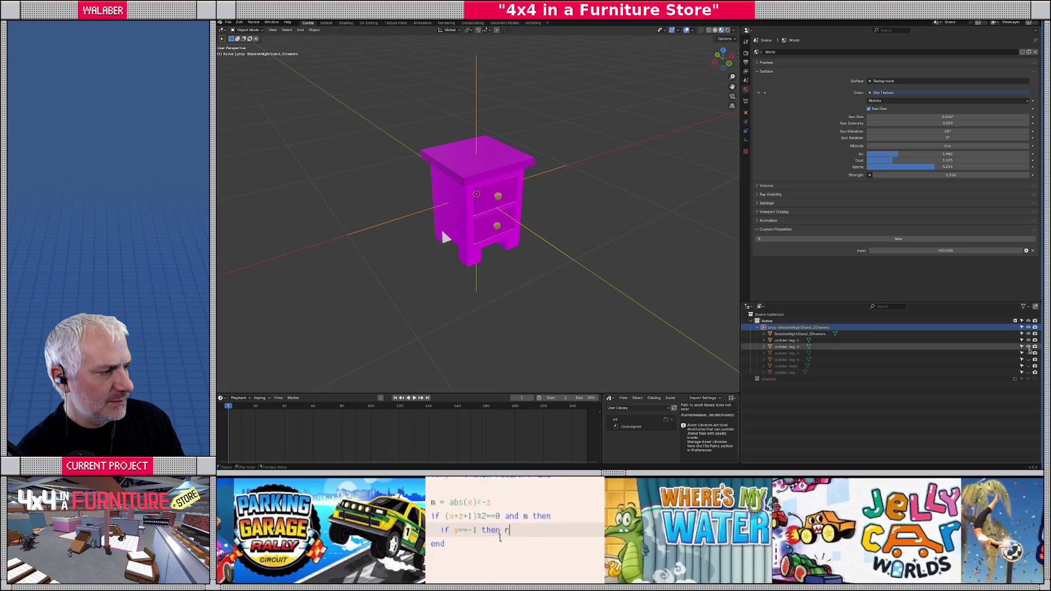
{"action": "left_click_drag", "start_coordinate": [1028, 353], "coordinate": [1029, 373]}
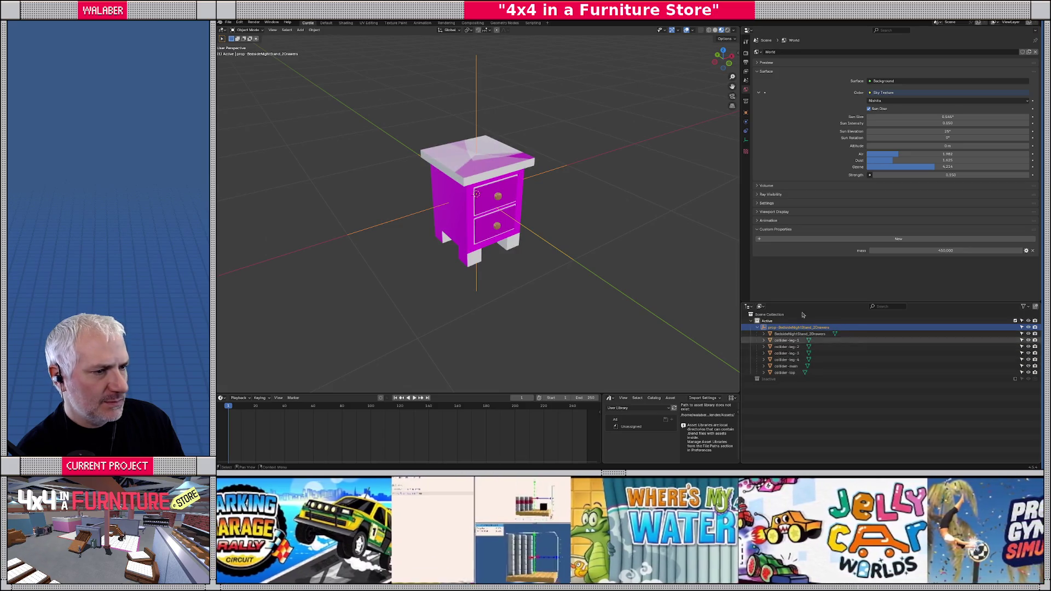
{"action": "left_click", "coordinate": [799, 333]}
{"action": "key", "text": "KP_Decimal"}
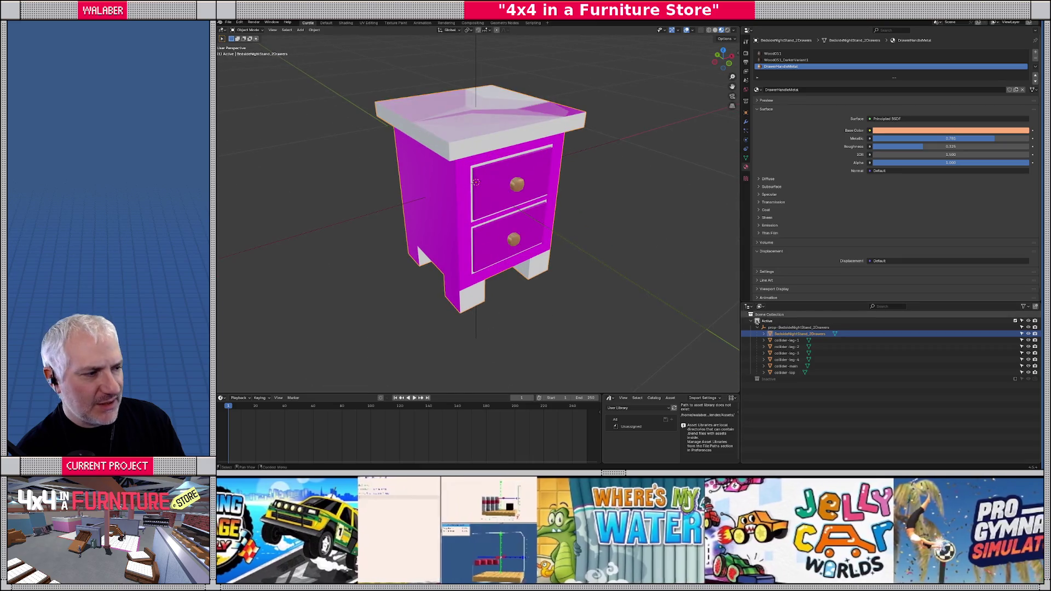
{"action": "left_click", "coordinate": [792, 366]}
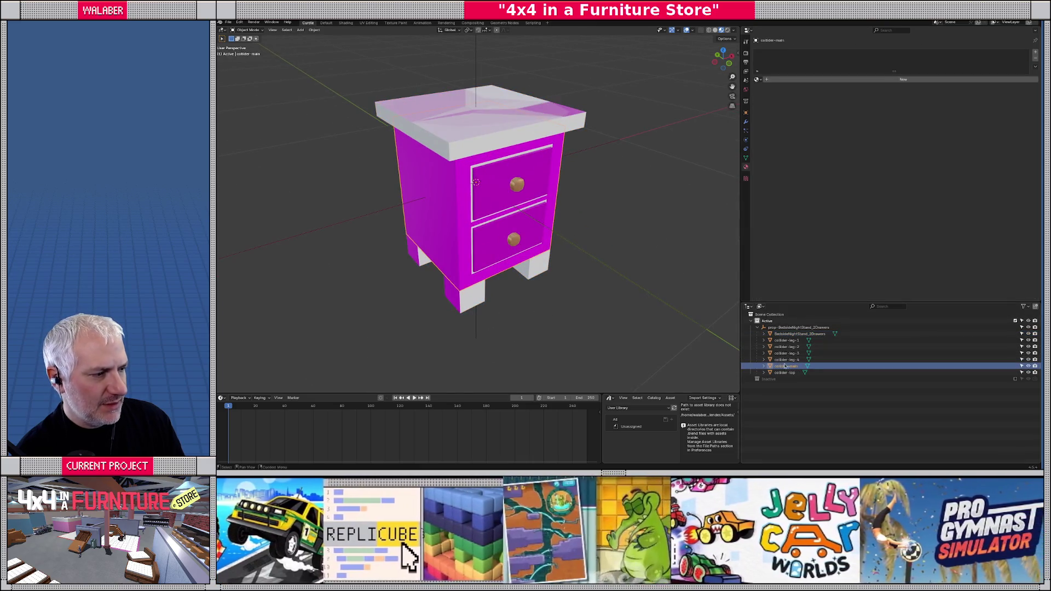
{"action": "left_click", "coordinate": [786, 373]}
{"action": "left_click_drag", "start_coordinate": [504, 177], "coordinate": [508, 150]}
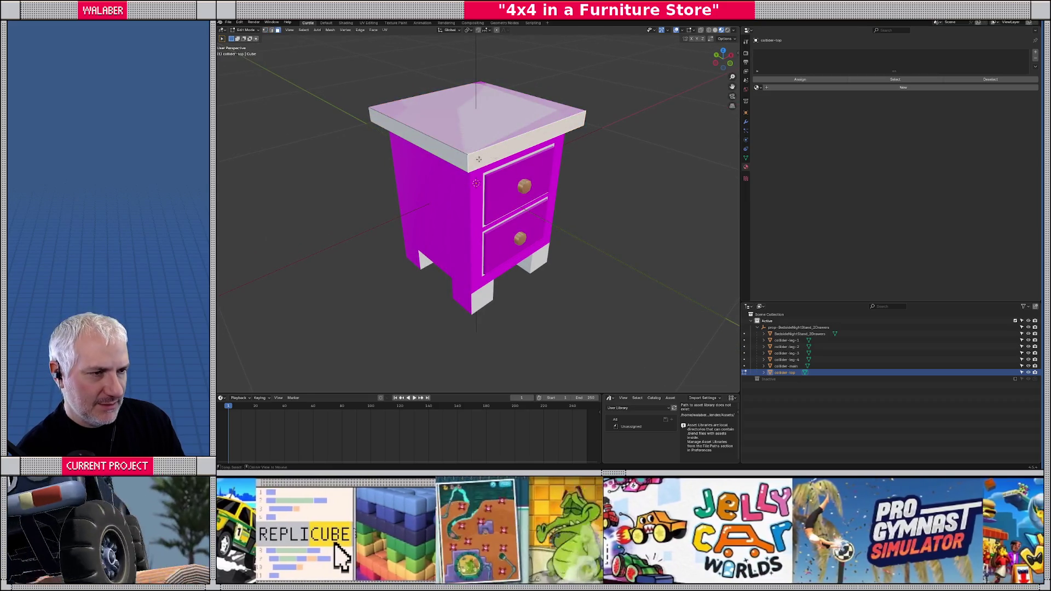
- Scale the top collider well beyond the nightstand top and save the Blender file
{"action": "key", "text": "a"}
{"action": "key", "text": "s"}
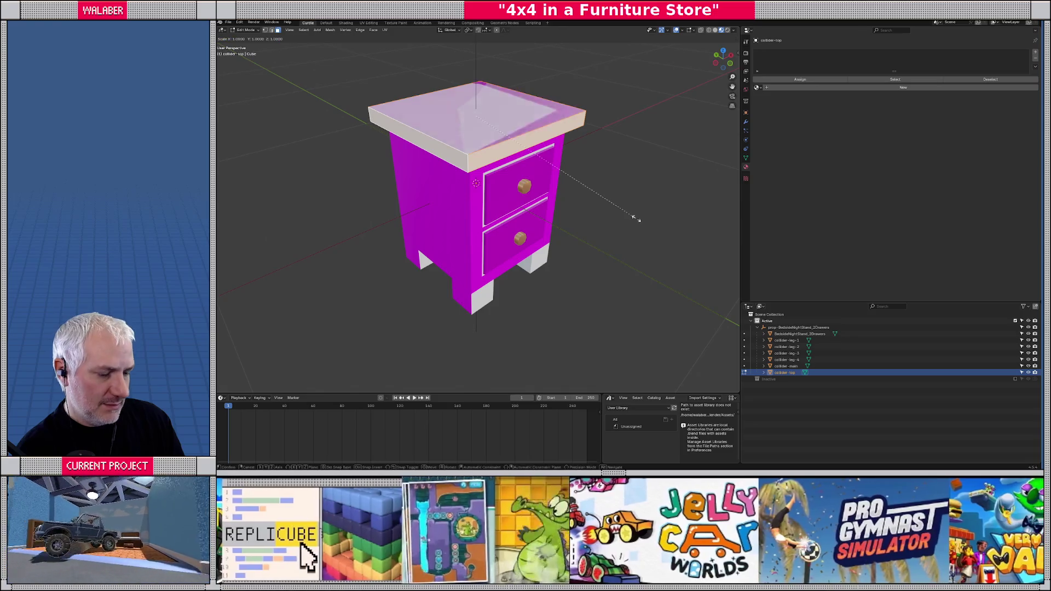
{"action": "left_click", "coordinate": [653, 244]}
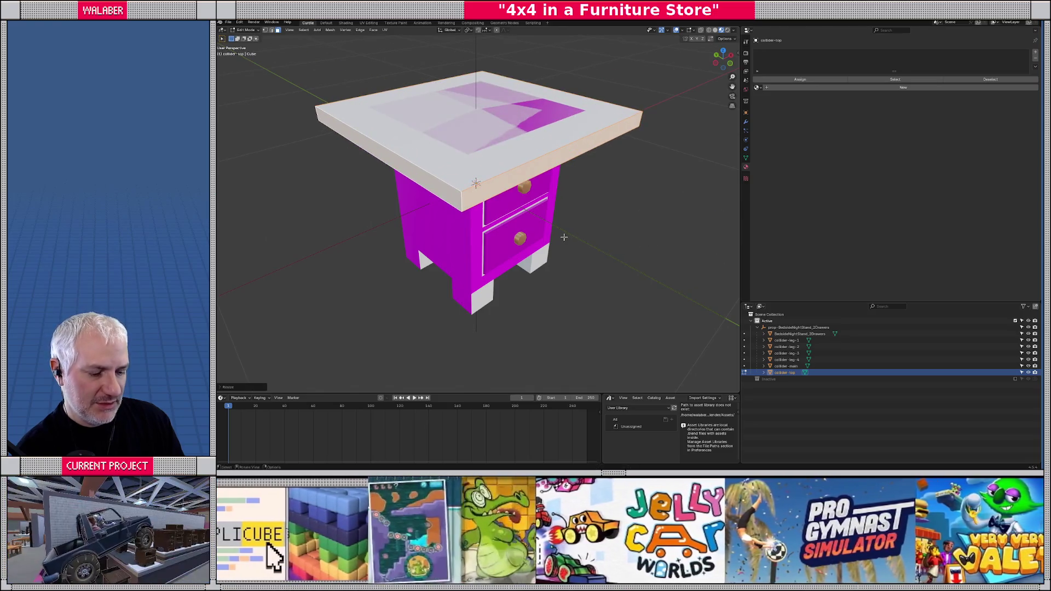
{"action": "key", "text": "Tab"}
{"action": "key", "text": "ctrl+s"}
- Export the updated nightstand to BedsideNightStand_2Drawers.glb as glTF 2.0
{"action": "left_click", "coordinate": [228, 22]}
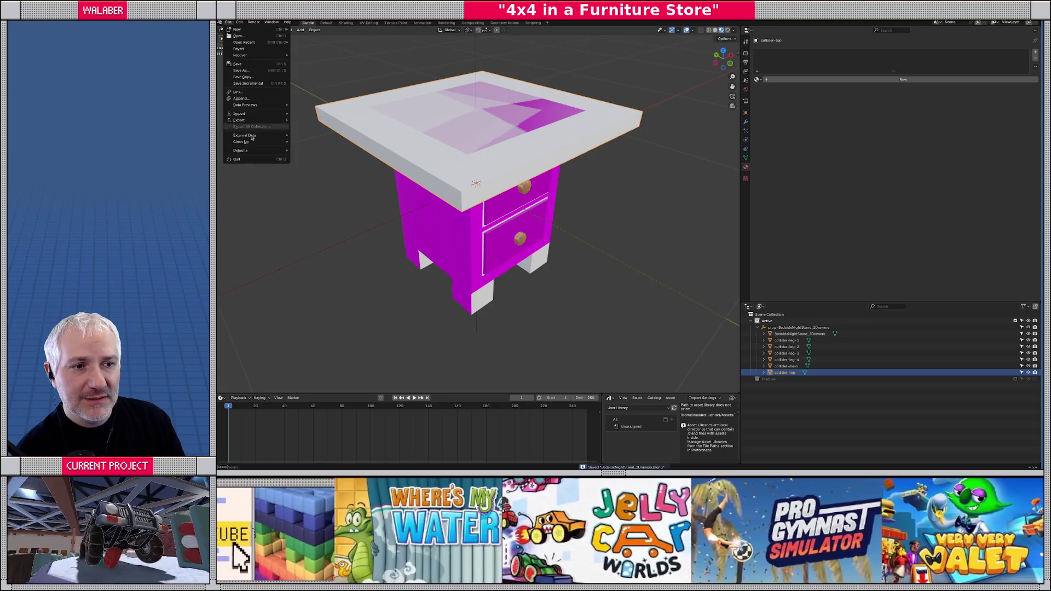
{"action": "mouse_move", "coordinate": [249, 120]}
{"action": "left_click", "coordinate": [341, 186]}
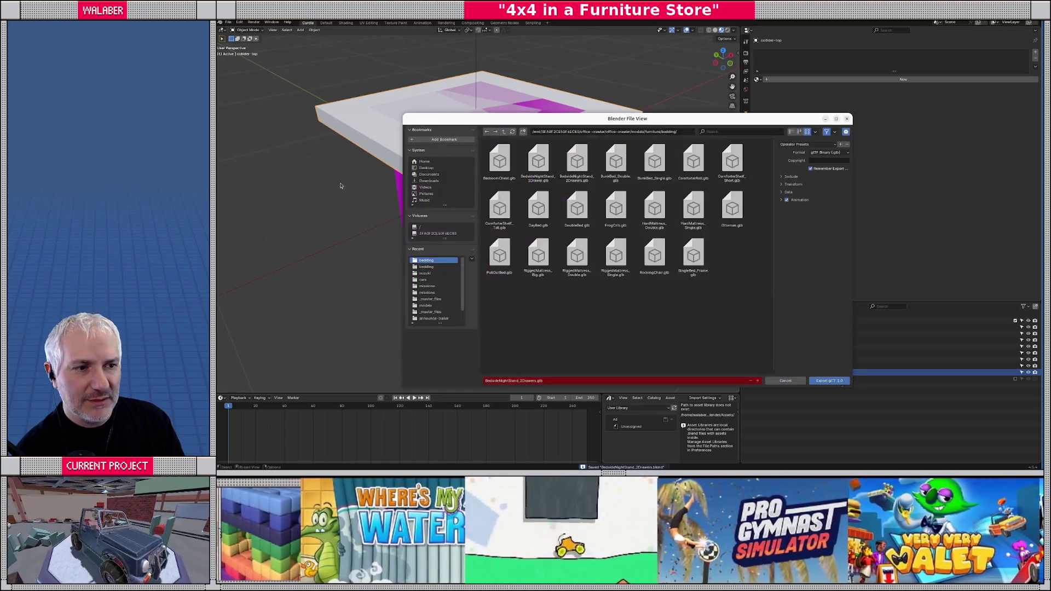
{"action": "left_click", "coordinate": [827, 382]}
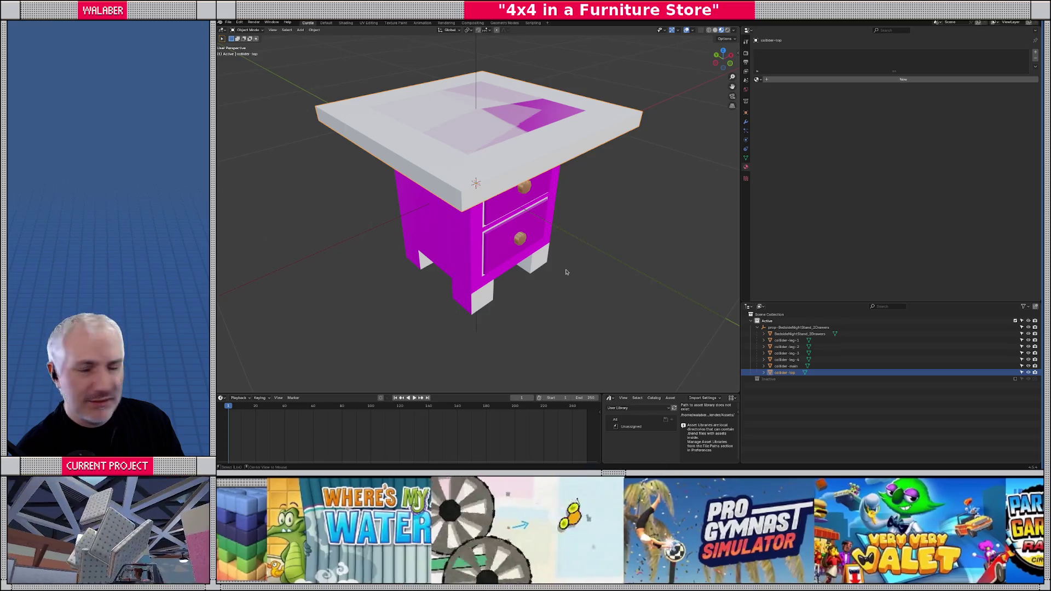
{"action": "key", "text": "alt+Tab"}
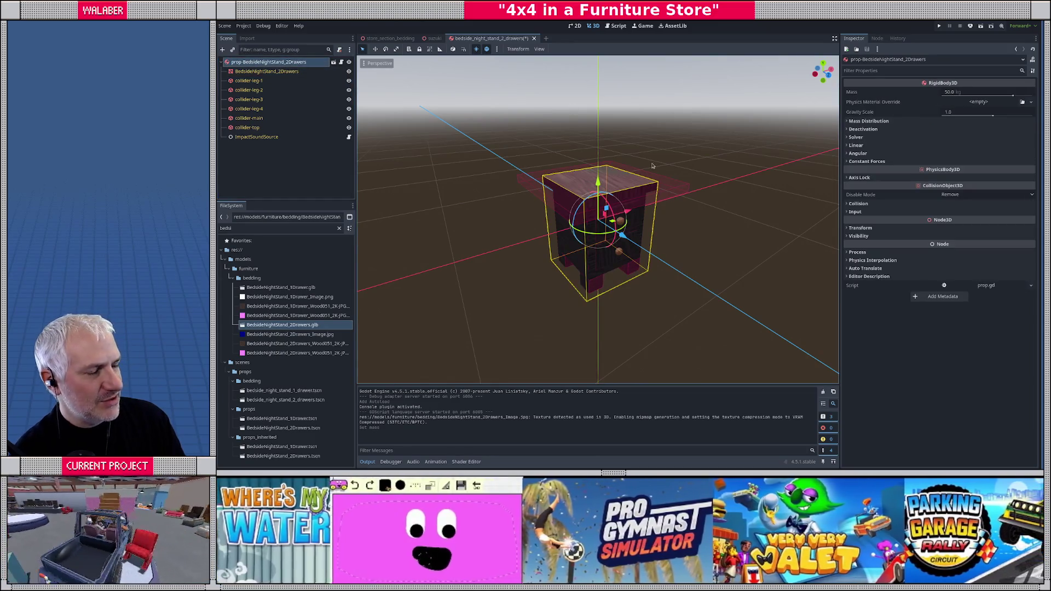
- Undo the top collider enlargement and re-export the corrected nightstand glb
{"action": "key", "text": "alt+Tab"}
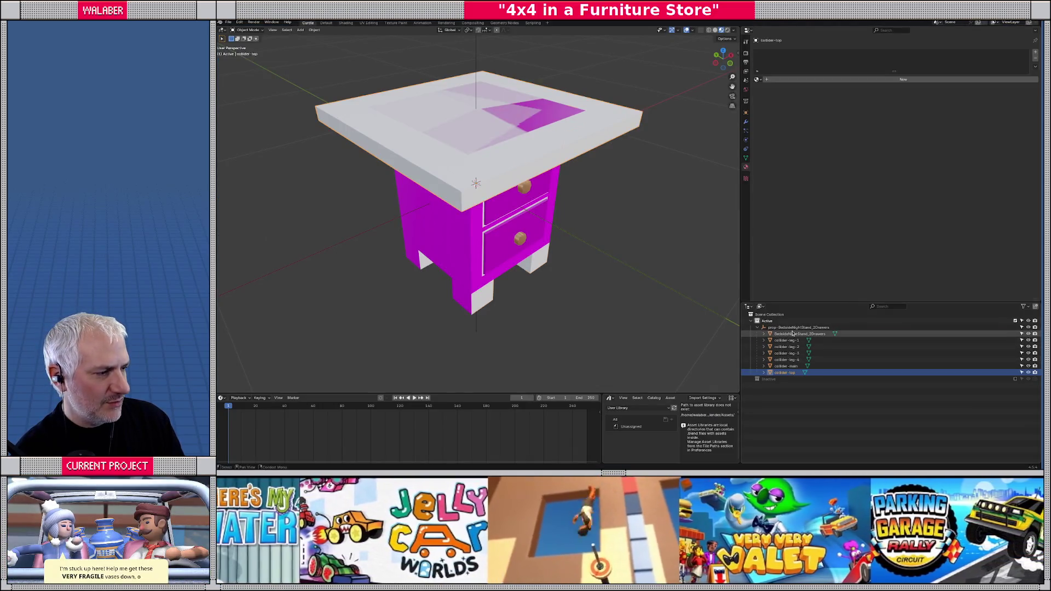
{"action": "left_click", "coordinate": [800, 327]}
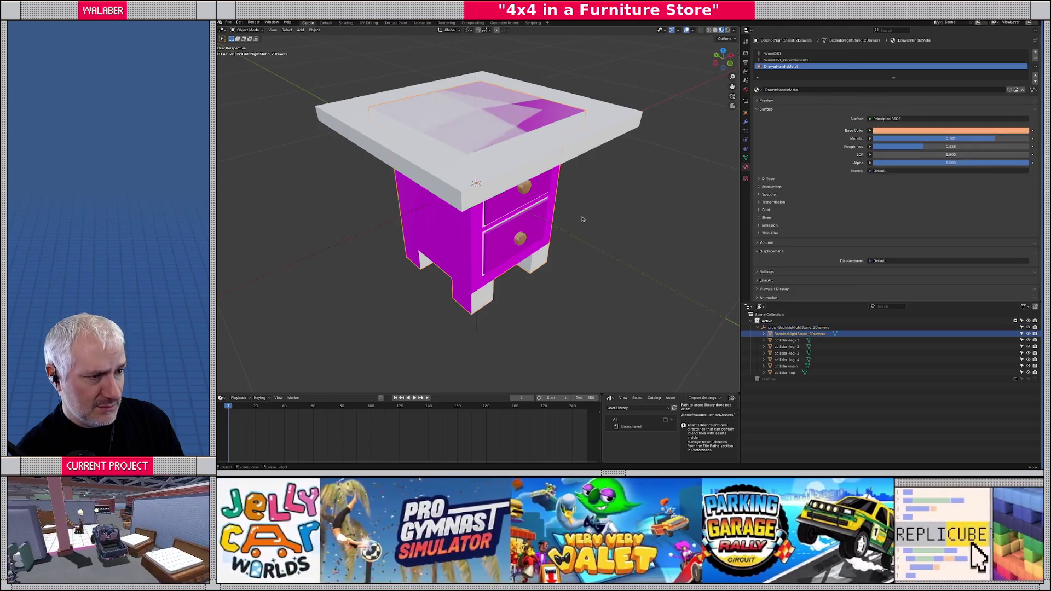
{"action": "key", "text": "Tab"}
{"action": "key", "text": "Tab"}
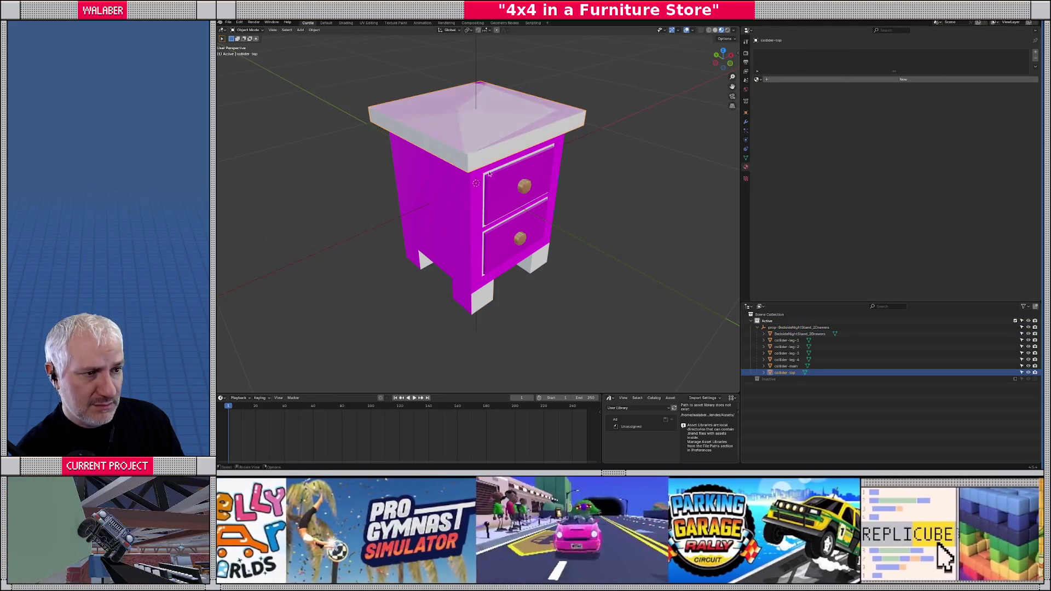
{"action": "left_click", "coordinate": [228, 23]}
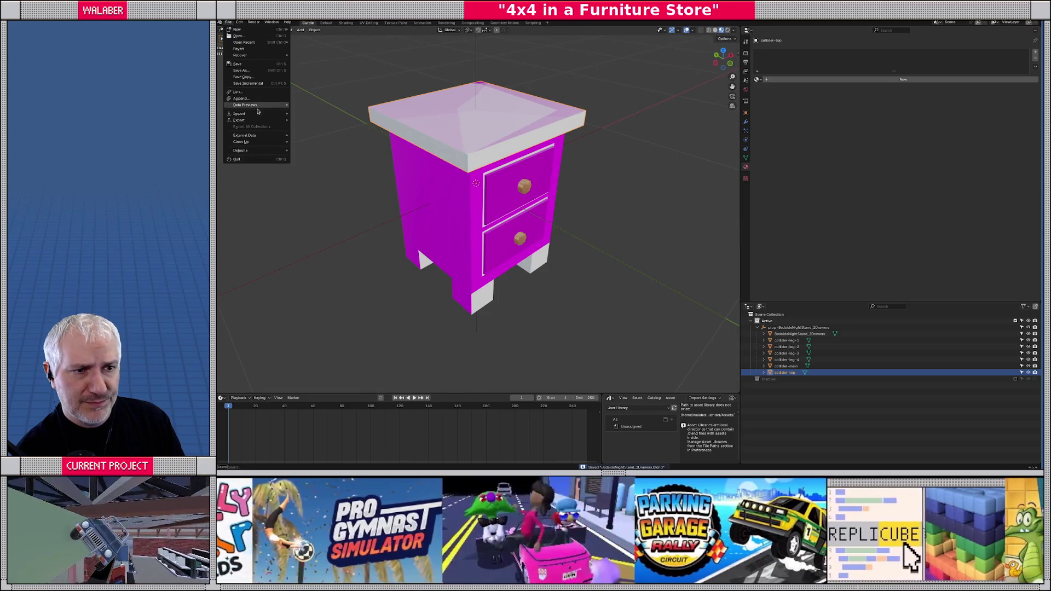
{"action": "mouse_move", "coordinate": [241, 120]}
{"action": "left_click", "coordinate": [353, 185]}
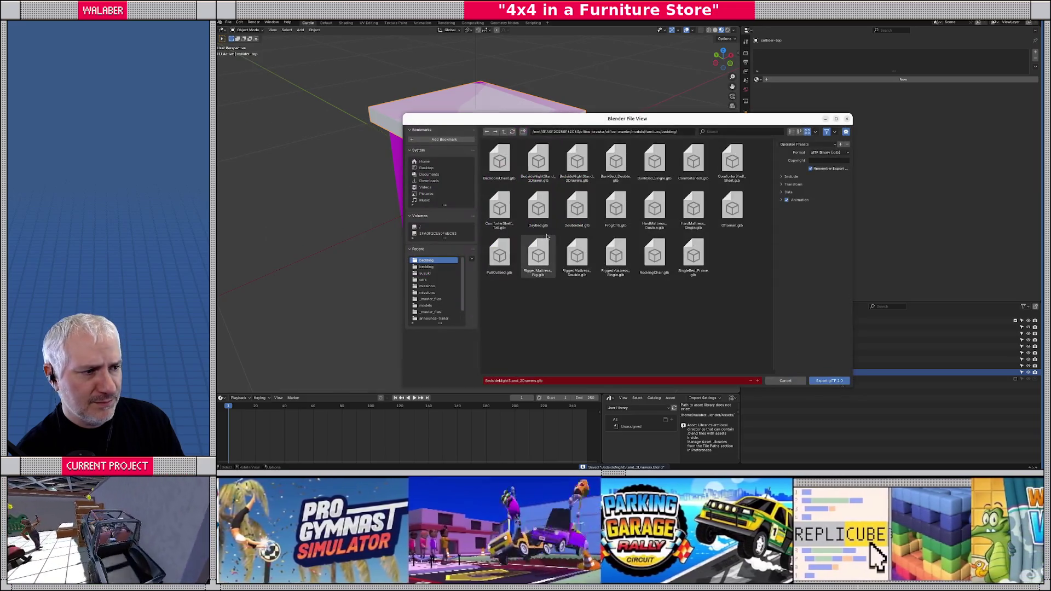
{"action": "left_click", "coordinate": [831, 382]}
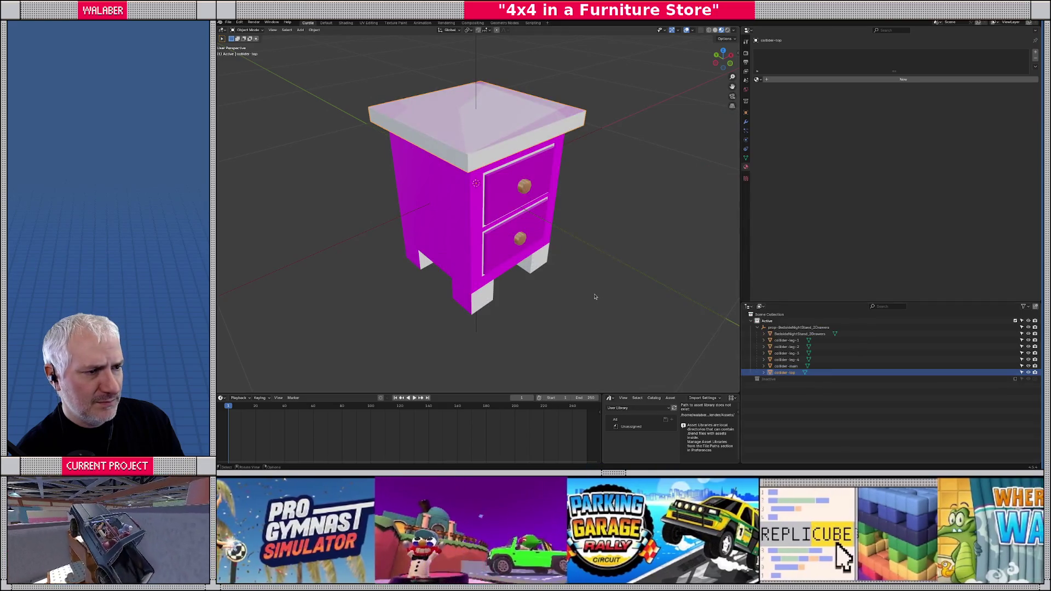
{"action": "key", "text": "alt+Tab"}
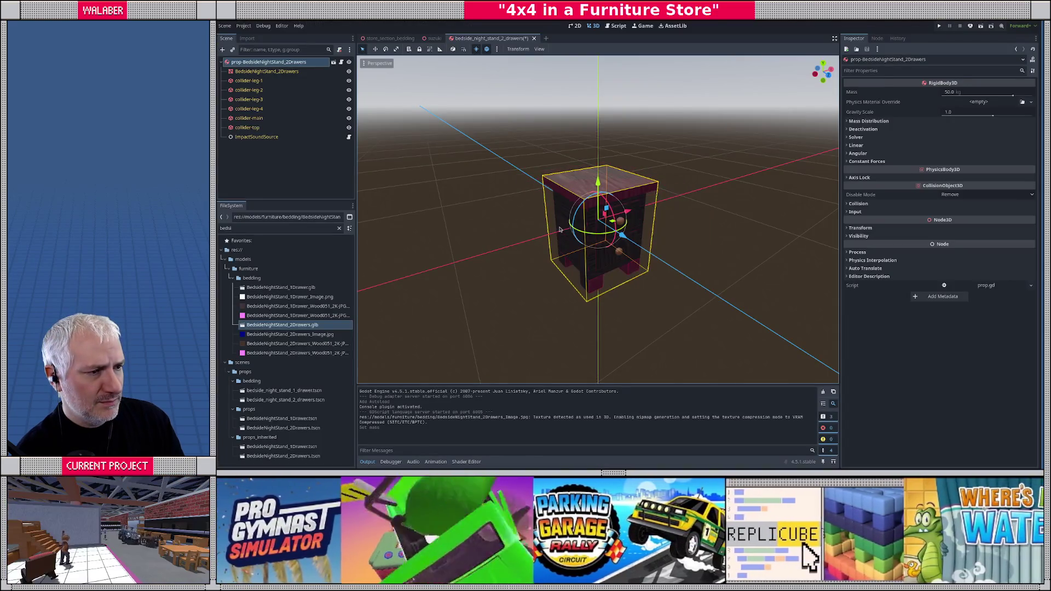
- Set the nightstand's Mass to 450, save the scene, and close its tab
{"action": "left_click", "coordinate": [971, 93]}
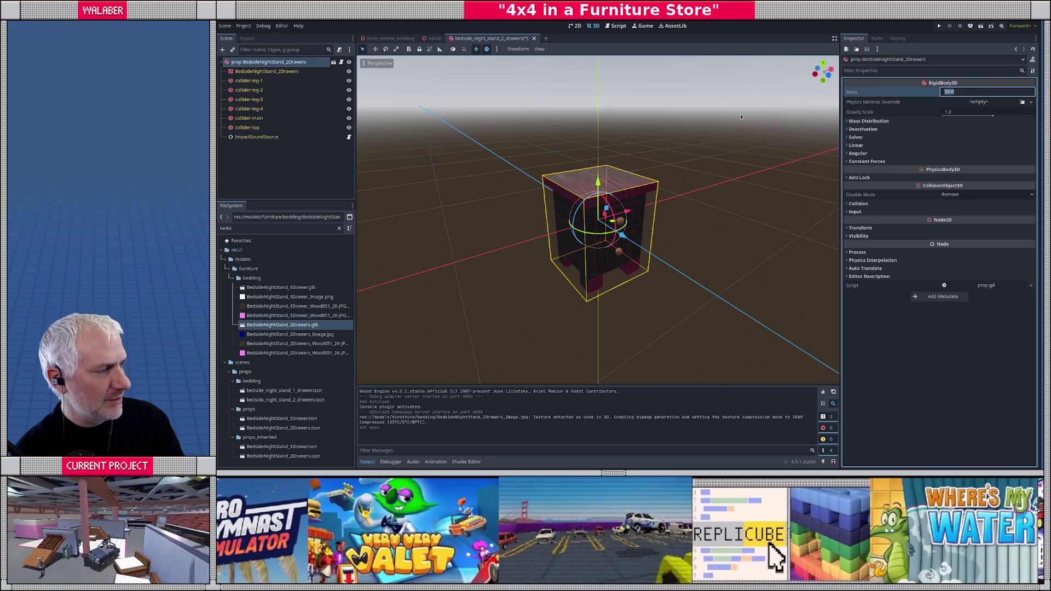
{"action": "type", "text": "450"}
{"action": "key", "text": "Return"}
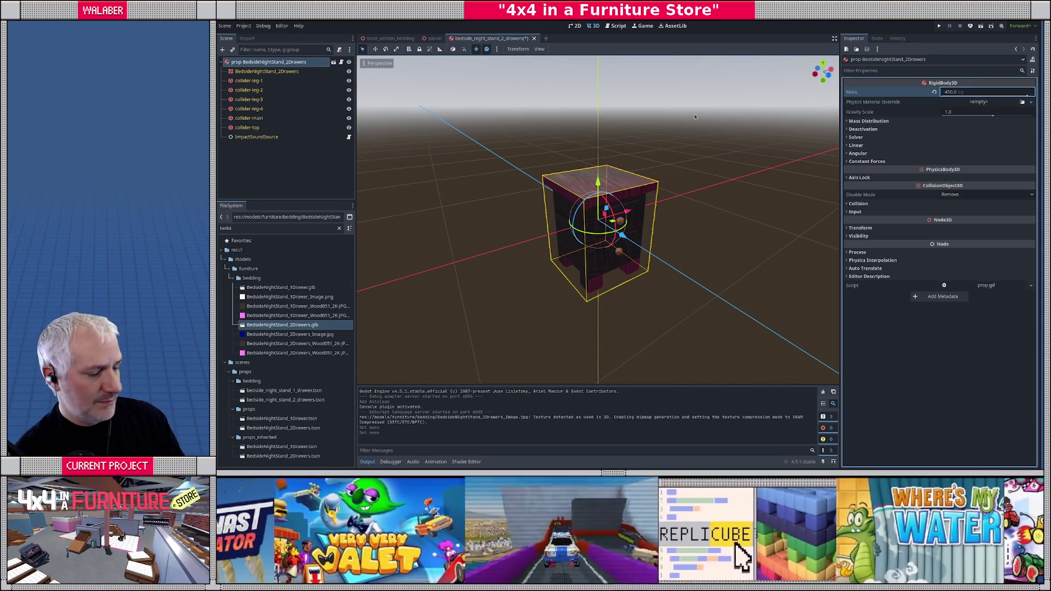
{"action": "key", "text": "ctrl+s"}
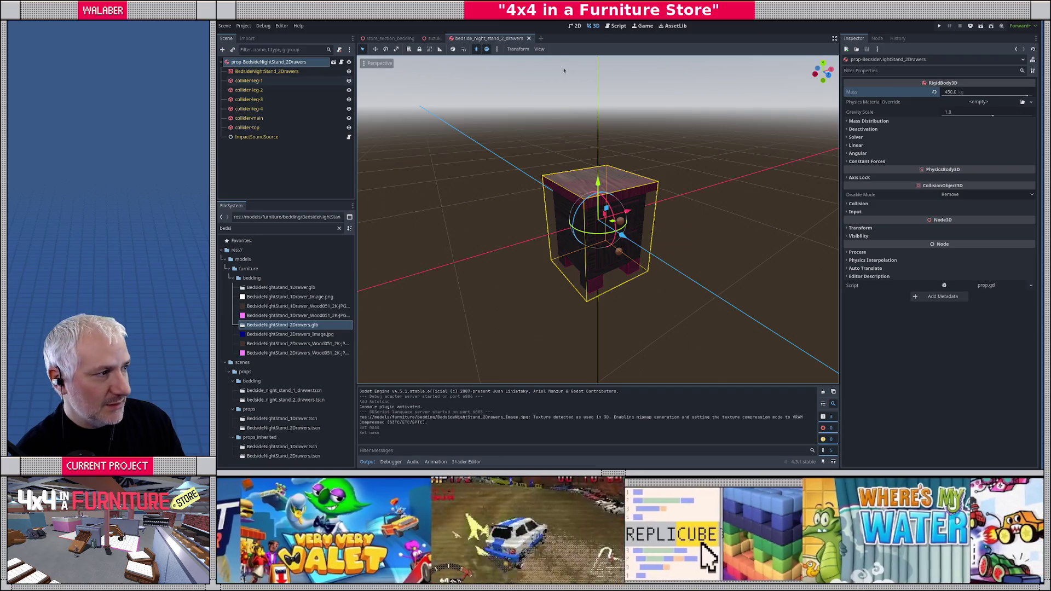
{"action": "left_click", "coordinate": [529, 38]}
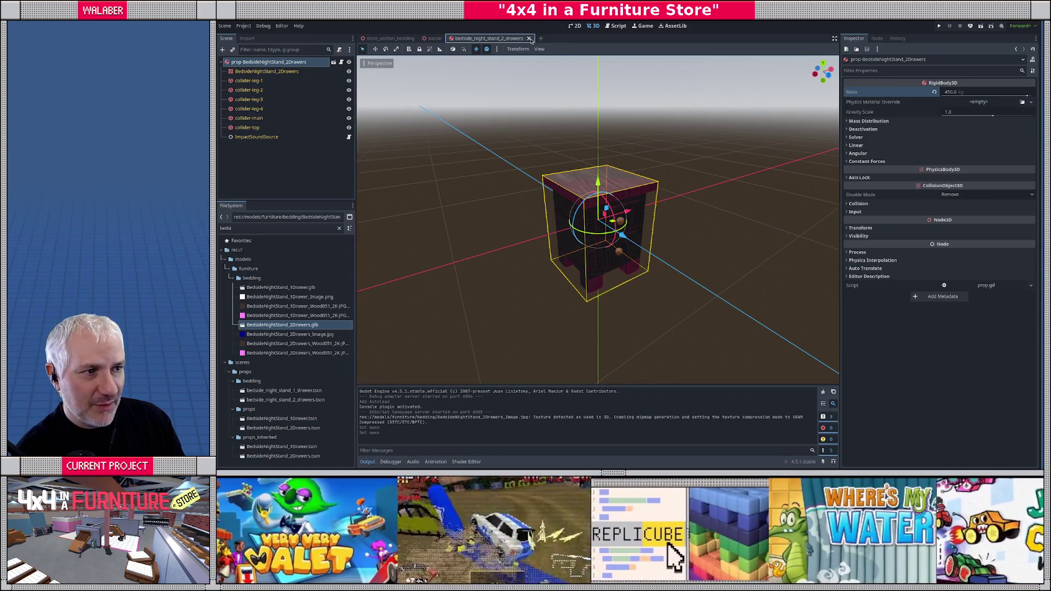
{"action": "key", "text": "alt+Tab"}
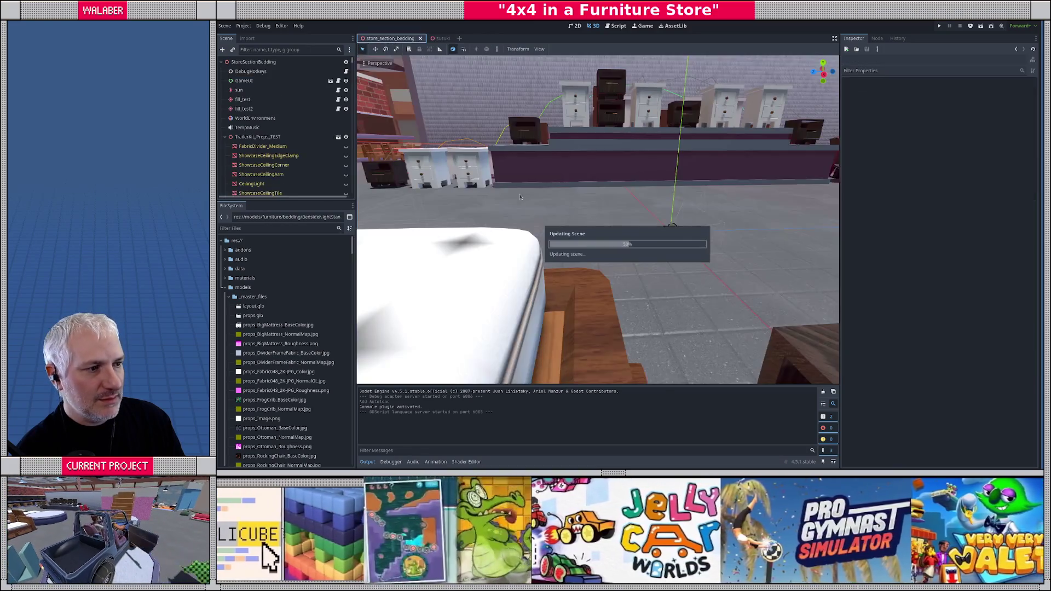
- Filter project files by 'bedsi' and open BedsideNightStand_2Drawers.glb's advanced import settings
{"action": "key", "text": "w"}
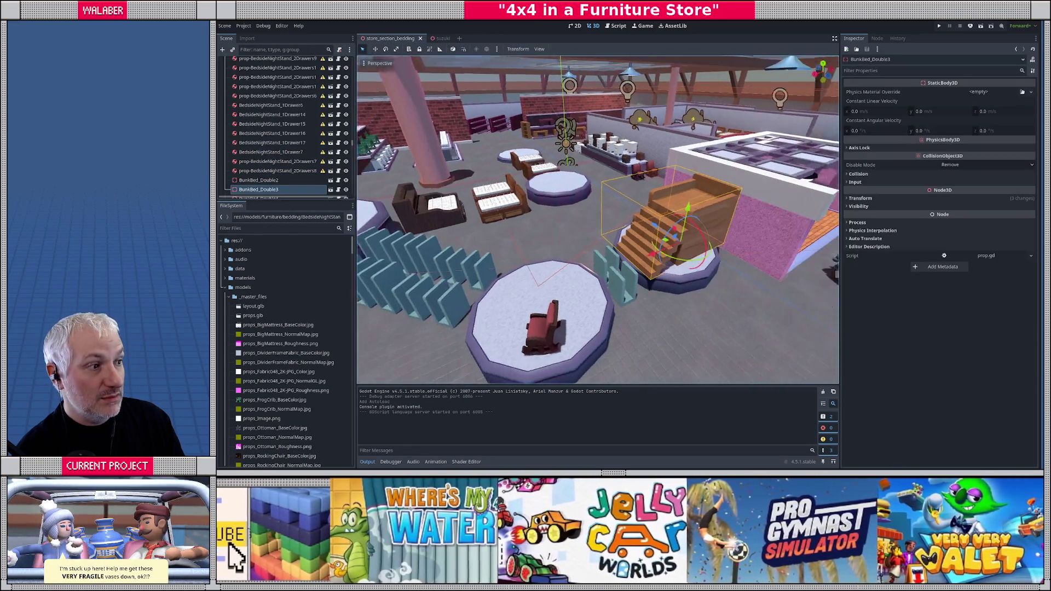
{"action": "key", "text": "w"}
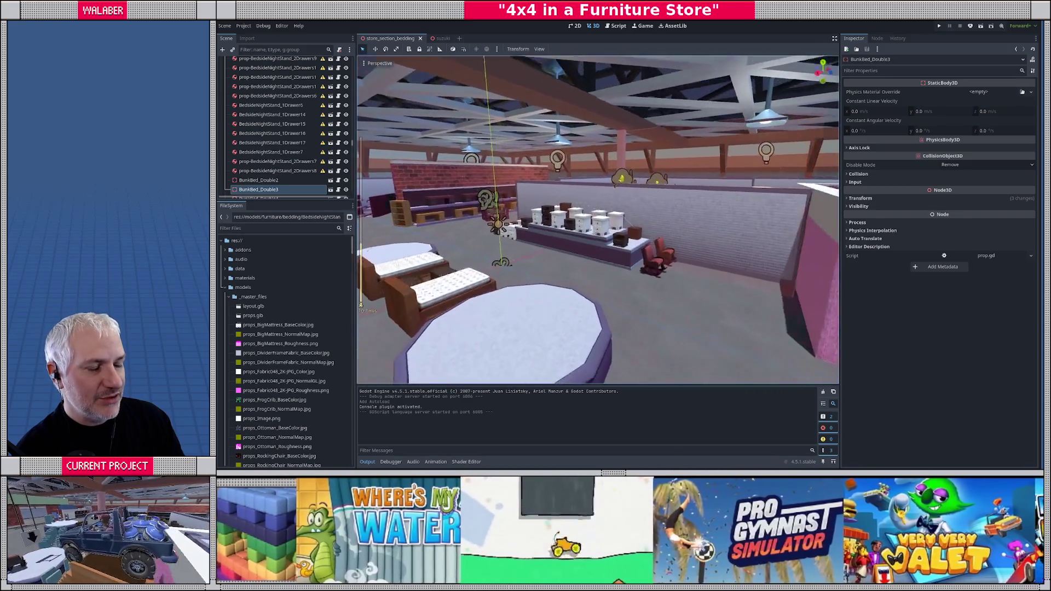
{"action": "key", "text": "s"}
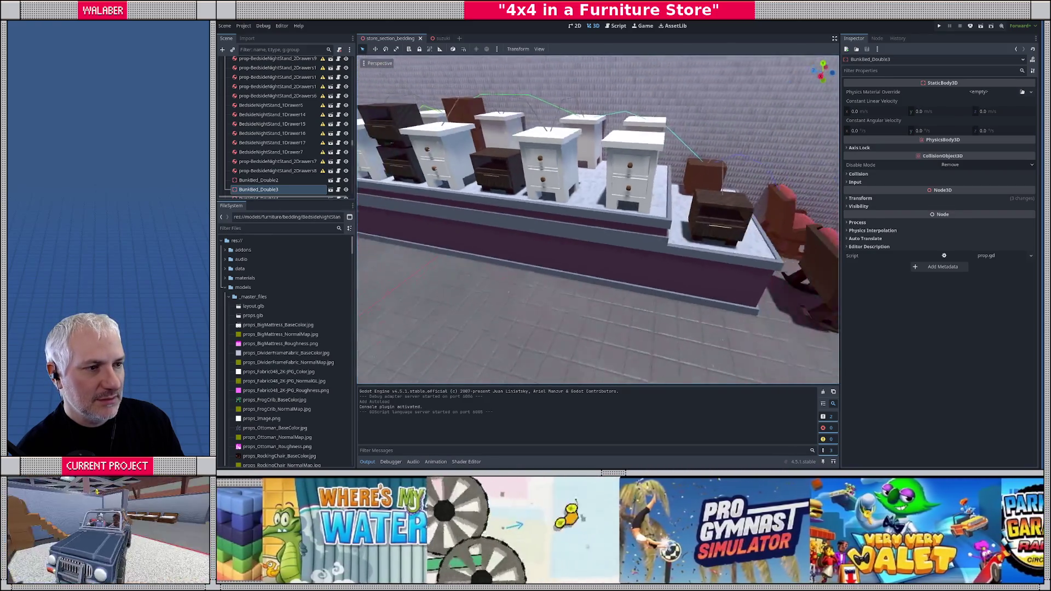
{"action": "key", "text": "s"}
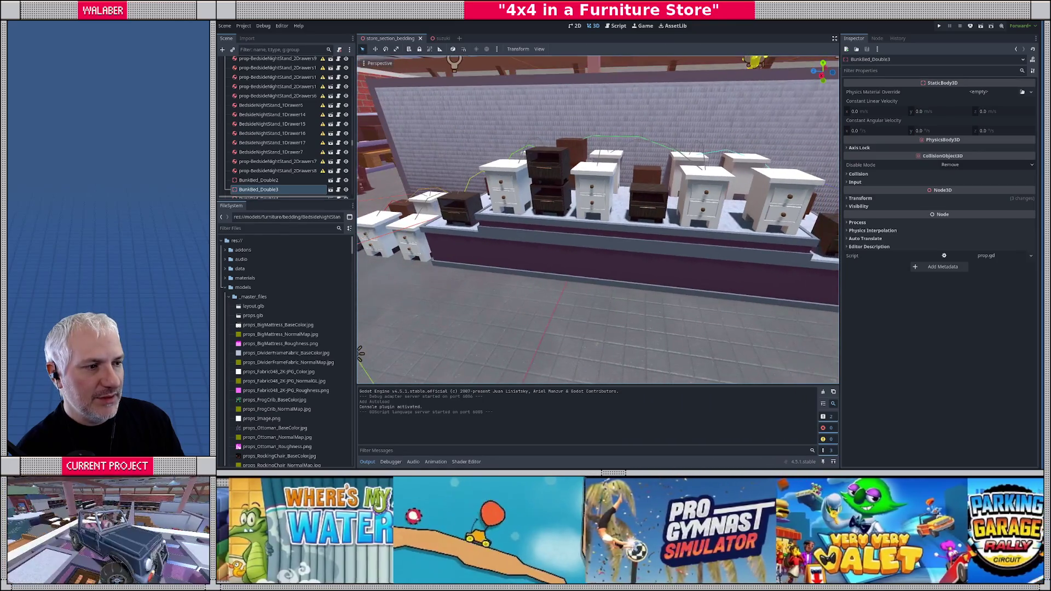
{"action": "key", "text": "d"}
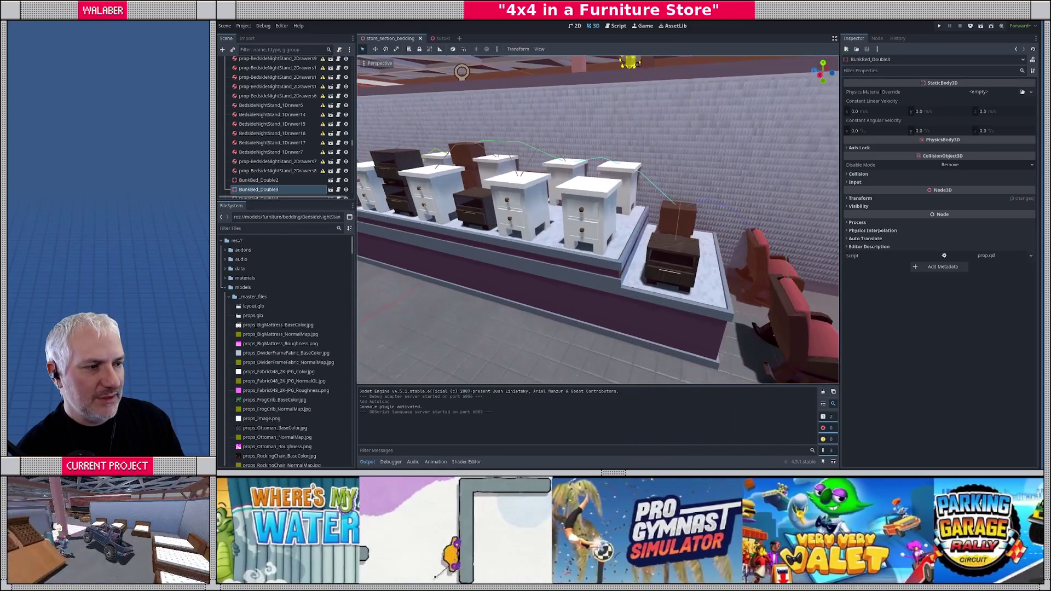
{"action": "left_click", "coordinate": [305, 229]}
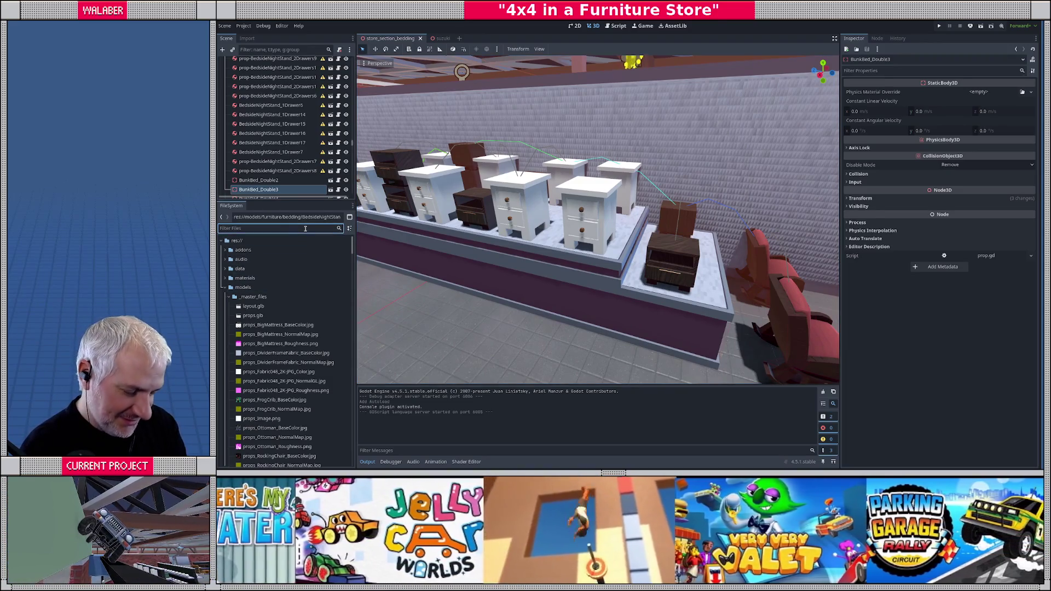
{"action": "type", "text": "bedsi"}
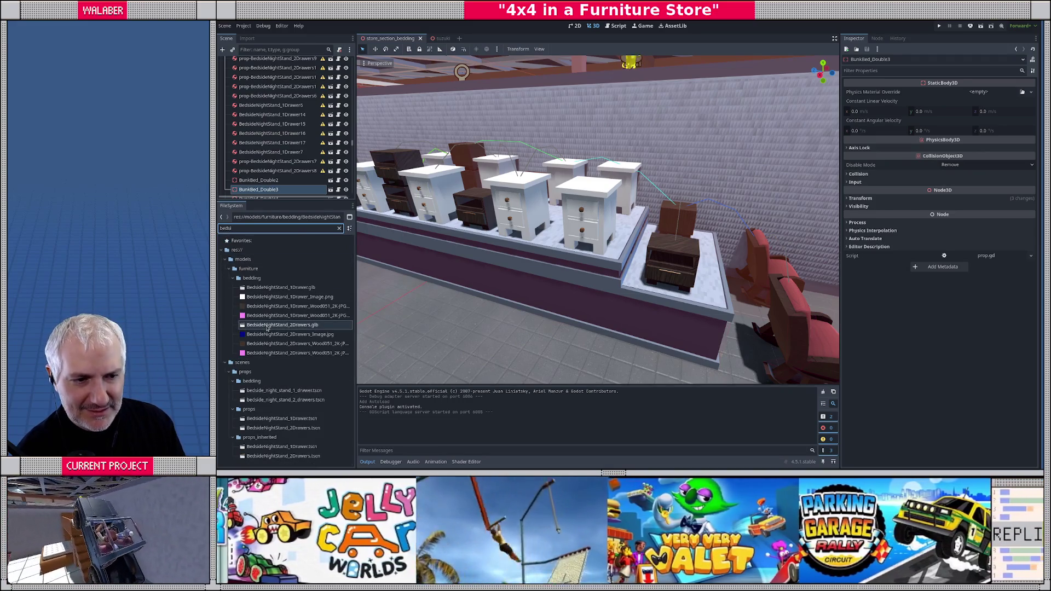
{"action": "double_click", "coordinate": [267, 327]}
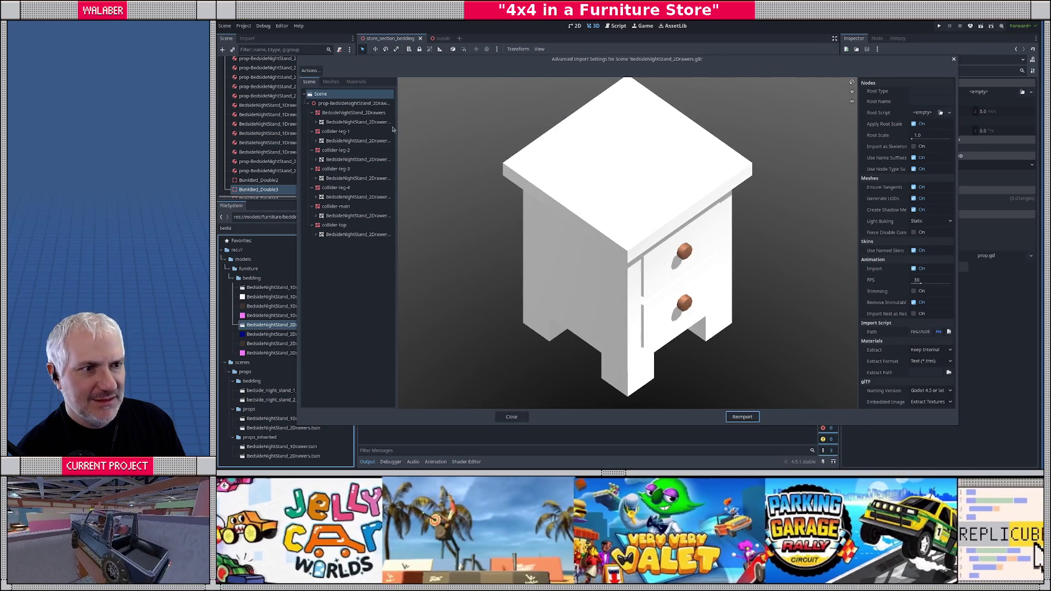
- In the Materials tab, inspect Wood051, Wood051_DarkerVariant1 and the first unnamed materials
{"action": "left_click", "coordinate": [356, 81]}
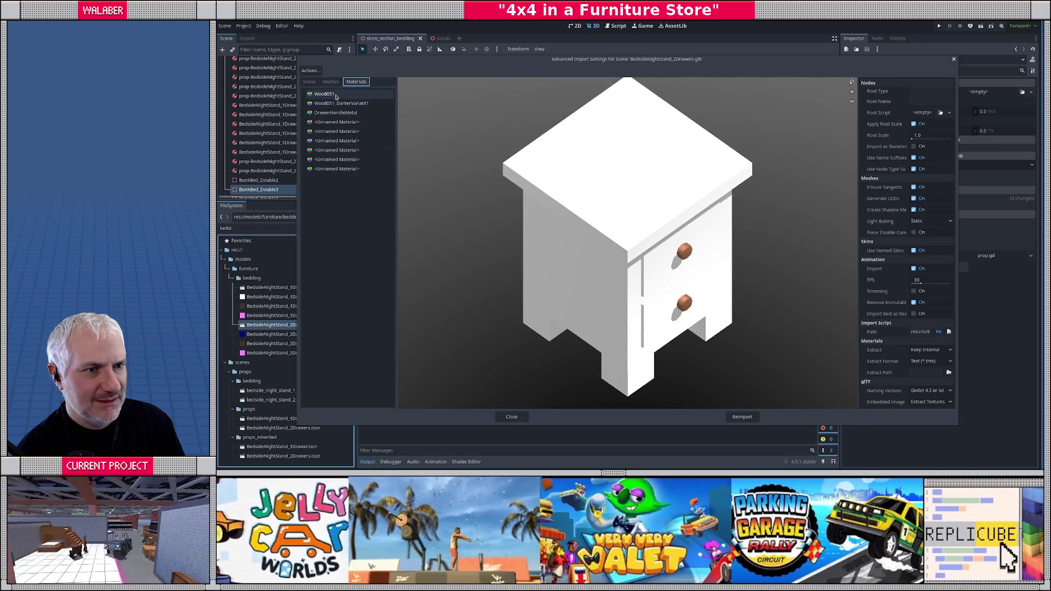
{"action": "left_click", "coordinate": [325, 94]}
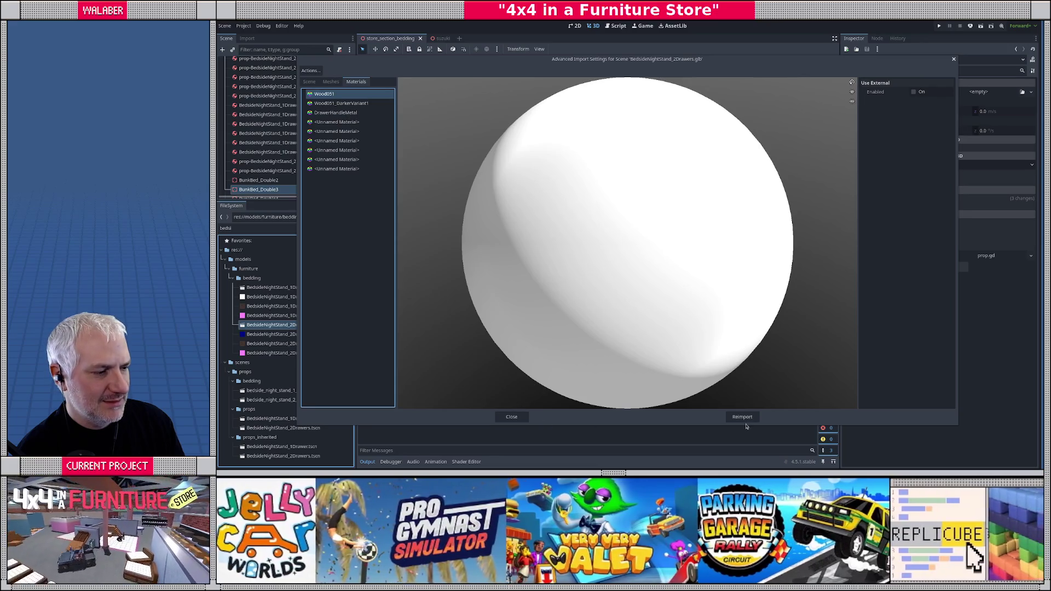
{"action": "left_click", "coordinate": [336, 104]}
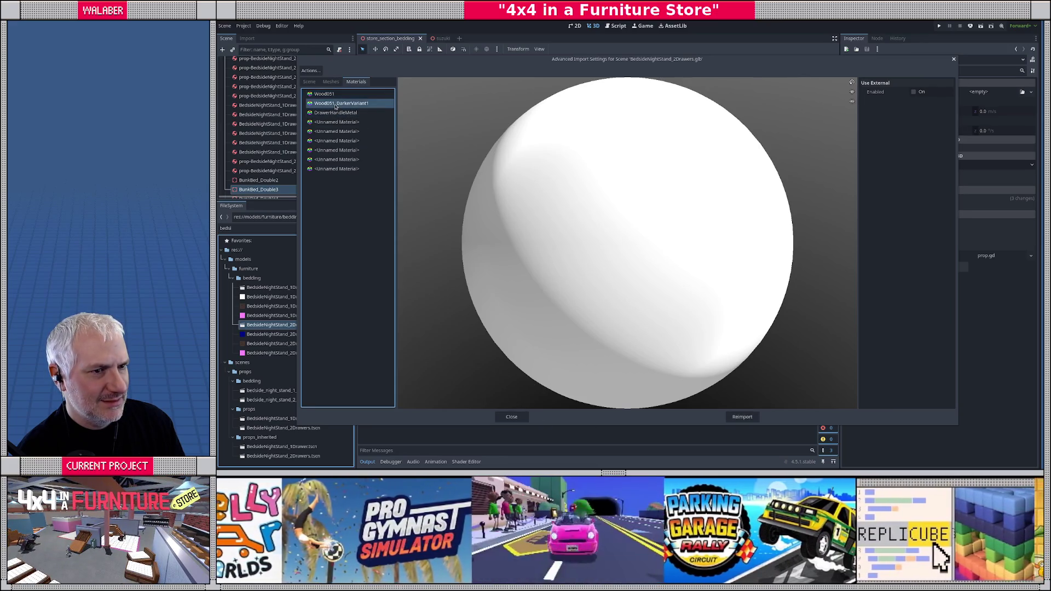
{"action": "left_click", "coordinate": [336, 113]}
{"action": "left_click", "coordinate": [338, 123]}
{"action": "left_click", "coordinate": [340, 131]}
{"action": "left_click", "coordinate": [343, 140]}
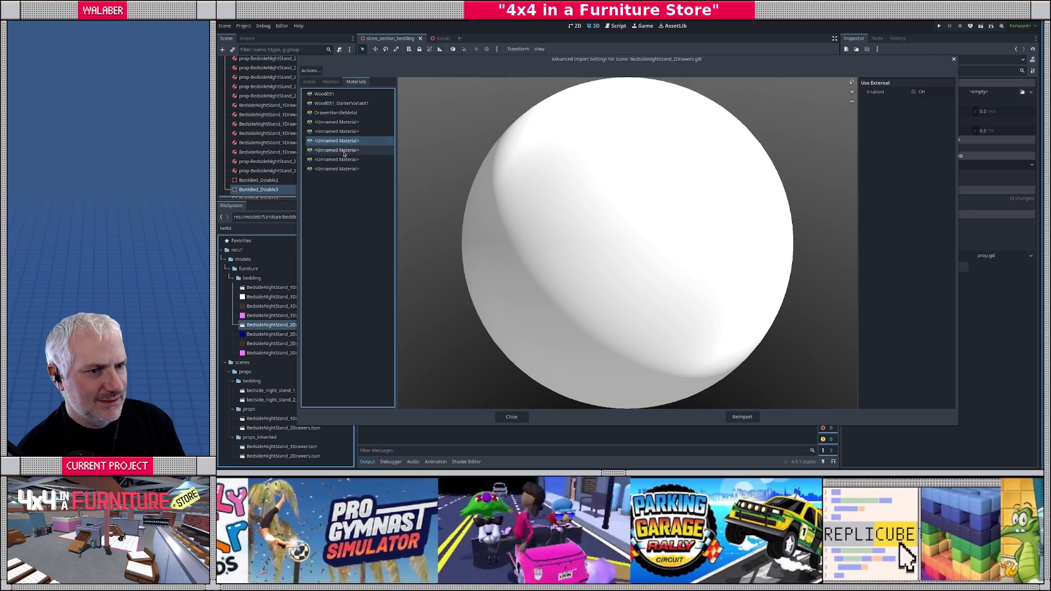
- Check the remaining materials, return to Wood051, and close the import settings without reimporting
{"action": "left_click", "coordinate": [343, 150]}
{"action": "left_click", "coordinate": [340, 168]}
{"action": "left_click", "coordinate": [340, 132]}
{"action": "left_click", "coordinate": [338, 104]}
{"action": "left_click", "coordinate": [329, 94]}
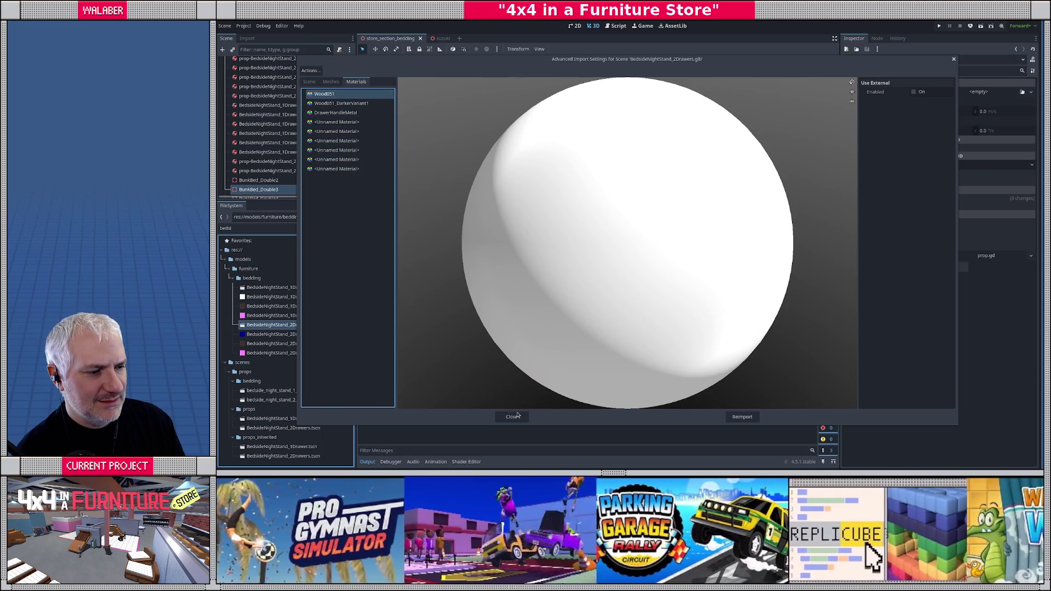
{"action": "left_click", "coordinate": [513, 417]}
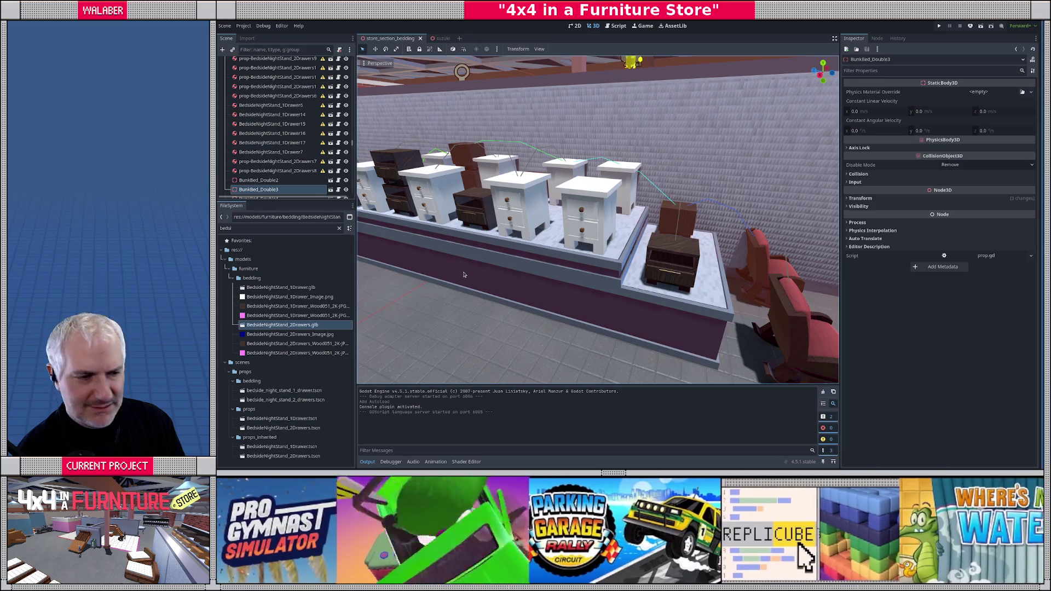
- Open bedside_night_stand_2_drawers.tscn, select its mesh and expand Surface Material Override
{"action": "left_click_drag", "start_coordinate": [503, 277], "coordinate": [384, 277]}
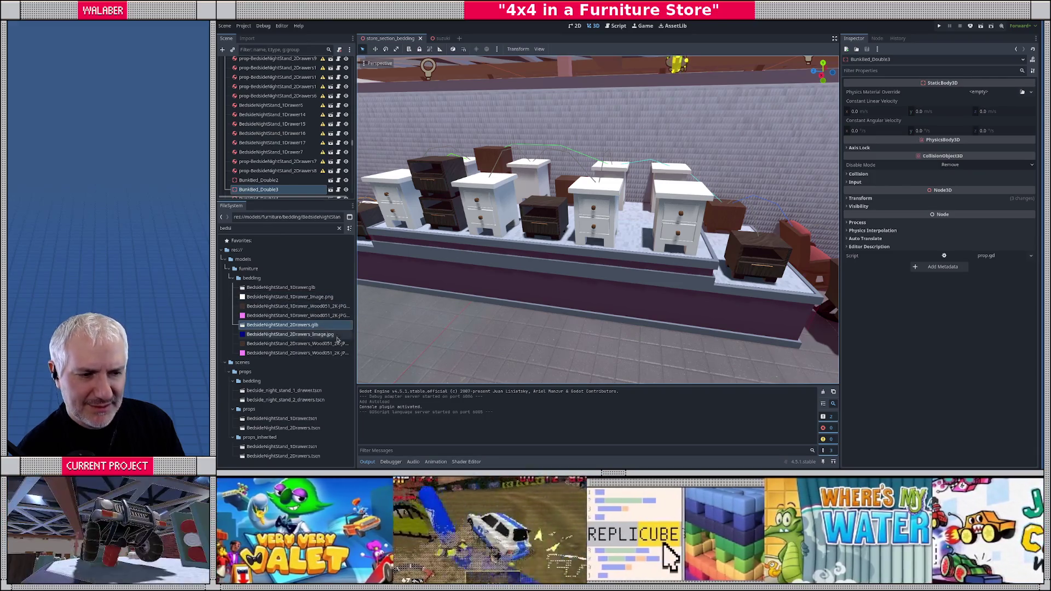
{"action": "double_click", "coordinate": [285, 401]}
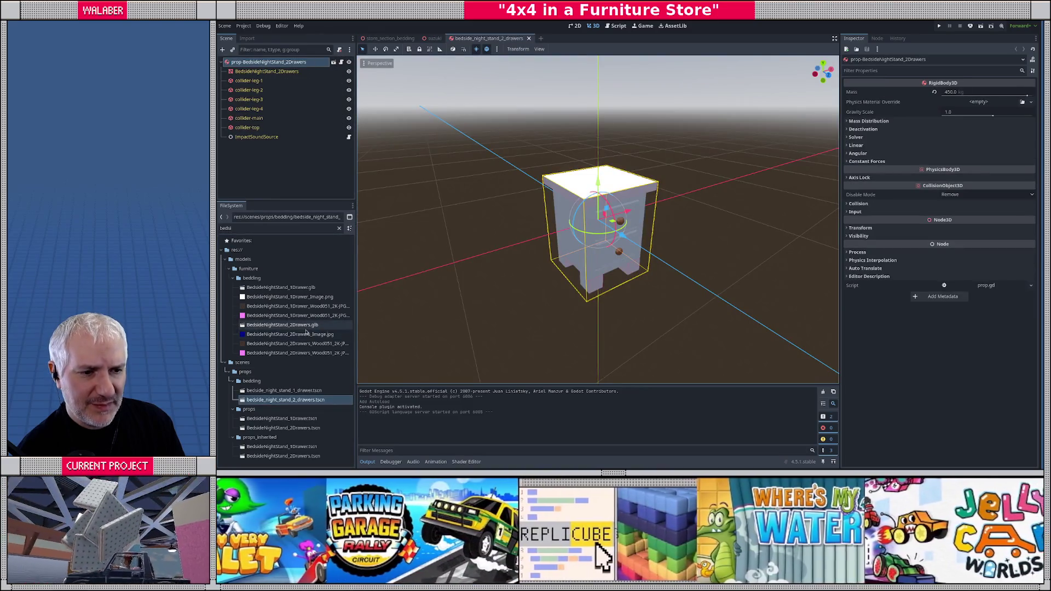
{"action": "left_click", "coordinate": [273, 72]}
{"action": "left_click", "coordinate": [874, 120]}
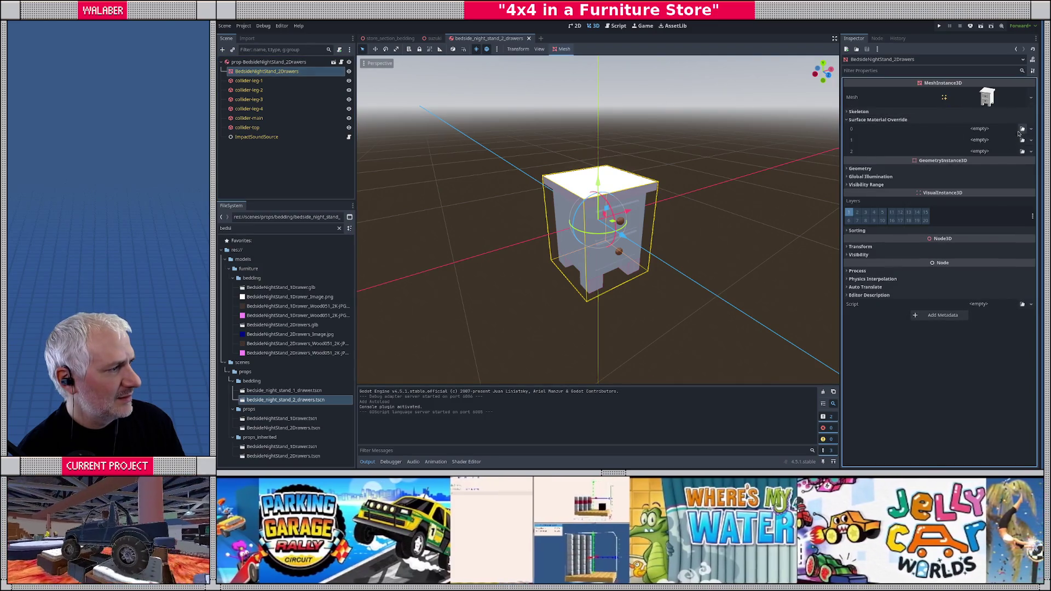
- Quick Load the dark wood material into surface slot 0, replacing the initially chosen Wood092
{"action": "left_click", "coordinate": [1008, 130]}
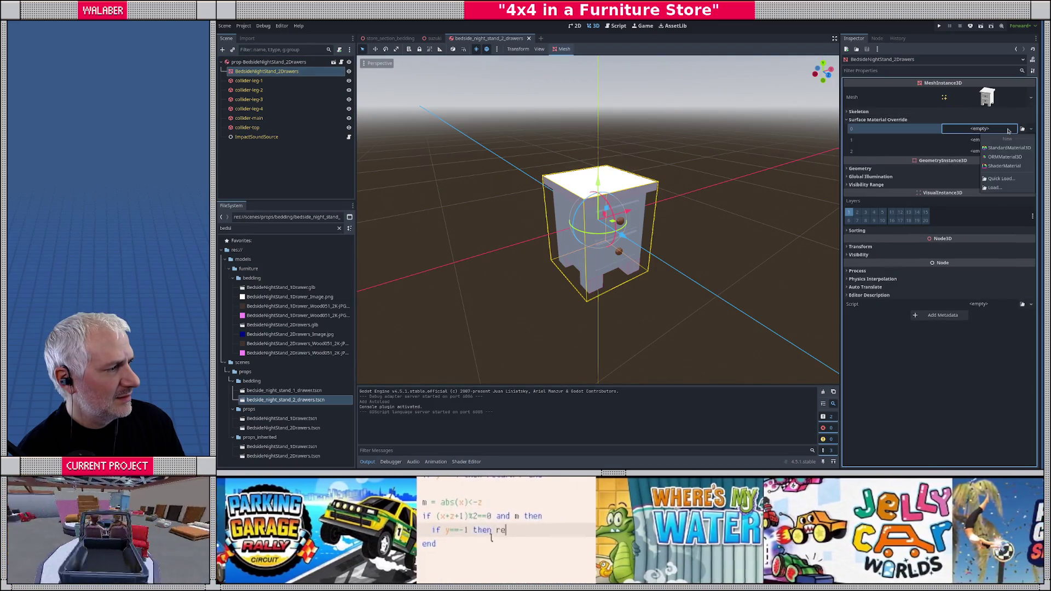
{"action": "left_click", "coordinate": [1022, 129]}
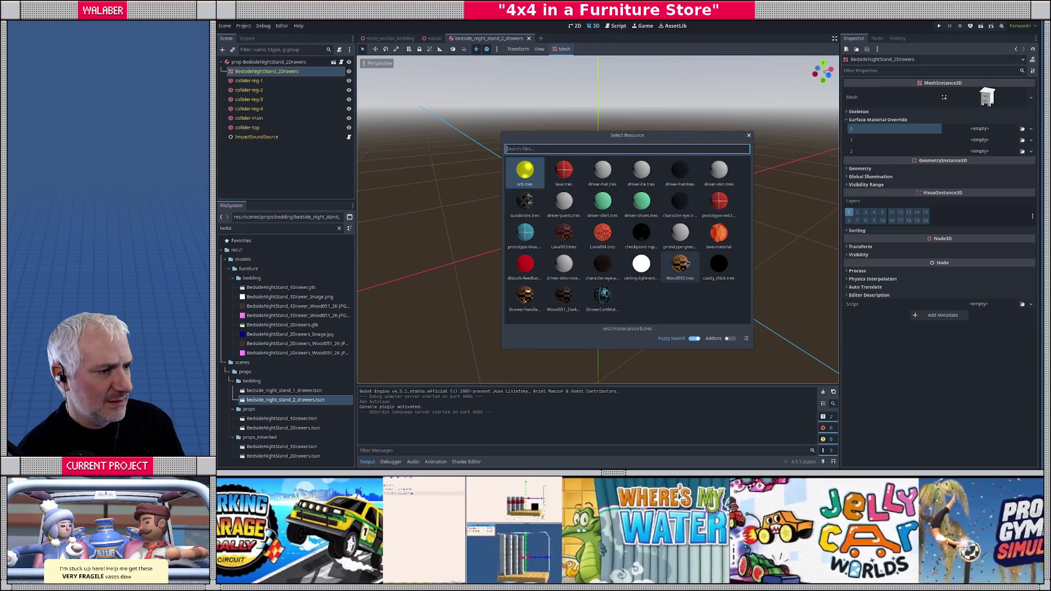
{"action": "double_click", "coordinate": [684, 266]}
{"action": "scroll", "coordinate": [636, 233], "scroll_direction": "up", "scroll_amount": 5}
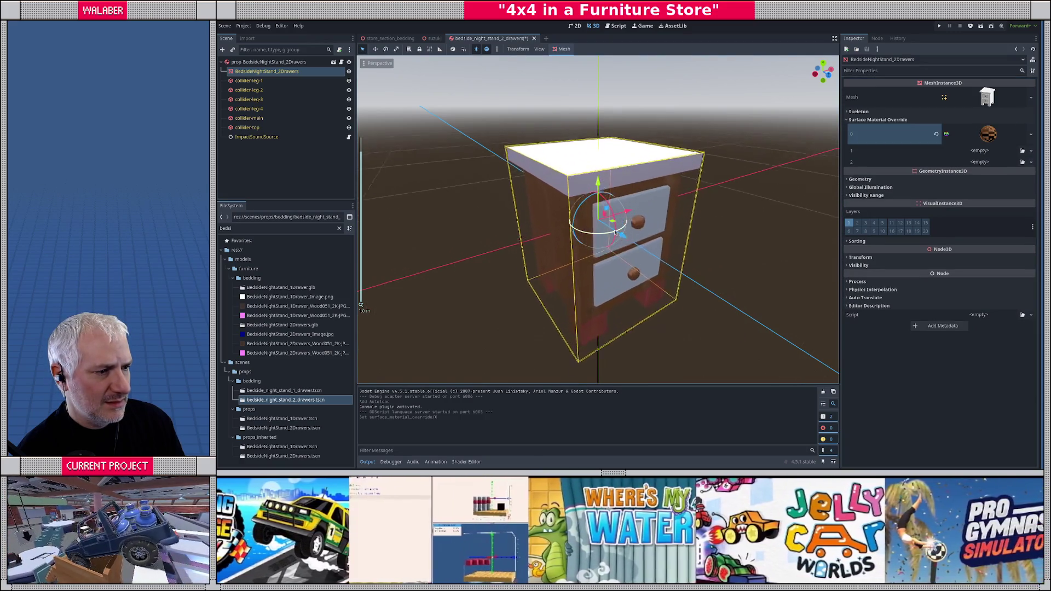
{"action": "scroll", "coordinate": [636, 234], "scroll_direction": "down", "scroll_amount": 3}
{"action": "left_click", "coordinate": [1031, 134]}
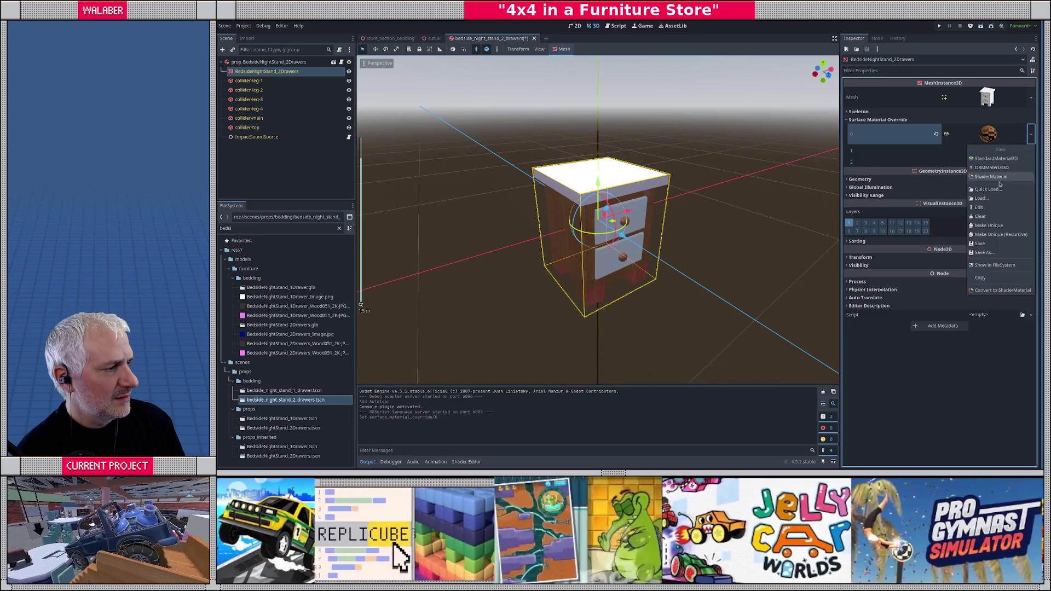
{"action": "left_click", "coordinate": [986, 189]}
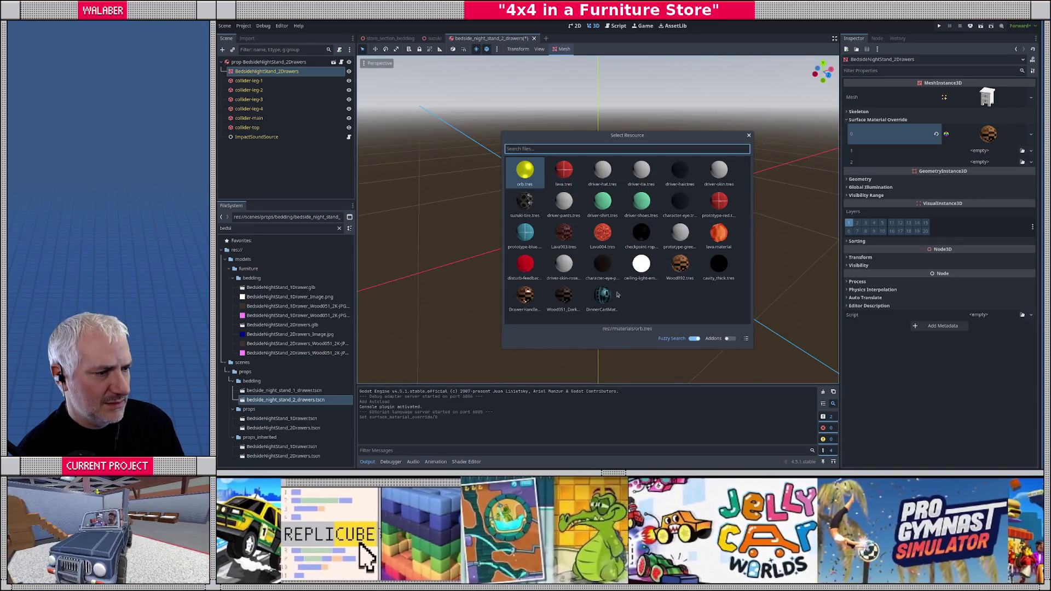
{"action": "double_click", "coordinate": [564, 300]}
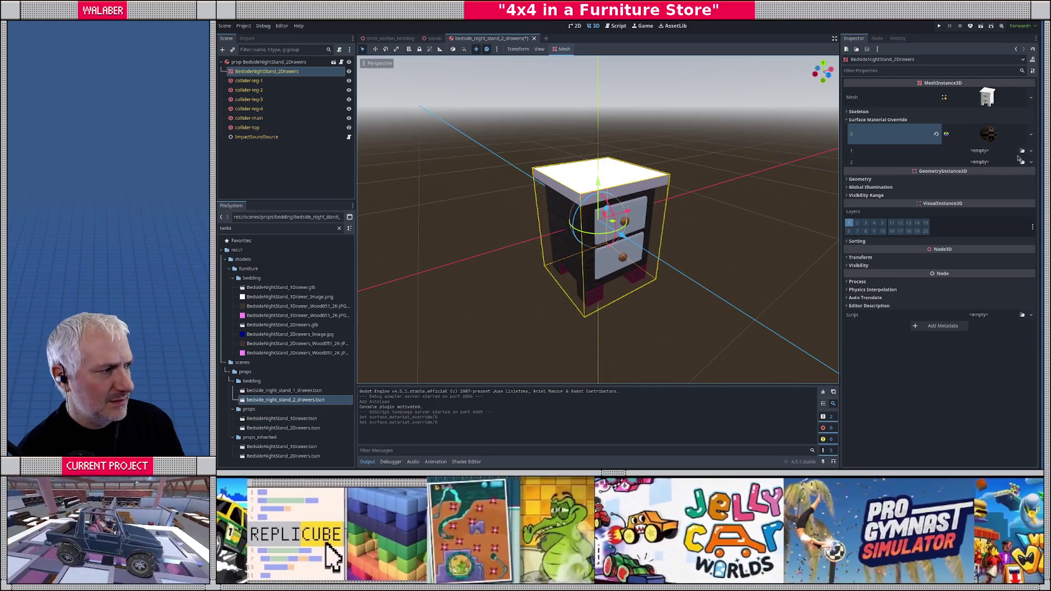
- Load the dark wood material into surface slot 1 and save the nightstand scene
{"action": "left_click", "coordinate": [1023, 152]}
{"action": "double_click", "coordinate": [565, 297]}
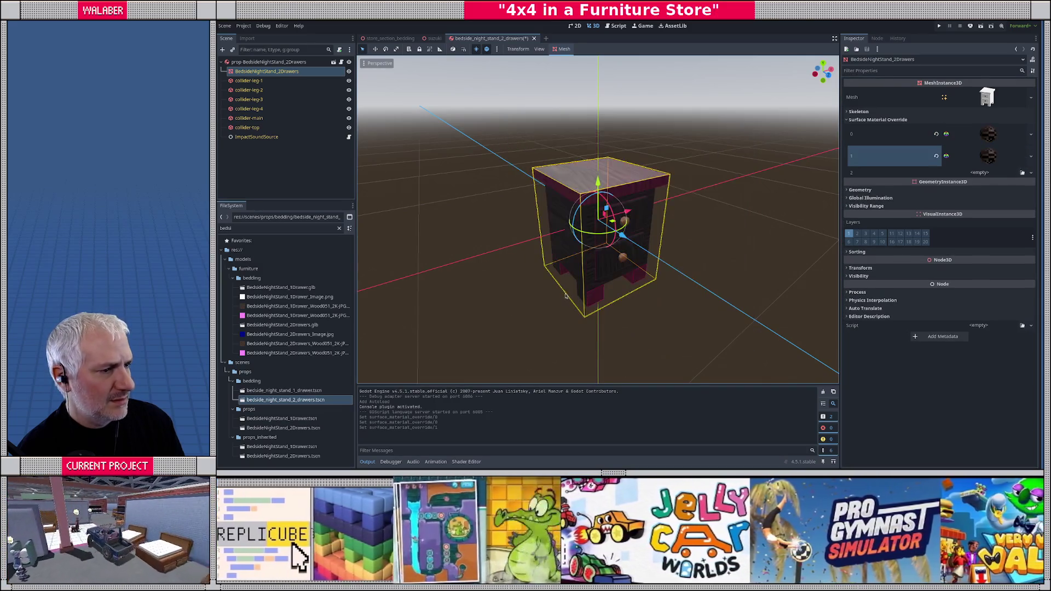
{"action": "mouse_move", "coordinate": [681, 242]}
{"action": "left_mouse_down"}
{"action": "mouse_move", "coordinate": [679, 208]}
{"action": "mouse_move", "coordinate": [673, 274]}
{"action": "mouse_move", "coordinate": [640, 236]}
{"action": "mouse_move", "coordinate": [680, 241]}
{"action": "mouse_move", "coordinate": [658, 235]}
{"action": "left_mouse_up"}
{"action": "left_click", "coordinate": [307, 165]}
{"action": "key", "text": "ctrl+s"}
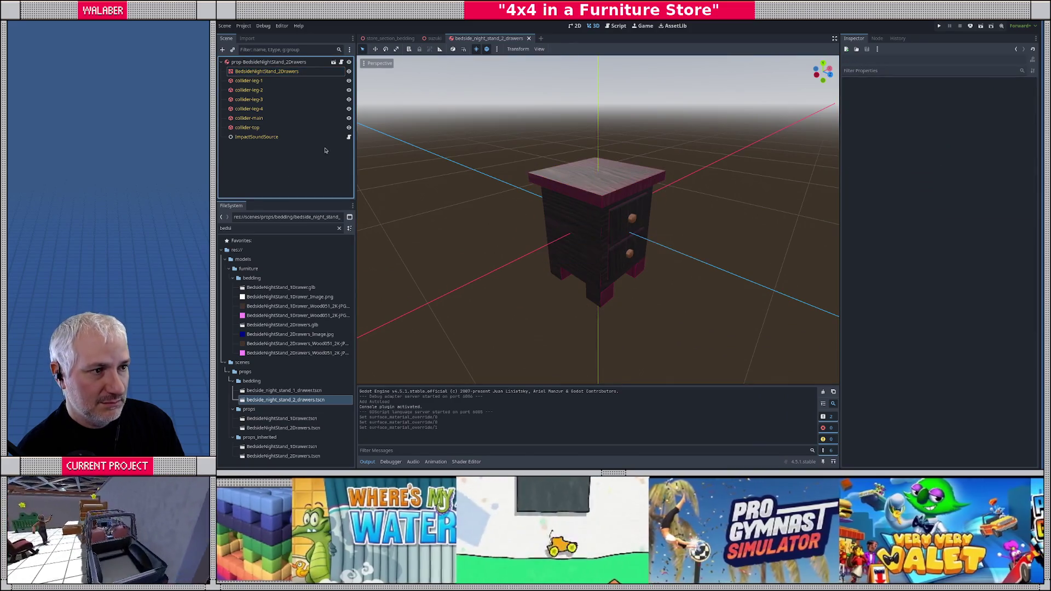
- Close the nightstand scene, switch to store_section_bedding, and fly over its nightstand rows and beds
{"action": "left_click", "coordinate": [529, 39]}
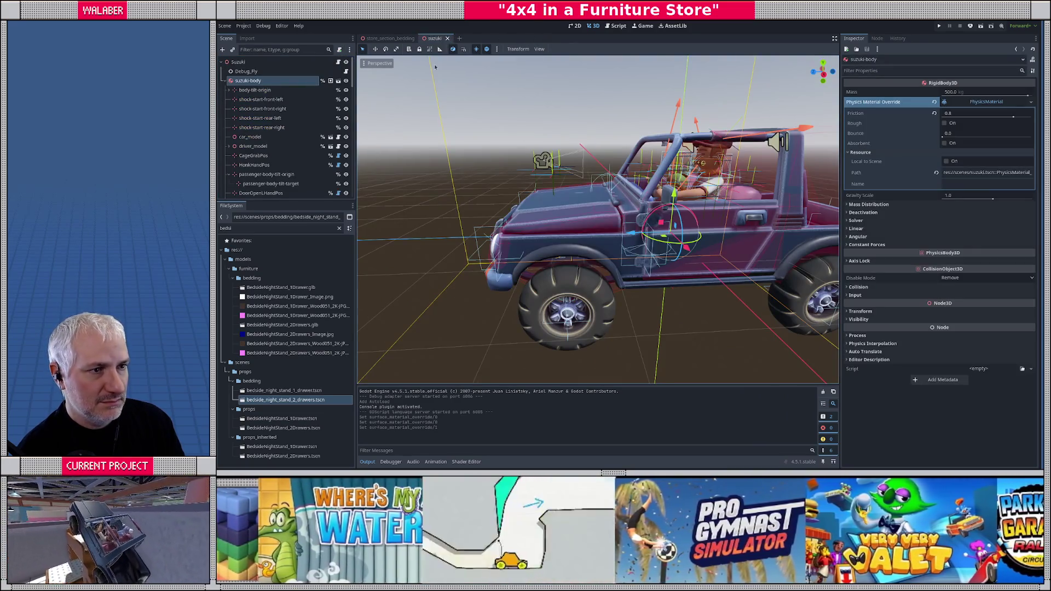
{"action": "key", "text": "ctrl+shift+Tab"}
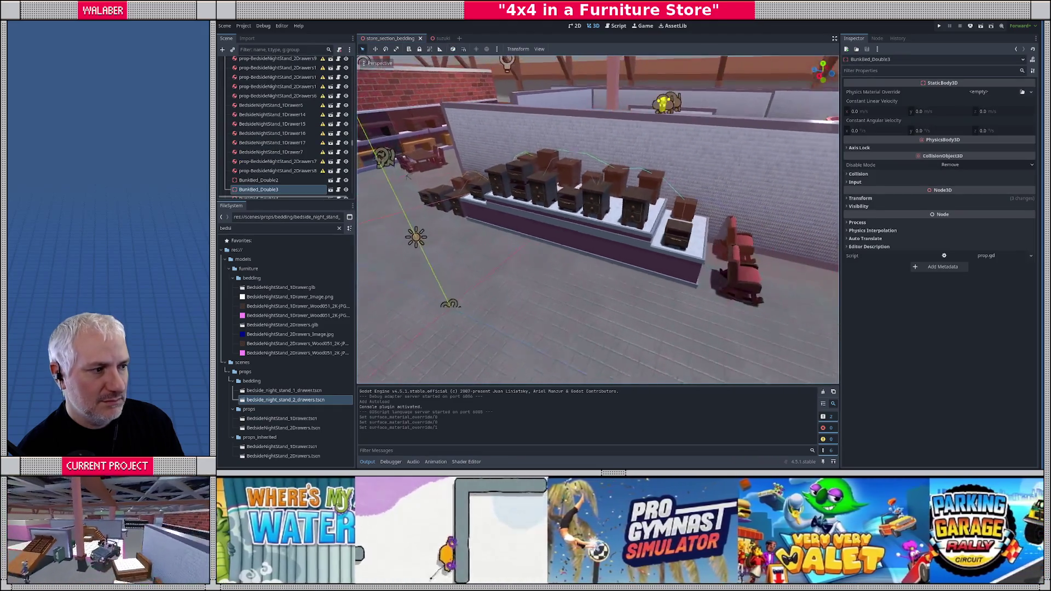
{"action": "key", "text": "w"}
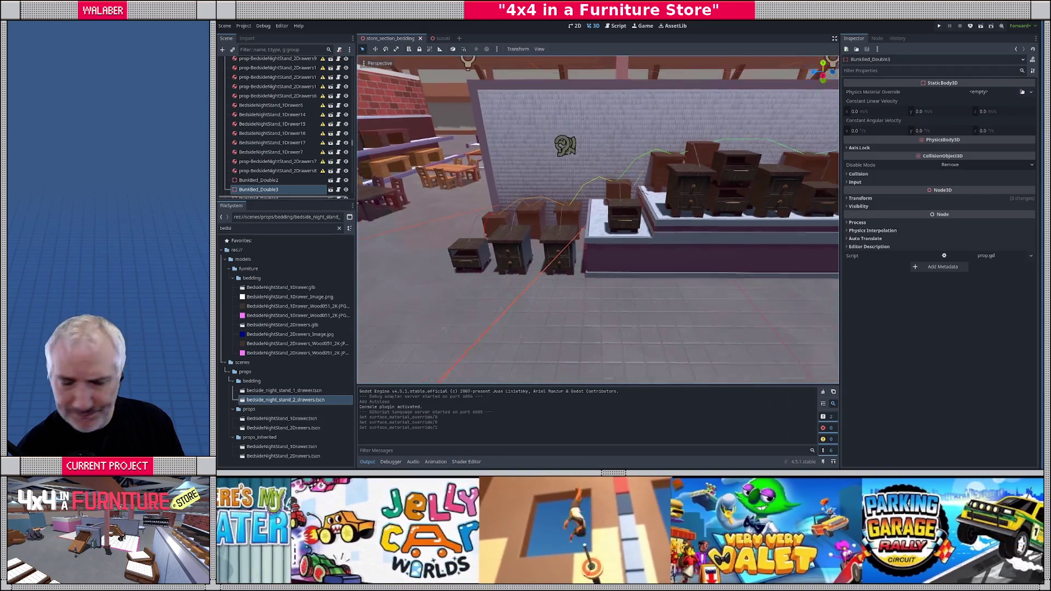
{"action": "key", "text": "w"}
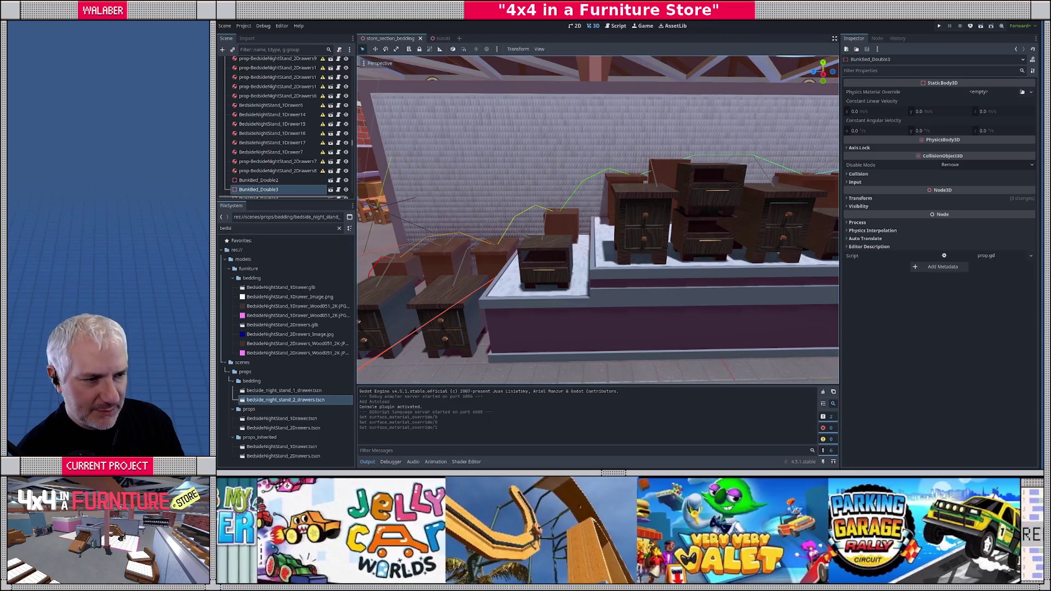
{"action": "key", "text": "s"}
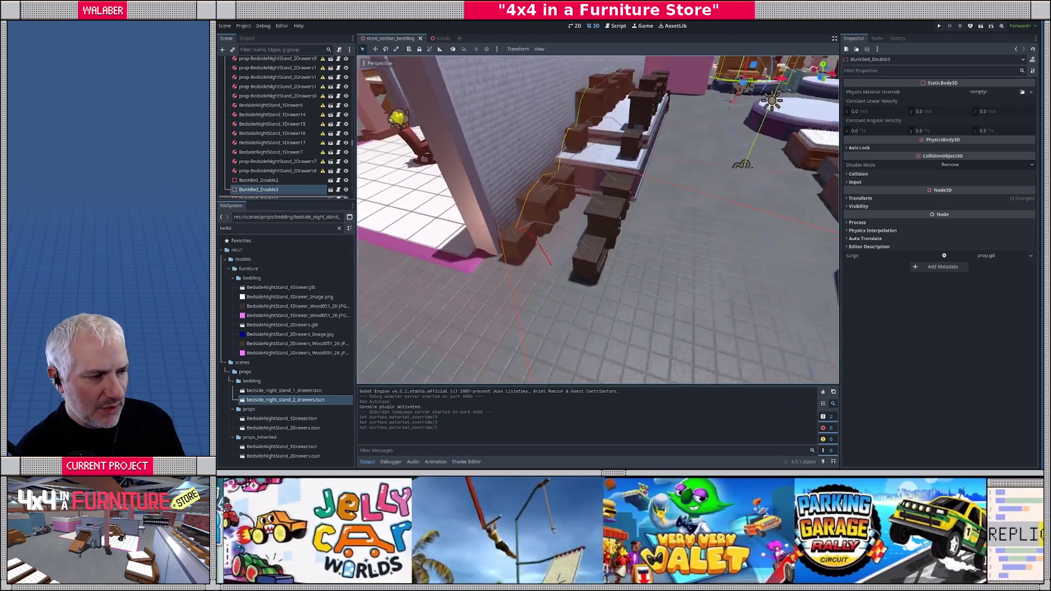
{"action": "key", "text": "s"}
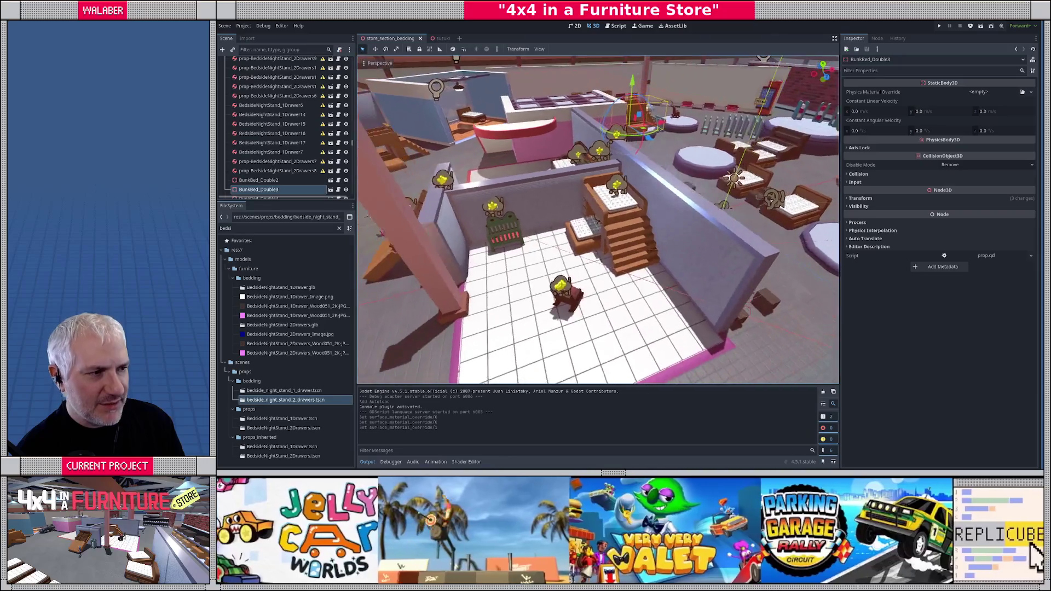
{"action": "key", "text": "w"}
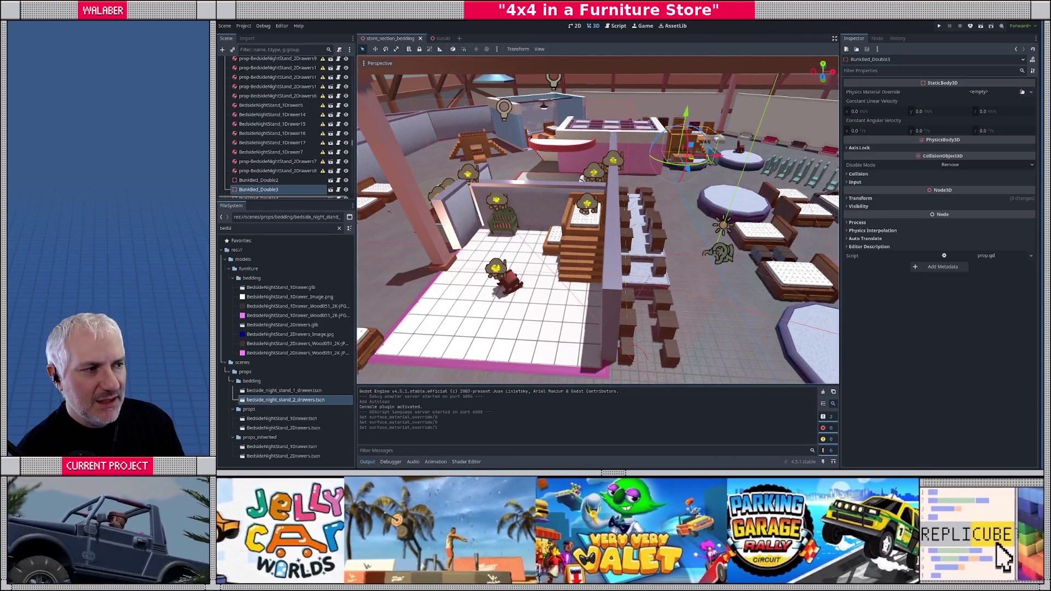
{"action": "key", "text": "e"}
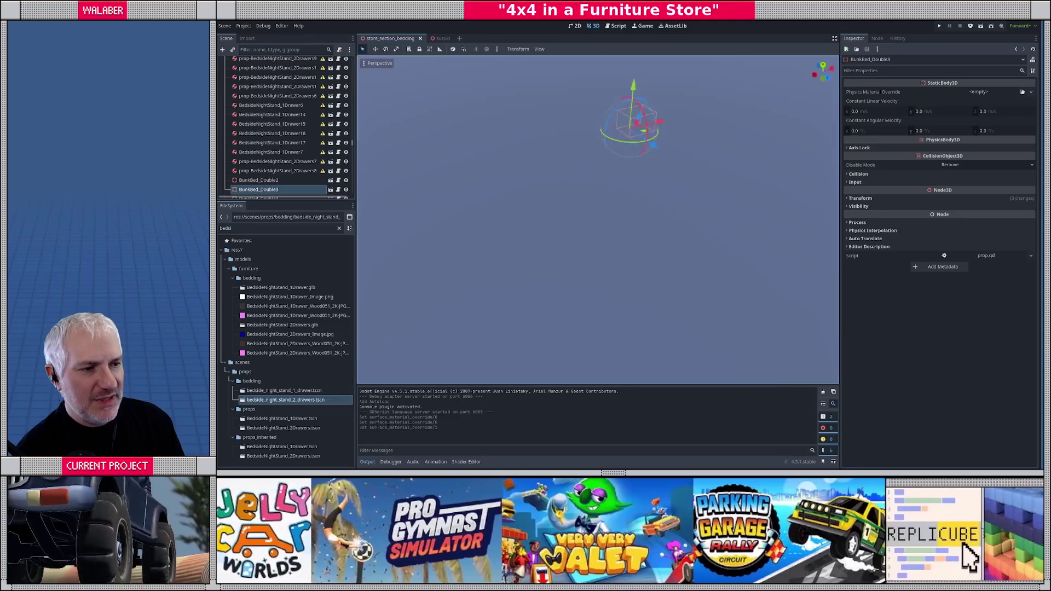
{"action": "key", "text": "q"}
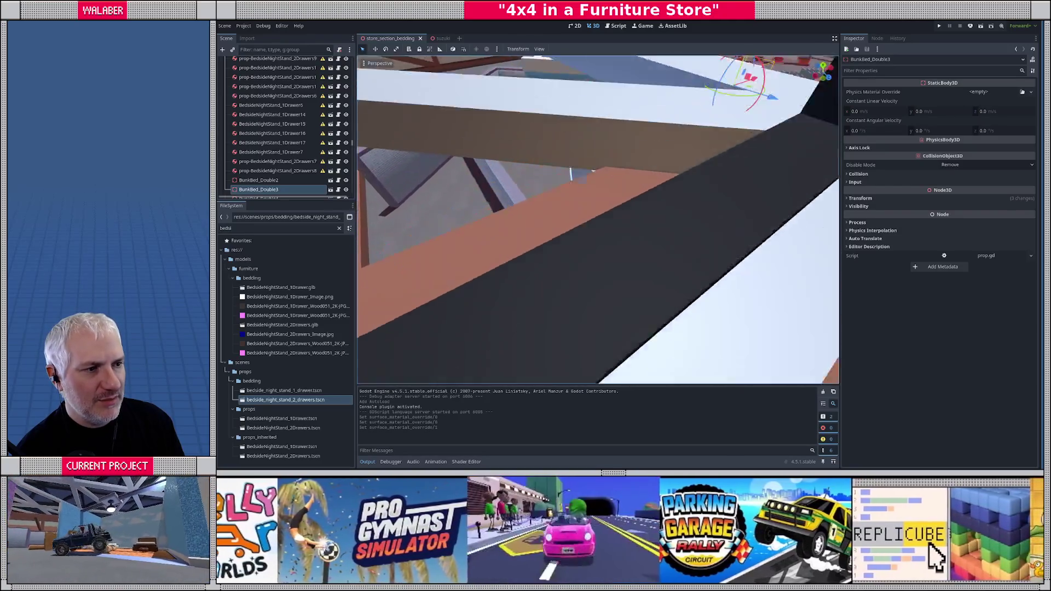
{"action": "key", "text": "s"}
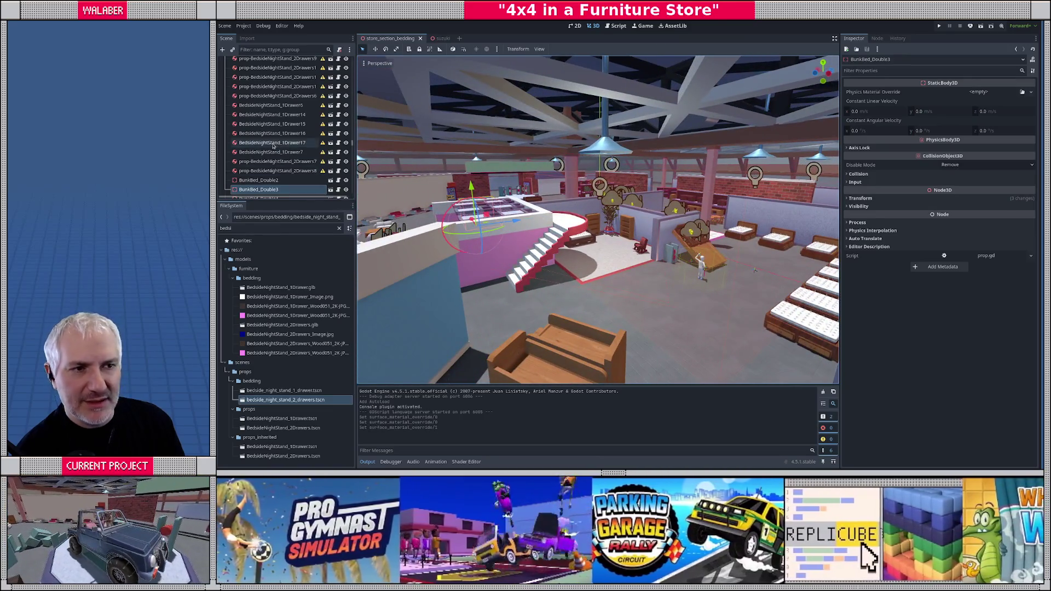
- Run the 'lava' command from the command search to show the lava floor
{"action": "scroll", "coordinate": [274, 145], "scroll_direction": "up", "scroll_amount": 3}
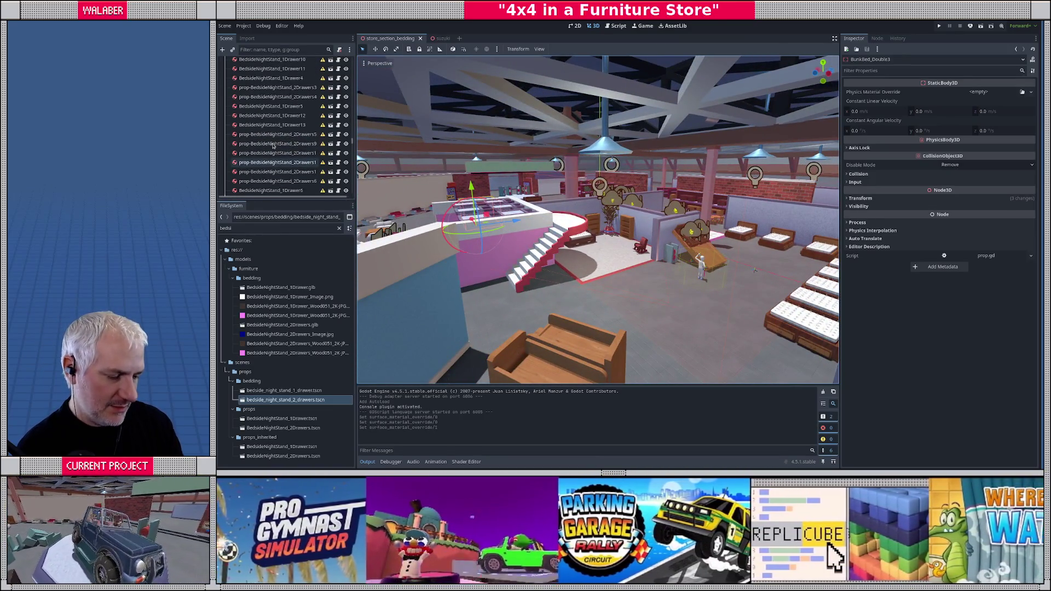
{"action": "key", "text": "ctrl+shift+a"}
{"action": "type", "text": "lava"}
{"action": "key", "text": "Return"}
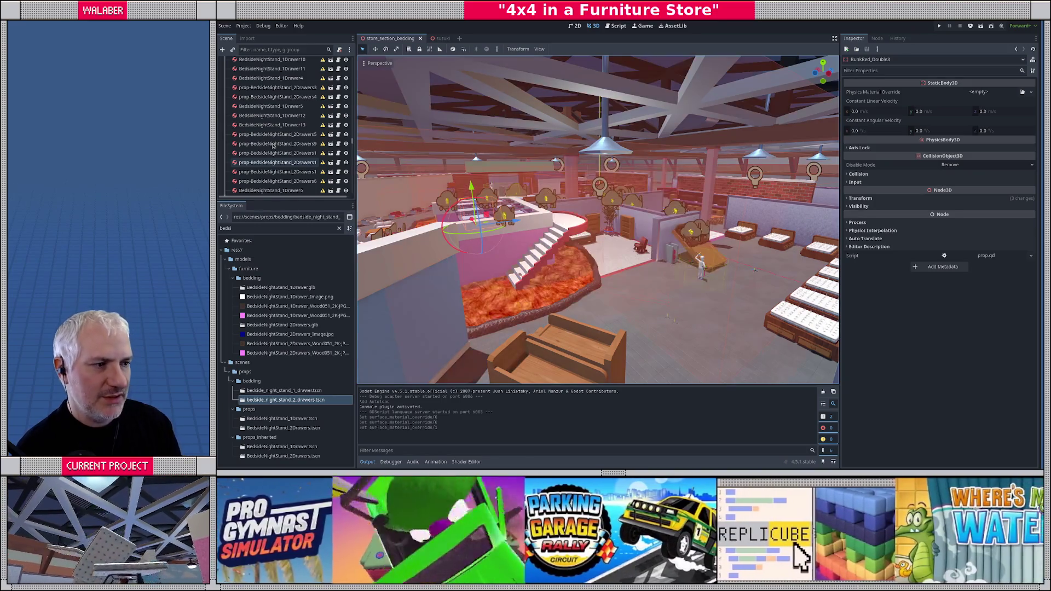
- Give the scene tree more height and collapse the TrailerKit_Layout and props branches
{"action": "scroll", "coordinate": [278, 145], "scroll_direction": "down", "scroll_amount": 10}
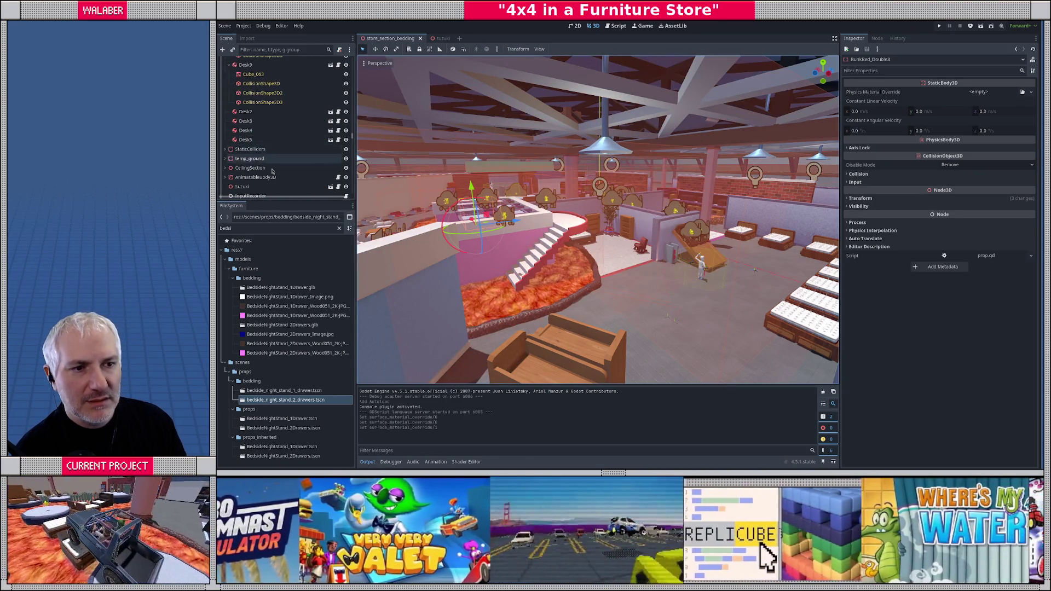
{"action": "scroll", "coordinate": [268, 181], "scroll_direction": "up", "scroll_amount": 2}
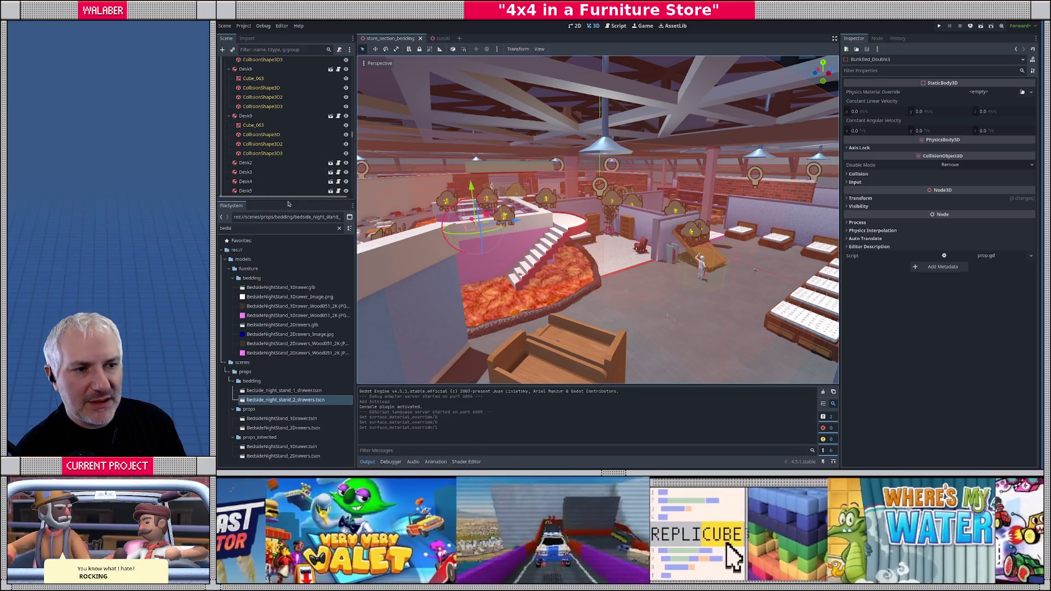
{"action": "left_click_drag", "start_coordinate": [287, 200], "coordinate": [287, 329]}
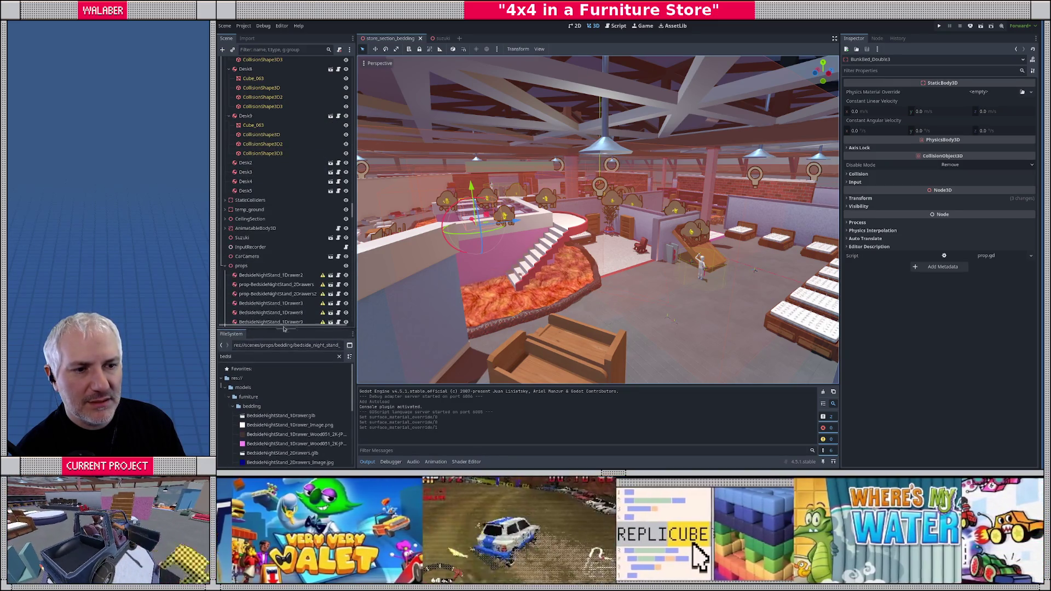
{"action": "scroll", "coordinate": [269, 143], "scroll_direction": "up", "scroll_amount": 5}
{"action": "scroll", "coordinate": [268, 143], "scroll_direction": "up", "scroll_amount": 10}
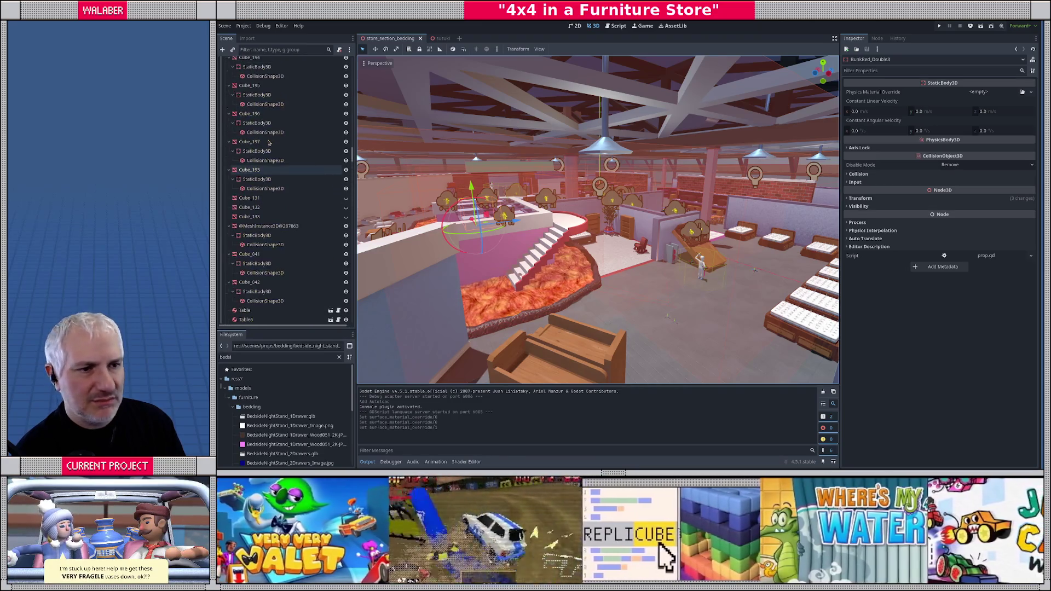
{"action": "scroll", "coordinate": [265, 118], "scroll_direction": "up", "scroll_amount": 3}
{"action": "left_click", "coordinate": [241, 173]}
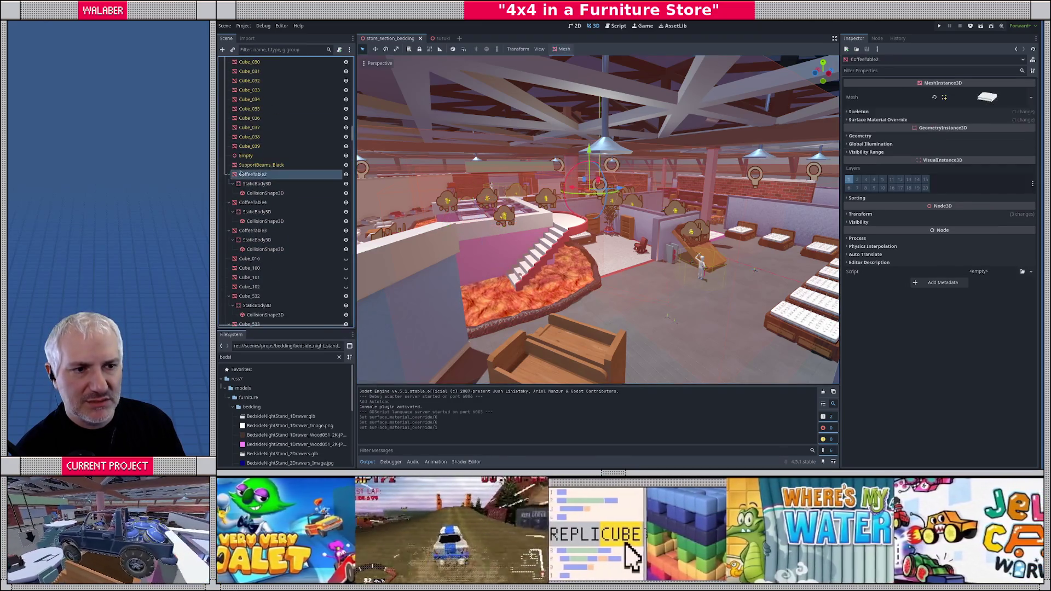
{"action": "key", "text": "Left"}
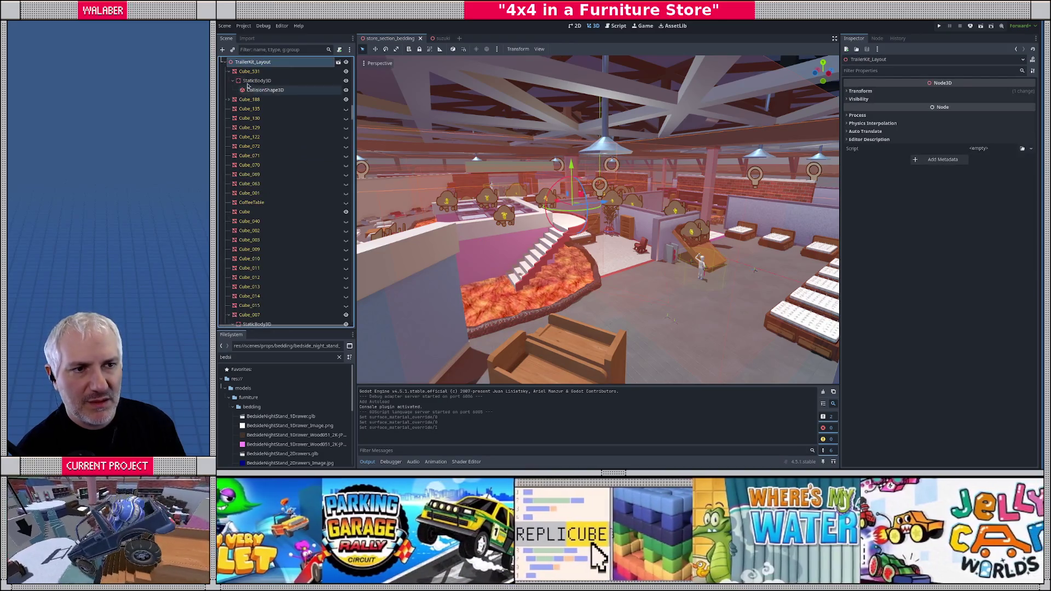
{"action": "key", "text": "Left"}
{"action": "key", "text": "Down"}
{"action": "key", "text": "Down"}
{"action": "key", "text": "Down"}
{"action": "key", "text": "Down"}
{"action": "key", "text": "Down"}
{"action": "key", "text": "Down"}
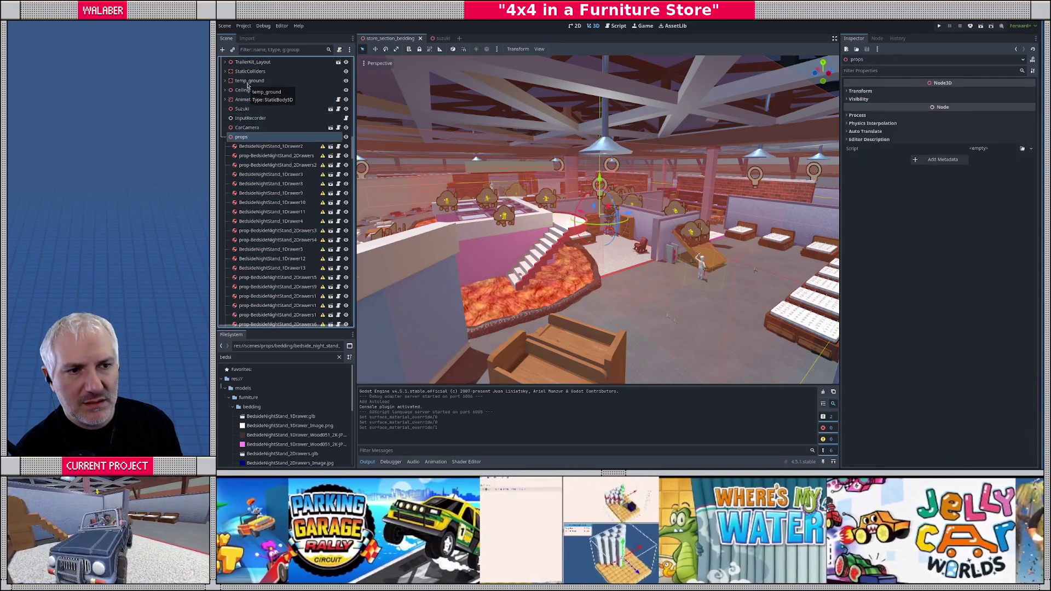
{"action": "key", "text": "Left"}
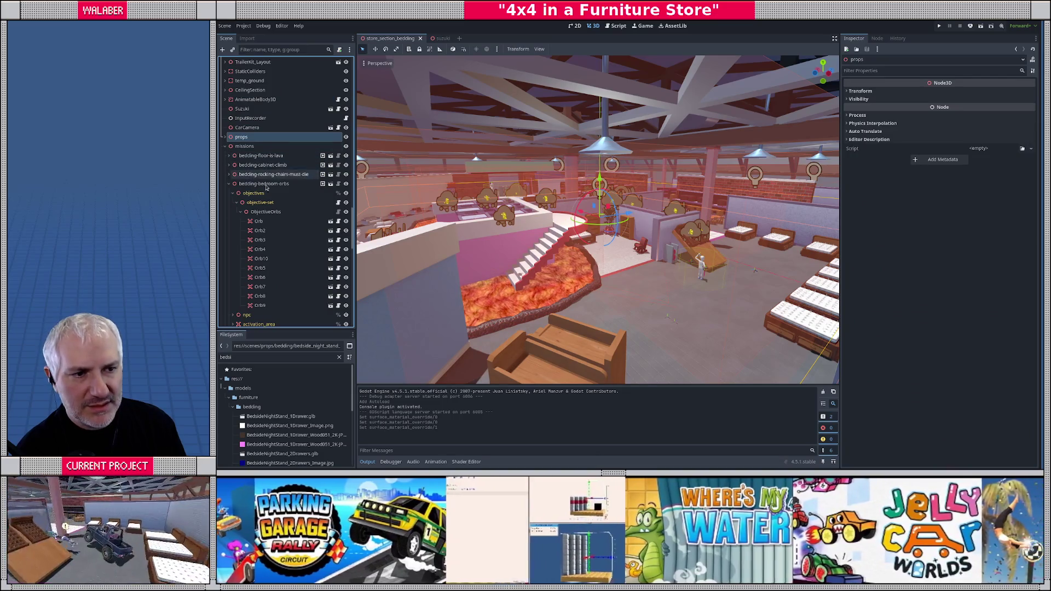
- Collapse bedding-bedroom-orbs, select the bedding-deliver-test mission, and bring up the command palette
{"action": "left_click", "coordinate": [229, 184]}
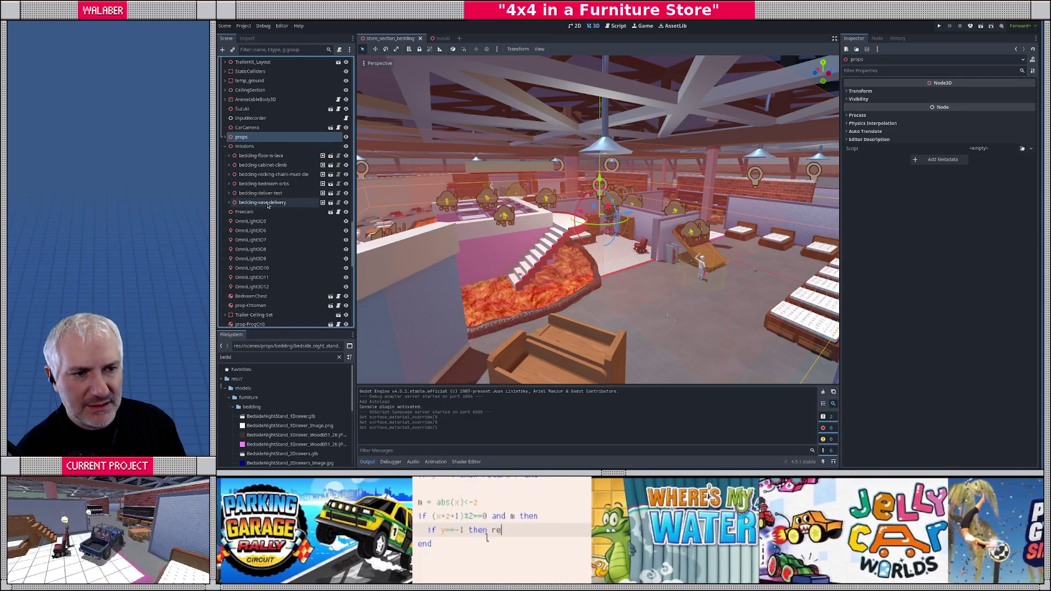
{"action": "left_click", "coordinate": [261, 193]}
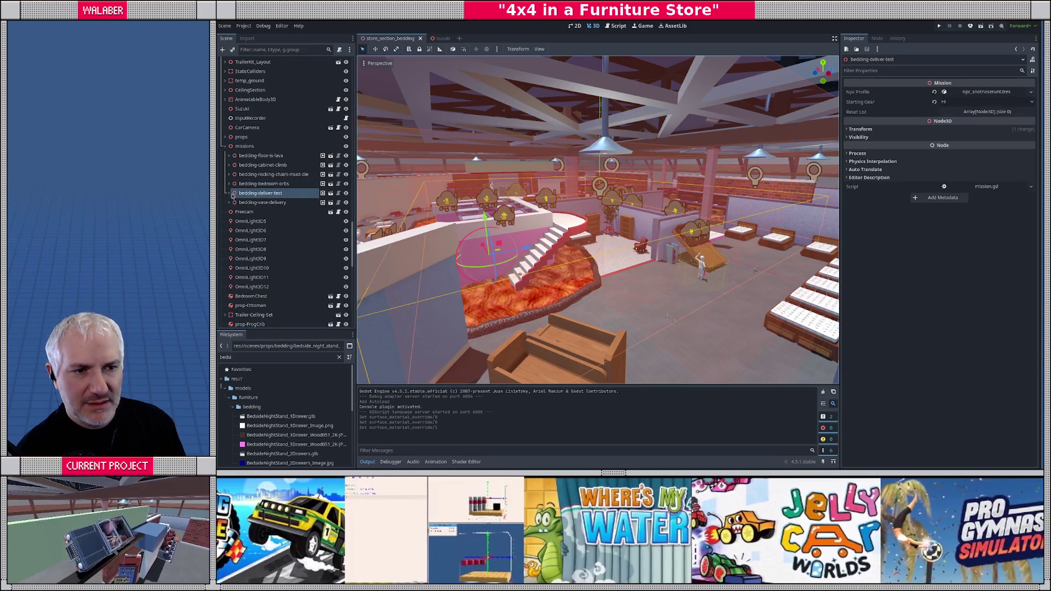
{"action": "key", "text": "ctrl+shift+p"}
{"action": "type", "text": "foc"}
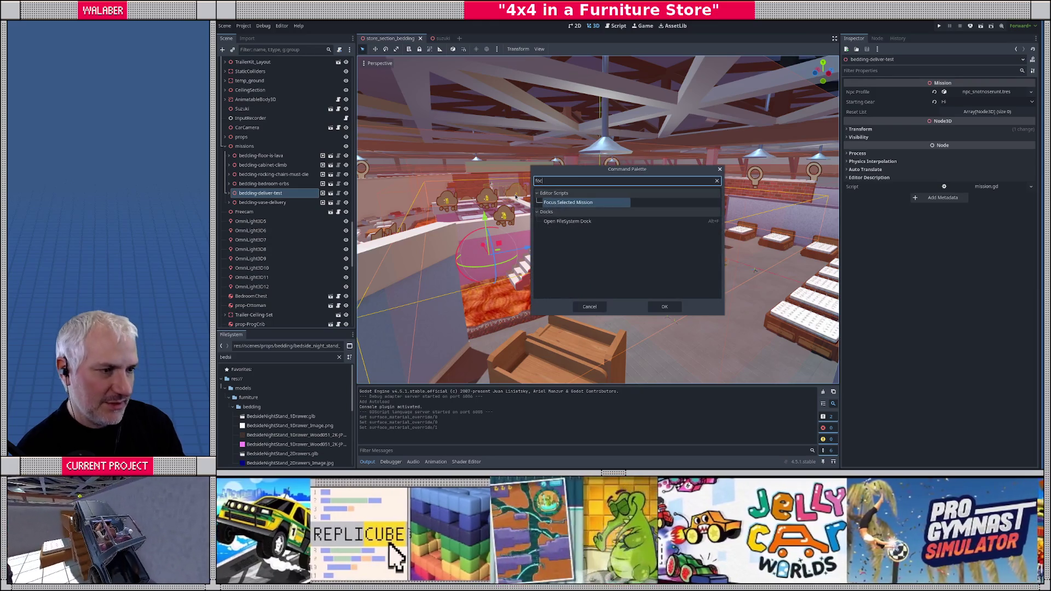
- Focus the bedding-deliver-test mission and frame its mission_area box shape in the viewport
{"action": "key", "text": "Return"}
{"action": "left_click", "coordinate": [229, 192]}
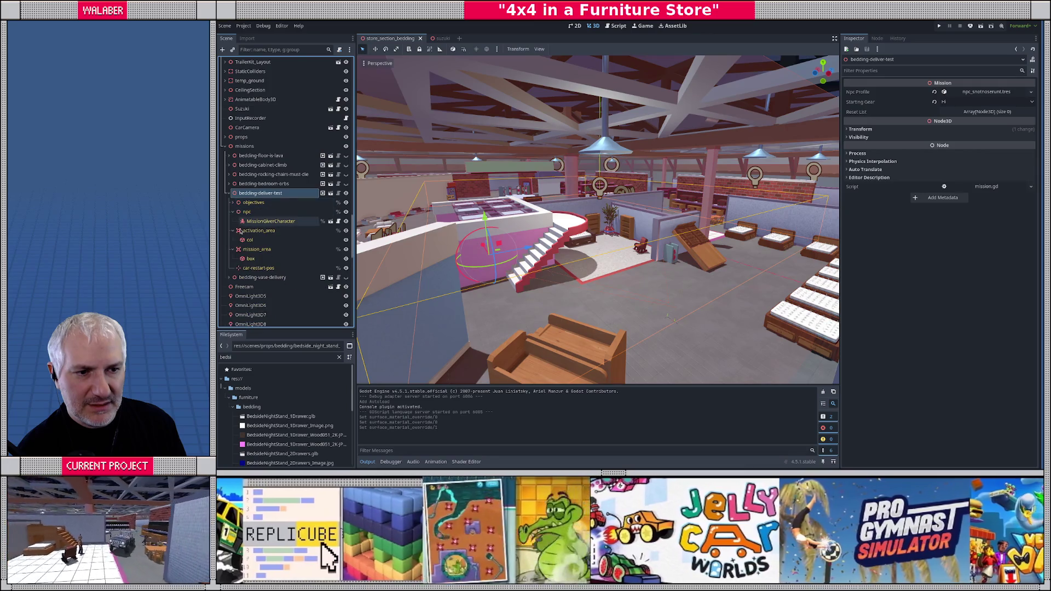
{"action": "left_click", "coordinate": [251, 258]}
{"action": "key", "text": "f"}
{"action": "mouse_move", "coordinate": [606, 249]}
{"action": "left_mouse_down"}
{"action": "mouse_move", "coordinate": [639, 96]}
{"action": "mouse_move", "coordinate": [598, 172]}
{"action": "left_mouse_up"}
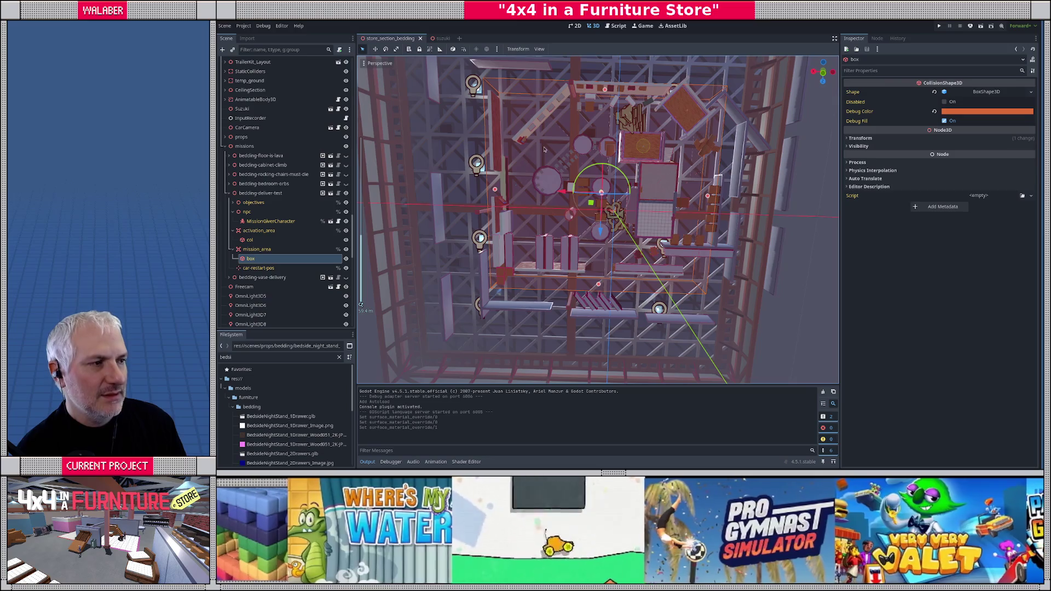
{"action": "mouse_move", "coordinate": [545, 149]}
{"action": "left_mouse_down"}
{"action": "mouse_move", "coordinate": [675, 207]}
{"action": "mouse_move", "coordinate": [706, 199]}
{"action": "left_mouse_up"}
- Widen the box left and right, deepen it along Z to span the section, and save
{"action": "left_click_drag", "start_coordinate": [467, 194], "coordinate": [437, 197]}
{"action": "left_click_drag", "start_coordinate": [569, 278], "coordinate": [568, 339]}
{"action": "scroll", "coordinate": [552, 282], "scroll_direction": "down", "scroll_amount": 3}
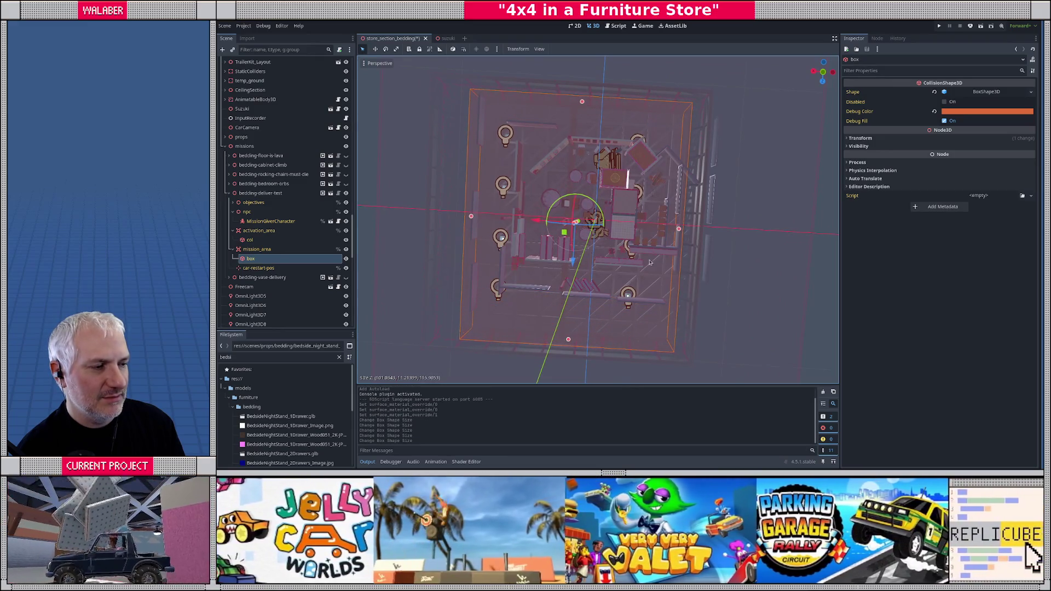
{"action": "left_click_drag", "start_coordinate": [680, 232], "coordinate": [707, 231]}
{"action": "left_click_drag", "start_coordinate": [570, 341], "coordinate": [568, 349]}
{"action": "left_click_drag", "start_coordinate": [708, 232], "coordinate": [719, 231]}
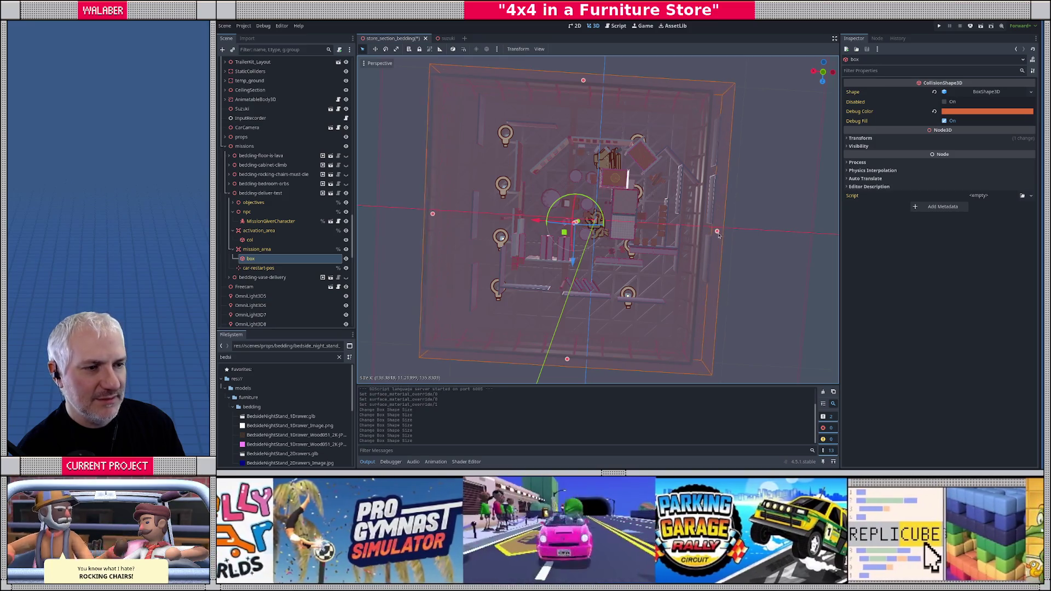
{"action": "left_click_drag", "start_coordinate": [434, 216], "coordinate": [425, 215]}
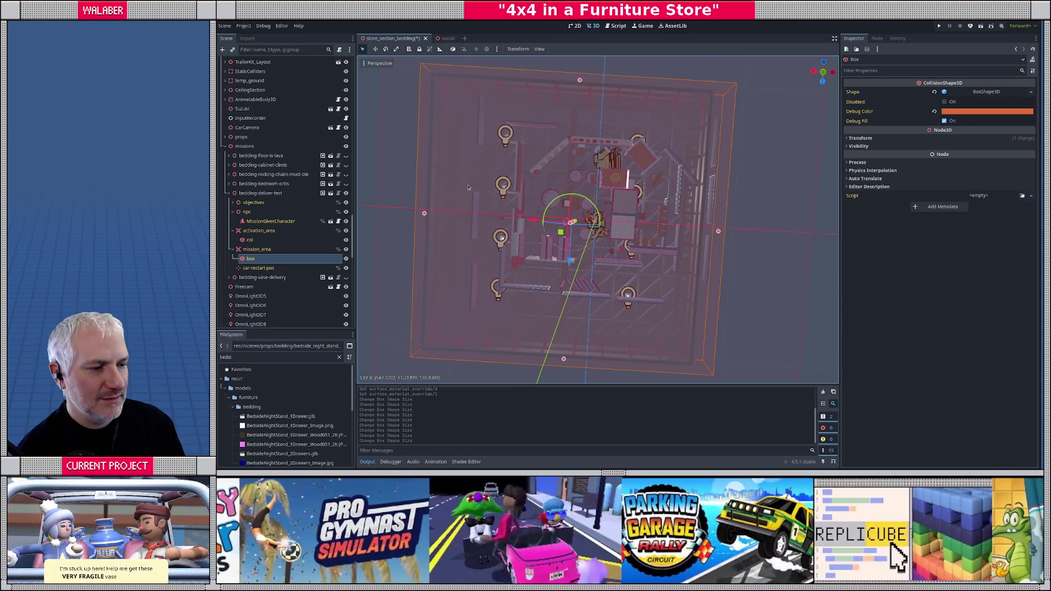
{"action": "left_click", "coordinate": [251, 195]}
{"action": "key", "text": "ctrl+s"}
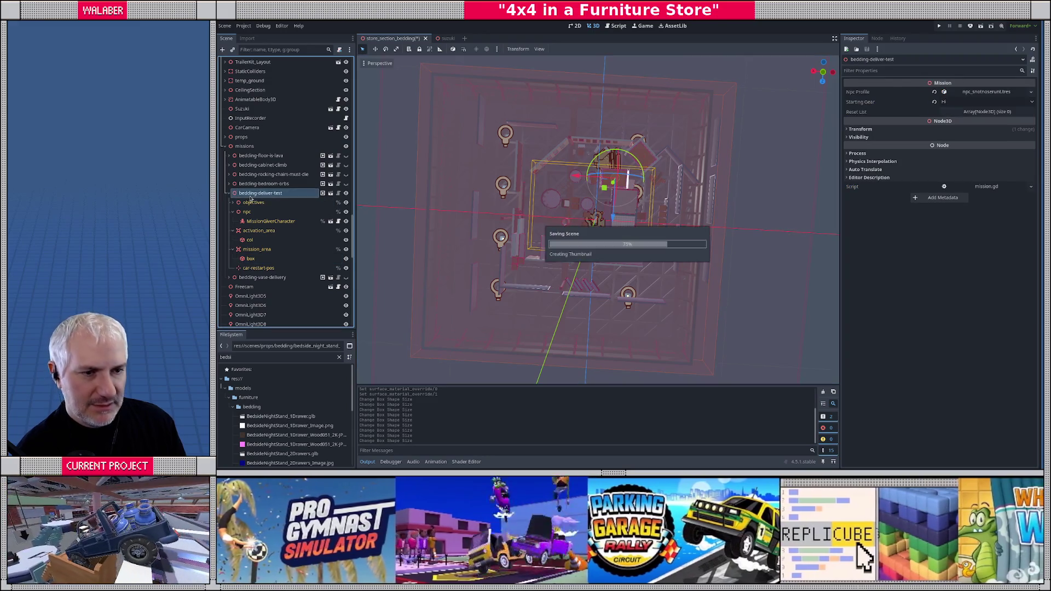
- Collapse bedding-deliver-test and select the bedding-bedroom-orbs mission_area box shape
{"action": "left_click", "coordinate": [229, 195]}
{"action": "left_click", "coordinate": [263, 183]}
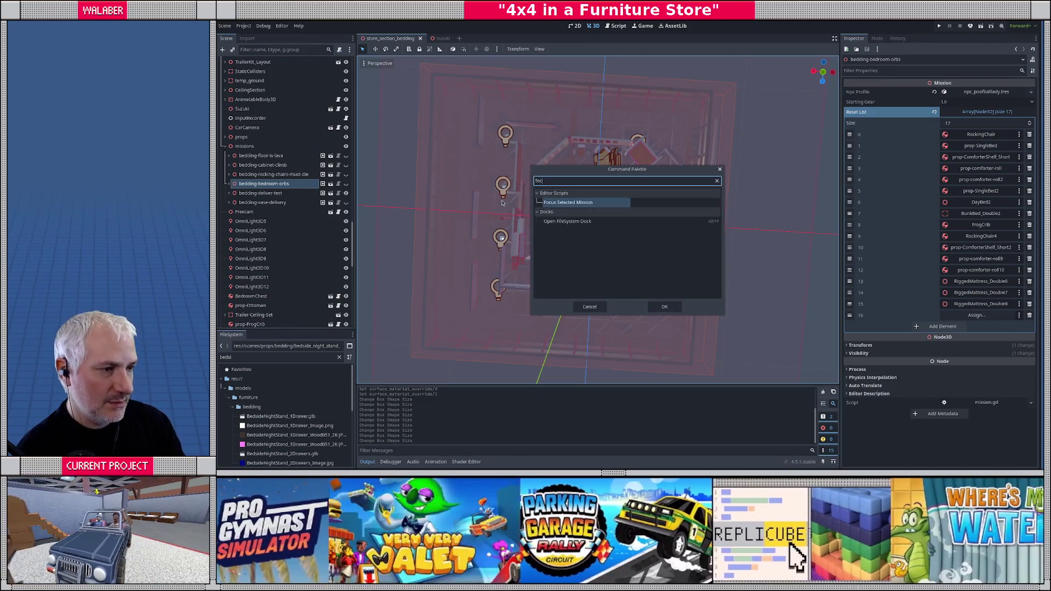
{"action": "scroll", "coordinate": [623, 236], "scroll_direction": "up", "scroll_amount": 3}
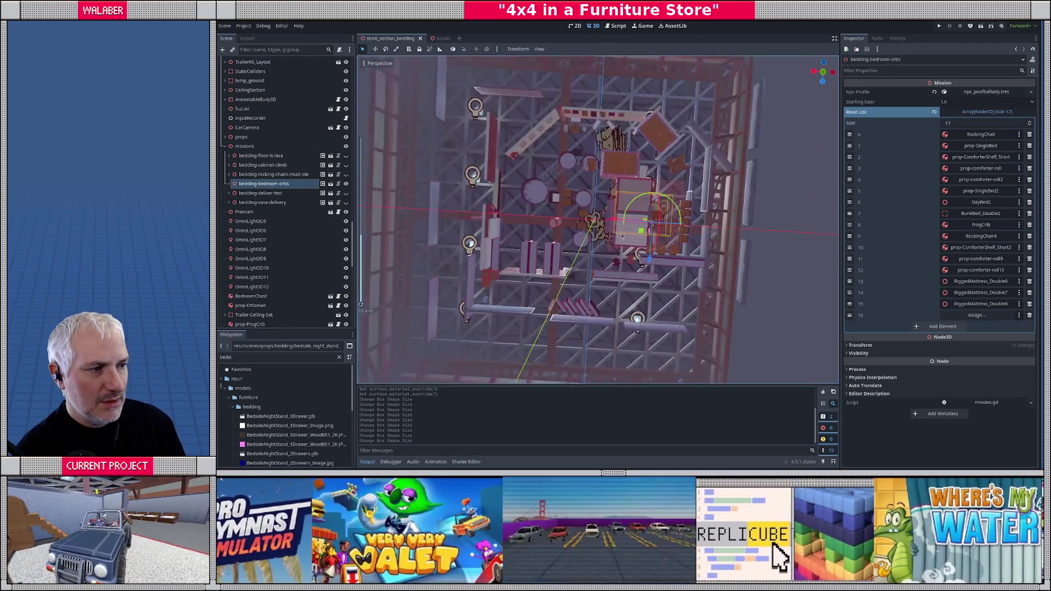
{"action": "scroll", "coordinate": [623, 236], "scroll_direction": "up", "scroll_amount": 3}
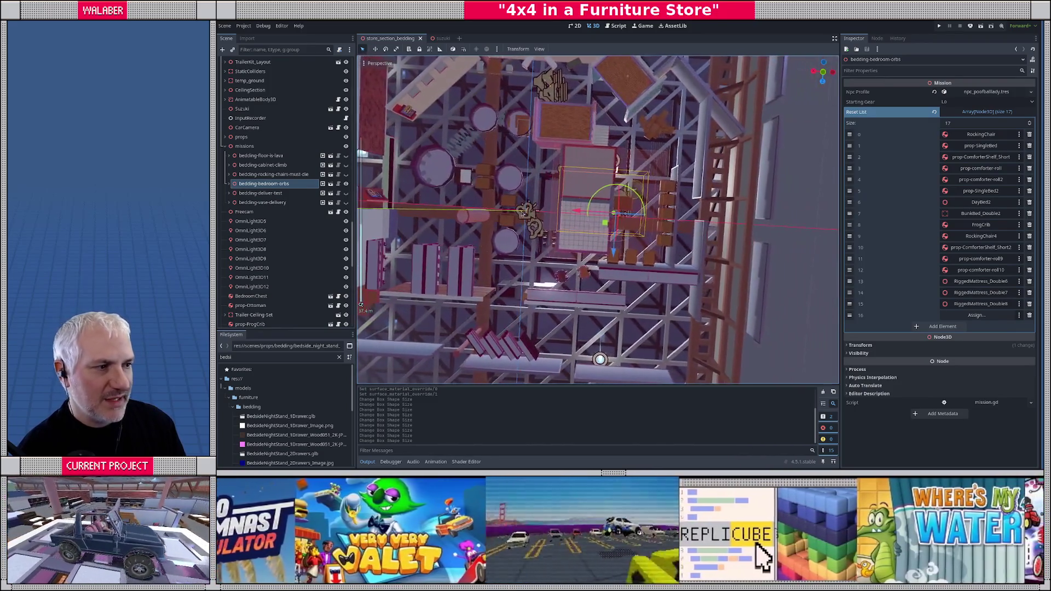
{"action": "mouse_move", "coordinate": [509, 196]}
{"action": "left_mouse_down"}
{"action": "mouse_move", "coordinate": [516, 225]}
{"action": "mouse_move", "coordinate": [526, 194]}
{"action": "mouse_move", "coordinate": [740, 112]}
{"action": "left_mouse_up"}
{"action": "left_click", "coordinate": [228, 184]}
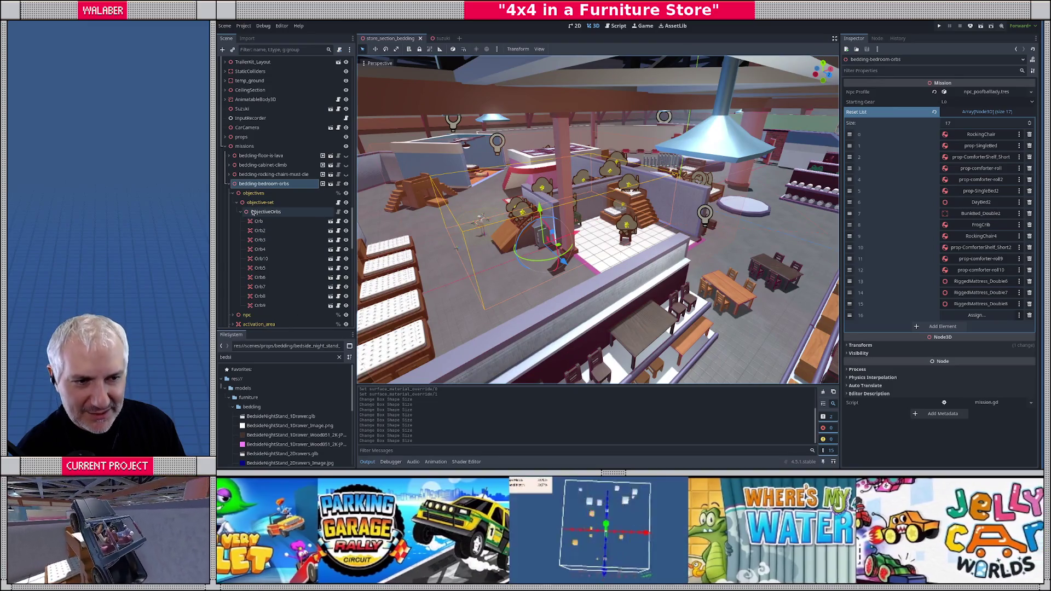
{"action": "left_click", "coordinate": [233, 193]}
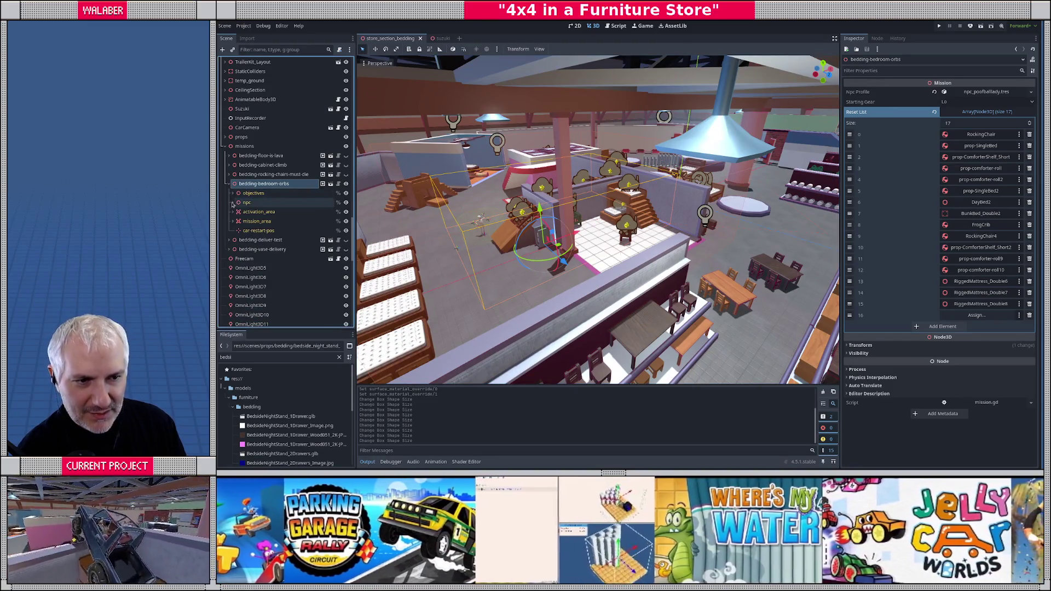
{"action": "left_click", "coordinate": [233, 222]}
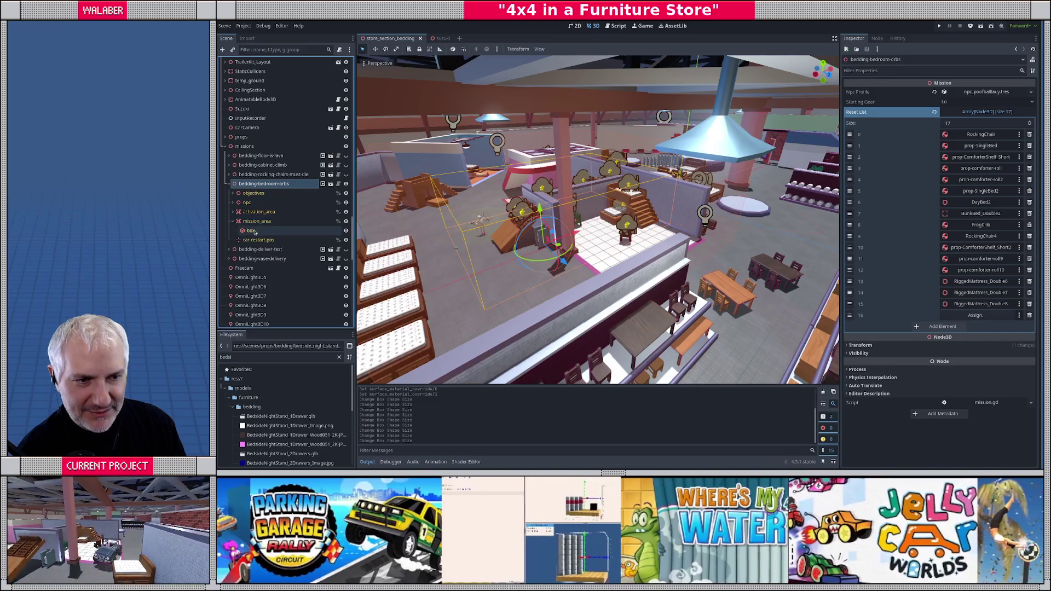
{"action": "left_click", "coordinate": [251, 231]}
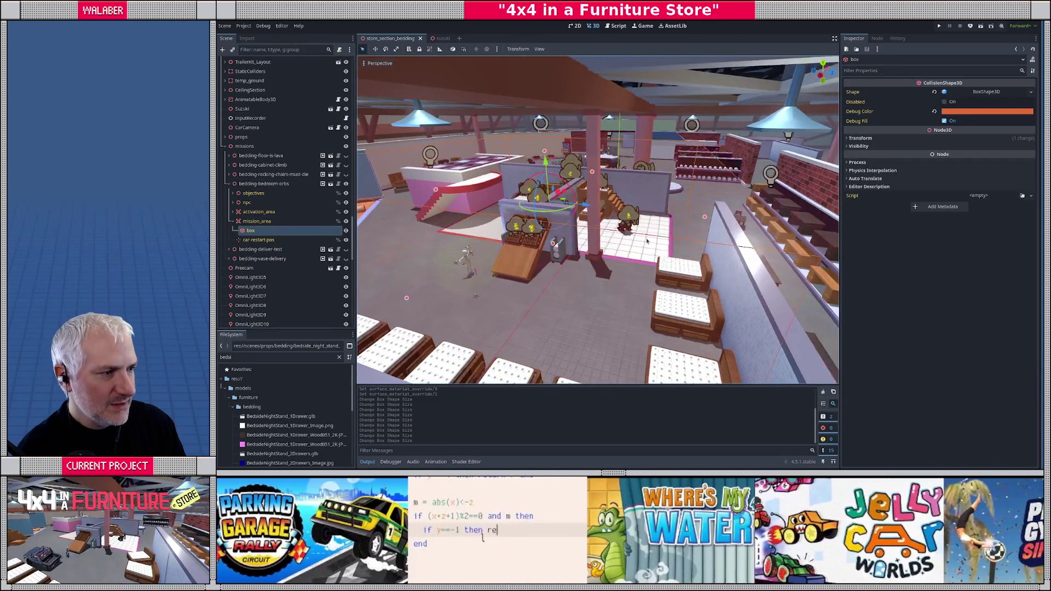
- Resize the bedroom-orbs box to X size 31.33, extend its Z size, and save
{"action": "mouse_move", "coordinate": [647, 241]}
{"action": "left_mouse_down"}
{"action": "mouse_move", "coordinate": [706, 221]}
{"action": "mouse_move", "coordinate": [702, 205]}
{"action": "left_mouse_up"}
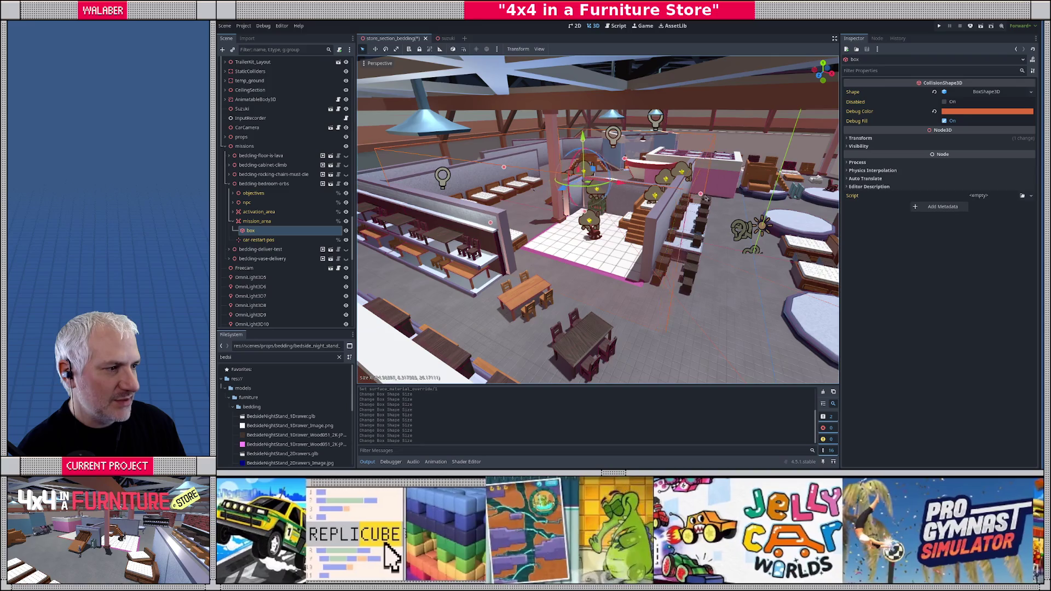
{"action": "mouse_move", "coordinate": [744, 203]}
{"action": "left_mouse_down"}
{"action": "mouse_move", "coordinate": [633, 236]}
{"action": "mouse_move", "coordinate": [631, 223]}
{"action": "mouse_move", "coordinate": [711, 237]}
{"action": "left_mouse_up"}
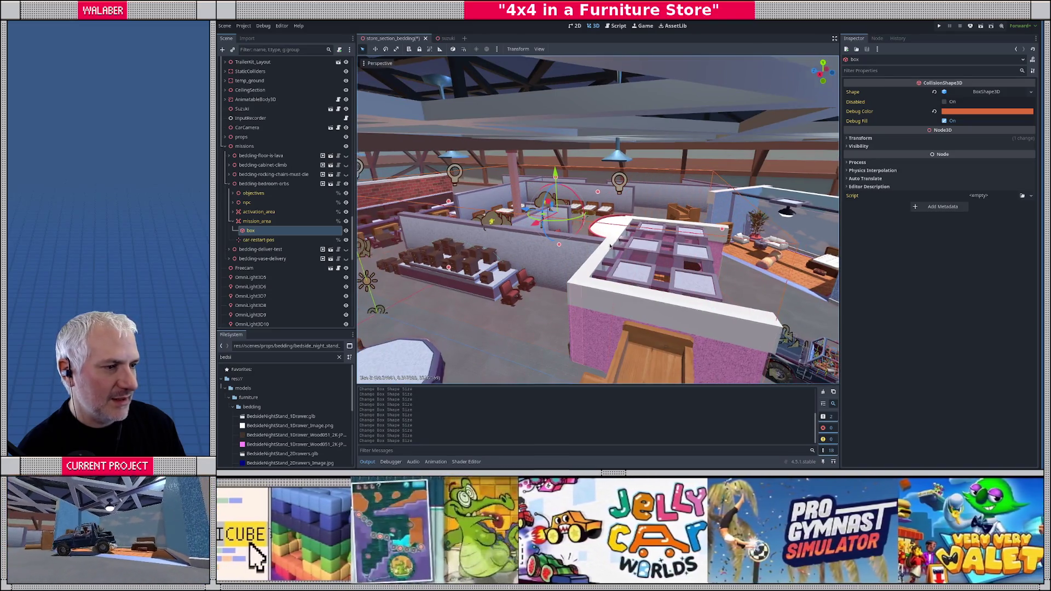
{"action": "mouse_move", "coordinate": [721, 241]}
{"action": "left_mouse_down"}
{"action": "mouse_move", "coordinate": [668, 246]}
{"action": "mouse_move", "coordinate": [723, 222]}
{"action": "mouse_move", "coordinate": [565, 237]}
{"action": "mouse_move", "coordinate": [624, 242]}
{"action": "left_mouse_up"}
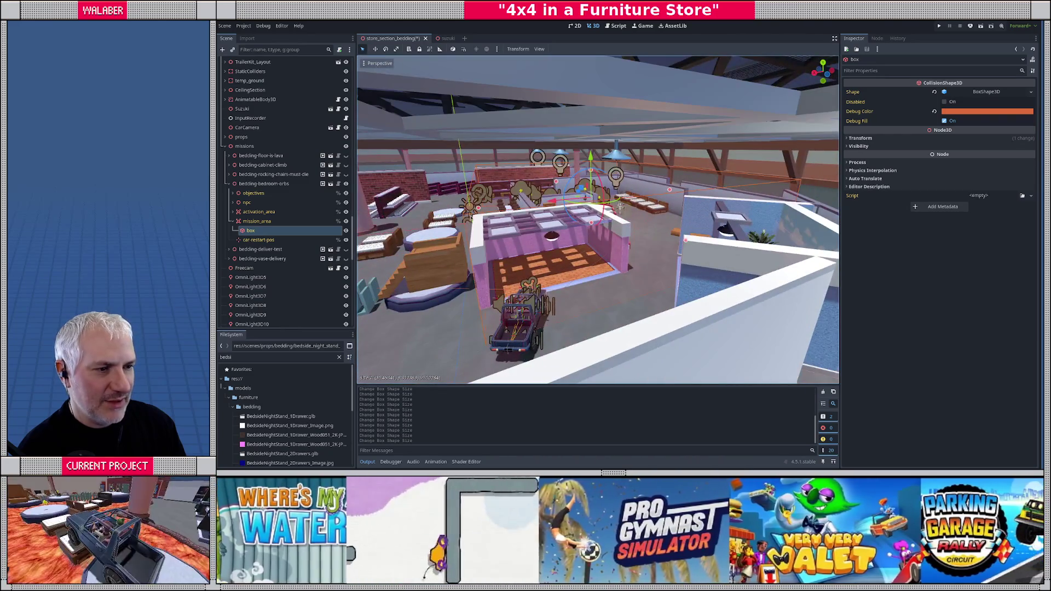
{"action": "mouse_move", "coordinate": [478, 208]}
{"action": "left_mouse_down"}
{"action": "mouse_move", "coordinate": [462, 210]}
{"action": "mouse_move", "coordinate": [538, 208]}
{"action": "left_mouse_up"}
{"action": "mouse_move", "coordinate": [450, 226]}
{"action": "left_mouse_down"}
{"action": "mouse_move", "coordinate": [468, 223]}
{"action": "mouse_move", "coordinate": [427, 215]}
{"action": "mouse_move", "coordinate": [493, 224]}
{"action": "mouse_move", "coordinate": [411, 237]}
{"action": "mouse_move", "coordinate": [451, 219]}
{"action": "left_mouse_up"}
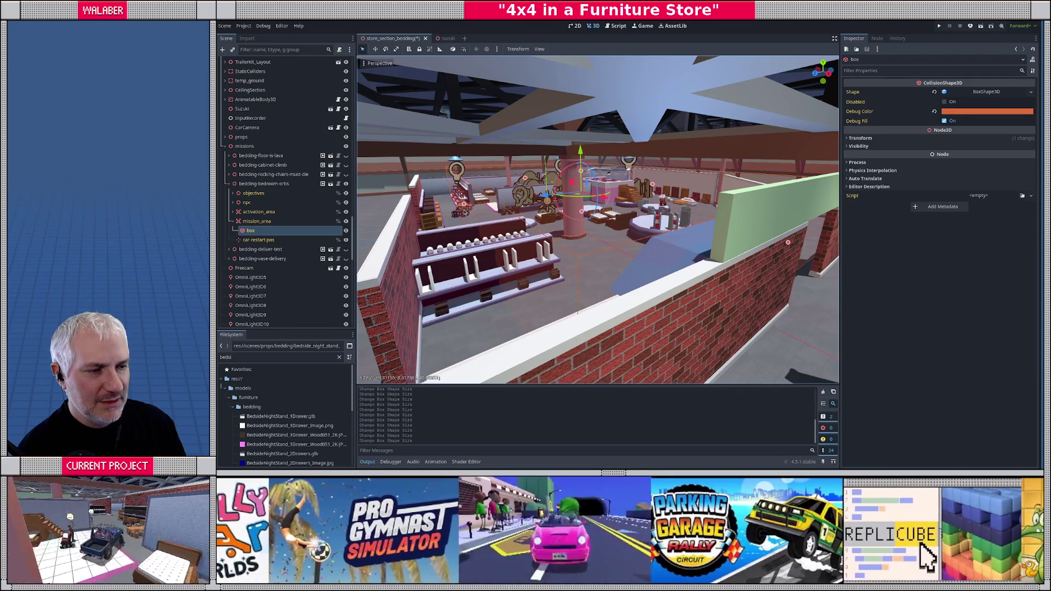
{"action": "mouse_move", "coordinate": [579, 187]}
{"action": "left_mouse_down"}
{"action": "mouse_move", "coordinate": [535, 199]}
{"action": "mouse_move", "coordinate": [574, 216]}
{"action": "mouse_move", "coordinate": [542, 209]}
{"action": "mouse_move", "coordinate": [526, 183]}
{"action": "mouse_move", "coordinate": [490, 185]}
{"action": "mouse_move", "coordinate": [512, 208]}
{"action": "mouse_move", "coordinate": [534, 212]}
{"action": "left_mouse_up"}
{"action": "left_click_drag", "start_coordinate": [435, 196], "coordinate": [424, 197]}
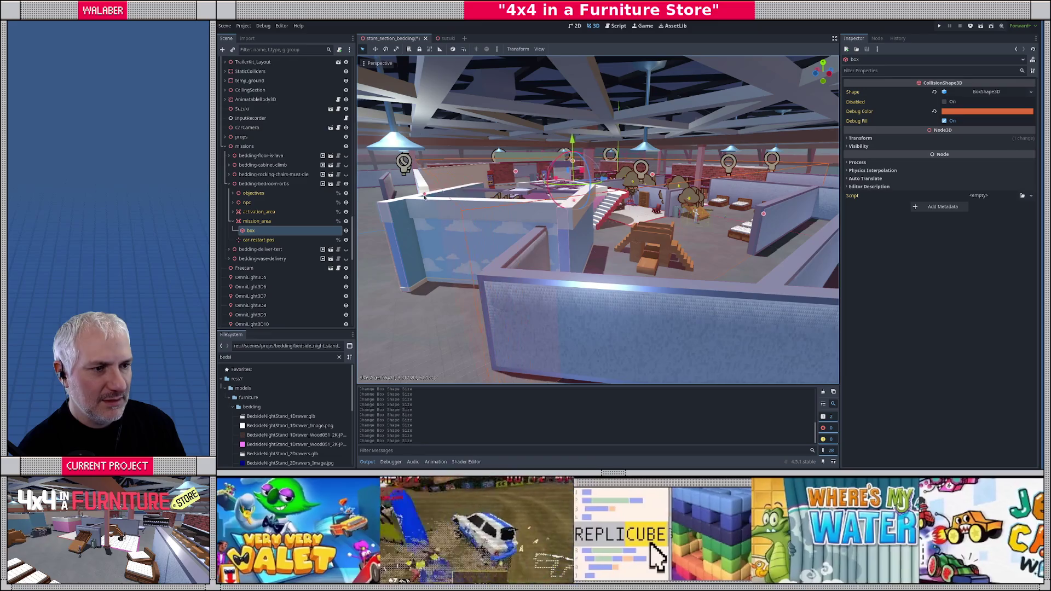
{"action": "key", "text": "ctrl+s"}
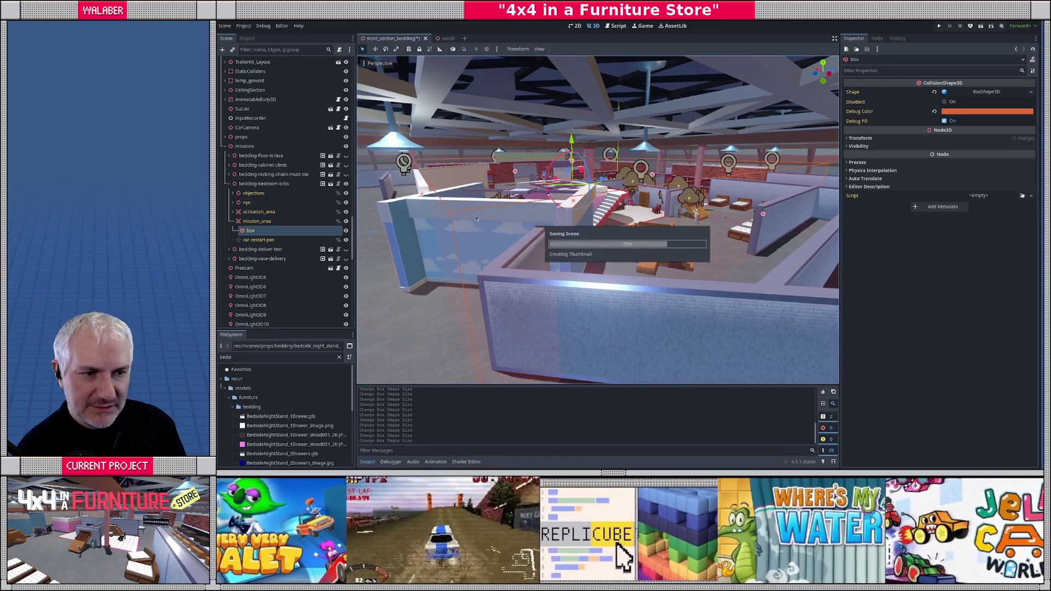
- Select bedding-rocking-chairs-must-die, run Focus Selected Mission, and select its mission_area box
{"action": "left_click", "coordinate": [228, 184]}
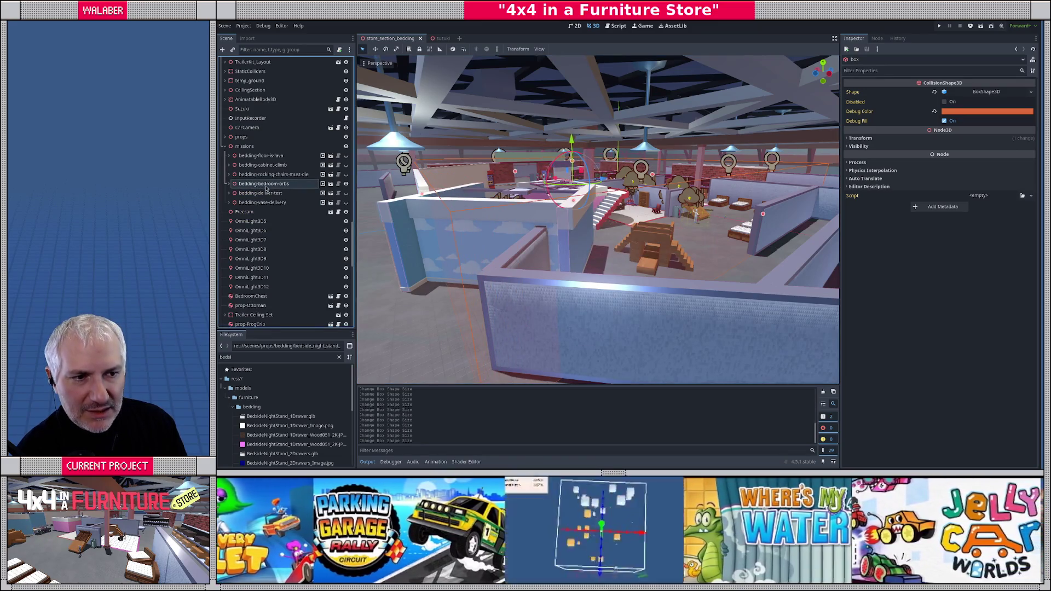
{"action": "left_click", "coordinate": [269, 174]}
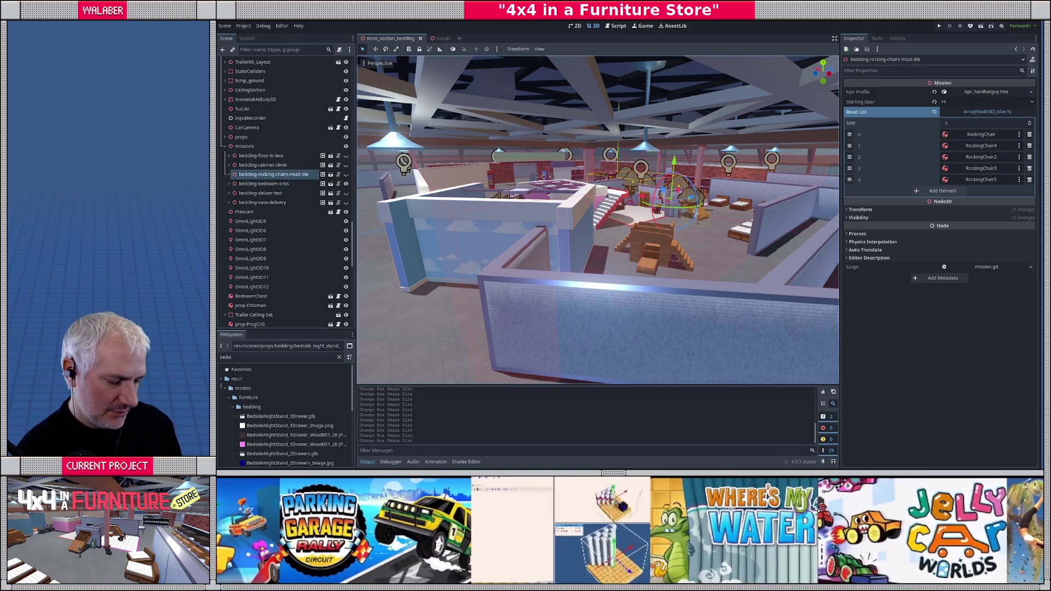
{"action": "key", "text": "ctrl+shift+p"}
{"action": "key", "text": "Return"}
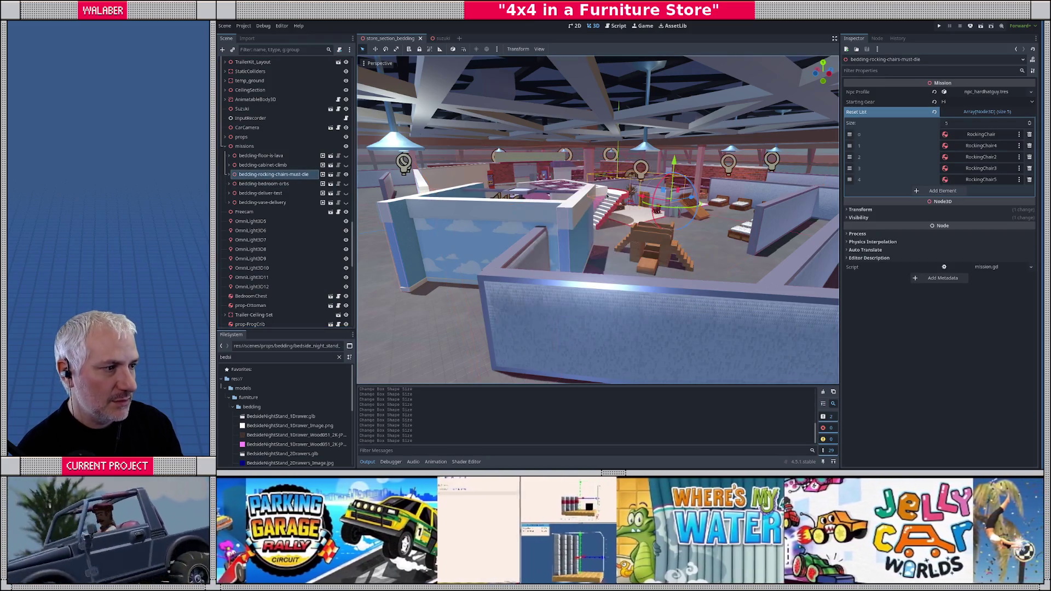
{"action": "left_click", "coordinate": [228, 174]}
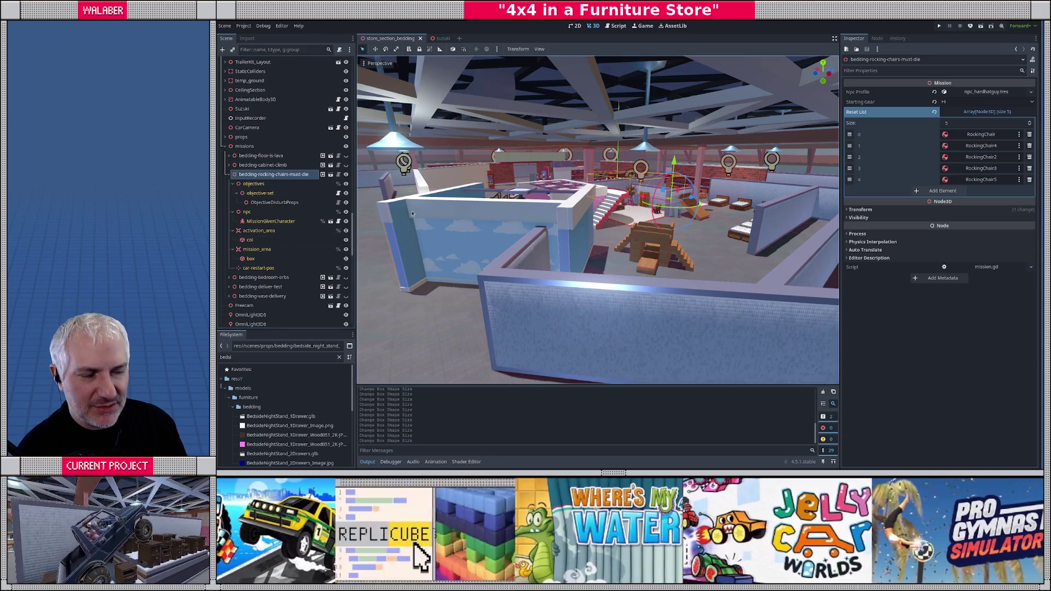
{"action": "left_click", "coordinate": [250, 259]}
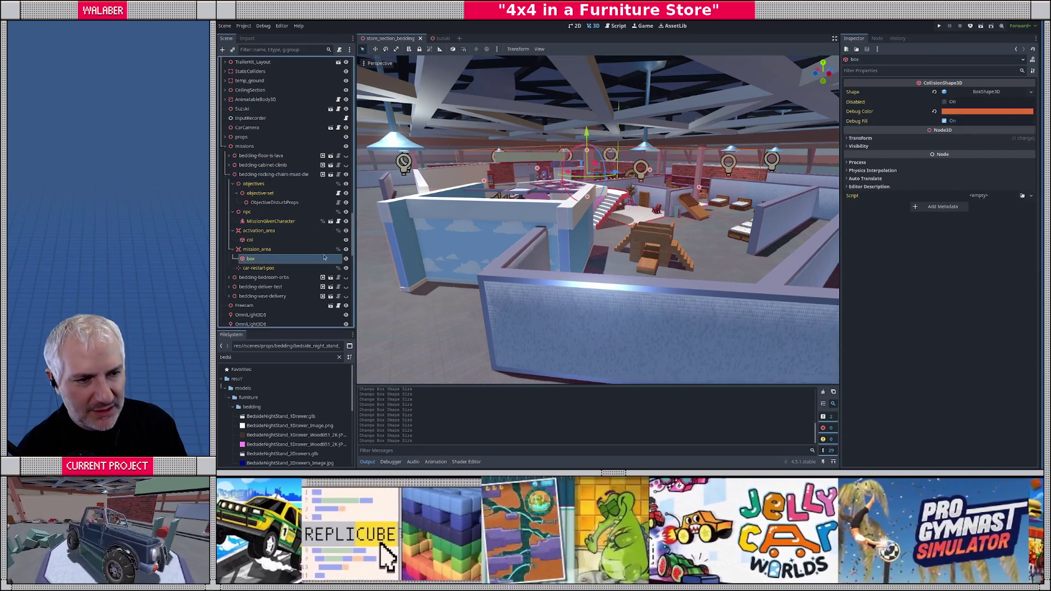
- Lengthen the rocking-chairs mission box to a Z size of 47.79 and save the scene
{"action": "mouse_move", "coordinate": [554, 234]}
{"action": "left_mouse_down"}
{"action": "mouse_move", "coordinate": [495, 208]}
{"action": "mouse_move", "coordinate": [592, 218]}
{"action": "mouse_move", "coordinate": [573, 224]}
{"action": "left_mouse_up"}
{"action": "scroll", "coordinate": [573, 224], "scroll_direction": "down", "scroll_amount": 5}
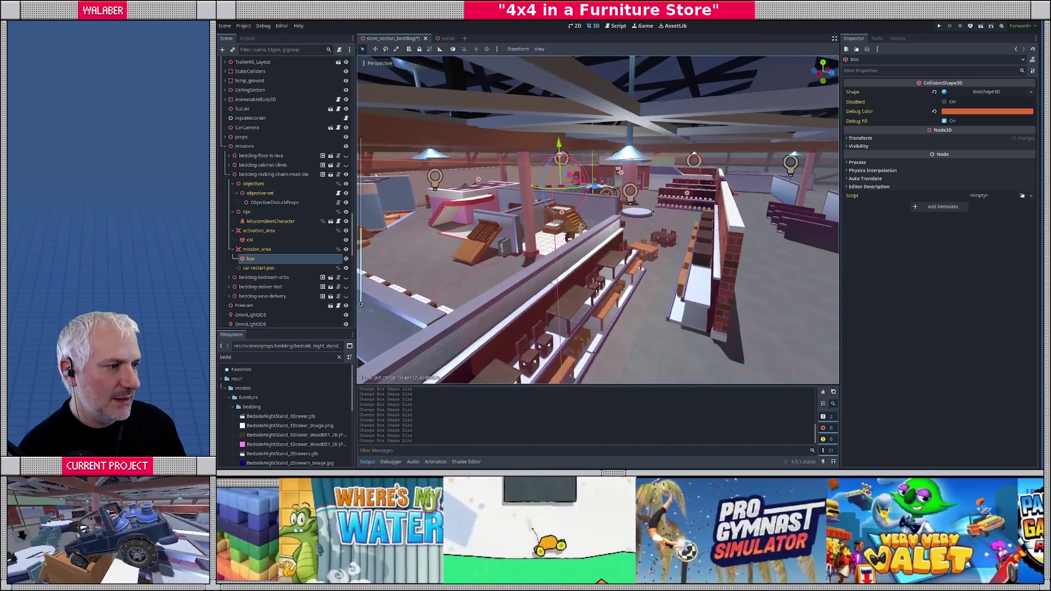
{"action": "mouse_move", "coordinate": [711, 198]}
{"action": "left_mouse_down"}
{"action": "mouse_move", "coordinate": [719, 201]}
{"action": "mouse_move", "coordinate": [566, 207]}
{"action": "mouse_move", "coordinate": [659, 224]}
{"action": "mouse_move", "coordinate": [608, 224]}
{"action": "mouse_move", "coordinate": [649, 200]}
{"action": "mouse_move", "coordinate": [671, 203]}
{"action": "mouse_move", "coordinate": [609, 212]}
{"action": "left_mouse_up"}
{"action": "key", "text": "ctrl+s"}
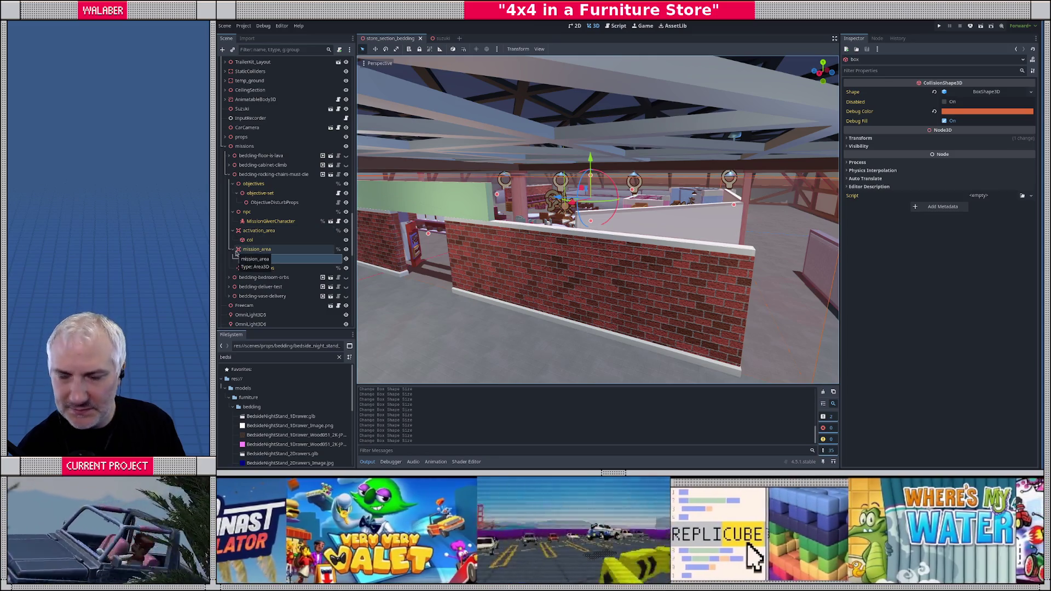
- Re-frame the box, collapse the objectives, npc, activation_area and mission branches, and select the mission
{"action": "key", "text": "f"}
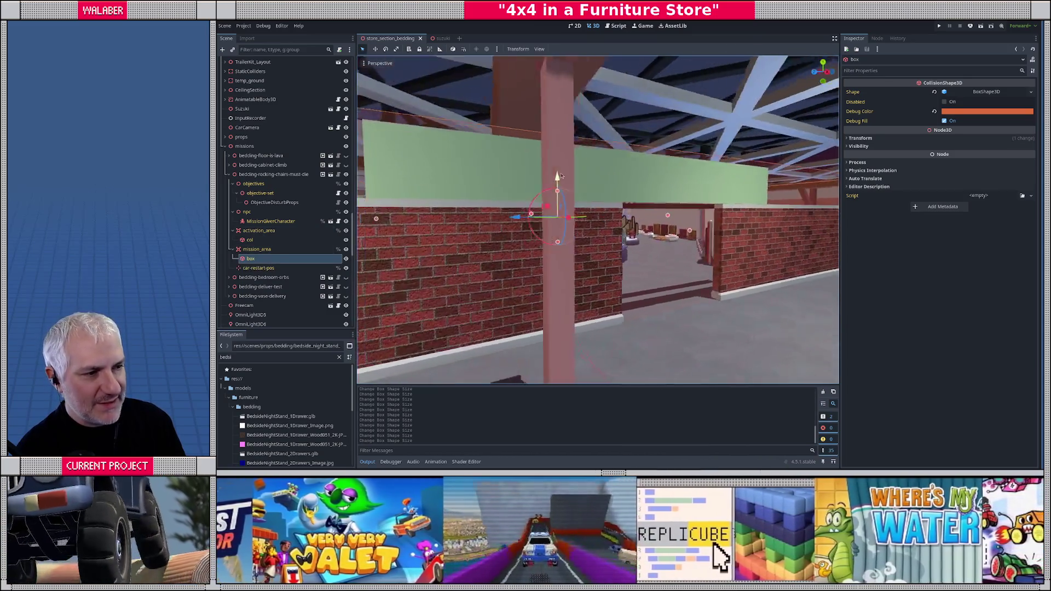
{"action": "left_click_drag", "start_coordinate": [561, 175], "coordinate": [448, 181]}
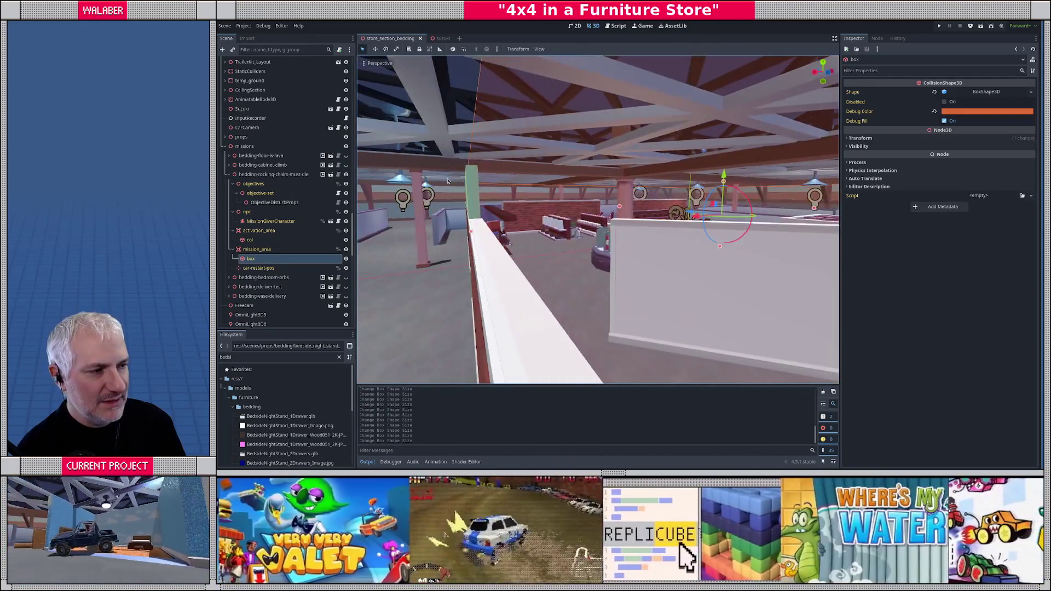
{"action": "key", "text": "f"}
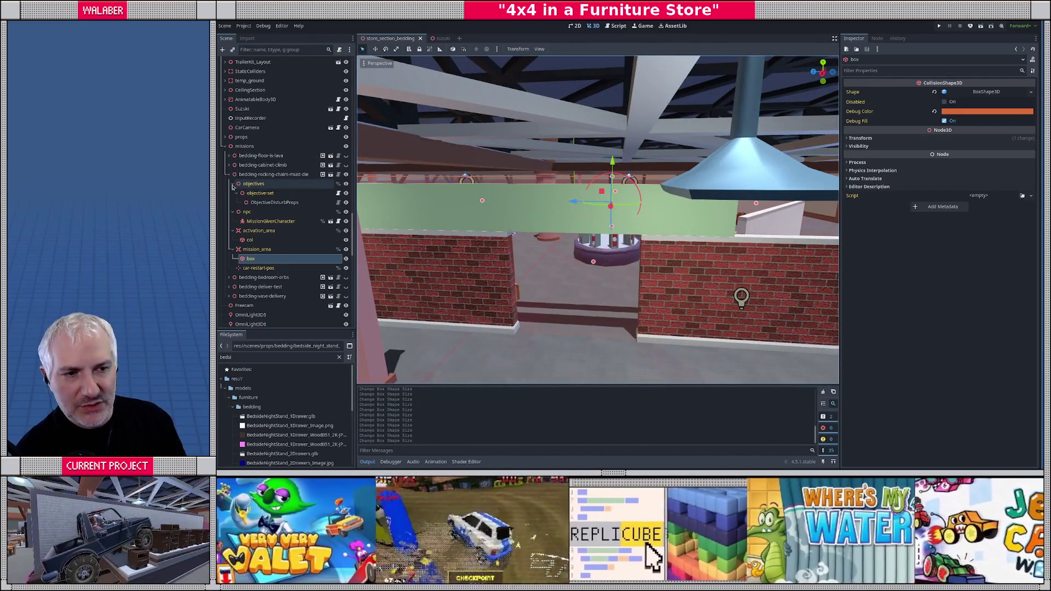
{"action": "left_click", "coordinate": [233, 184]}
{"action": "left_click", "coordinate": [233, 192]}
{"action": "left_click", "coordinate": [233, 202]}
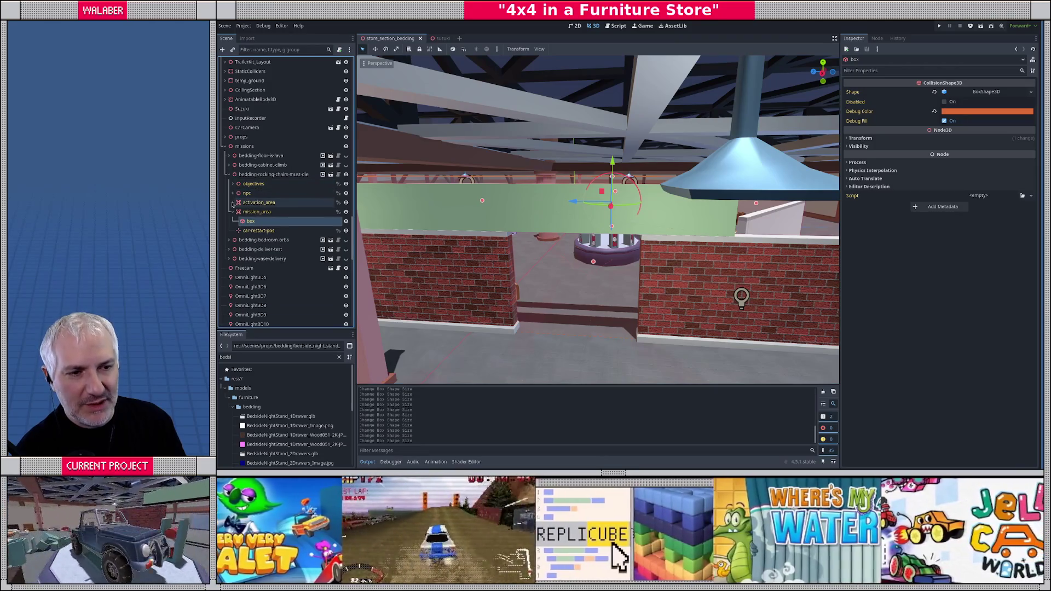
{"action": "left_click", "coordinate": [228, 174]}
{"action": "left_click", "coordinate": [260, 175]}
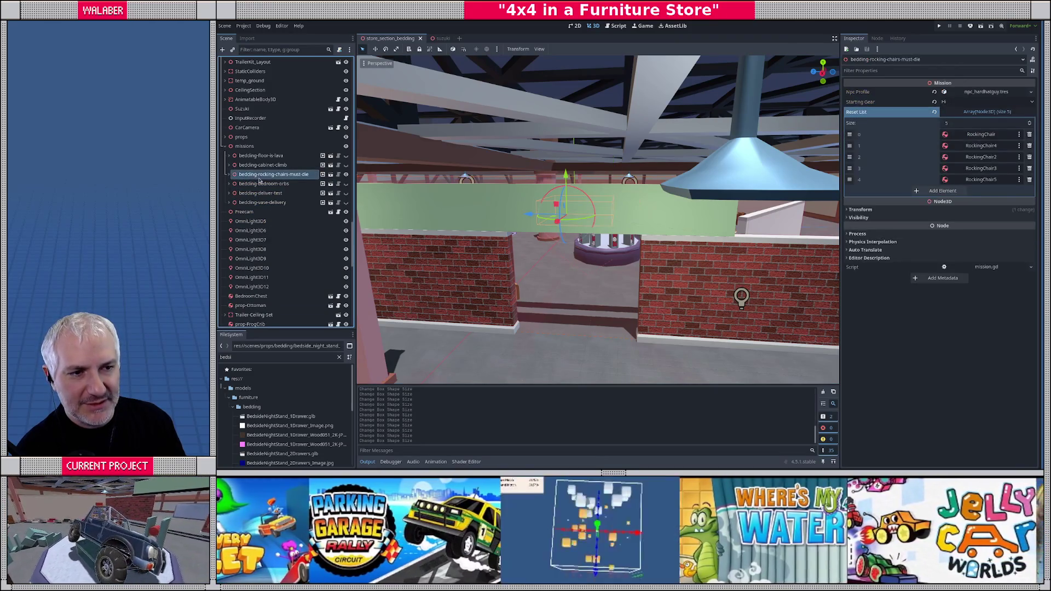
- Focus the bedding-cabinet-climb mission and select its mission_area box collision shape
{"action": "left_click", "coordinate": [273, 166]}
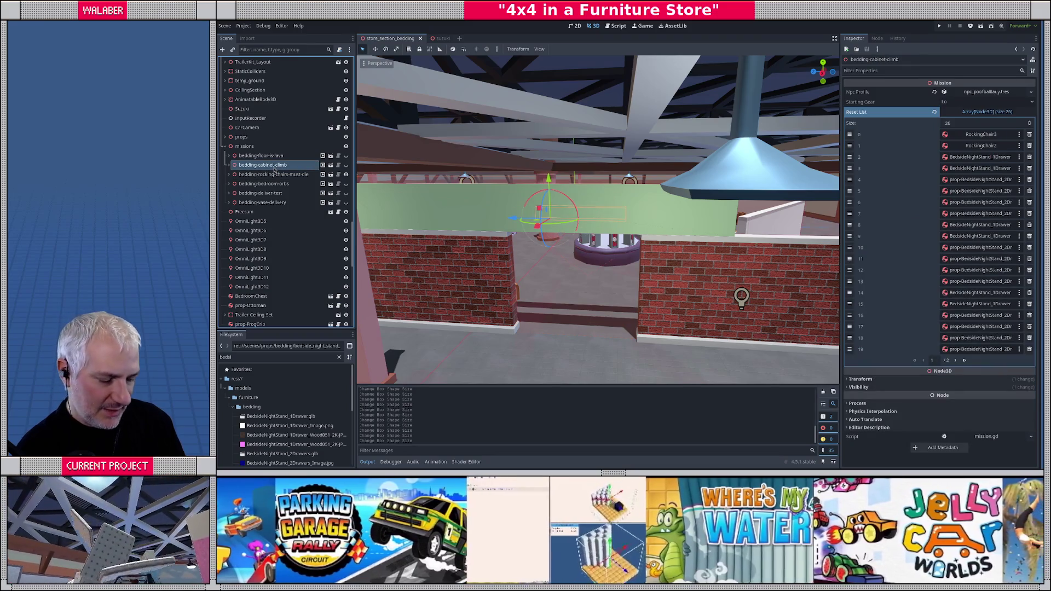
{"action": "key", "text": "ctrl+shift+p"}
{"action": "type", "text": "fo"}
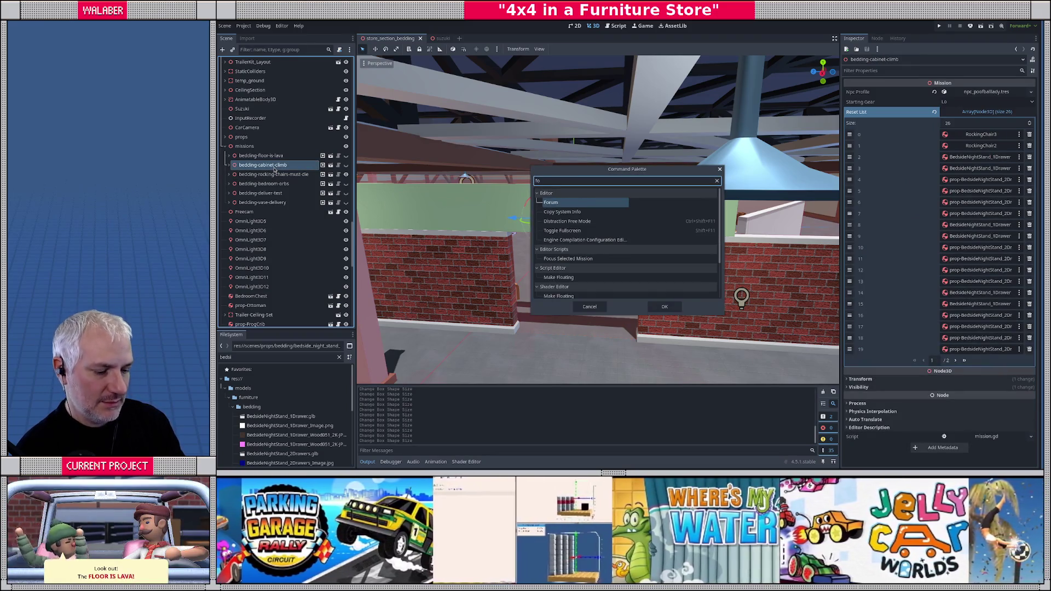
{"action": "type", "text": "cus"}
{"action": "key", "text": "Return"}
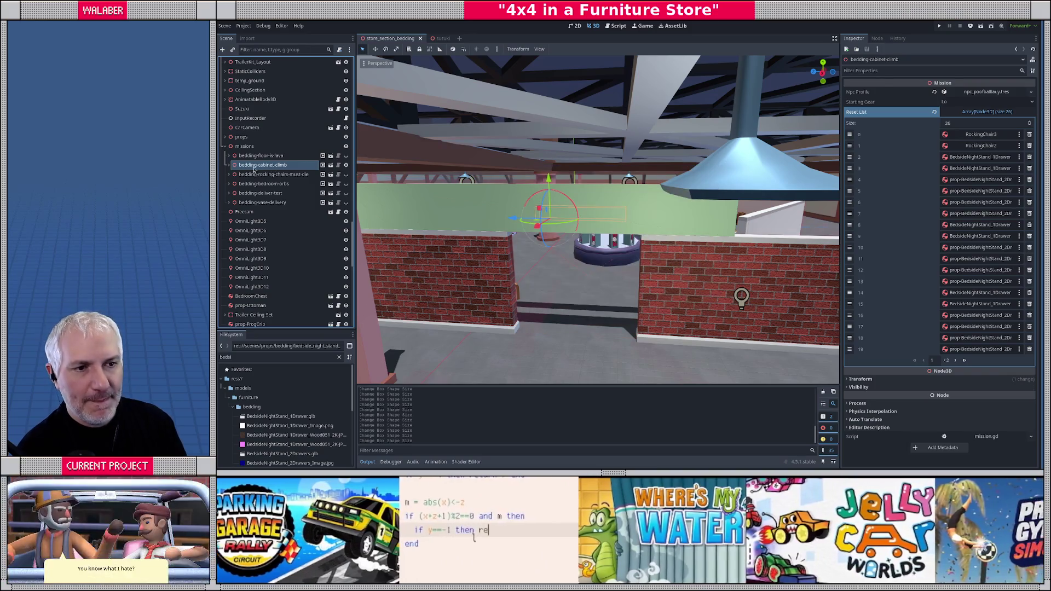
{"action": "left_click", "coordinate": [229, 165]}
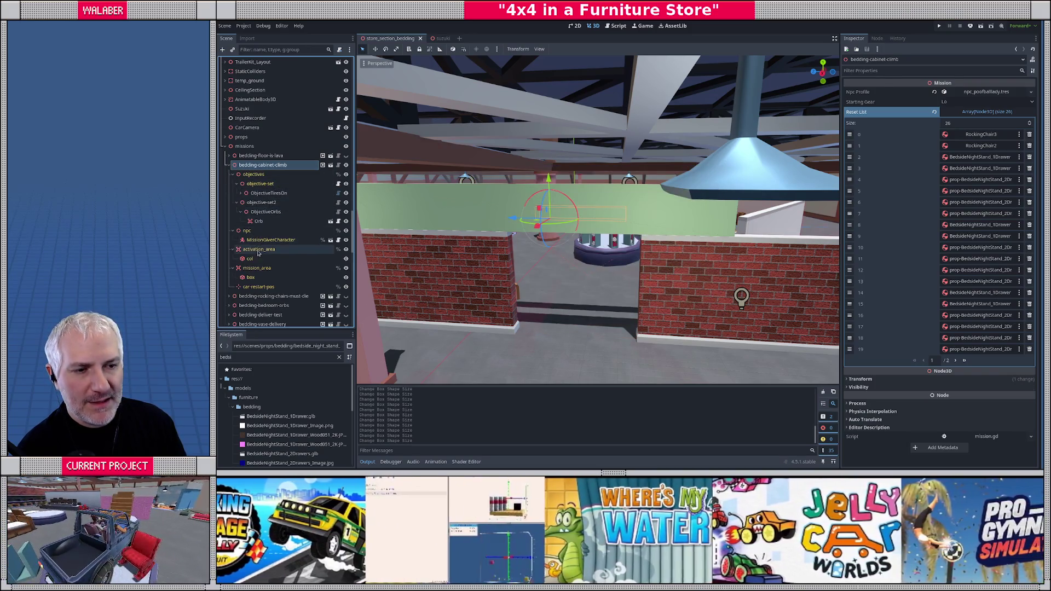
{"action": "left_click", "coordinate": [259, 259]}
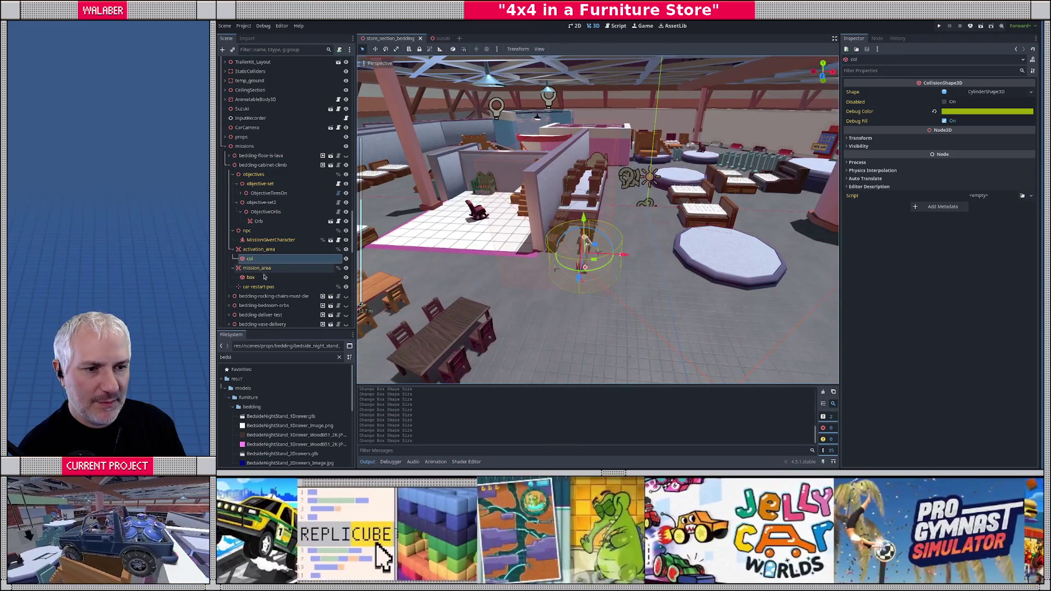
{"action": "left_click", "coordinate": [309, 274]}
- Stretch the cabinet-climb box outward on both sides over the cabinet display and save
{"action": "mouse_move", "coordinate": [548, 225]}
{"action": "left_mouse_down"}
{"action": "mouse_move", "coordinate": [520, 225]}
{"action": "mouse_move", "coordinate": [548, 230]}
{"action": "mouse_move", "coordinate": [526, 240]}
{"action": "mouse_move", "coordinate": [458, 250]}
{"action": "left_mouse_up"}
{"action": "mouse_move", "coordinate": [593, 225]}
{"action": "left_mouse_down"}
{"action": "mouse_move", "coordinate": [613, 218]}
{"action": "mouse_move", "coordinate": [498, 222]}
{"action": "left_mouse_up"}
{"action": "mouse_move", "coordinate": [665, 222]}
{"action": "left_mouse_down"}
{"action": "mouse_move", "coordinate": [691, 247]}
{"action": "mouse_move", "coordinate": [723, 247]}
{"action": "left_mouse_up"}
{"action": "left_click_drag", "start_coordinate": [578, 175], "coordinate": [505, 175]}
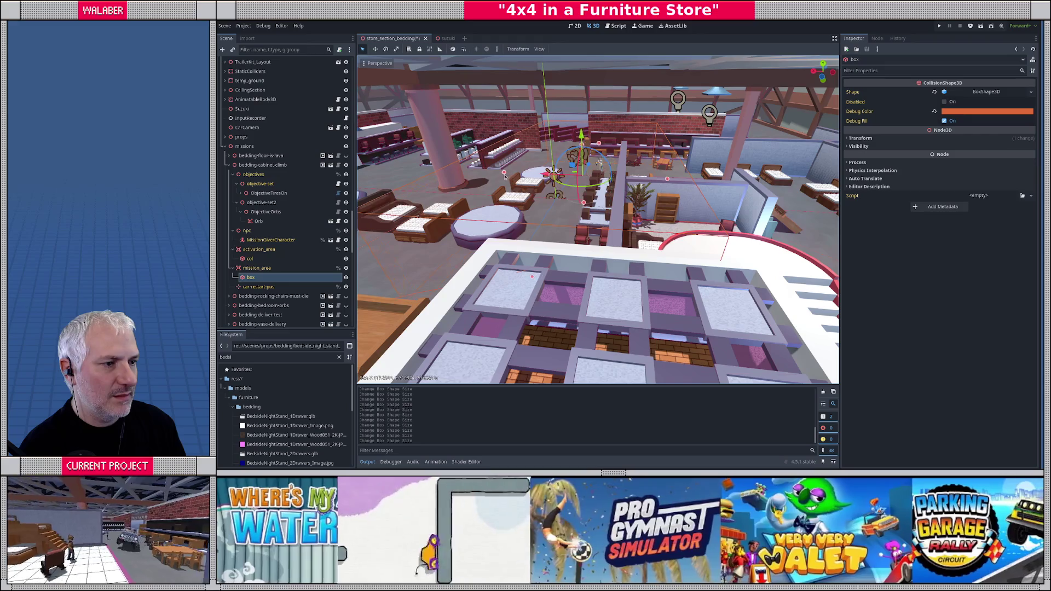
{"action": "mouse_move", "coordinate": [668, 181]}
{"action": "left_mouse_down"}
{"action": "mouse_move", "coordinate": [685, 176]}
{"action": "mouse_move", "coordinate": [585, 247]}
{"action": "mouse_move", "coordinate": [568, 242]}
{"action": "mouse_move", "coordinate": [597, 224]}
{"action": "left_mouse_up"}
{"action": "key", "text": "f"}
{"action": "key", "text": "ctrl+s"}
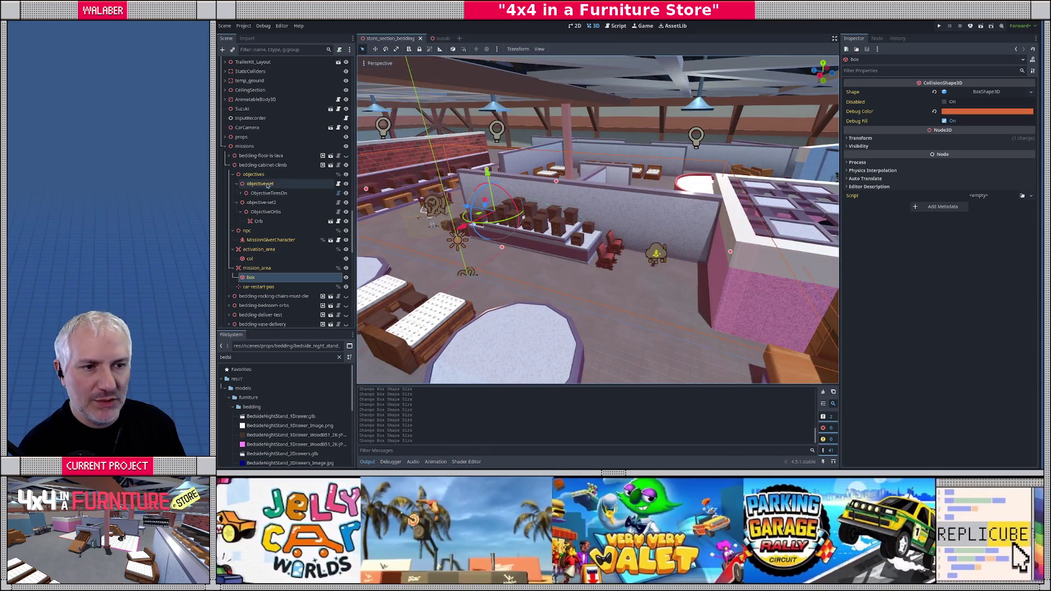
- Collapse bedding-cabinet-climb and select bedding-floor-is-lava to show its 44-item reset list
{"action": "left_click", "coordinate": [229, 166]}
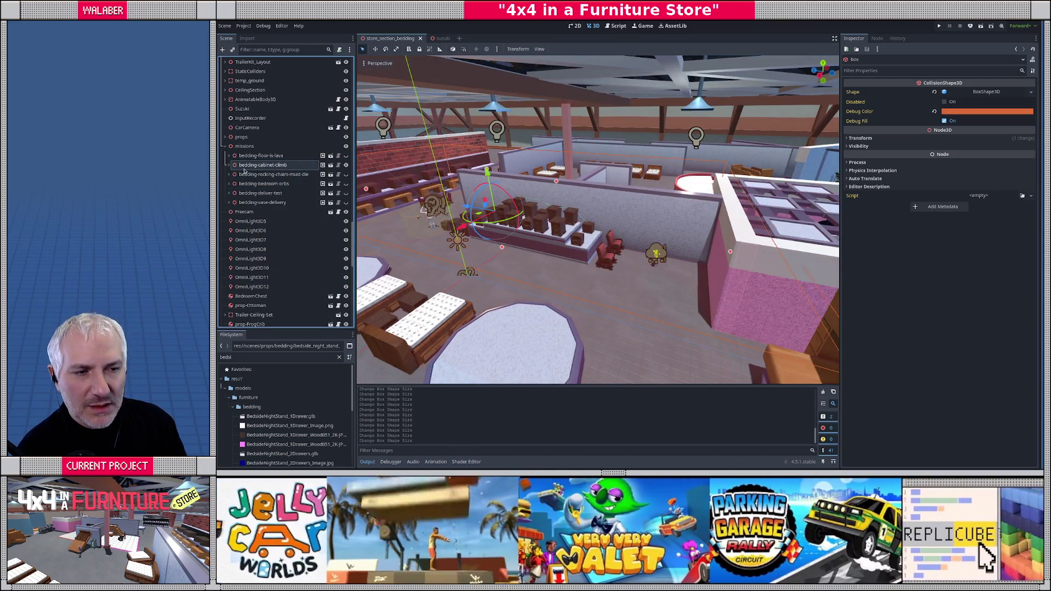
{"action": "left_click", "coordinate": [261, 156]}
{"action": "left_click", "coordinate": [227, 156]}
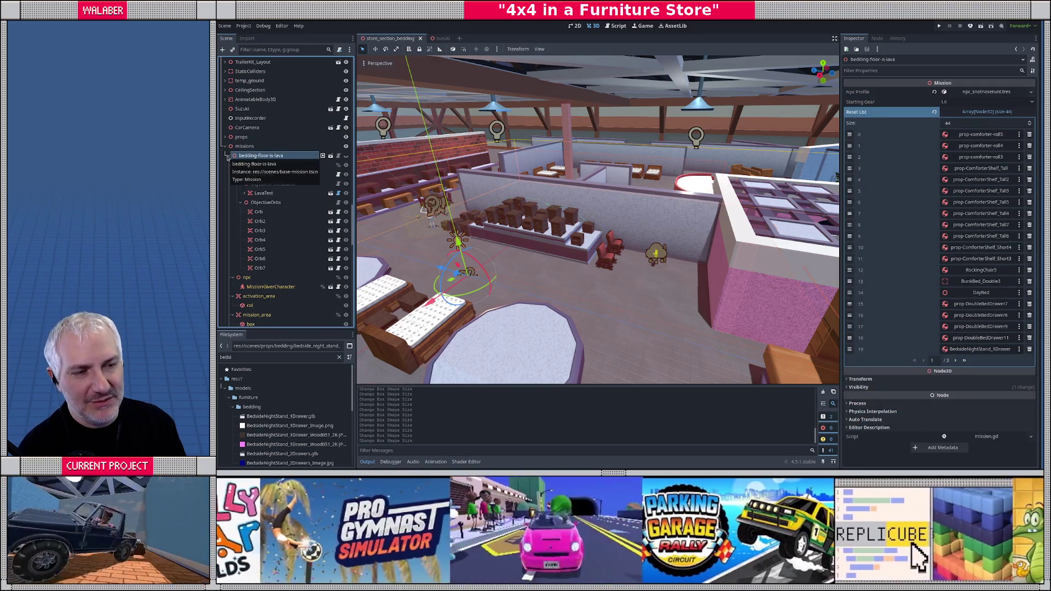
{"action": "left_click", "coordinate": [228, 159]}
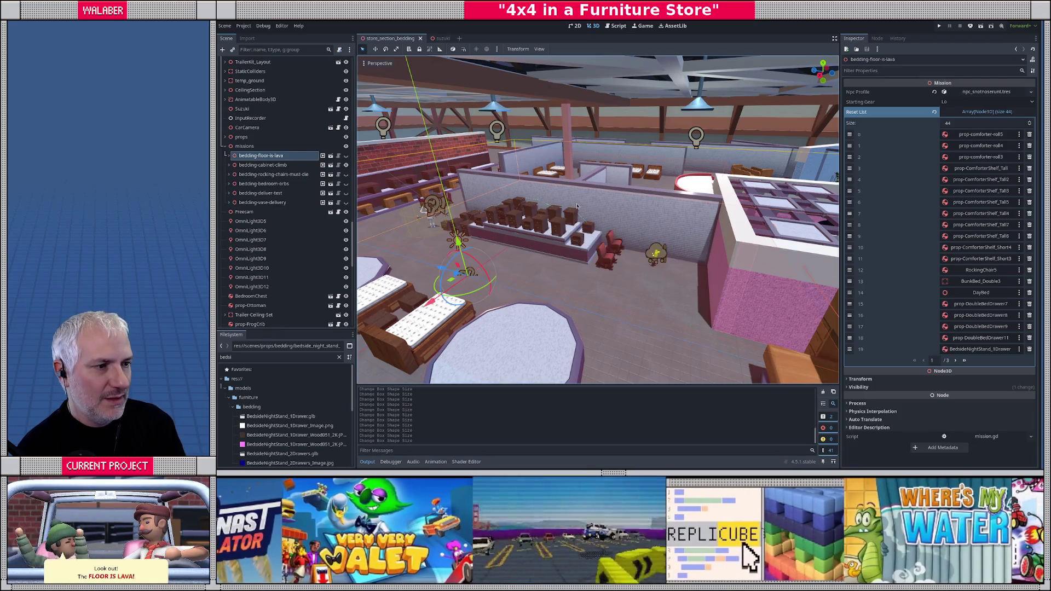
- Fly the camera through the store past the blue chairs to survey the beds and the octagonal bed
{"action": "key", "text": "w"}
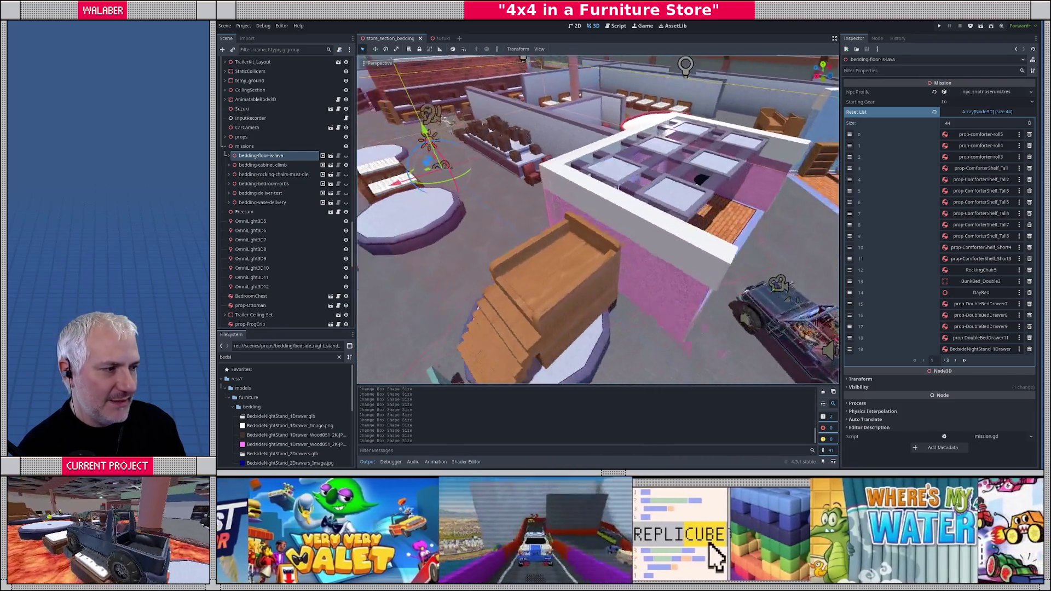
{"action": "key", "text": "s"}
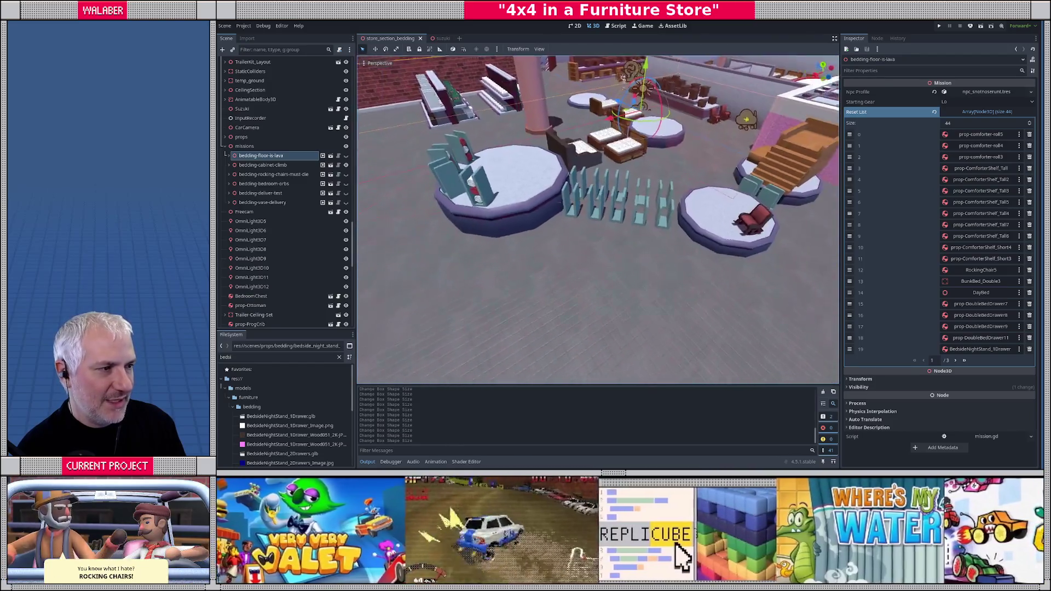
{"action": "key", "text": "w"}
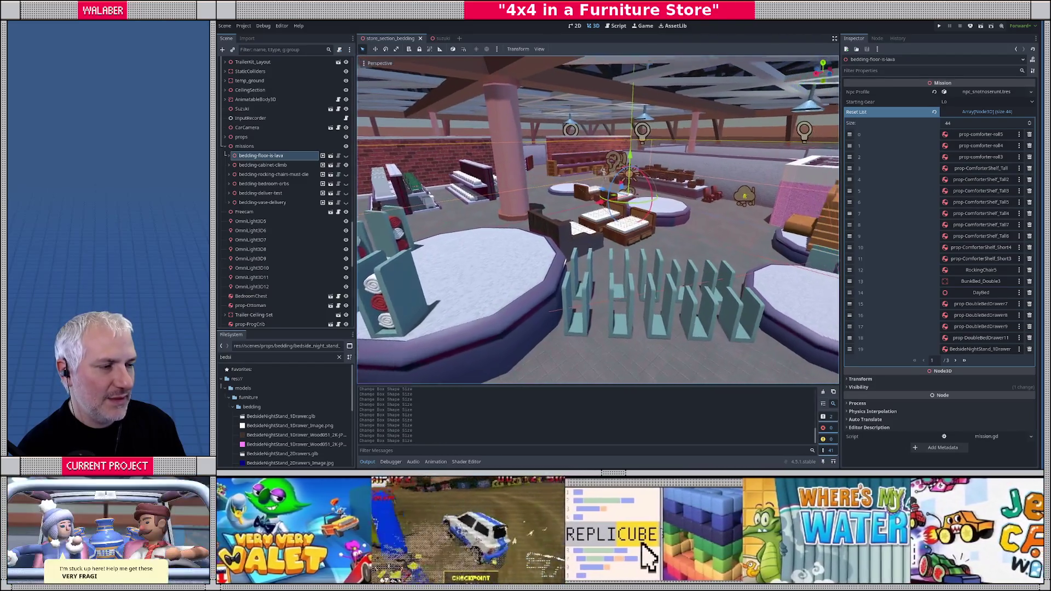
{"action": "key", "text": "w"}
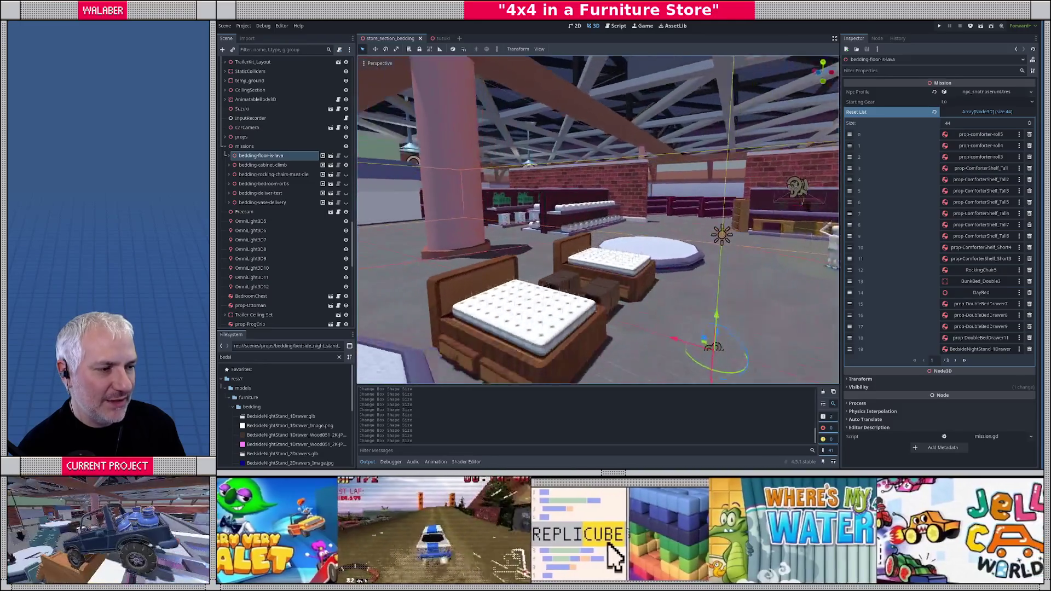
{"action": "key", "text": "w"}
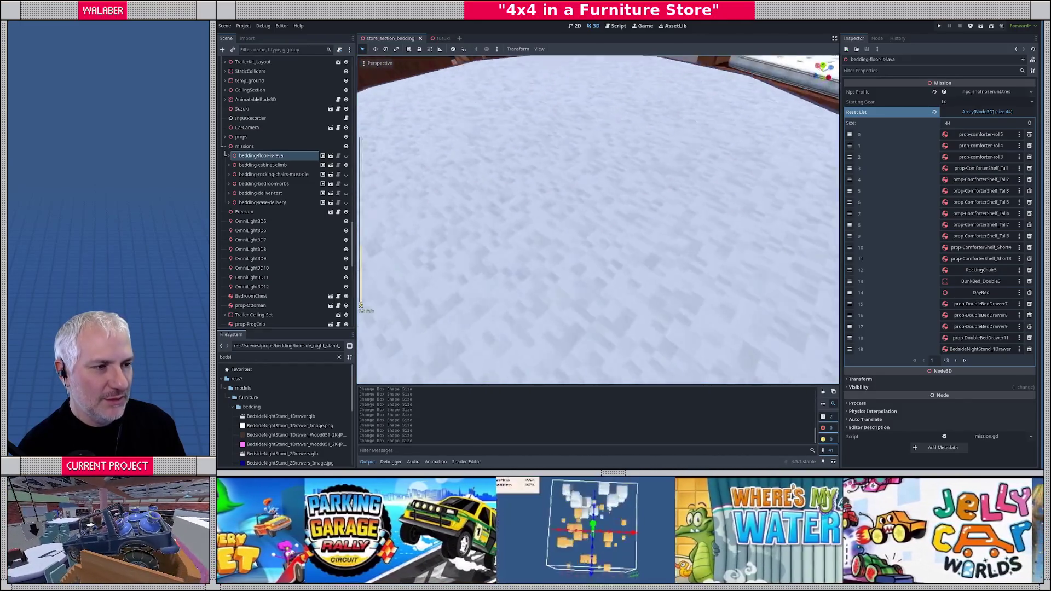
{"action": "scroll", "coordinate": [598, 219], "scroll_direction": "up", "scroll_amount": 2}
{"action": "key", "text": "s"}
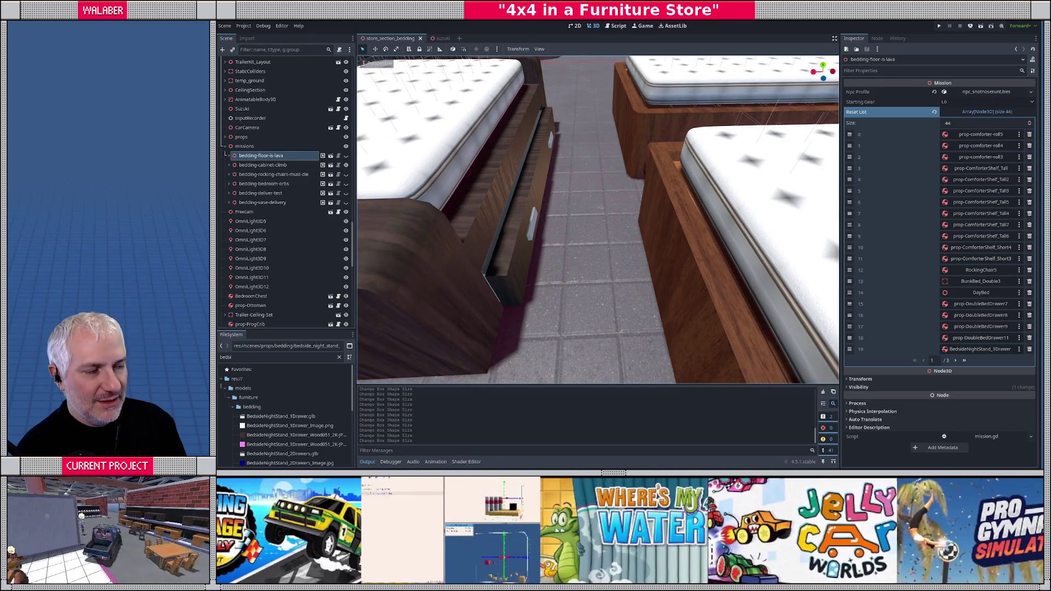
- Select the DayBed and fly around it and the round display table
{"action": "left_click", "coordinate": [526, 226]}
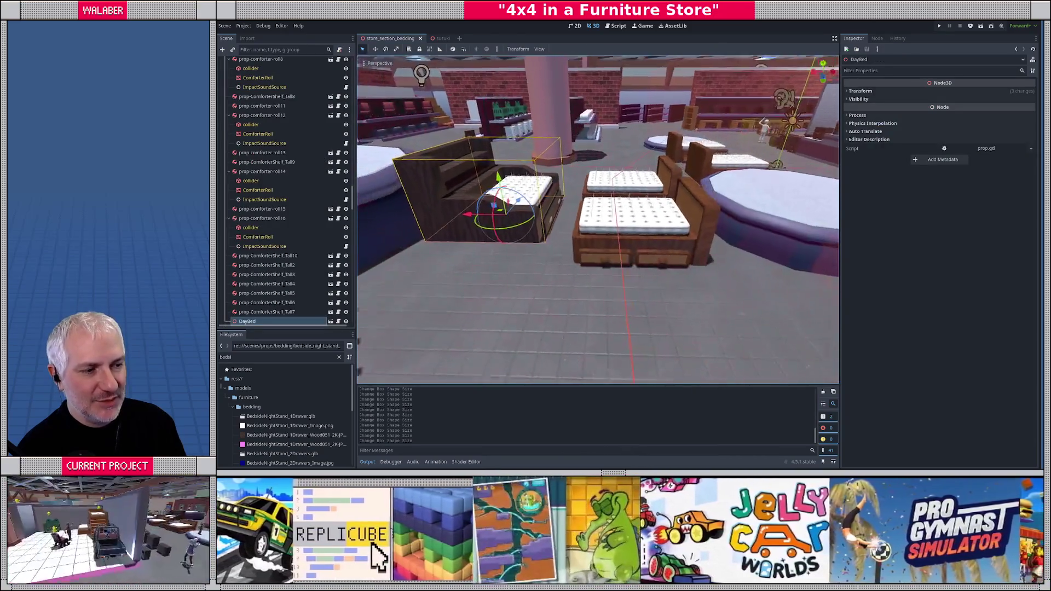
{"action": "key", "text": "w"}
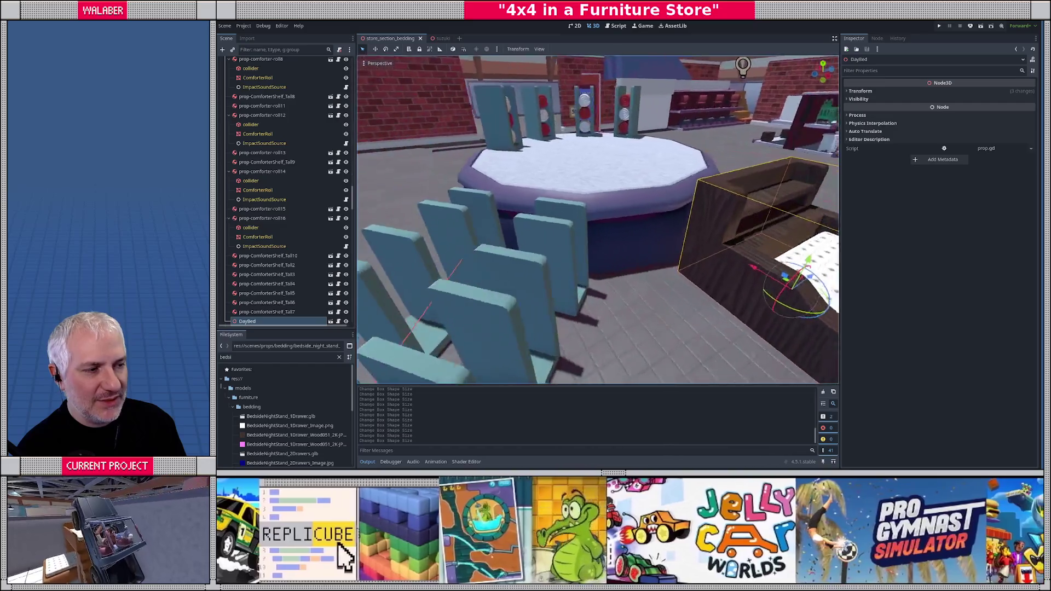
{"action": "key", "text": "s"}
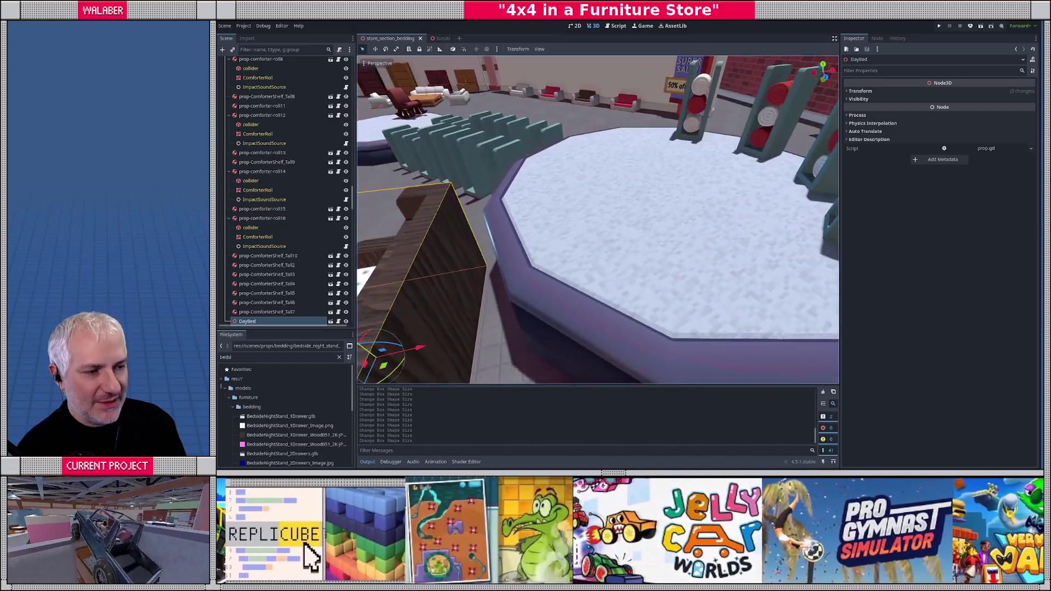
{"action": "key", "text": "w"}
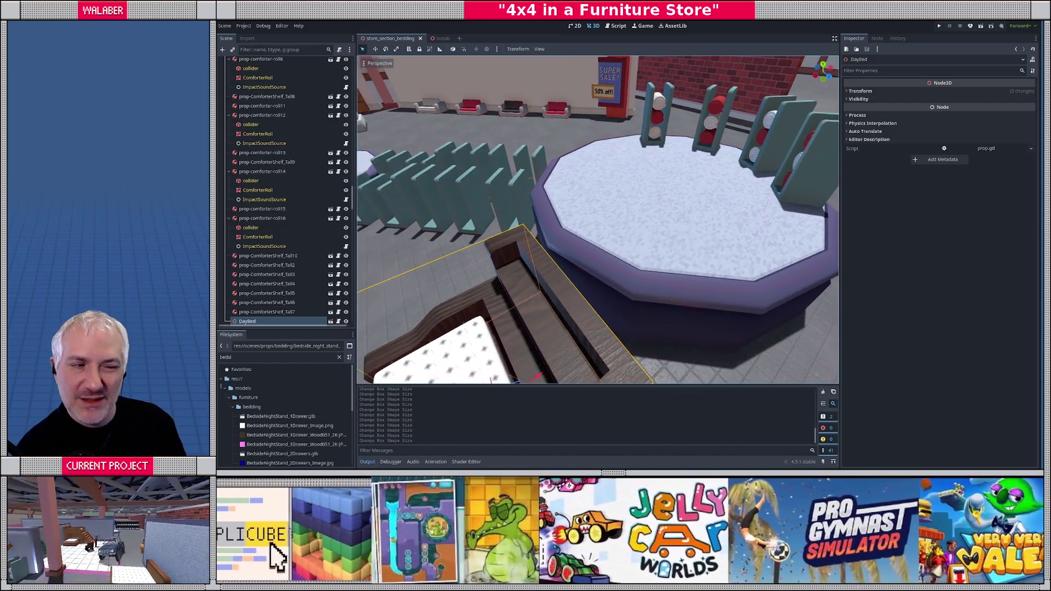
{"action": "key", "text": "s"}
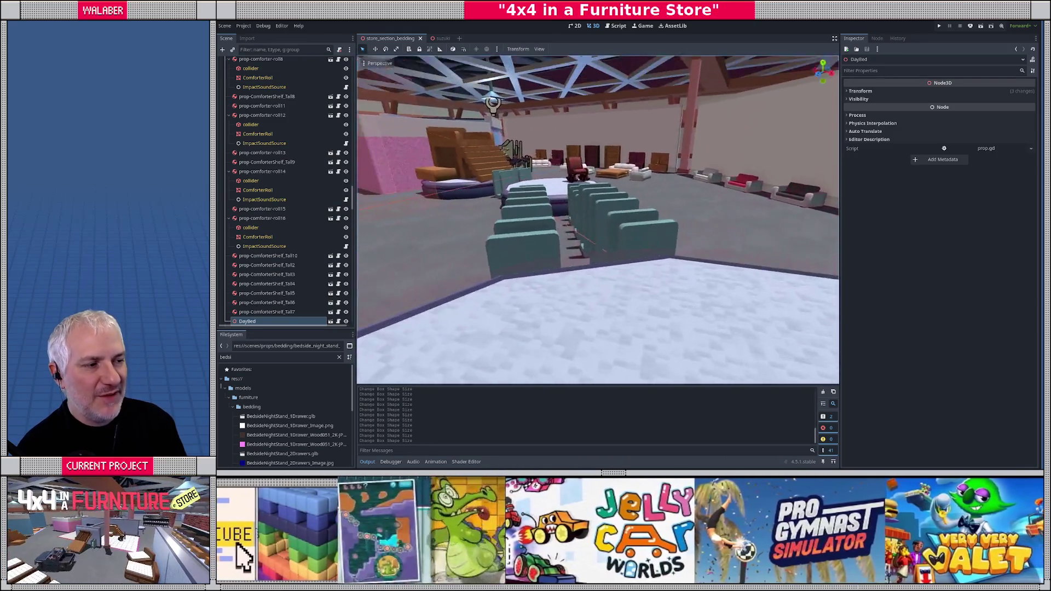
{"action": "key", "text": "s"}
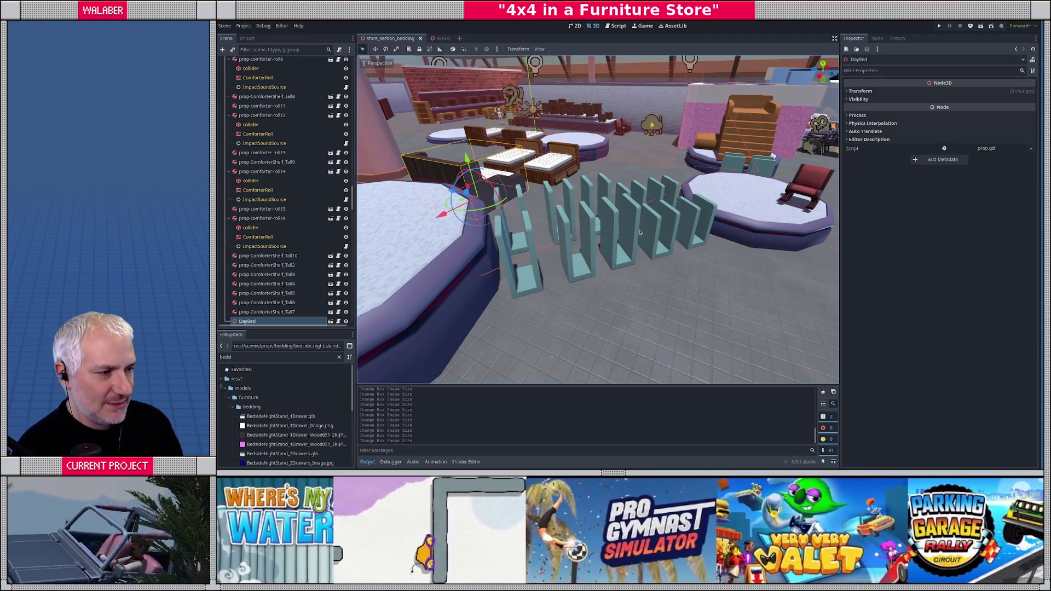
- Orbit the view to see the shelves, platforms and store floor from higher angles
{"action": "left_click_drag", "start_coordinate": [640, 232], "coordinate": [588, 237]}
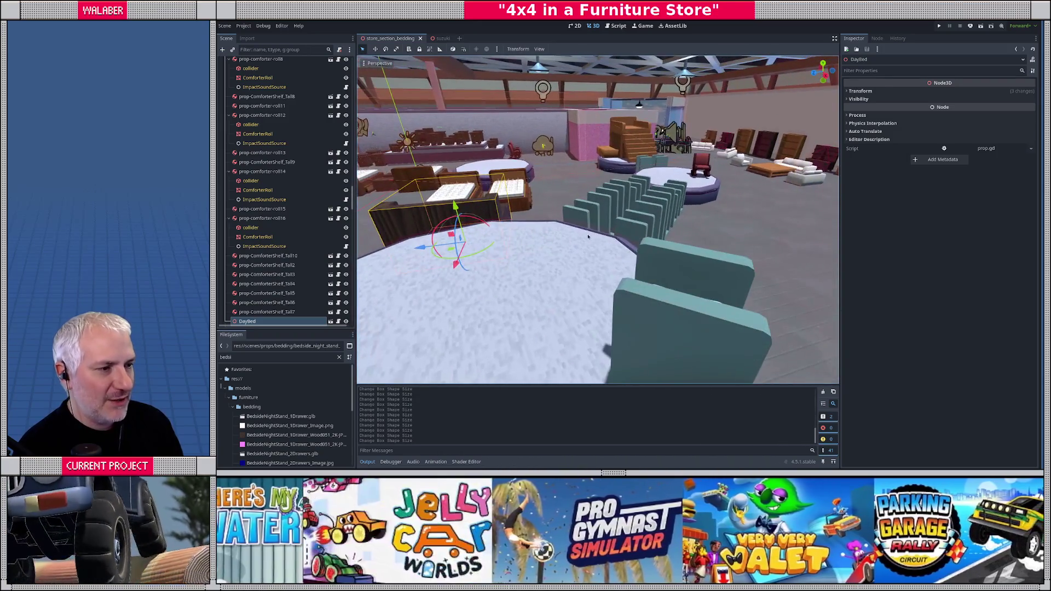
{"action": "left_click_drag", "start_coordinate": [678, 176], "coordinate": [584, 238]}
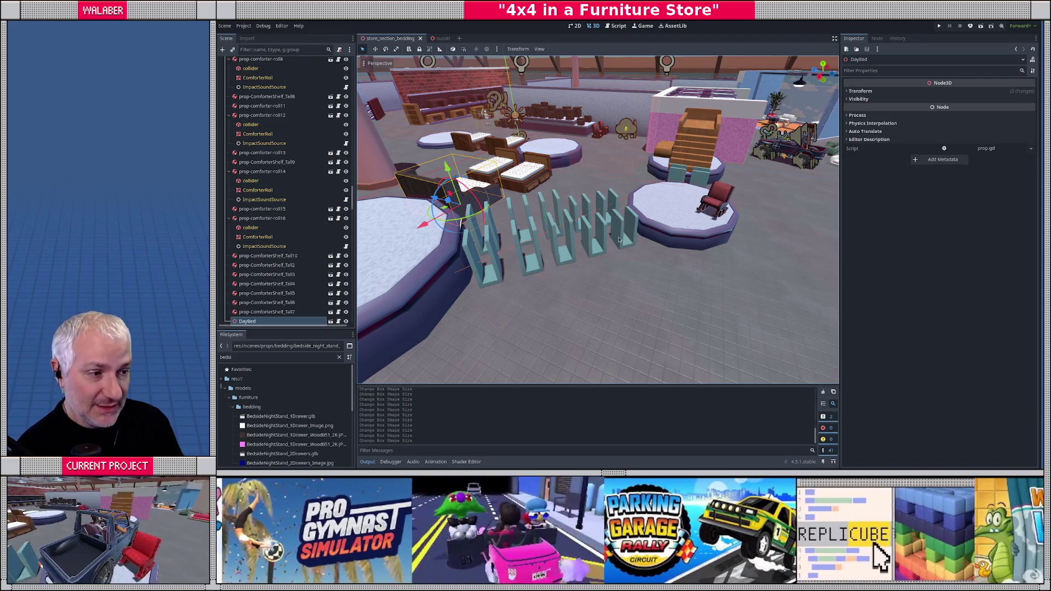
{"action": "left_click_drag", "start_coordinate": [619, 240], "coordinate": [428, 230]}
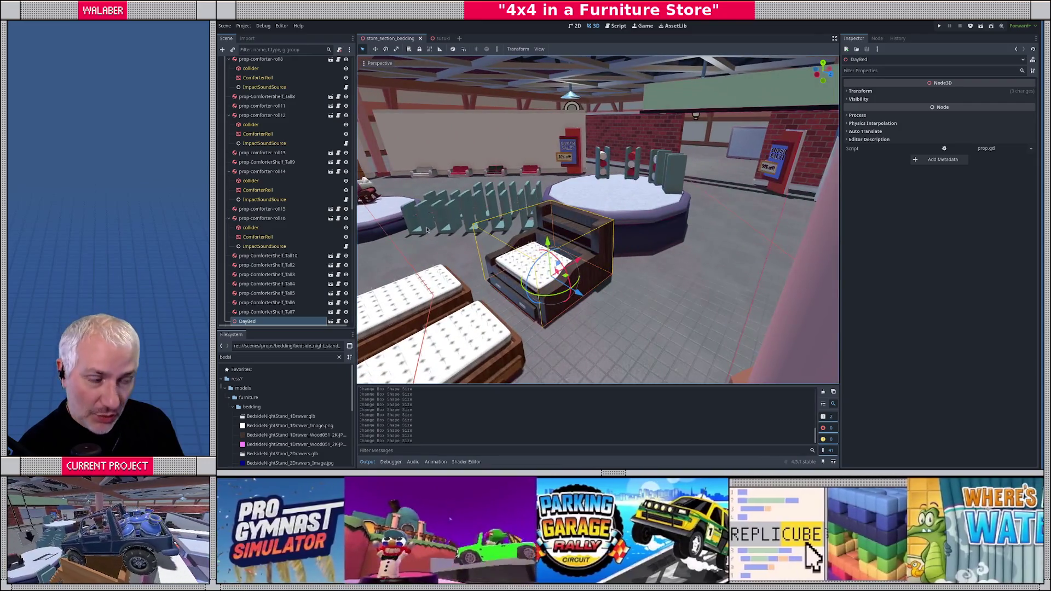
- Delete the DayBed node and fly toward the bed display and rocking chair
{"action": "key", "text": "Delete"}
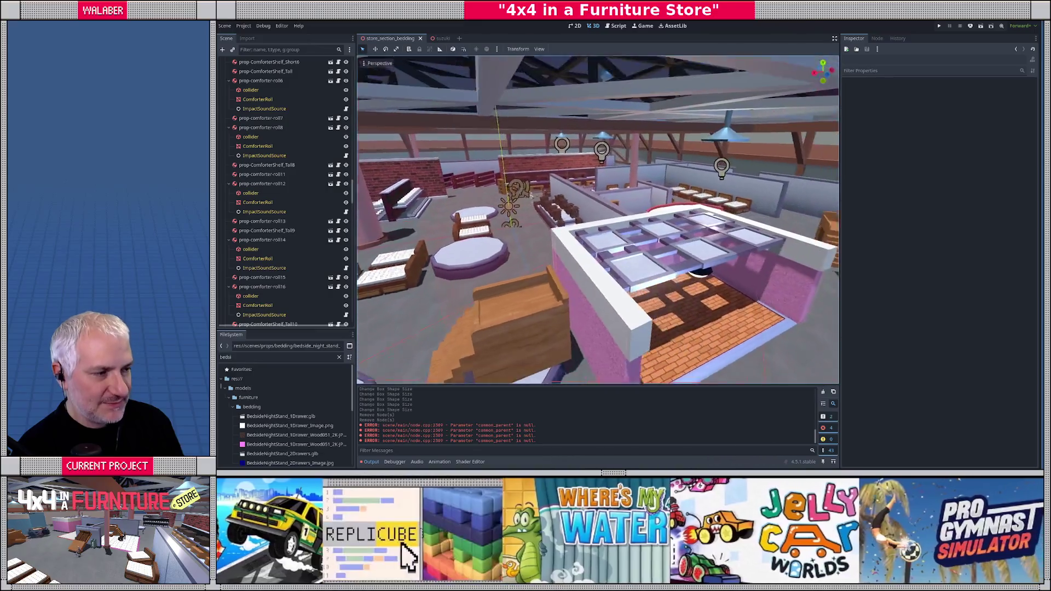
{"action": "left_click_drag", "start_coordinate": [427, 230], "coordinate": [383, 226]}
{"action": "left_click_drag", "start_coordinate": [536, 258], "coordinate": [536, 258]}
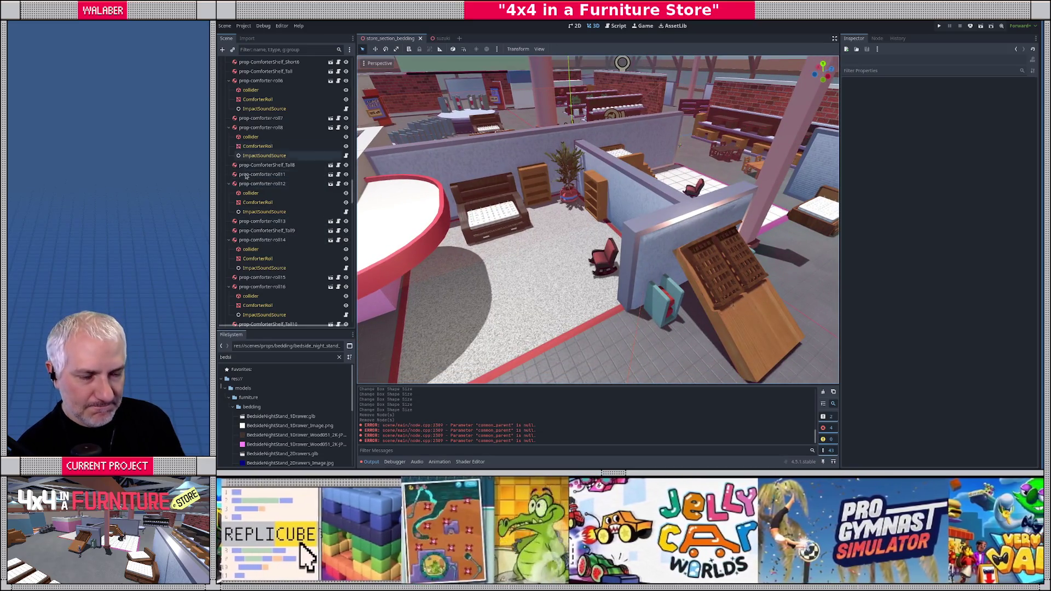
- Select the bedding-bedroom-orbs mission in the Scene dock to show its 17-prop reset list
{"action": "scroll", "coordinate": [271, 192], "scroll_direction": "up", "scroll_amount": 5}
{"action": "scroll", "coordinate": [268, 187], "scroll_direction": "down", "scroll_amount": 10}
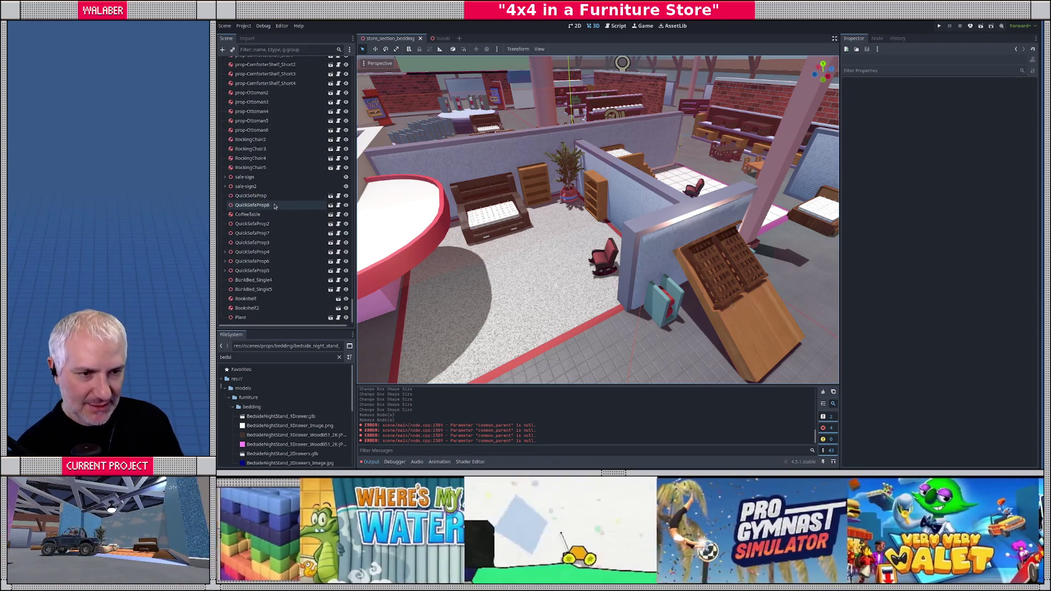
{"action": "scroll", "coordinate": [277, 198], "scroll_direction": "up", "scroll_amount": 5}
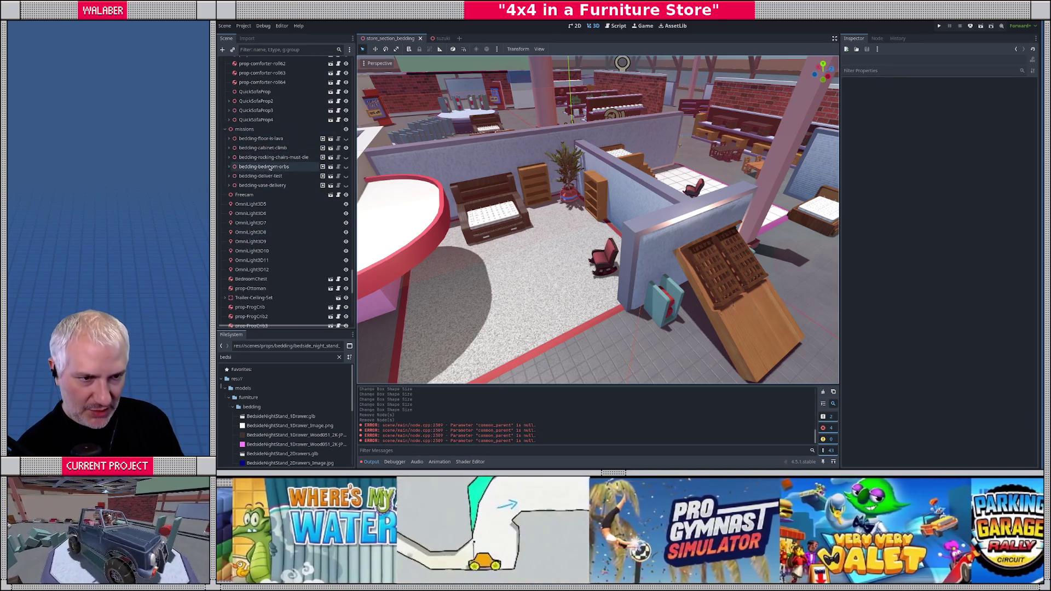
{"action": "left_click", "coordinate": [251, 170]}
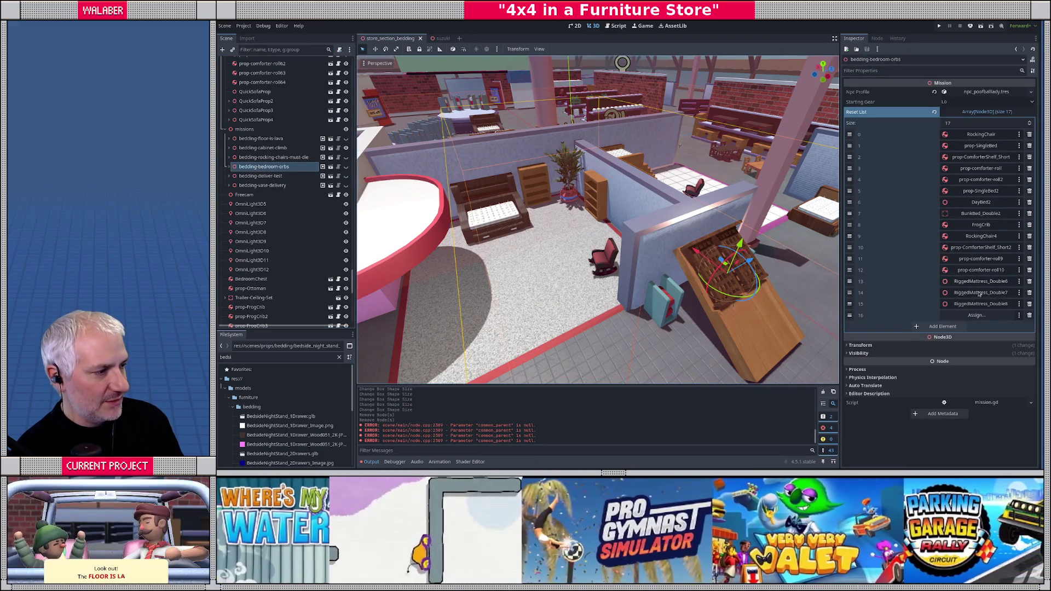
- Remove the empty last entry from the reset list and select prop-DoubleBedDrawer18
{"action": "left_click", "coordinate": [1029, 316]}
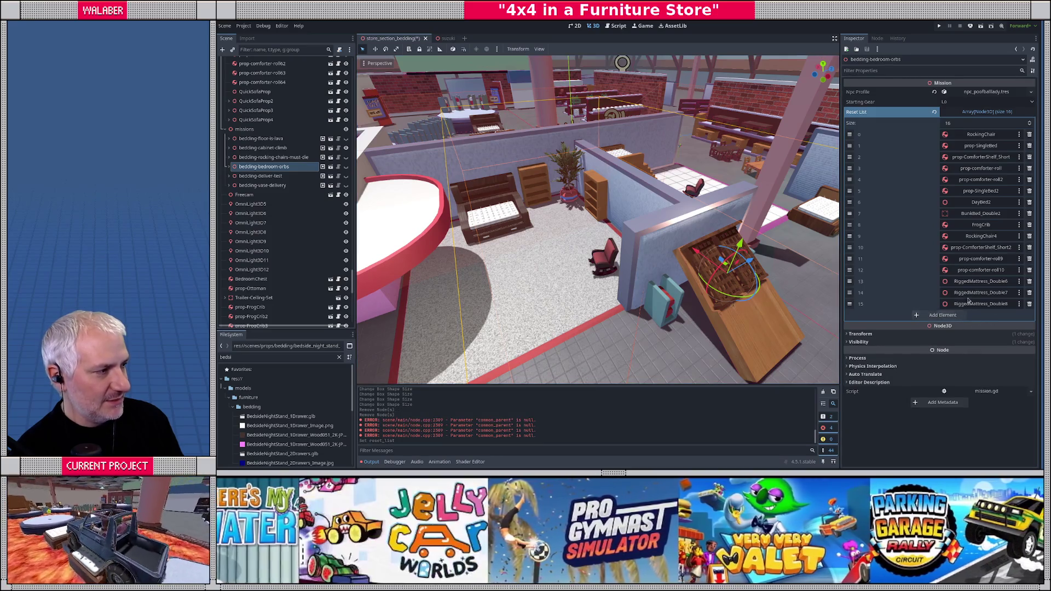
{"action": "scroll", "coordinate": [525, 177], "scroll_direction": "up", "scroll_amount": 2}
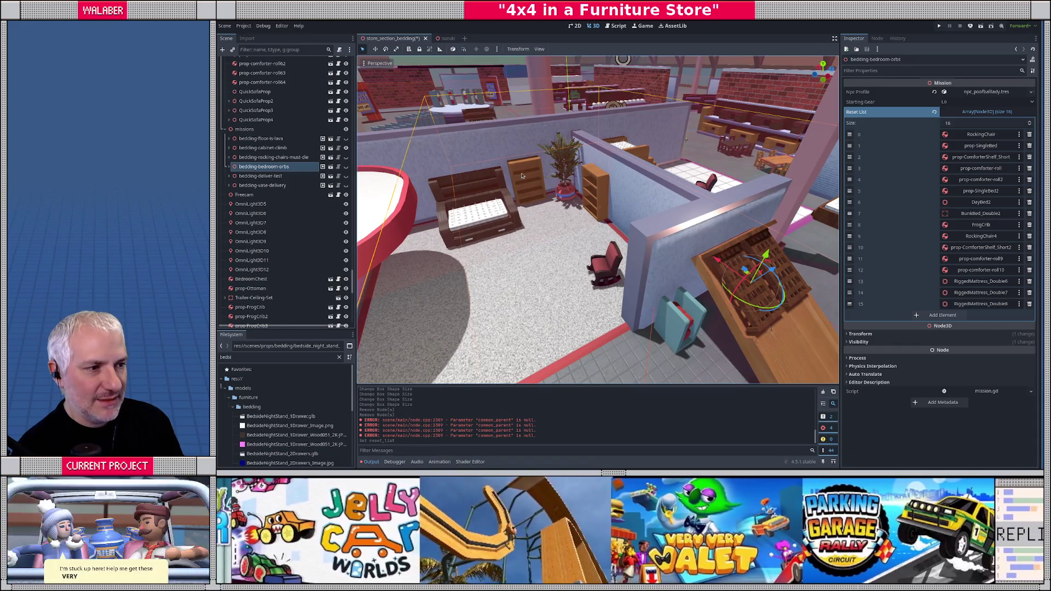
{"action": "left_click", "coordinate": [522, 176]}
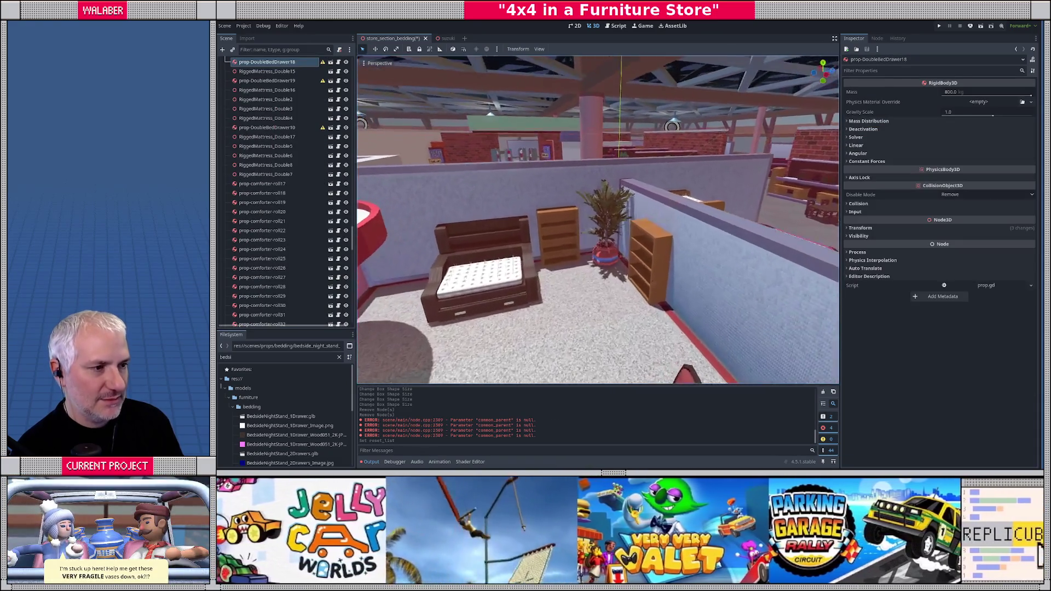
- Select the left bookshelf, potted plant, right bookshelf and the bedding-bedroom-orbs mission together
{"action": "left_click", "coordinate": [618, 188]}
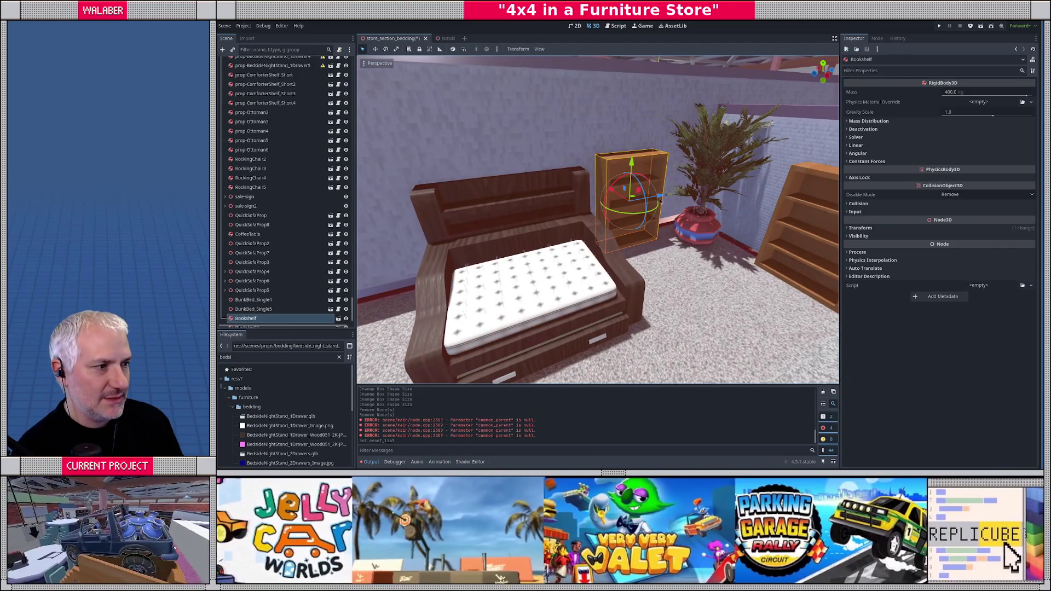
{"action": "scroll", "coordinate": [660, 201], "scroll_direction": "down", "scroll_amount": 2}
{"action": "left_click", "coordinate": [675, 232], "text": "shift"}
{"action": "left_click", "coordinate": [766, 237], "text": "shift"}
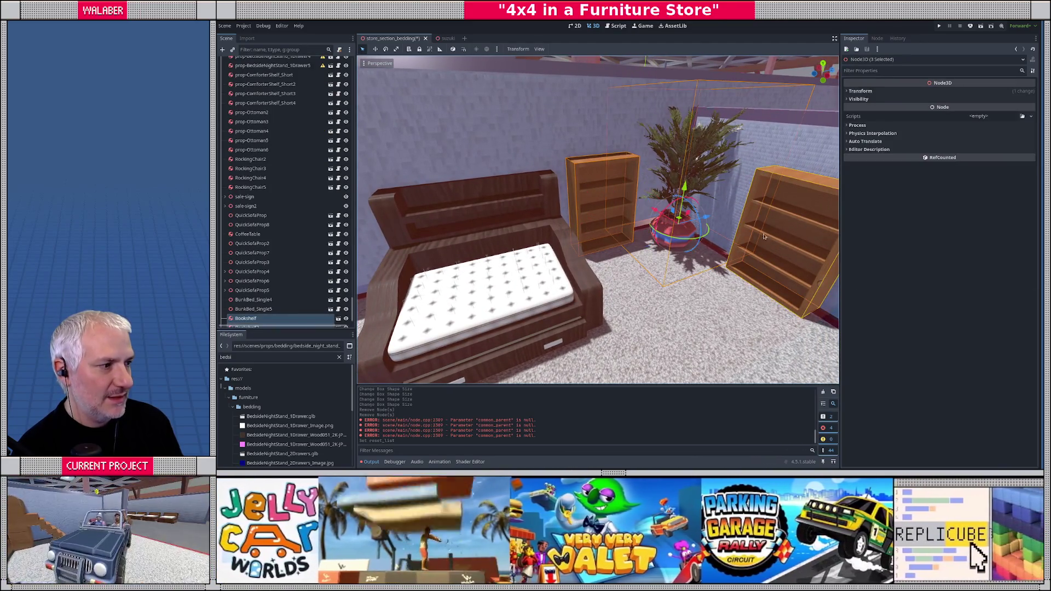
{"action": "scroll", "coordinate": [712, 235], "scroll_direction": "down", "scroll_amount": 5}
{"action": "left_click_drag", "start_coordinate": [618, 245], "coordinate": [547, 215]}
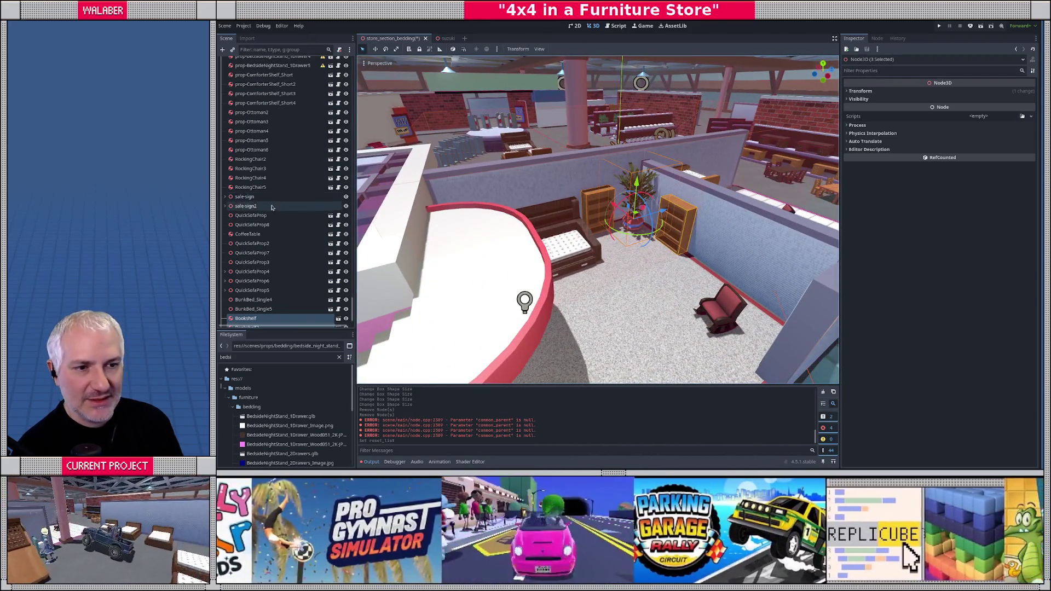
{"action": "scroll", "coordinate": [278, 213], "scroll_direction": "up", "scroll_amount": 10}
{"action": "scroll", "coordinate": [278, 214], "scroll_direction": "up", "scroll_amount": 6}
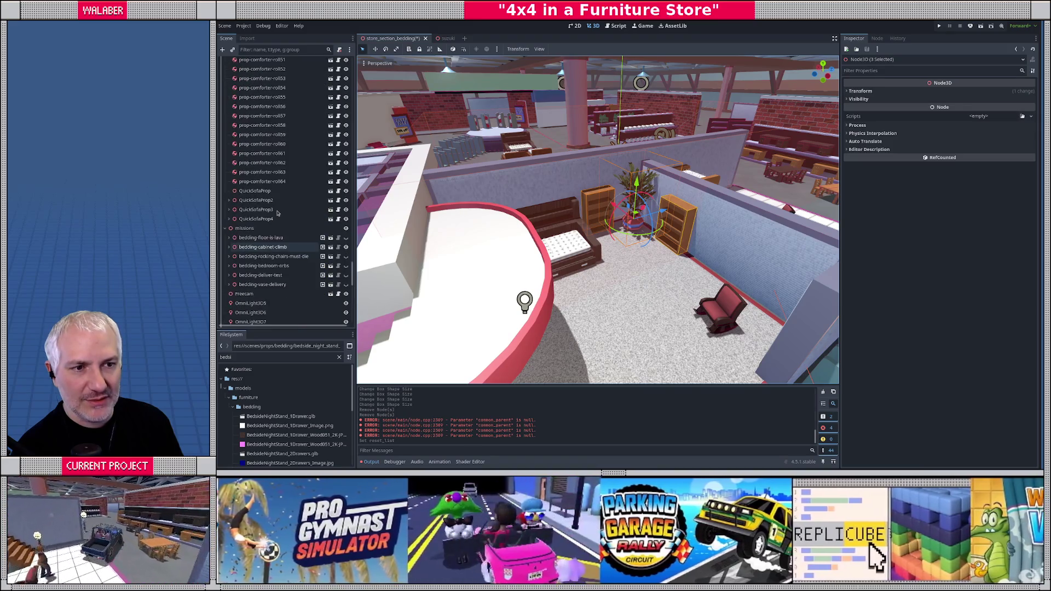
{"action": "left_click", "coordinate": [262, 266], "text": "ctrl"}
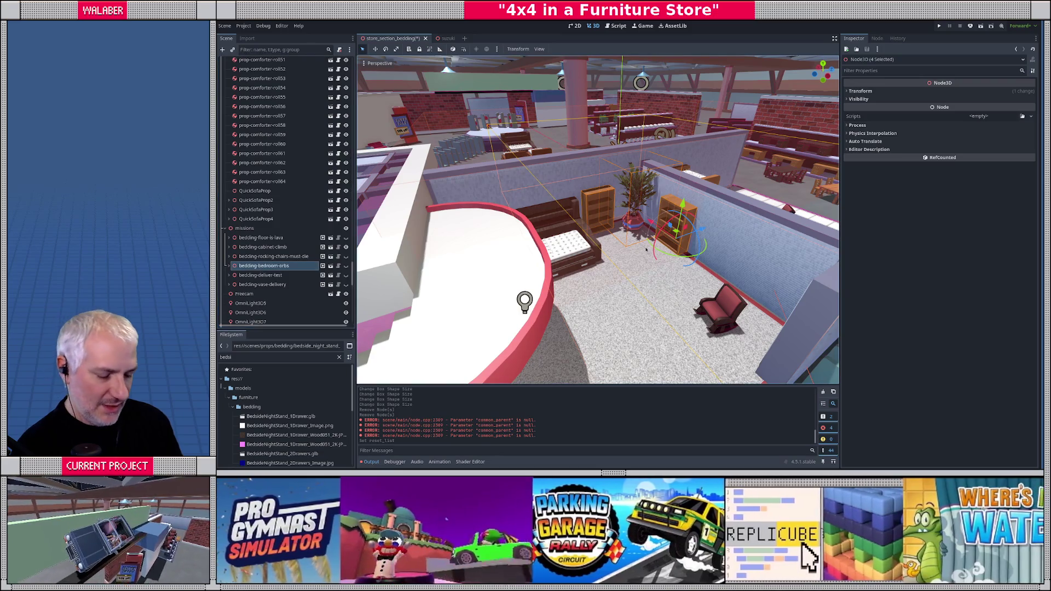
- Run Mission Add Resetters from the command search on the selection
{"action": "key", "text": "ctrl+shift+p"}
{"action": "type", "text": "add"}
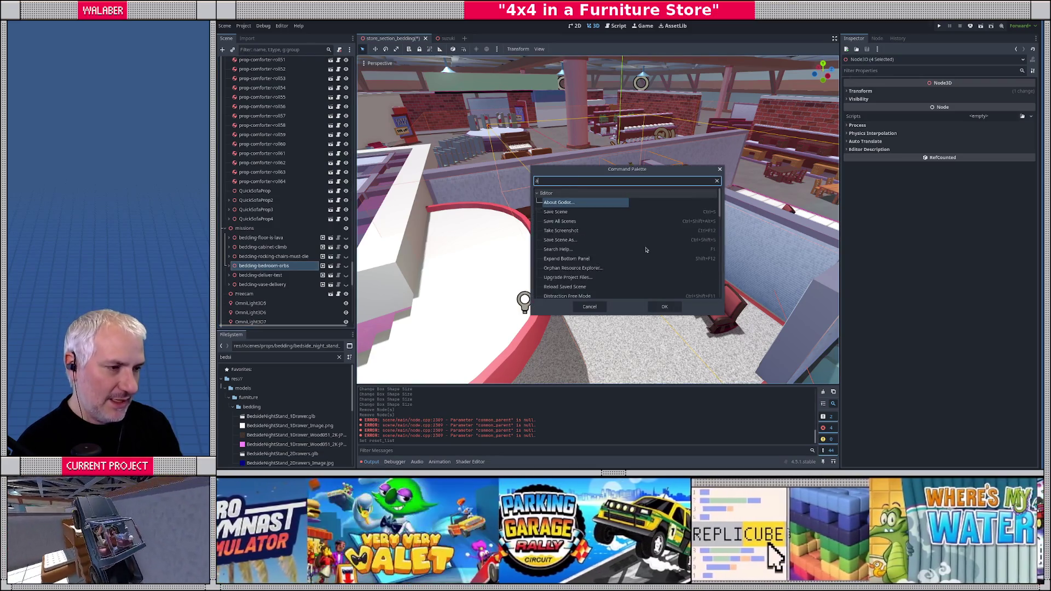
{"action": "key", "text": "Return"}
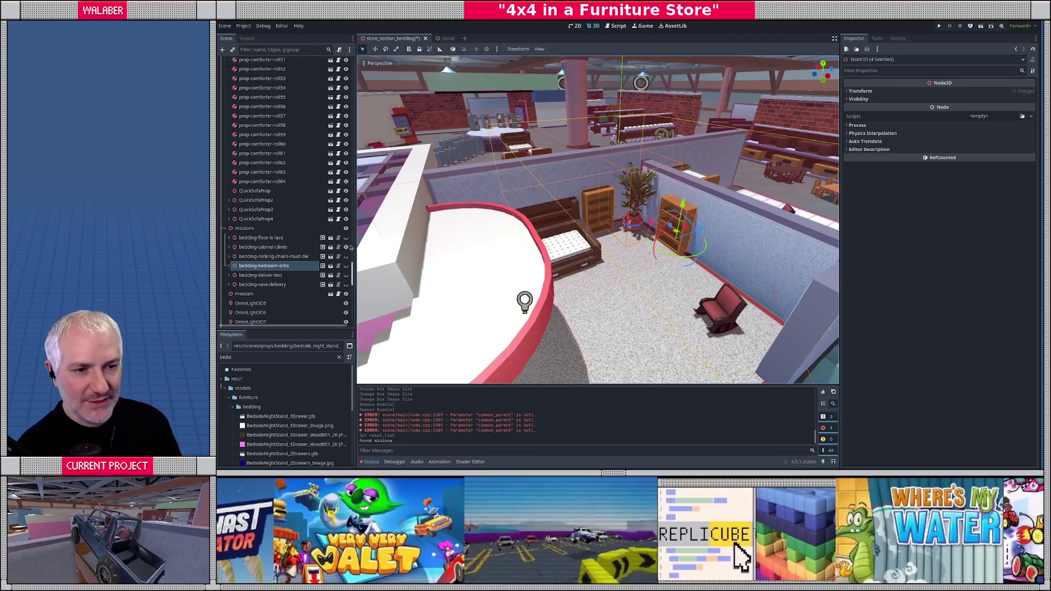
- Check the mission's Reset List, then inspect Bookshelf2's 400 kg rigid body setup
{"action": "left_click", "coordinate": [264, 266]}
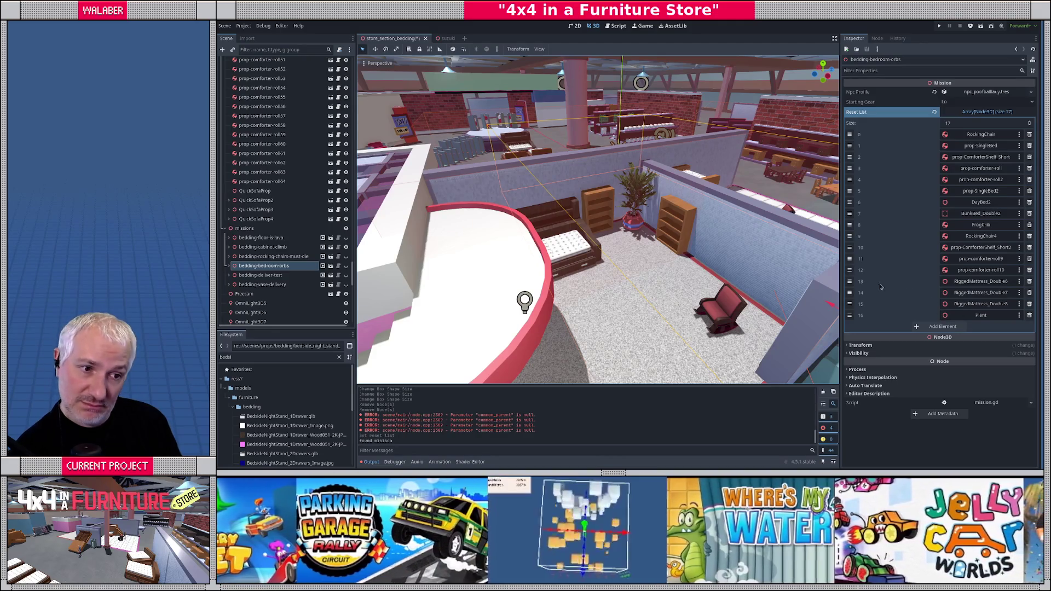
{"action": "left_click", "coordinate": [688, 220]}
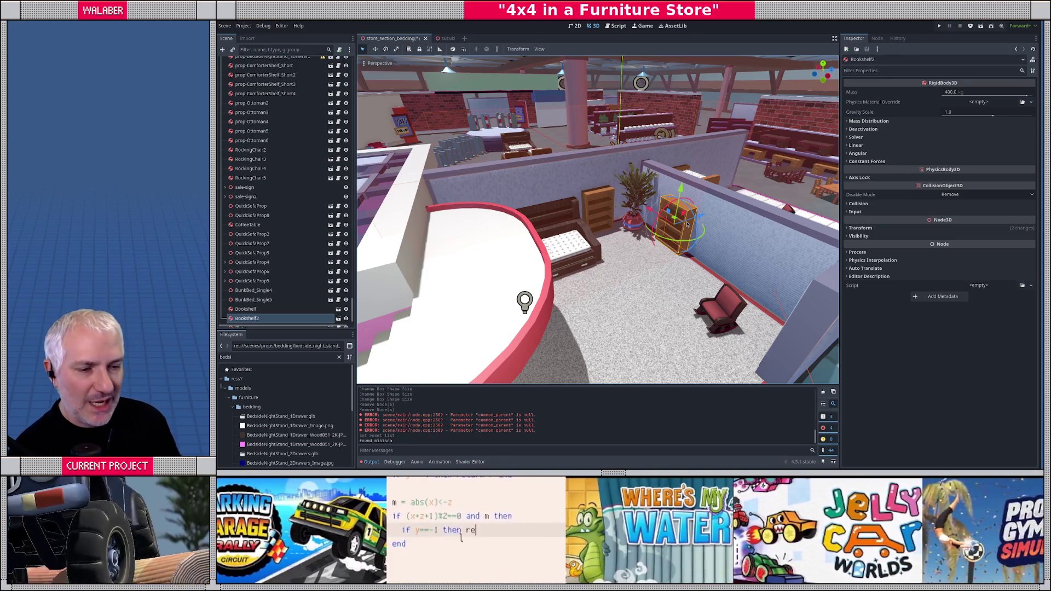
{"action": "left_click", "coordinate": [336, 318]}
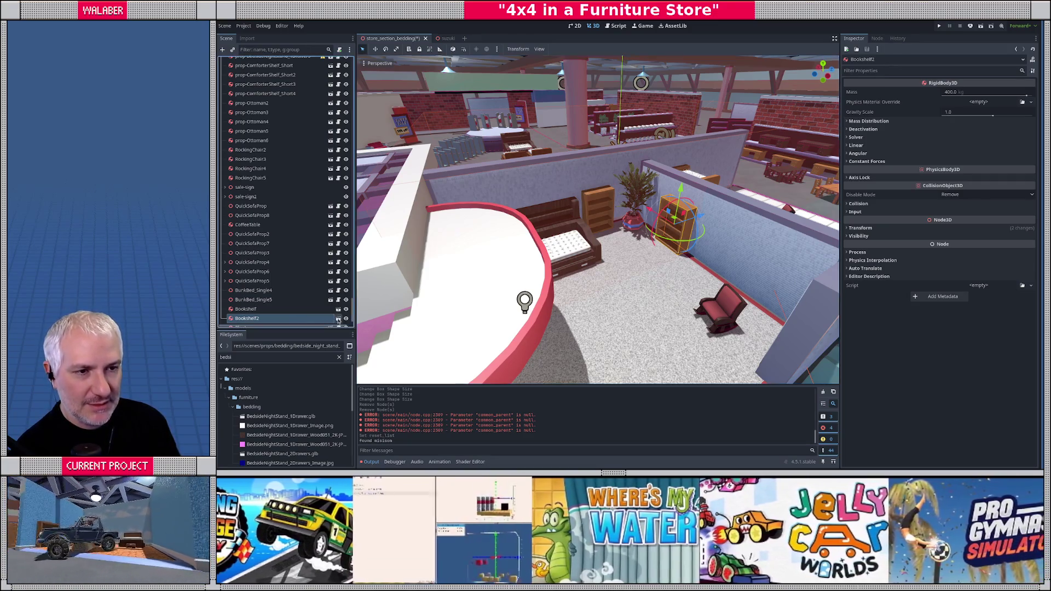
- Attach prop.gd to the quick_bookshelf root, save and close it, returning to store_section_bedding
{"action": "left_click", "coordinate": [282, 65]}
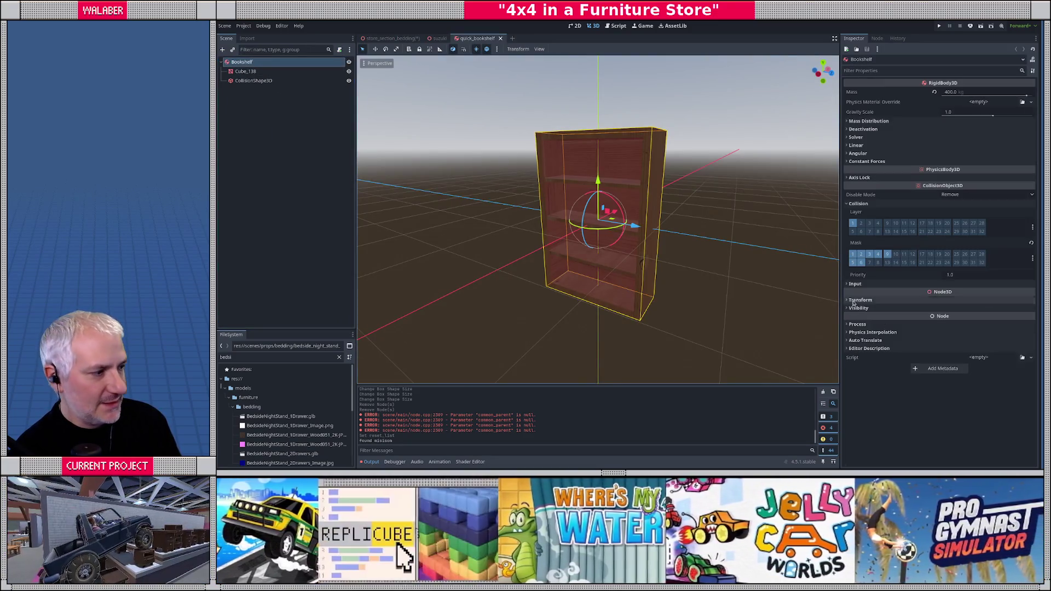
{"action": "left_click", "coordinate": [1023, 358]}
{"action": "type", "text": "prop"}
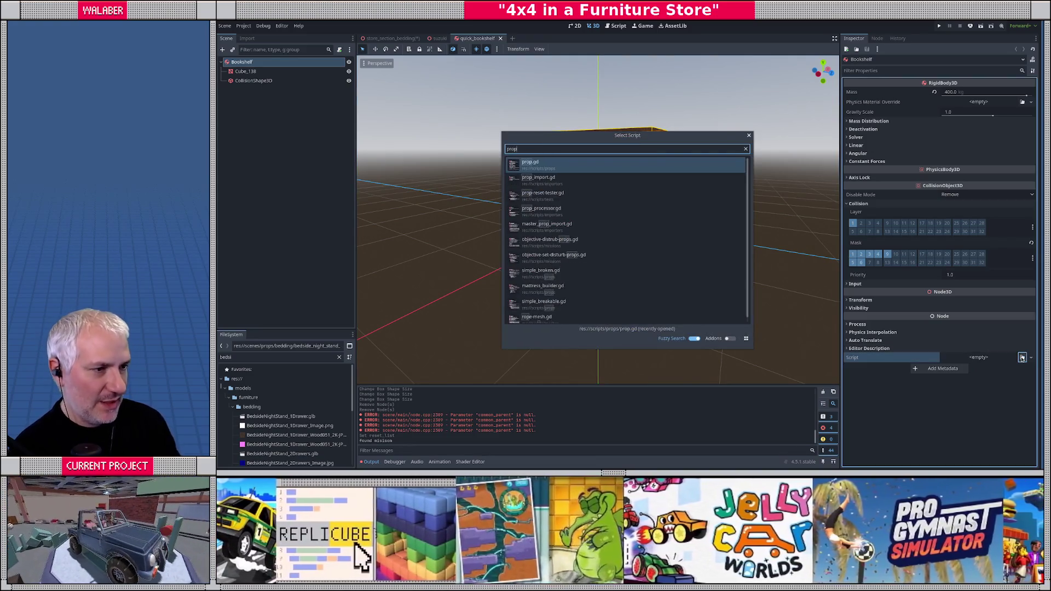
{"action": "key", "text": "Return"}
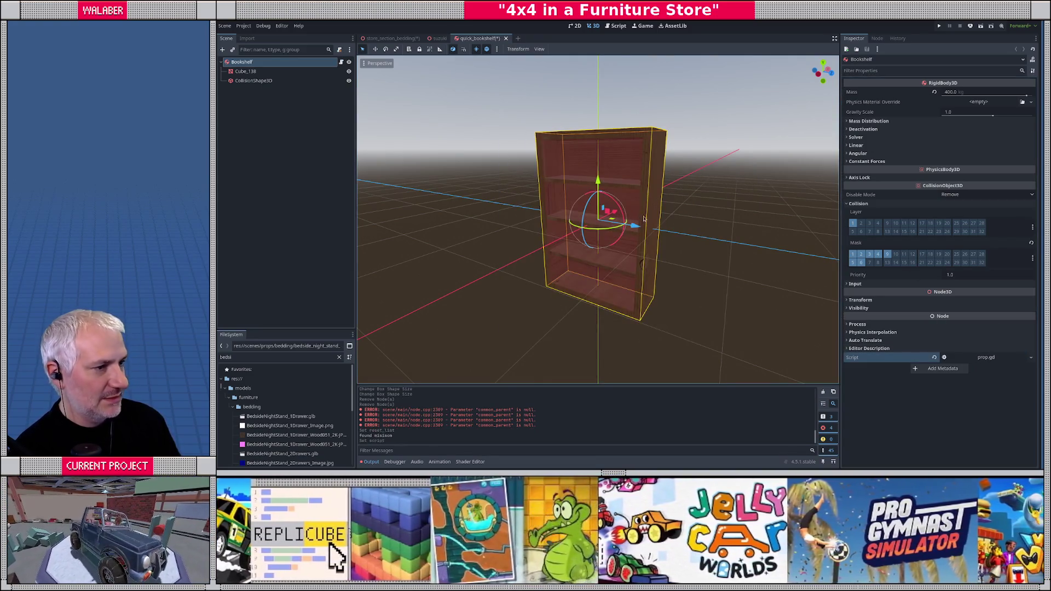
{"action": "key", "text": "ctrl+s"}
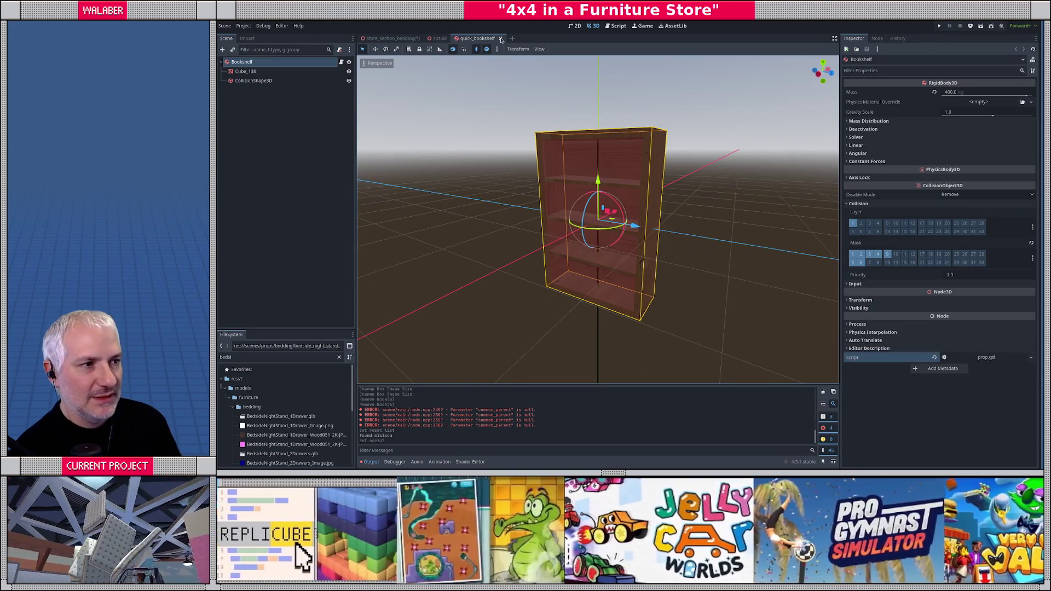
{"action": "left_click", "coordinate": [501, 38]}
{"action": "key", "text": "ctrl+Tab"}
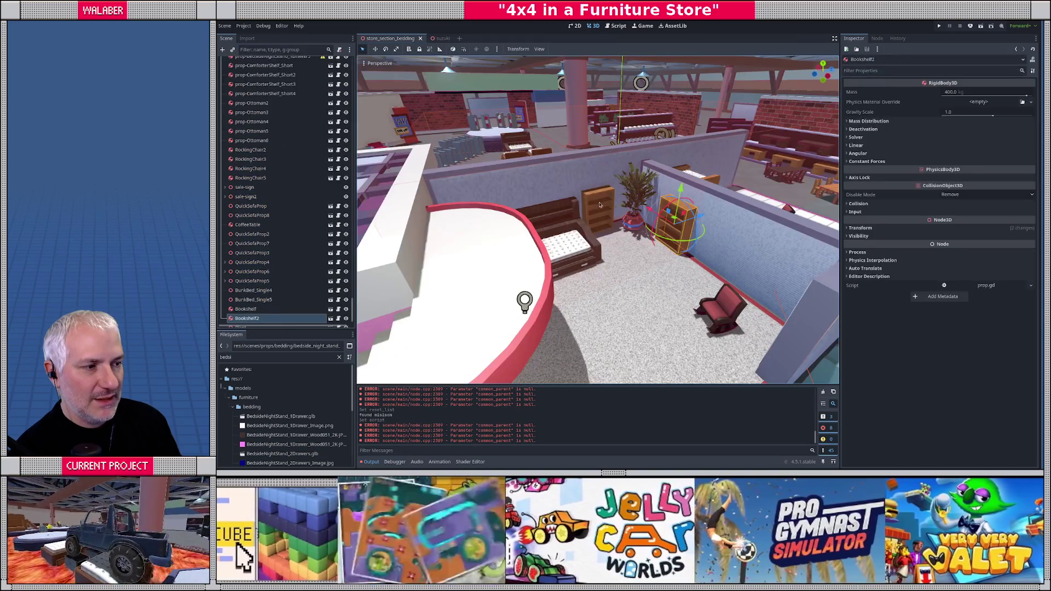
- Run Mission Add Resetters on both bookshelves with bedding-bedroom-orbs, giving a 19-entry Reset List
{"action": "left_click", "coordinate": [601, 205], "text": "shift"}
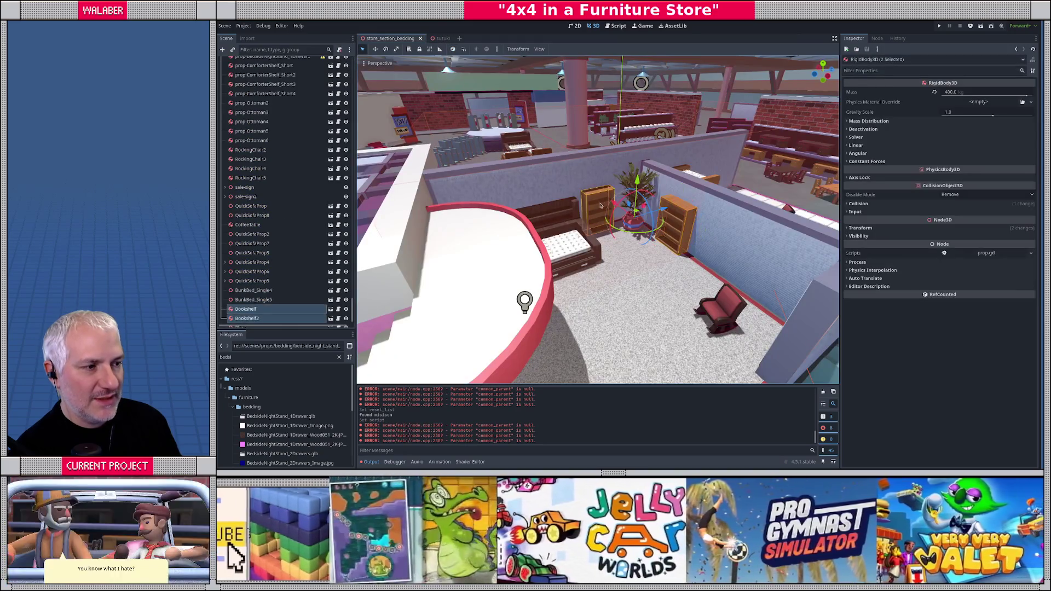
{"action": "scroll", "coordinate": [292, 212], "scroll_direction": "down", "scroll_amount": 10}
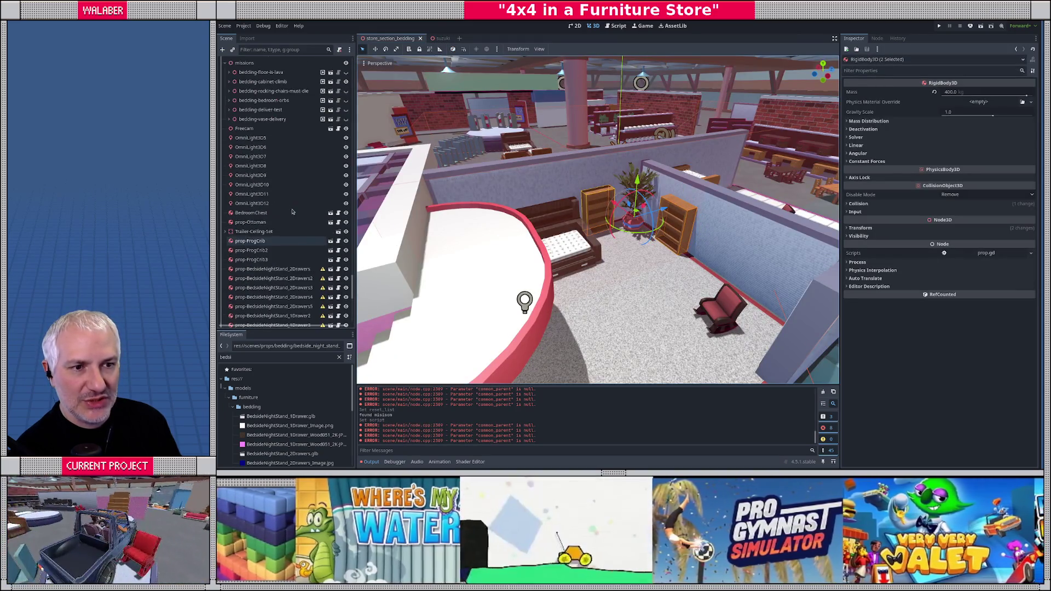
{"action": "left_click", "coordinate": [264, 199], "text": "ctrl"}
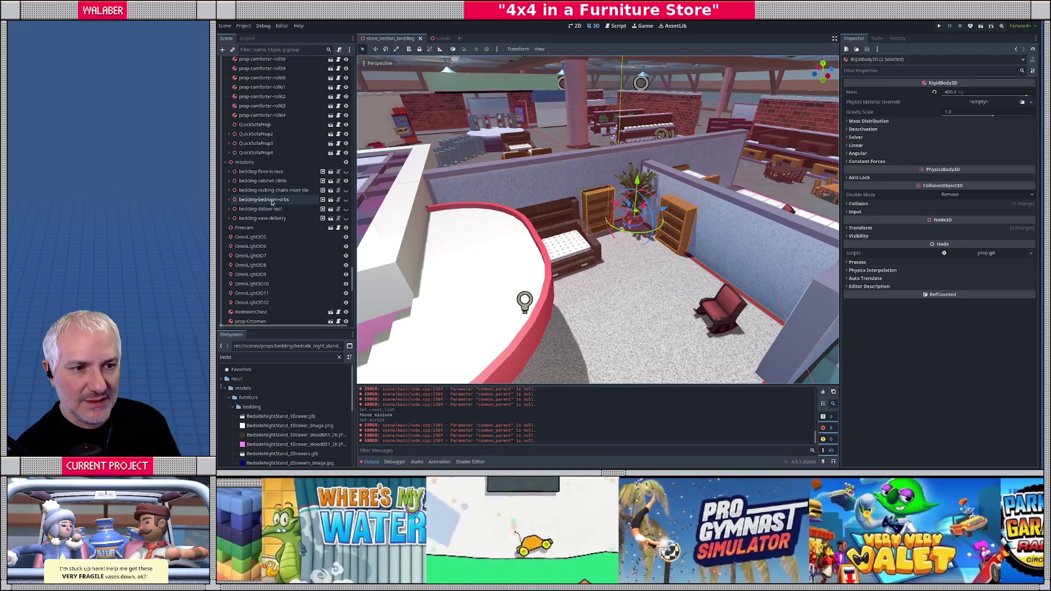
{"action": "key", "text": "ctrl+m"}
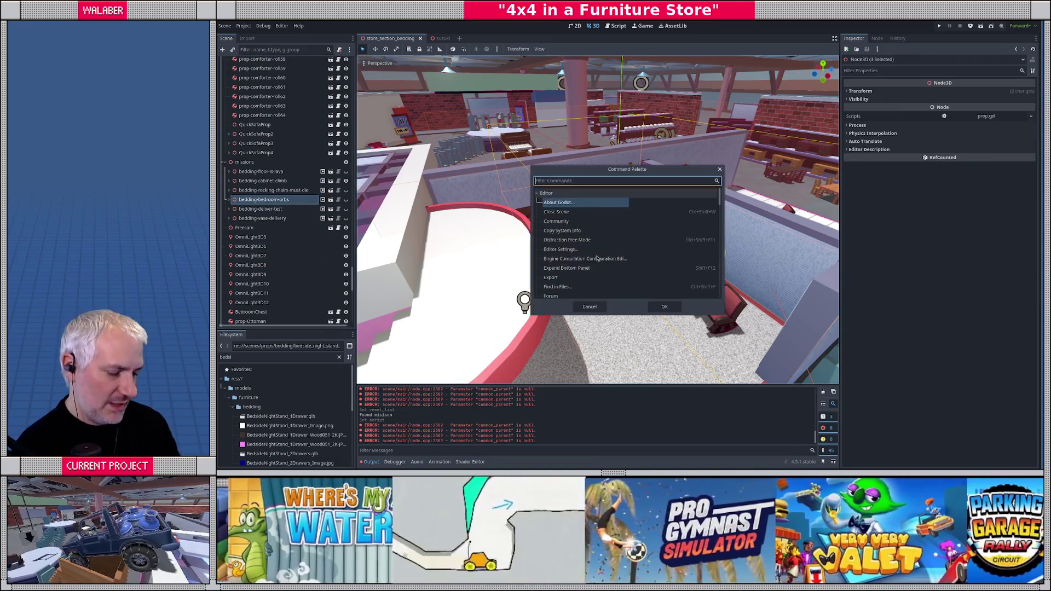
{"action": "type", "text": "adr"}
{"action": "key", "text": "Return"}
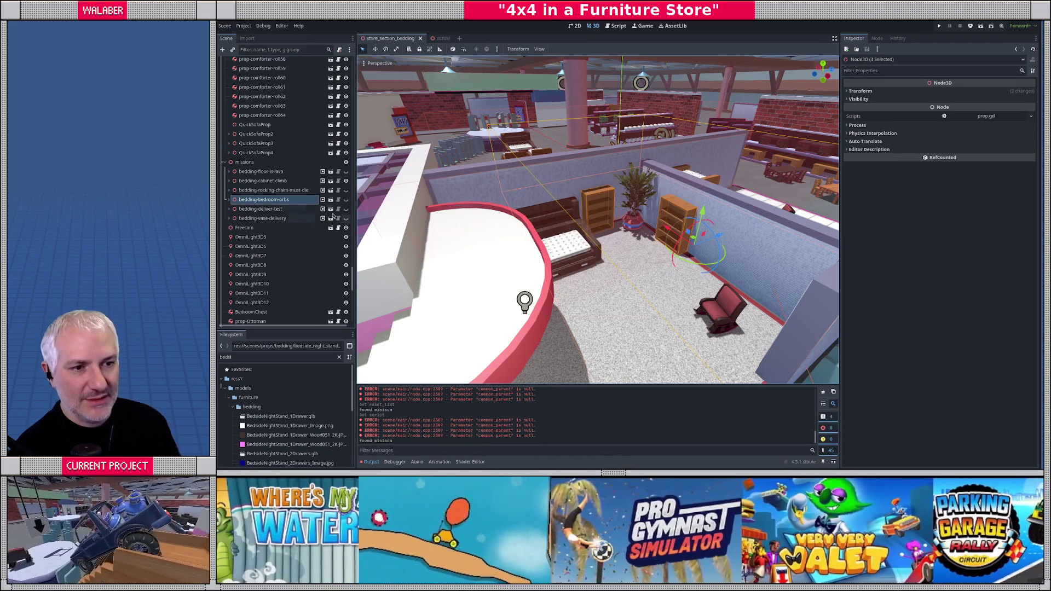
{"action": "left_click", "coordinate": [264, 200]}
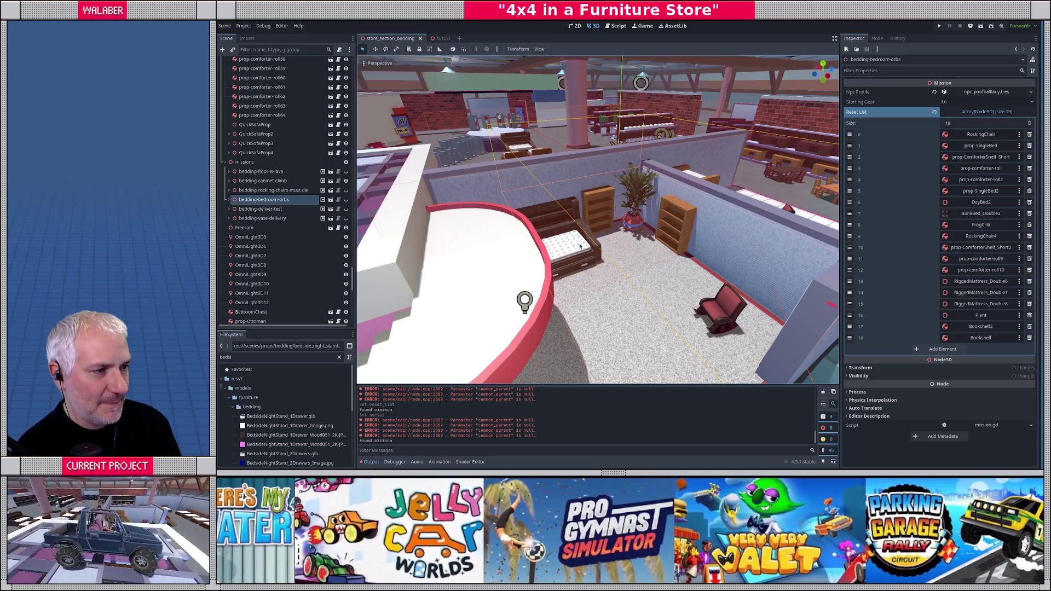
{"action": "left_click_drag", "start_coordinate": [762, 256], "coordinate": [615, 247]}
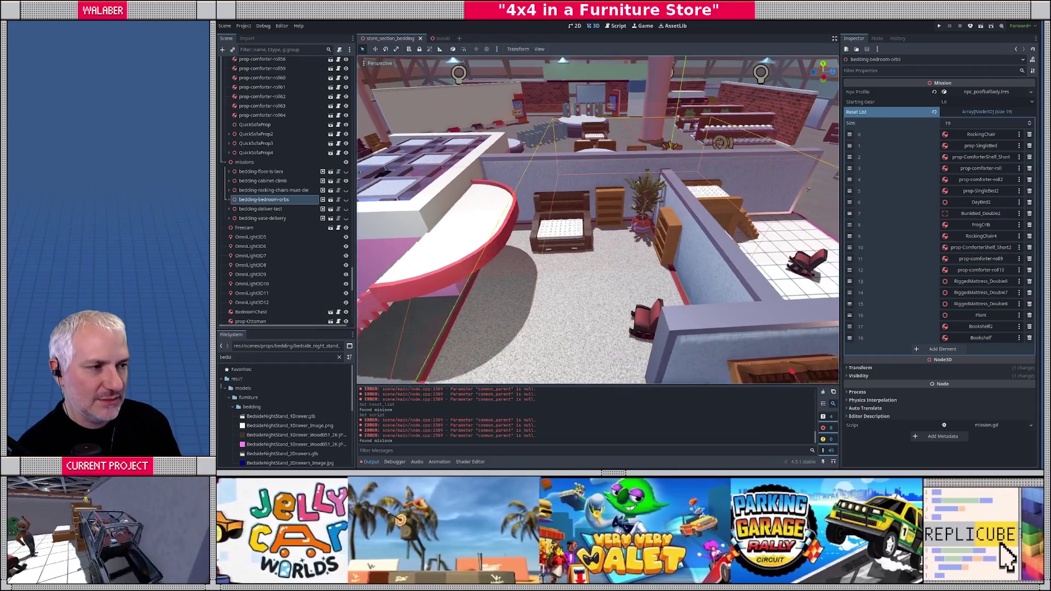
{"action": "key", "text": "w"}
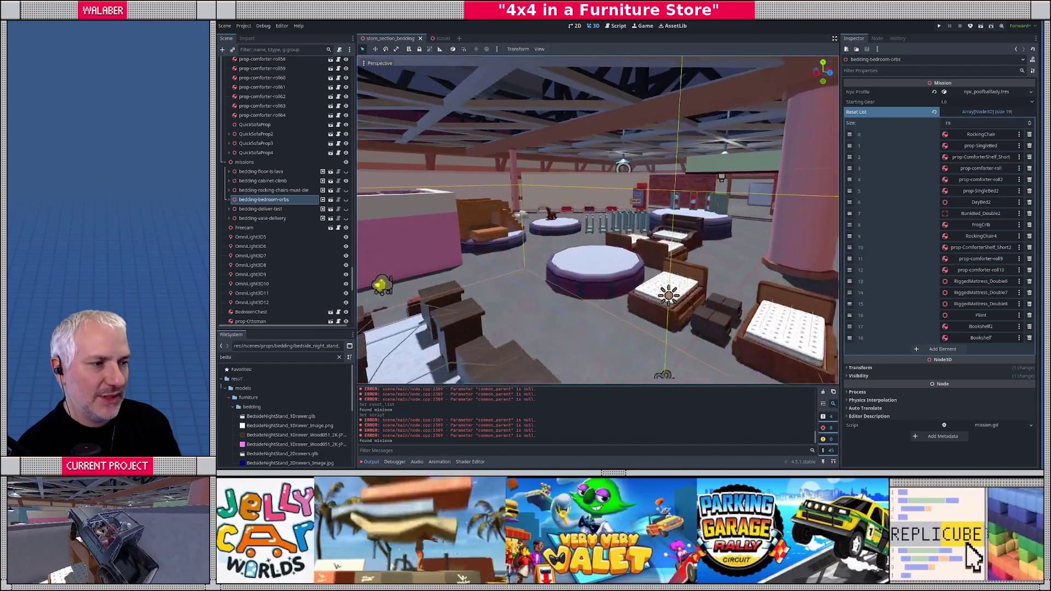
{"action": "key", "text": "w"}
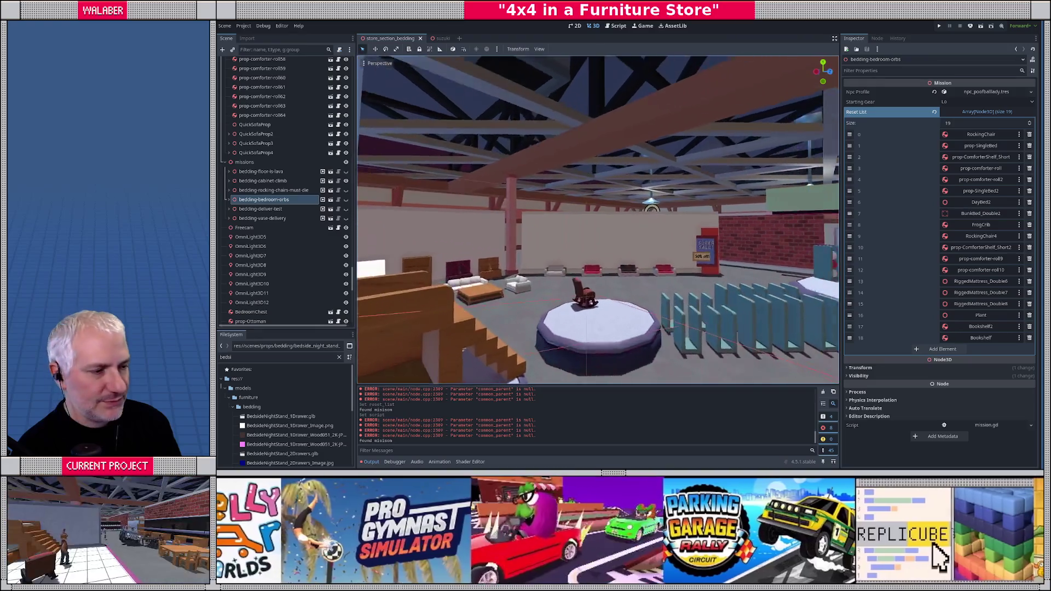
{"action": "key", "text": "w"}
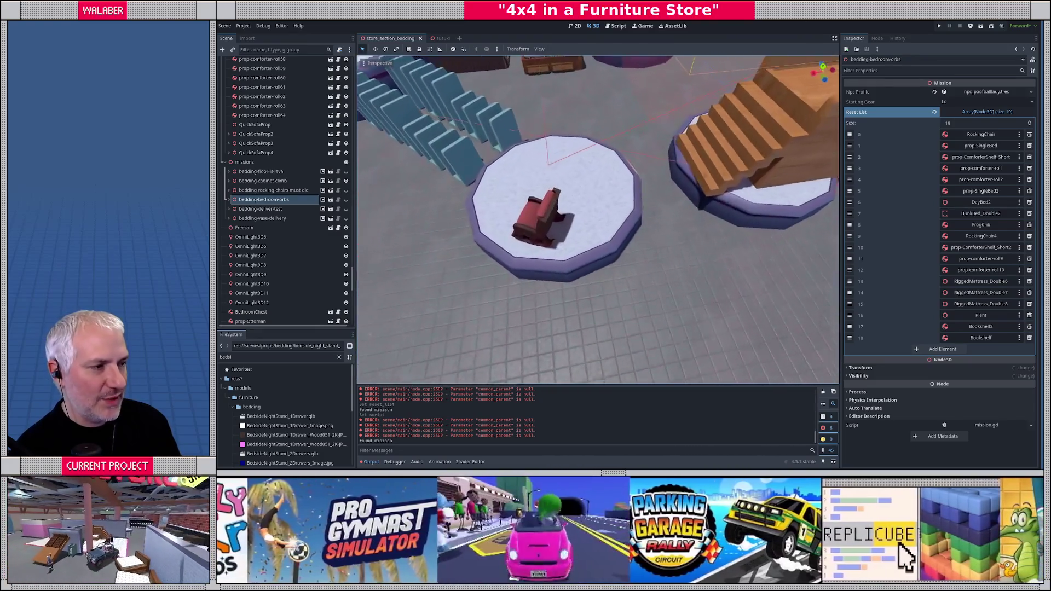
{"action": "key", "text": "w"}
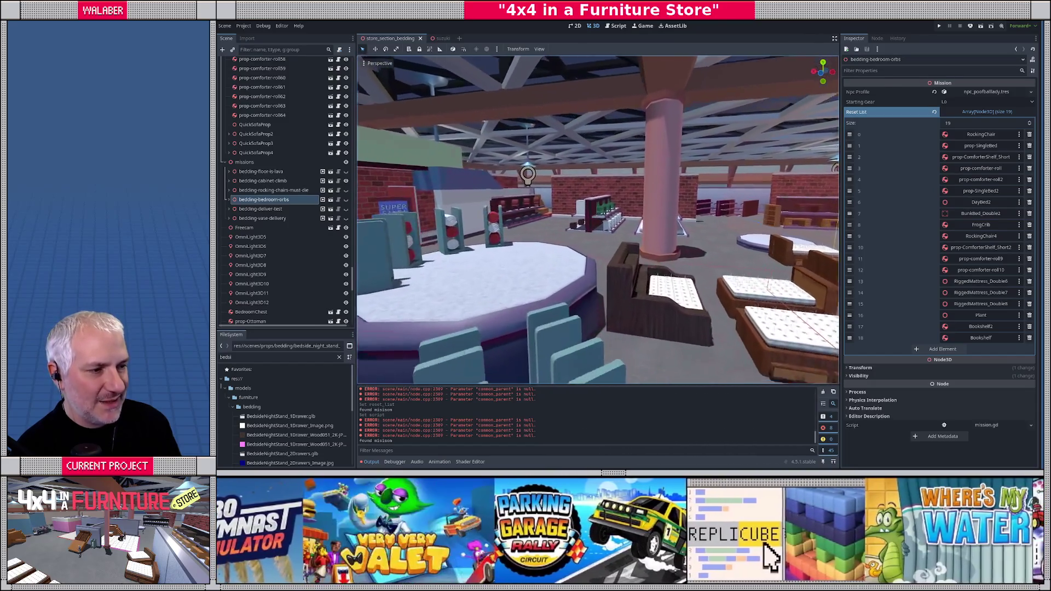
{"action": "key", "text": "w"}
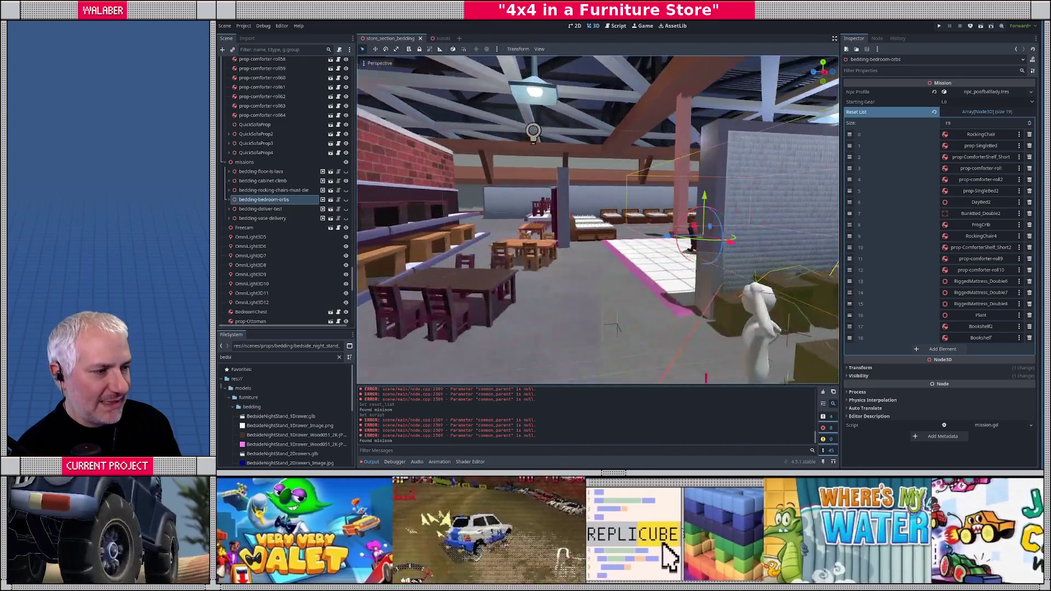
{"action": "key", "text": "w"}
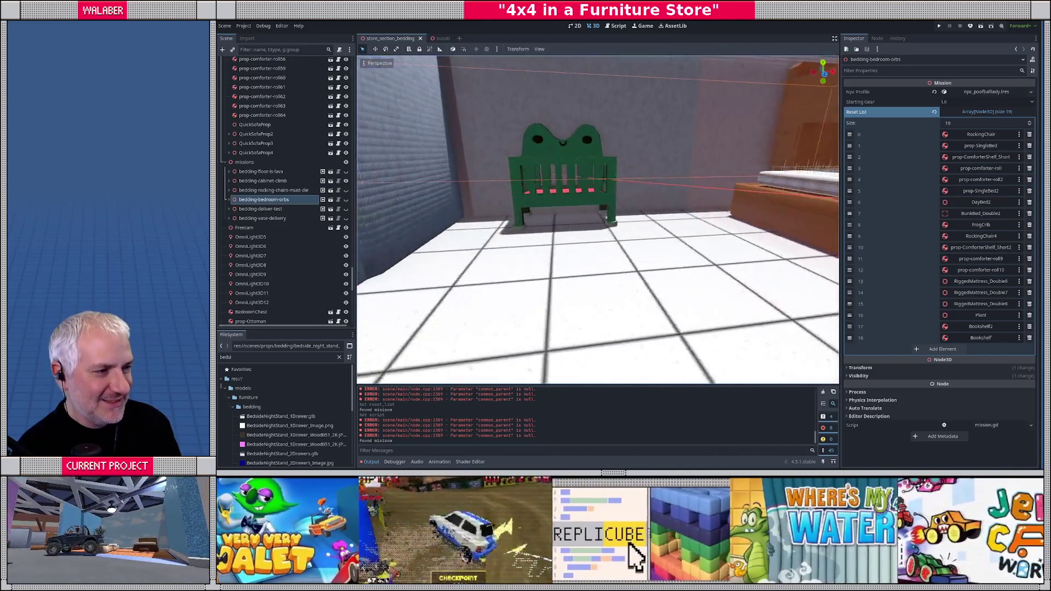
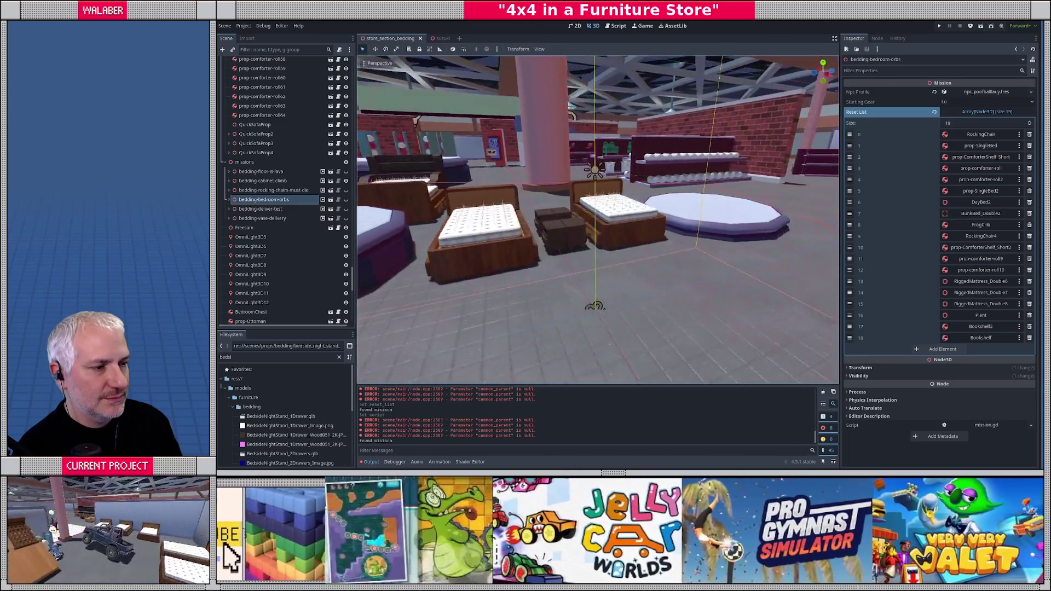
- Duplicate the nightstand between the round beds, creating BedsideNightStand_1Drawer18
{"action": "key", "text": "s"}
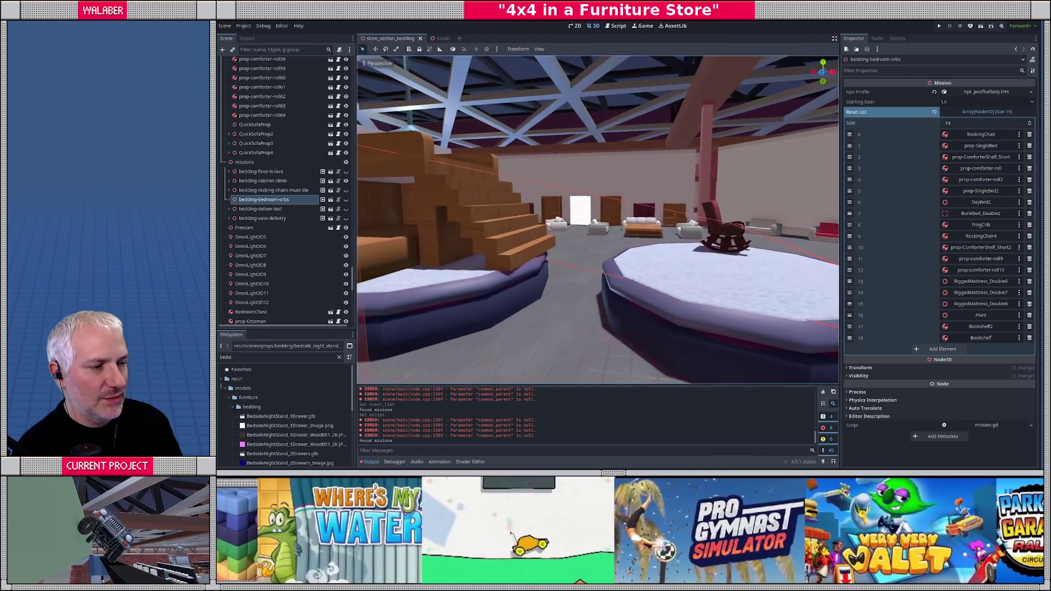
{"action": "key", "text": "f"}
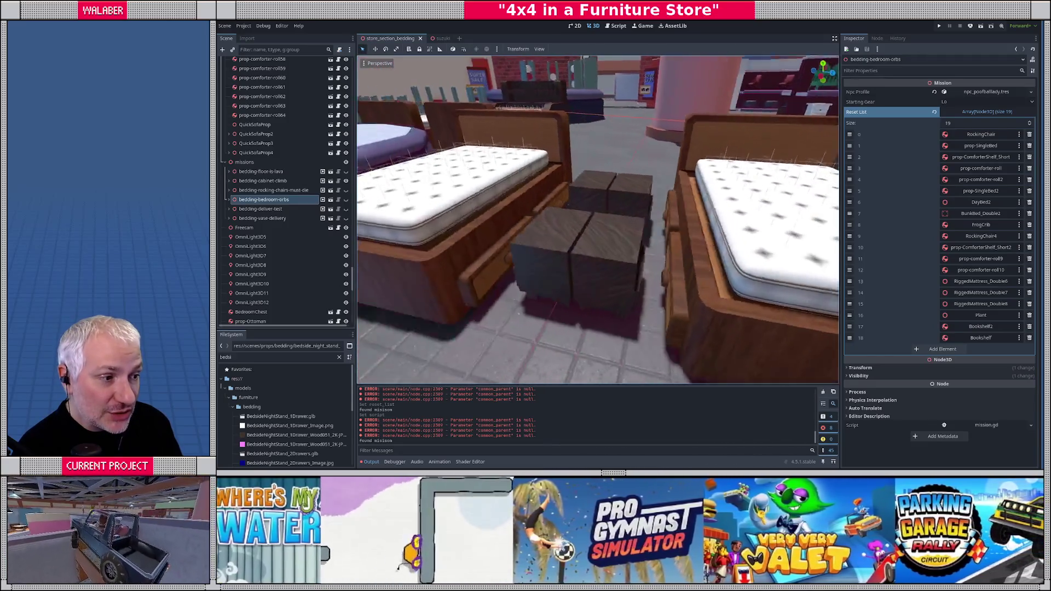
{"action": "left_click", "coordinate": [572, 240]}
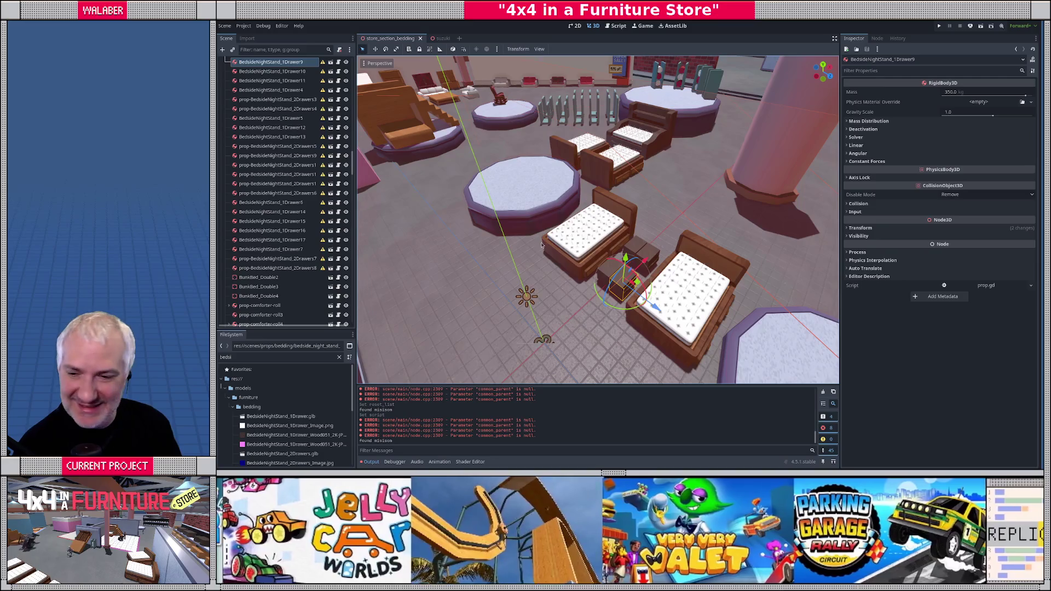
{"action": "key", "text": "ctrl+d"}
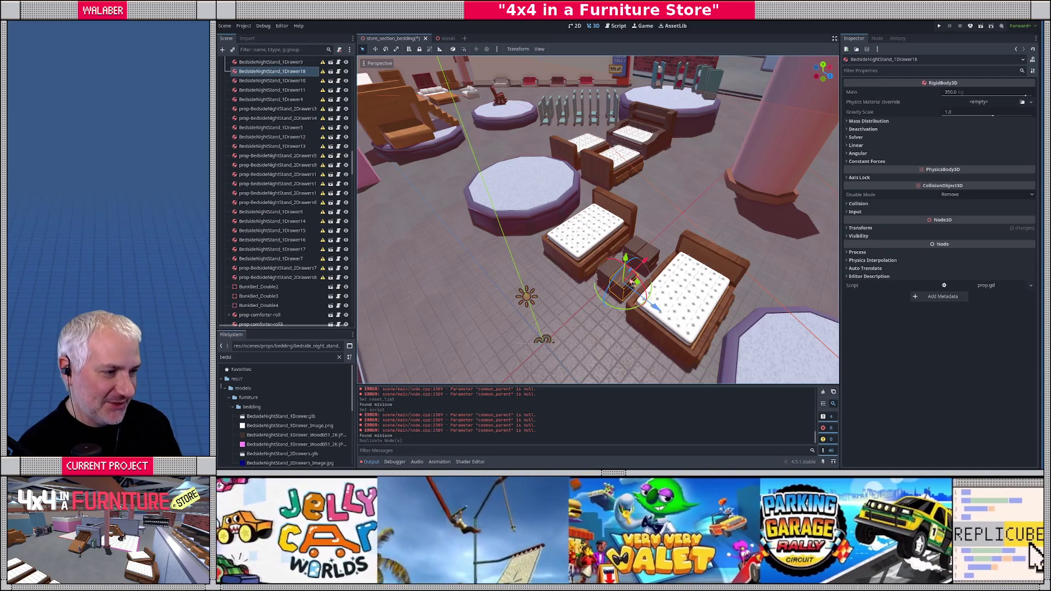
- Move the duplicated nightstand onto the floor beside the round stair platform
{"action": "left_click_drag", "start_coordinate": [659, 310], "coordinate": [486, 176]}
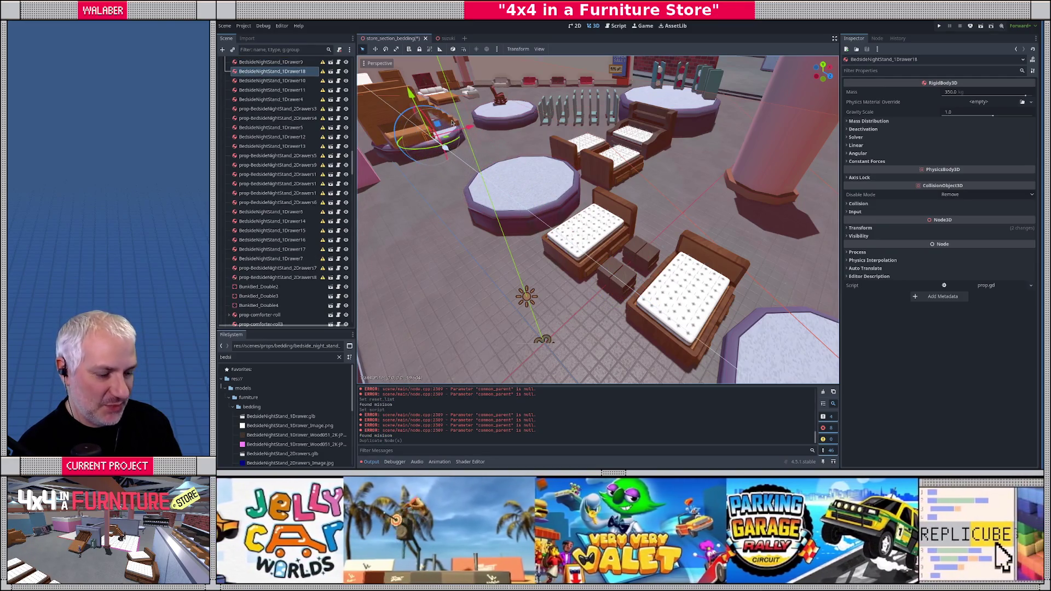
{"action": "left_click_drag", "start_coordinate": [452, 122], "coordinate": [452, 124]}
{"action": "key", "text": "f"}
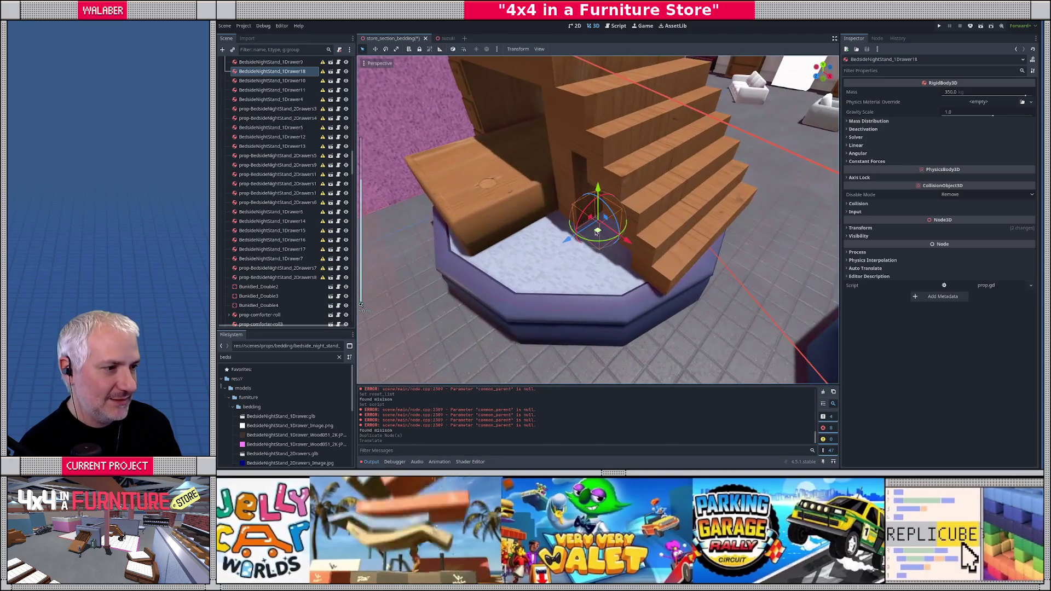
{"action": "mouse_move", "coordinate": [597, 232]}
{"action": "left_mouse_down"}
{"action": "mouse_move", "coordinate": [726, 304]}
{"action": "mouse_move", "coordinate": [679, 313]}
{"action": "mouse_move", "coordinate": [647, 273]}
{"action": "left_mouse_up"}
{"action": "key", "text": "f"}
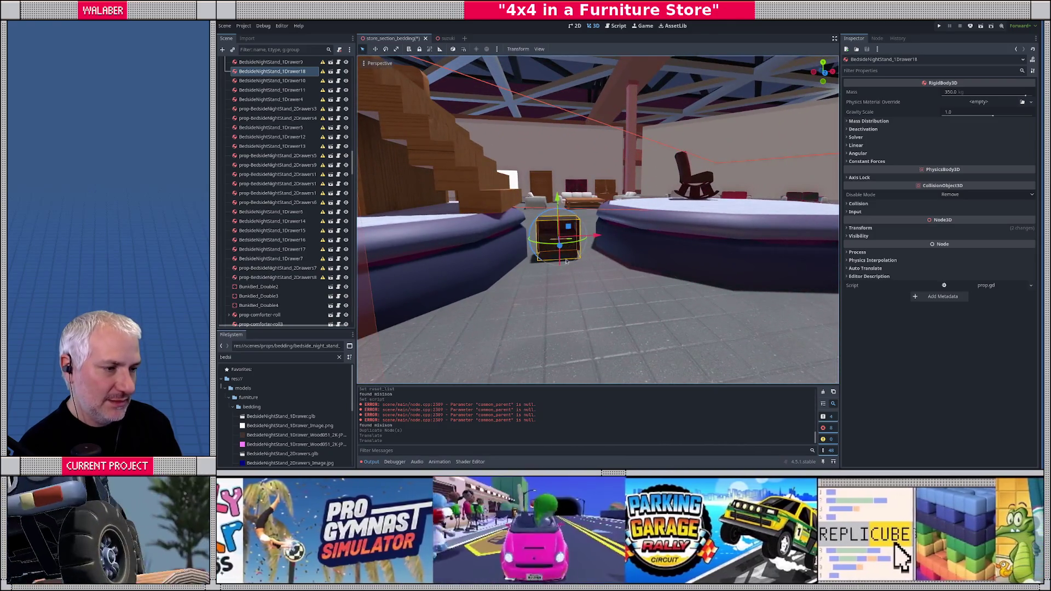
{"action": "mouse_move", "coordinate": [560, 249]}
{"action": "left_mouse_down"}
{"action": "mouse_move", "coordinate": [553, 268]}
{"action": "mouse_move", "coordinate": [579, 233]}
{"action": "mouse_move", "coordinate": [567, 231]}
{"action": "left_mouse_up"}
{"action": "mouse_move", "coordinate": [569, 225]}
{"action": "left_mouse_down"}
{"action": "mouse_move", "coordinate": [589, 156]}
{"action": "mouse_move", "coordinate": [646, 219]}
{"action": "mouse_move", "coordinate": [532, 282]}
{"action": "mouse_move", "coordinate": [645, 219]}
{"action": "mouse_move", "coordinate": [618, 255]}
{"action": "mouse_move", "coordinate": [724, 207]}
{"action": "mouse_move", "coordinate": [602, 247]}
{"action": "left_mouse_up"}
- Make two more nightstand copies and line them up in a row beside the first
{"action": "key", "text": "ctrl+d"}
{"action": "mouse_move", "coordinate": [540, 264]}
{"action": "left_mouse_down"}
{"action": "mouse_move", "coordinate": [610, 278]}
{"action": "mouse_move", "coordinate": [627, 253]}
{"action": "mouse_move", "coordinate": [652, 263]}
{"action": "left_mouse_up"}
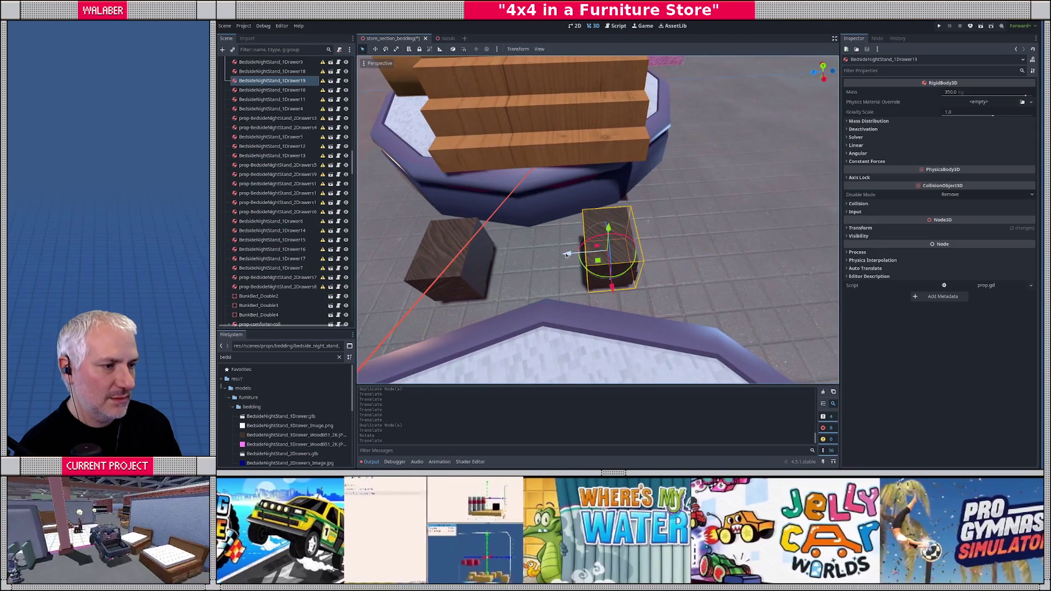
{"action": "mouse_move", "coordinate": [568, 255]}
{"action": "left_mouse_down"}
{"action": "mouse_move", "coordinate": [582, 253]}
{"action": "mouse_move", "coordinate": [496, 264]}
{"action": "mouse_move", "coordinate": [507, 280]}
{"action": "left_mouse_up"}
{"action": "key", "text": "ctrl+d"}
{"action": "key", "text": "ctrl+d"}
{"action": "key", "text": "f"}
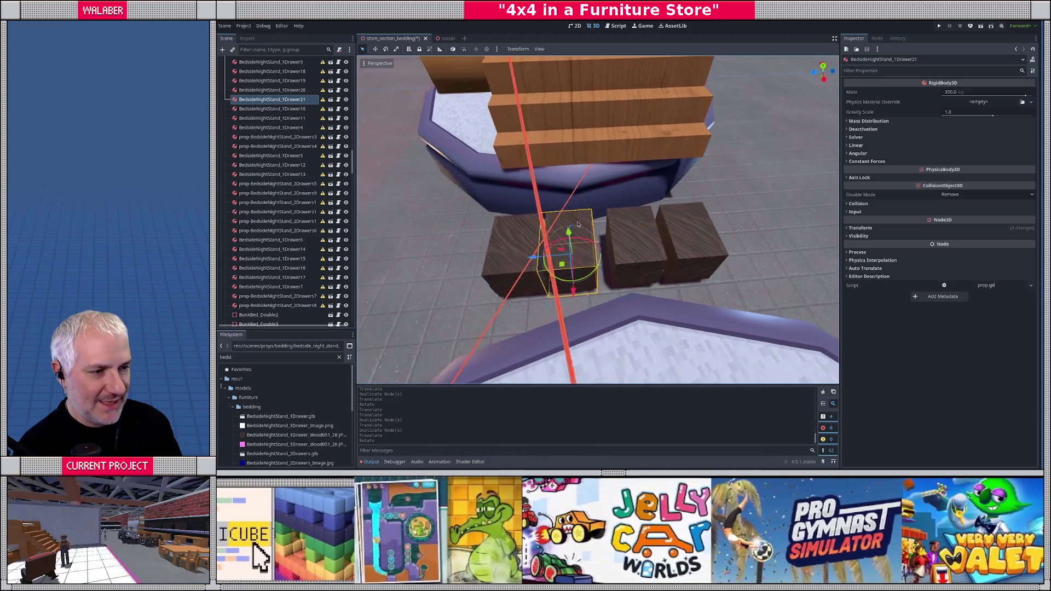
{"action": "left_click_drag", "start_coordinate": [591, 261], "coordinate": [603, 269]}
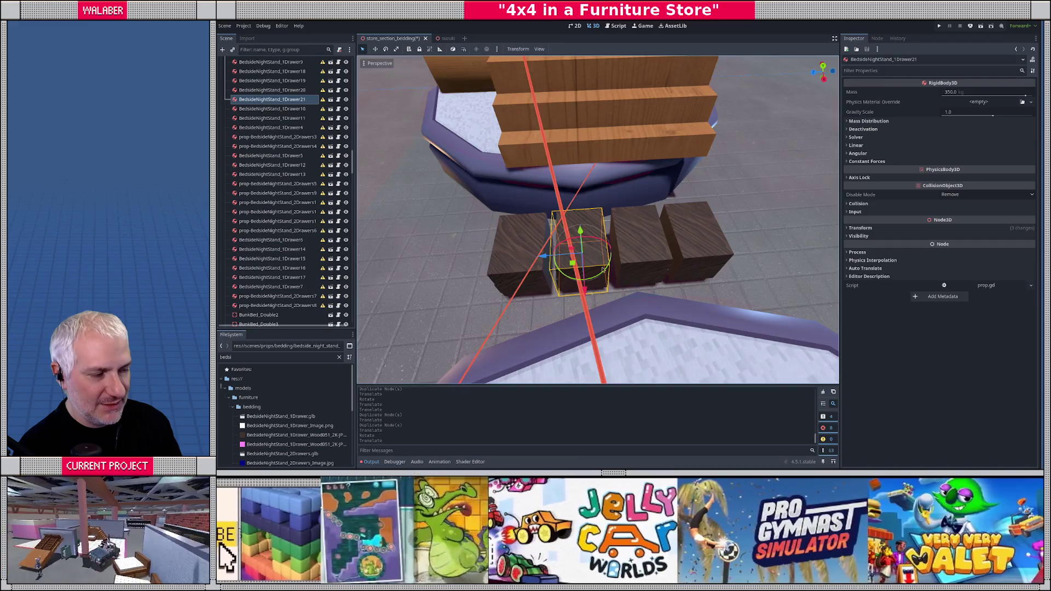
- Save the scene and fly the view toward the blue shelving racks
{"action": "scroll", "coordinate": [602, 270], "scroll_direction": "down", "scroll_amount": 5}
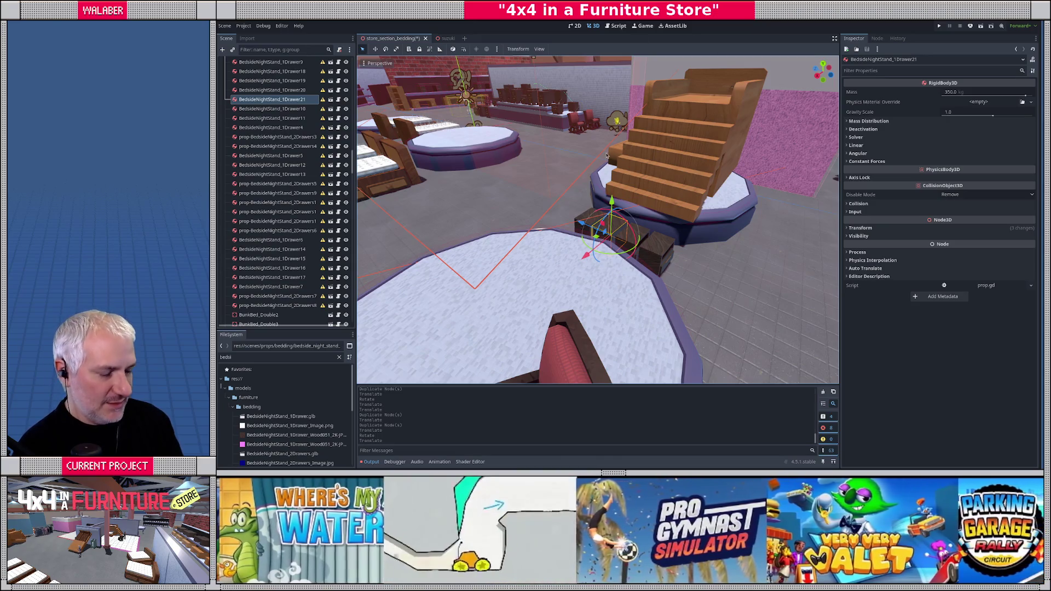
{"action": "key", "text": "ctrl+s"}
{"action": "left_click_drag", "start_coordinate": [600, 182], "coordinate": [570, 239]}
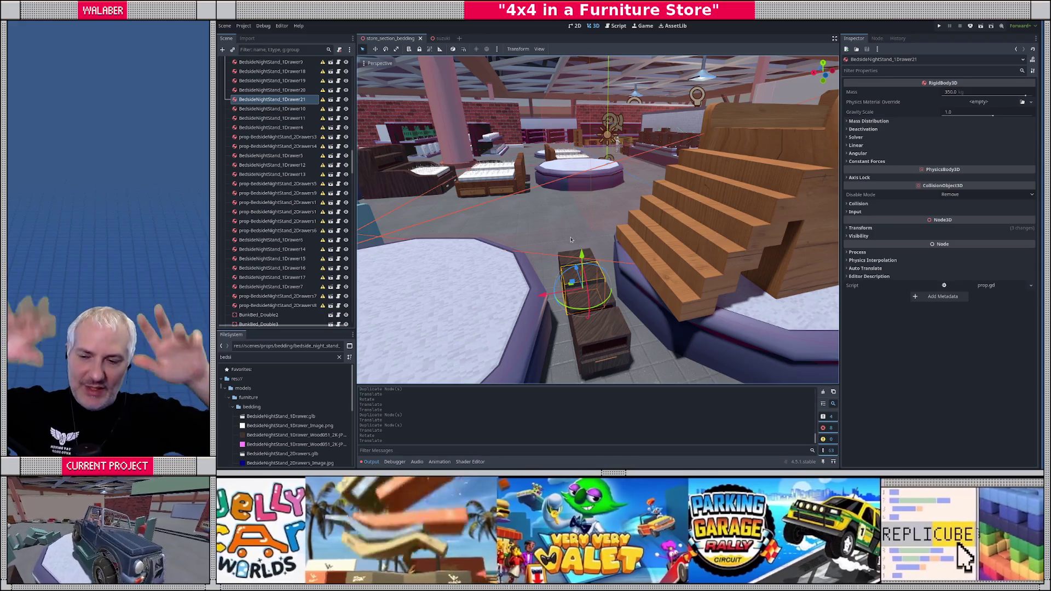
{"action": "key", "text": "w"}
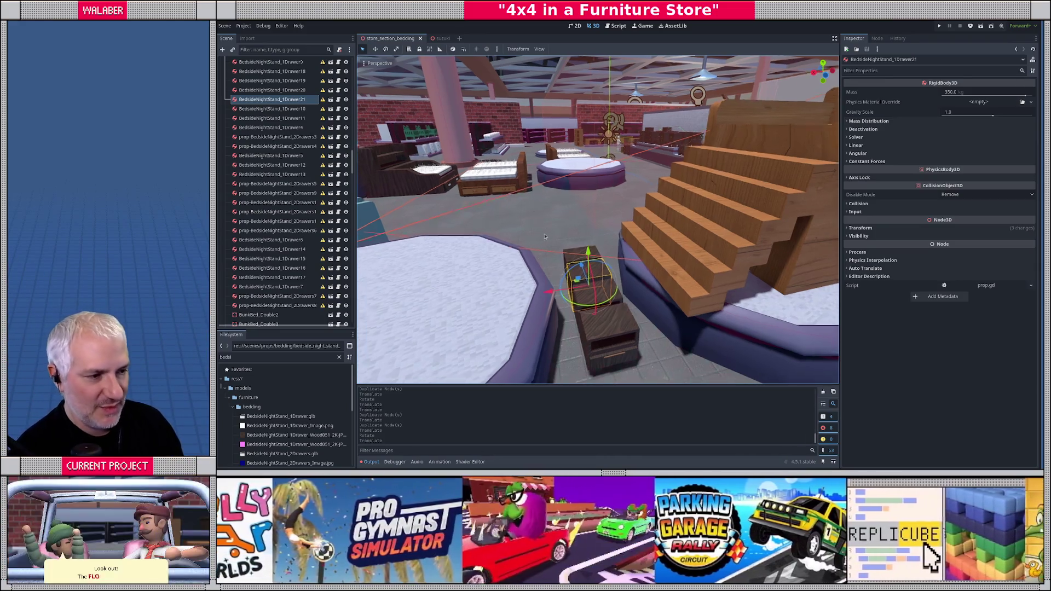
{"action": "key", "text": "w"}
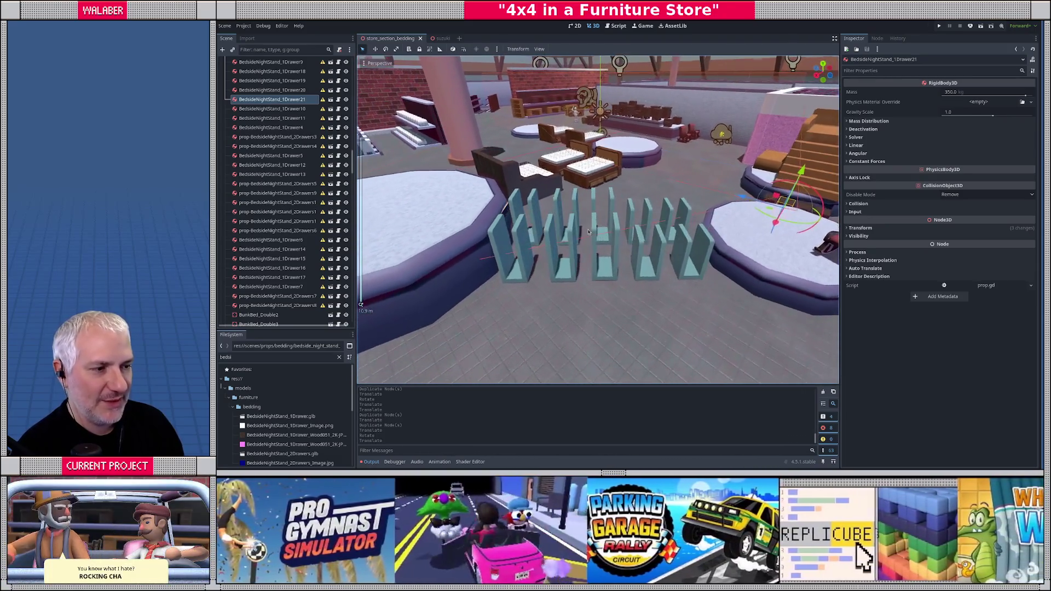
- Select all ten blue comforter shelves between the round beds
{"action": "left_click", "coordinate": [528, 268]}
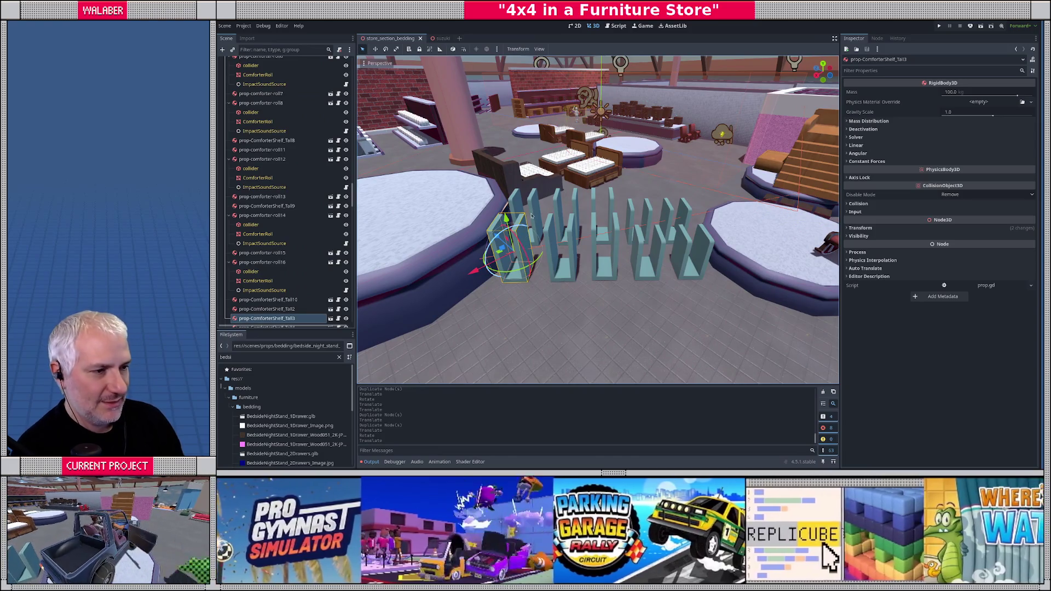
{"action": "left_click", "coordinate": [534, 201], "text": "shift"}
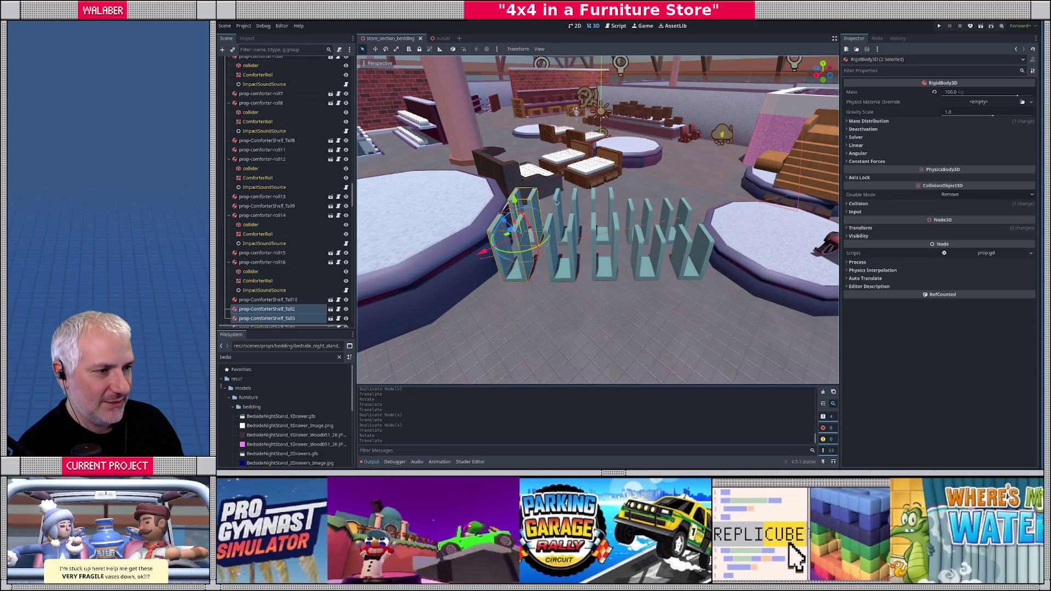
{"action": "left_click", "coordinate": [564, 267], "text": "shift"}
{"action": "left_click", "coordinate": [572, 279], "text": "shift"}
{"action": "scroll", "coordinate": [601, 194], "scroll_direction": "up", "scroll_amount": 2}
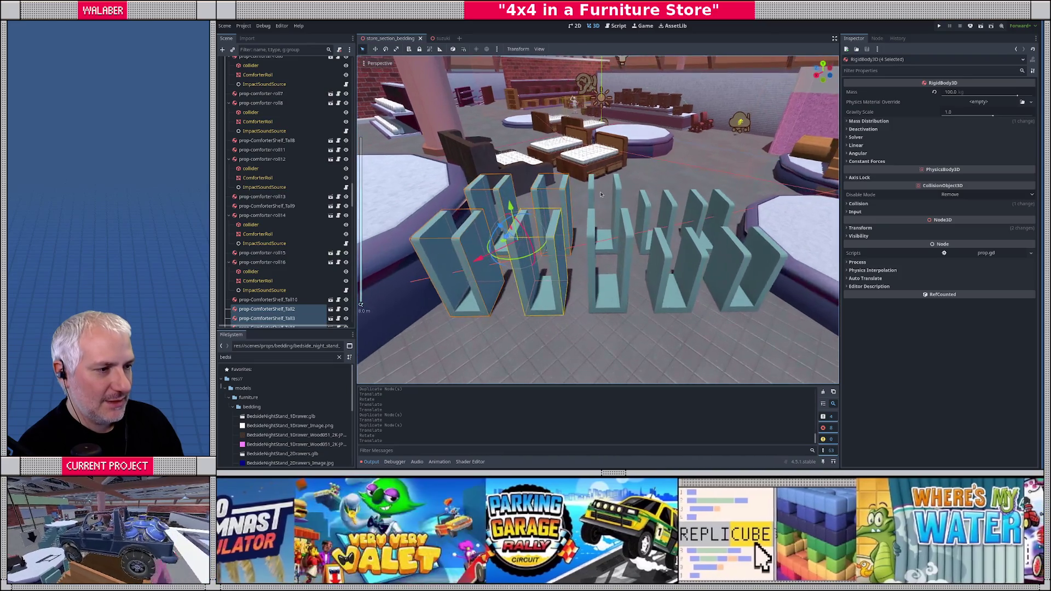
{"action": "left_click", "coordinate": [593, 196], "text": "shift"}
{"action": "left_click", "coordinate": [608, 246], "text": "shift"}
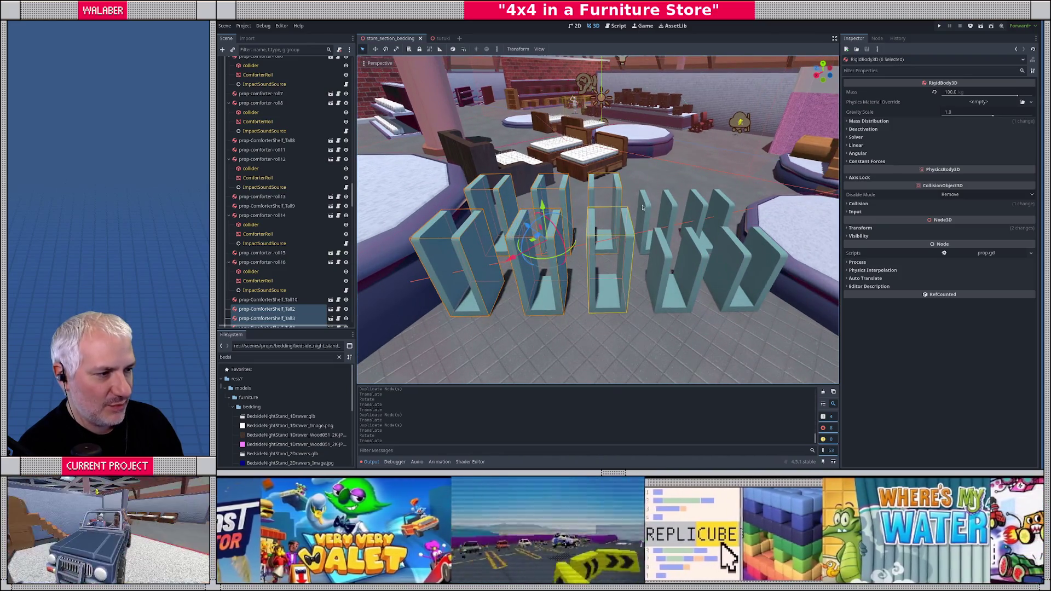
{"action": "left_click", "coordinate": [652, 214], "text": "shift"}
{"action": "left_click", "coordinate": [665, 283], "text": "shift"}
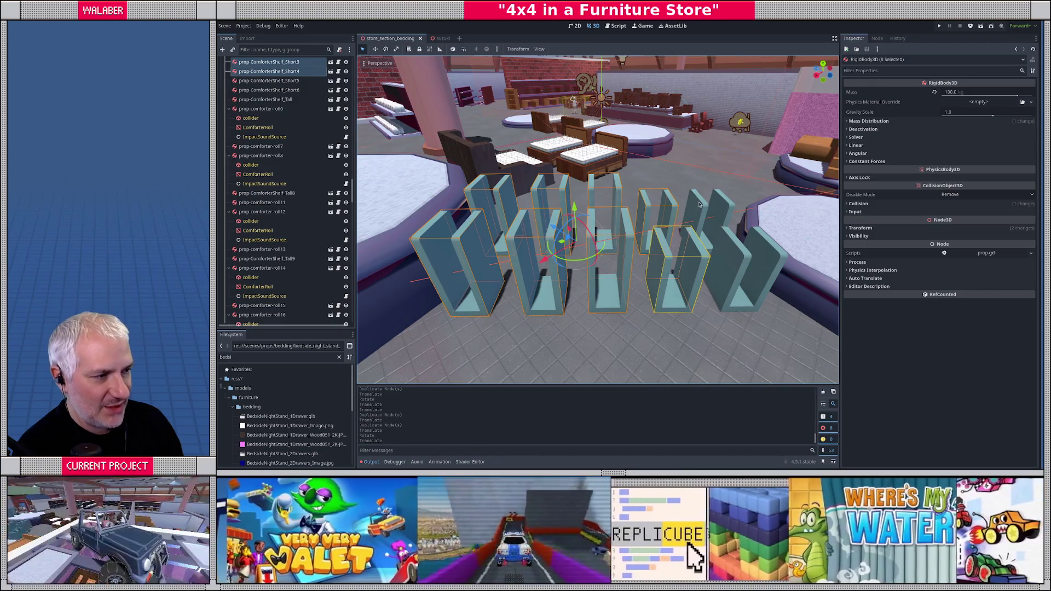
{"action": "left_click", "coordinate": [699, 209], "text": "shift"}
{"action": "left_click", "coordinate": [732, 264], "text": "shift"}
- Delete the selected shelves and confirm the removal
{"action": "key", "text": "Delete"}
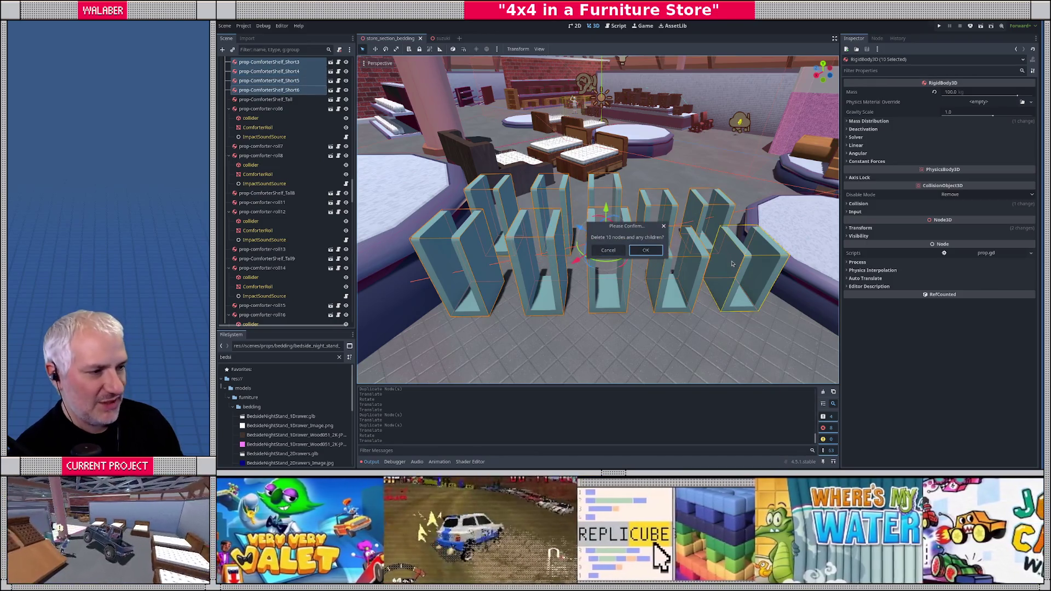
{"action": "key", "text": "Return"}
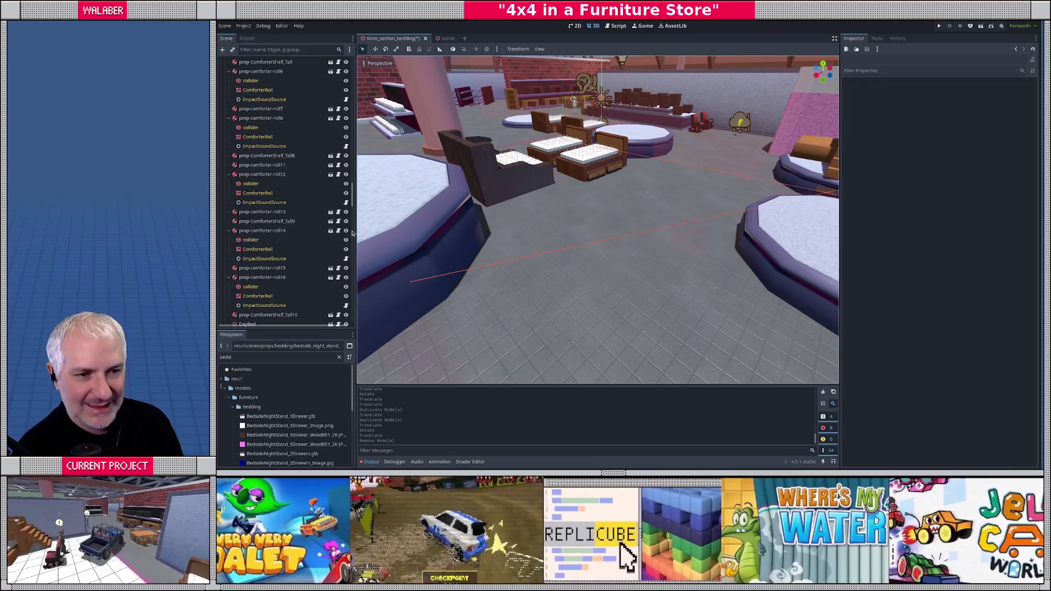
{"action": "scroll", "coordinate": [568, 228], "scroll_direction": "down", "scroll_amount": 5}
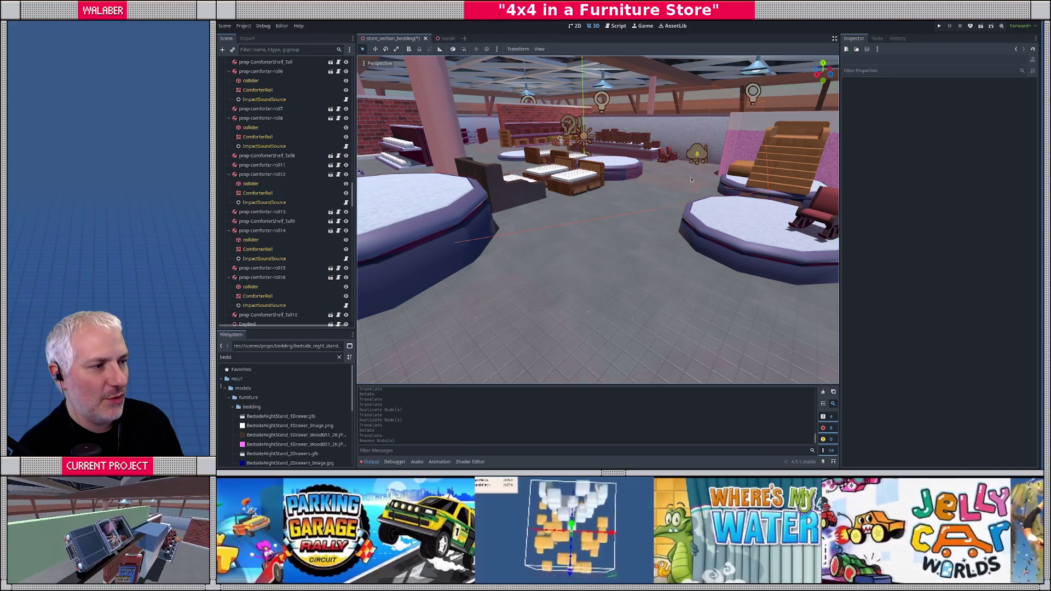
{"action": "mouse_move", "coordinate": [508, 211]}
{"action": "left_mouse_down"}
{"action": "mouse_move", "coordinate": [472, 241]}
{"action": "mouse_move", "coordinate": [645, 242]}
{"action": "mouse_move", "coordinate": [671, 197]}
{"action": "mouse_move", "coordinate": [531, 268]}
{"action": "left_mouse_up"}
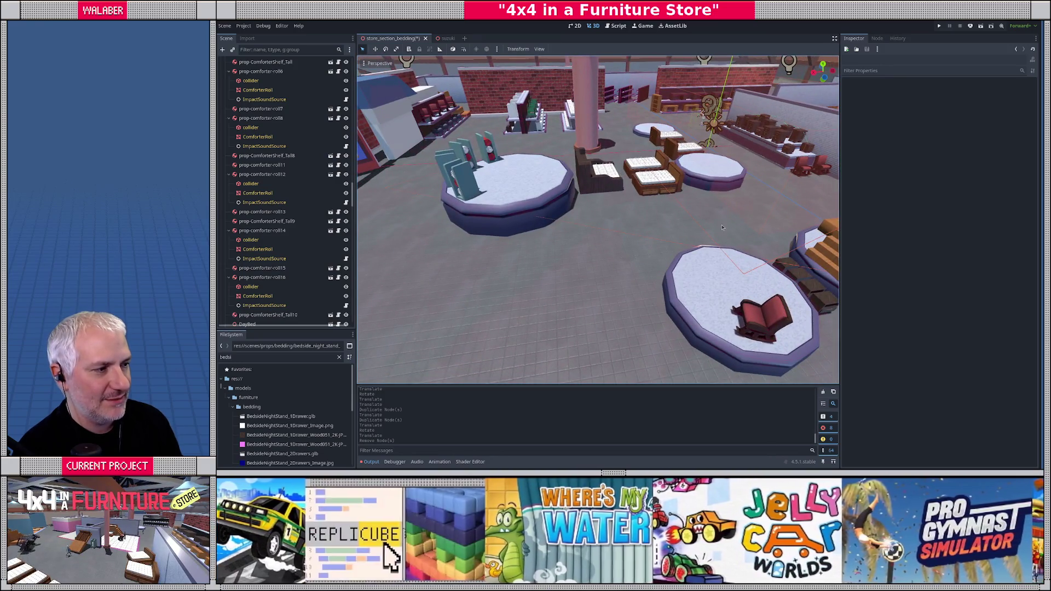
{"action": "left_click_drag", "start_coordinate": [537, 321], "coordinate": [579, 234]}
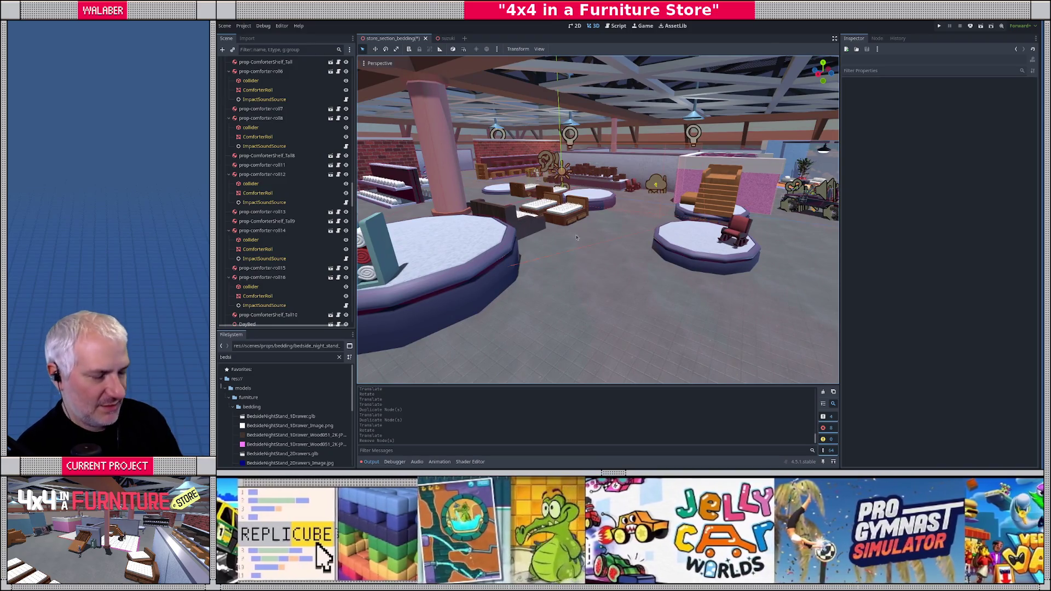
{"action": "mouse_move", "coordinate": [597, 219]}
{"action": "left_mouse_down"}
{"action": "mouse_move", "coordinate": [539, 226]}
{"action": "mouse_move", "coordinate": [556, 235]}
{"action": "mouse_move", "coordinate": [350, 236]}
{"action": "mouse_move", "coordinate": [375, 235]}
{"action": "left_mouse_up"}
{"action": "left_click", "coordinate": [704, 215]}
{"action": "scroll", "coordinate": [559, 234], "scroll_direction": "up", "scroll_amount": 5}
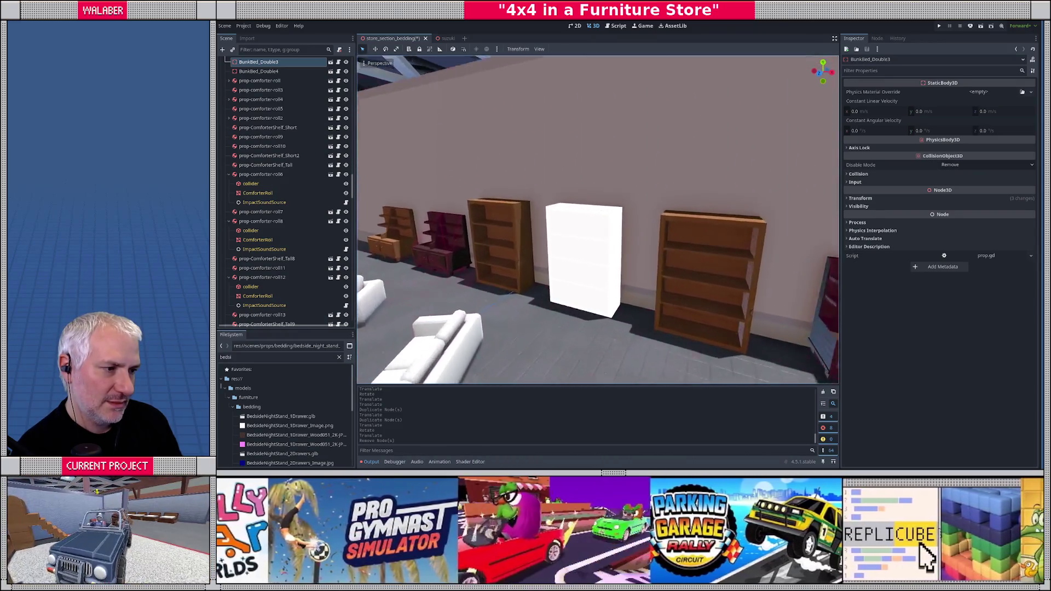
- Give the white cabinet's mesh Cube_138 the Wood051_Dark material override
{"action": "right_click", "coordinate": [563, 223], "text": "alt"}
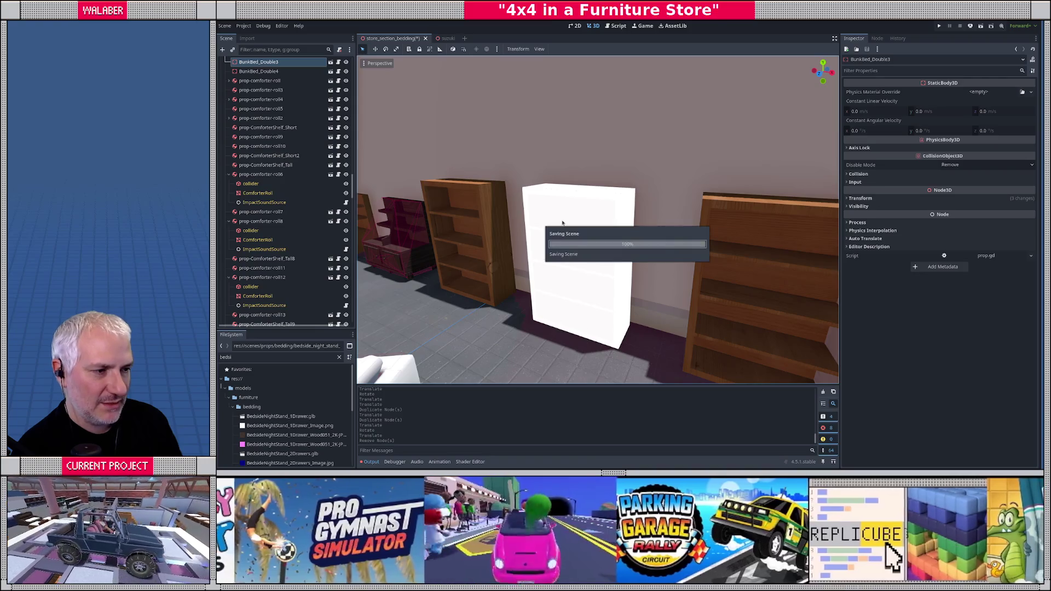
{"action": "left_click", "coordinate": [562, 231]}
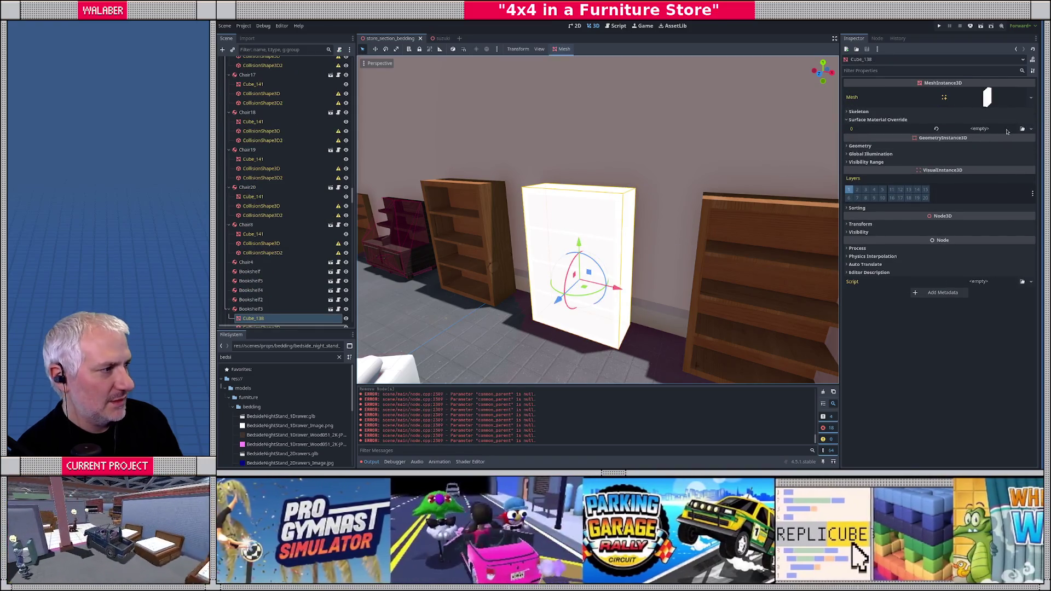
{"action": "left_click", "coordinate": [1023, 129]}
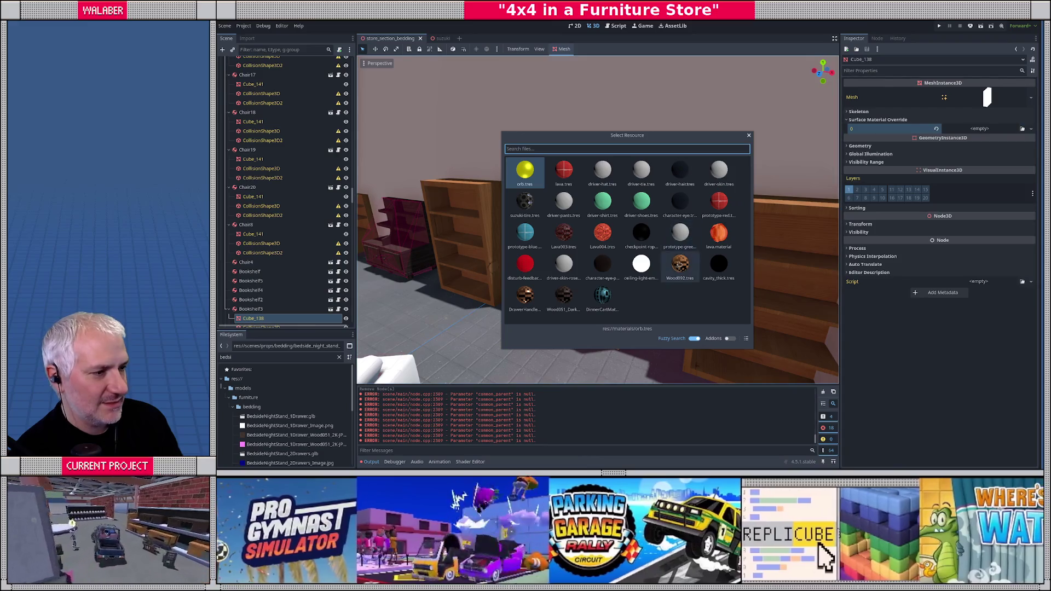
{"action": "double_click", "coordinate": [681, 267]}
{"action": "left_click", "coordinate": [1029, 136]}
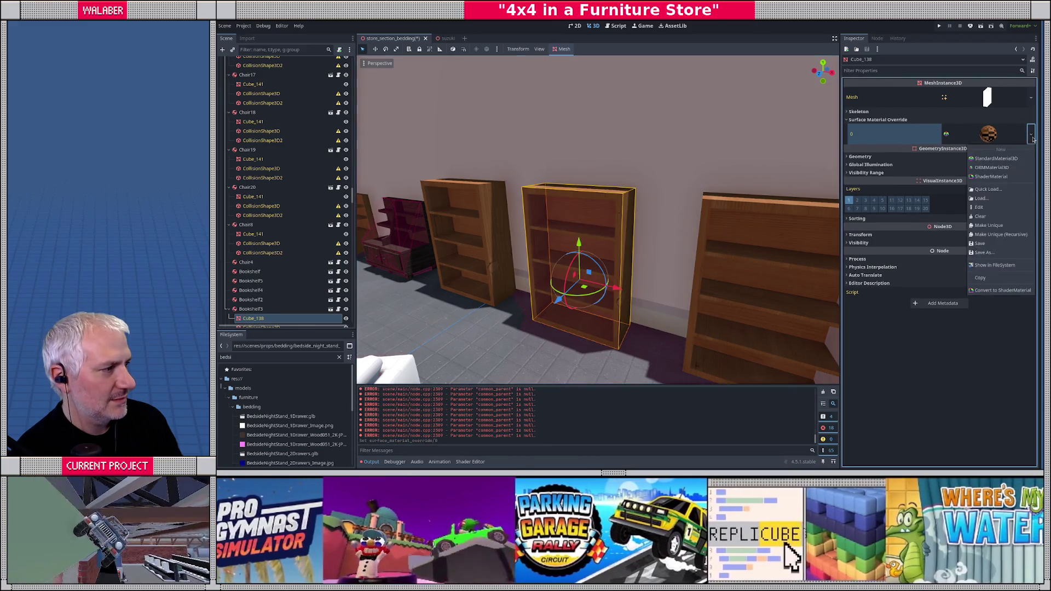
{"action": "left_click", "coordinate": [991, 191]}
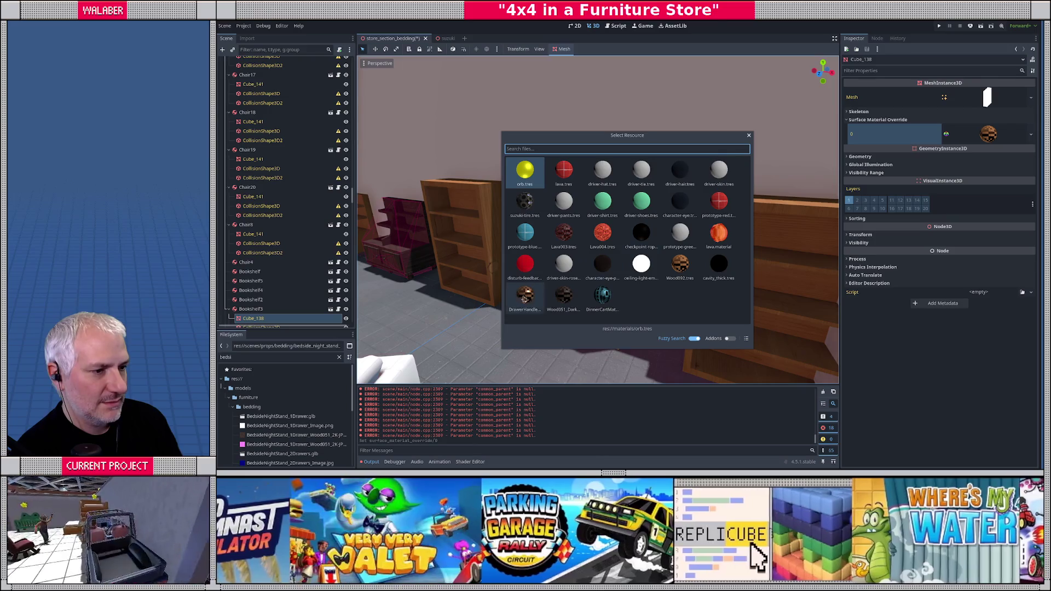
{"action": "double_click", "coordinate": [563, 296]}
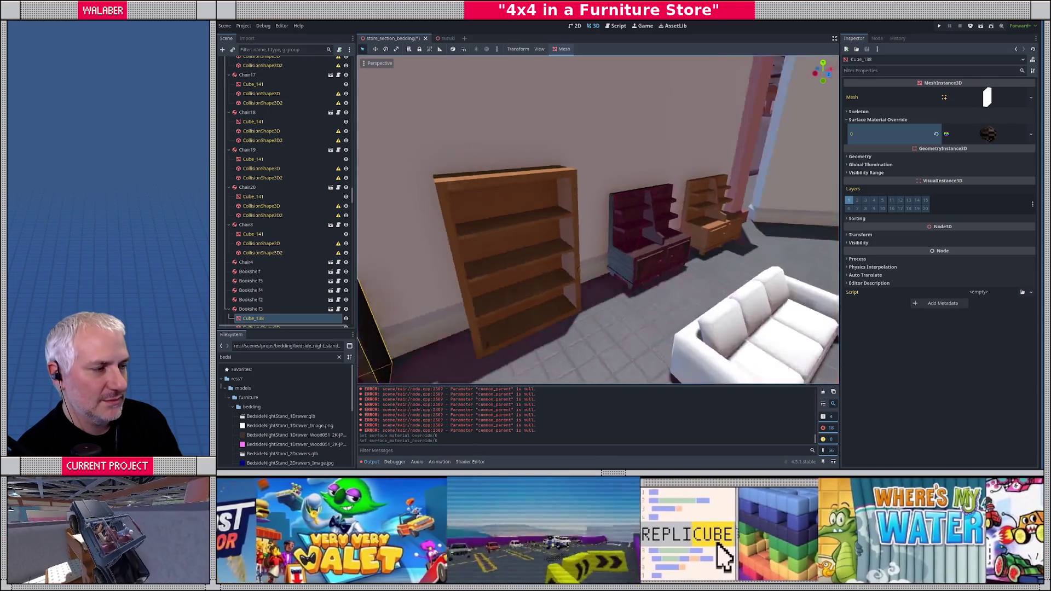
- Save the furniture store scene and fly the camera toward the beds, then switch to Blender
{"action": "key", "text": "ctrl+s"}
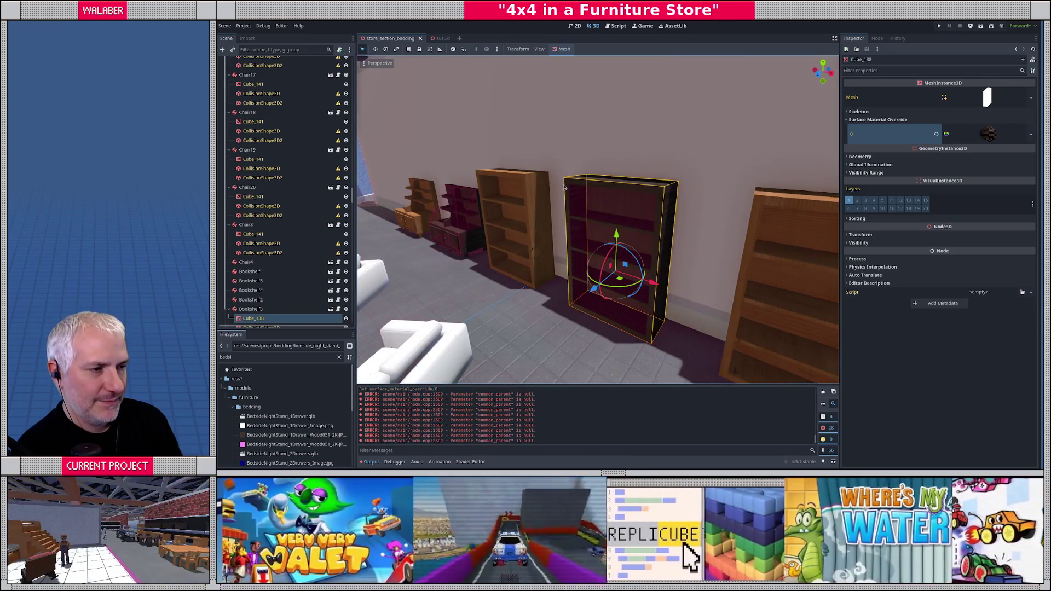
{"action": "key", "text": "s"}
{"action": "key", "text": "s"}
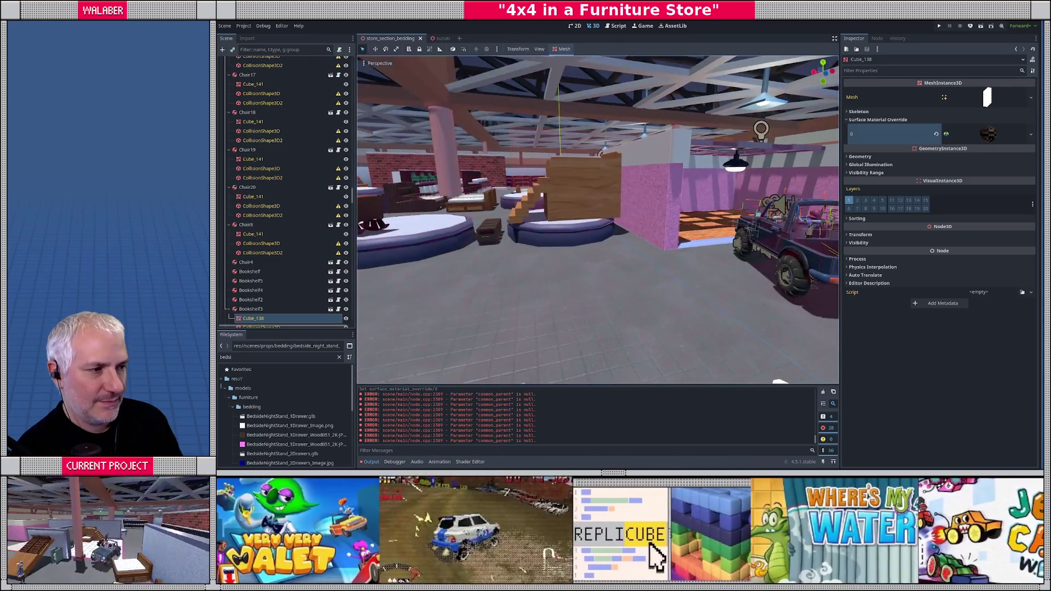
{"action": "key", "text": "w"}
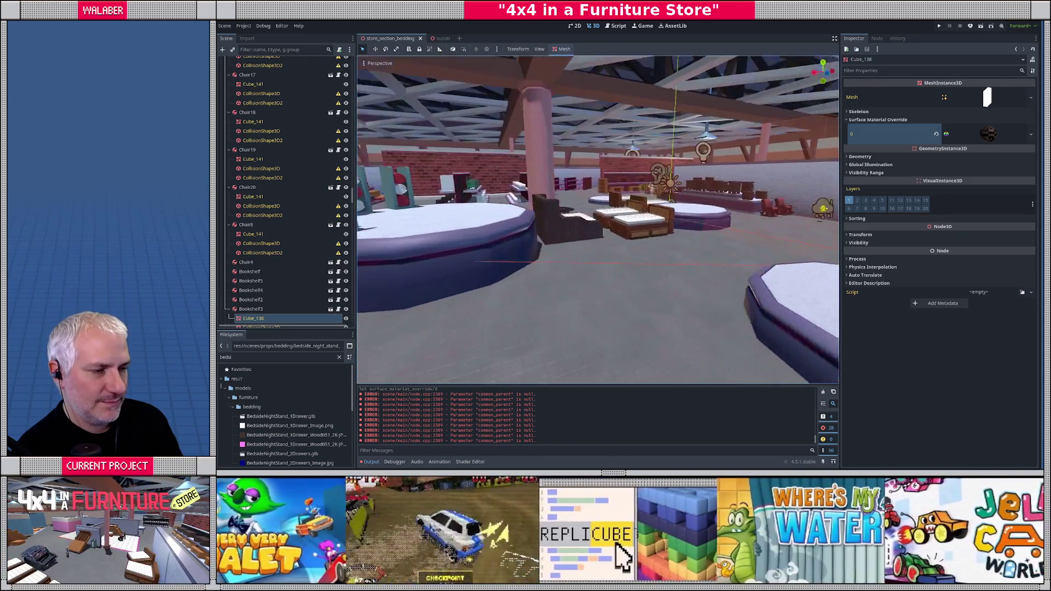
{"action": "key", "text": "s"}
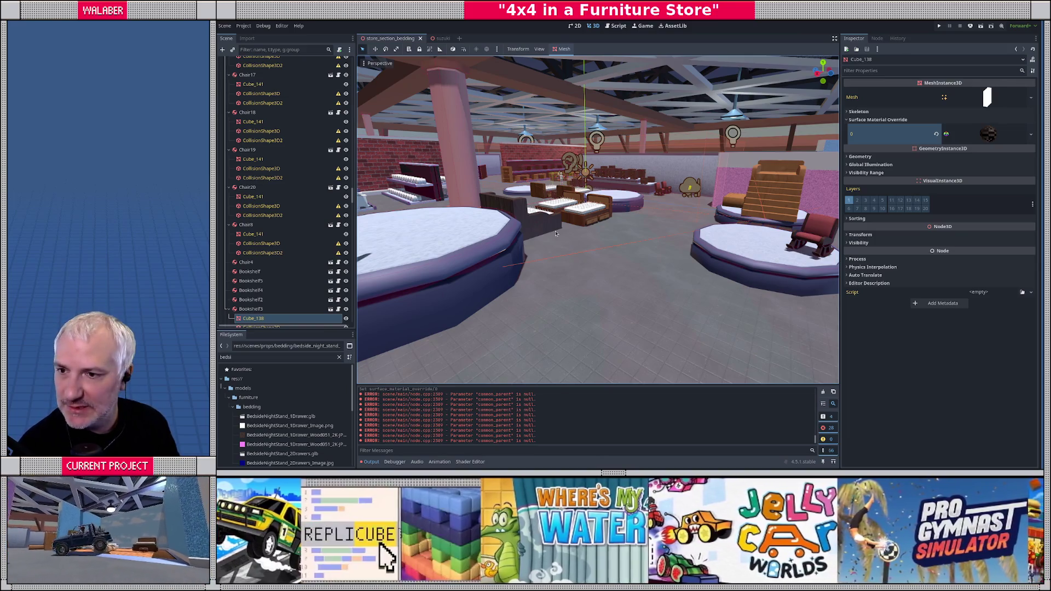
{"action": "key", "text": "alt+Tab"}
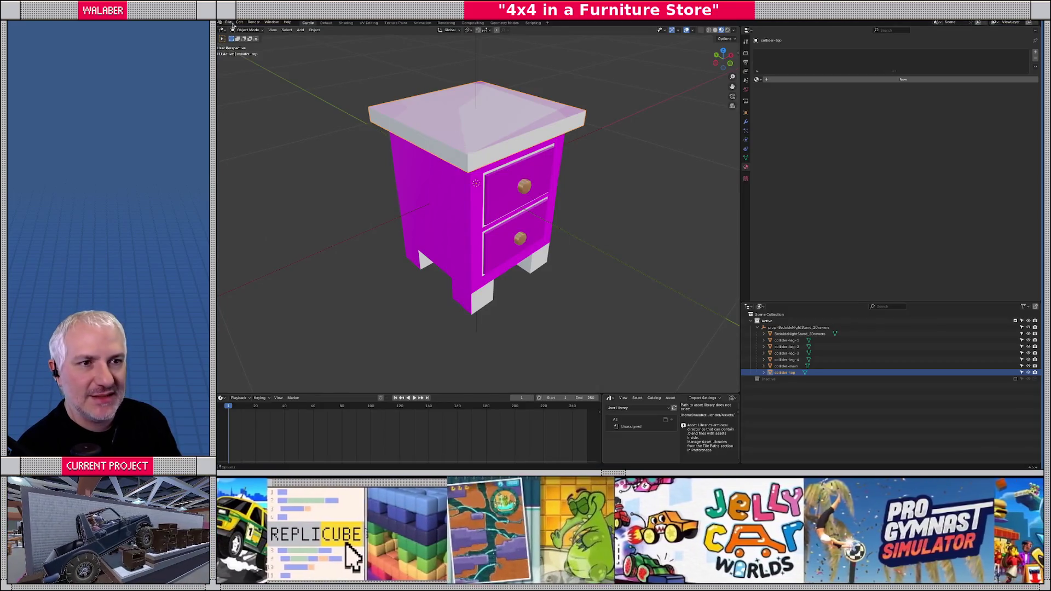
- Create a new General file and delete its camera and light, leaving only the cube
{"action": "left_click", "coordinate": [228, 22]}
{"action": "mouse_move", "coordinate": [241, 29]}
{"action": "left_click", "coordinate": [312, 31]}
{"action": "left_click", "coordinate": [395, 224]}
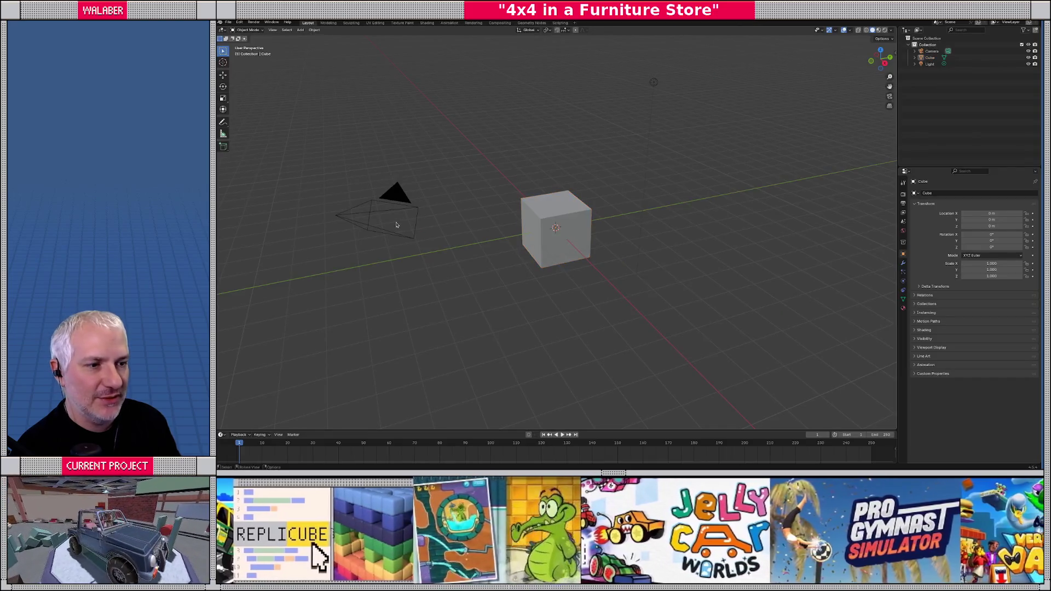
{"action": "left_click", "coordinate": [396, 216]}
{"action": "key", "text": "Delete"}
{"action": "left_click", "coordinate": [656, 84]}
{"action": "key", "text": "Delete"}
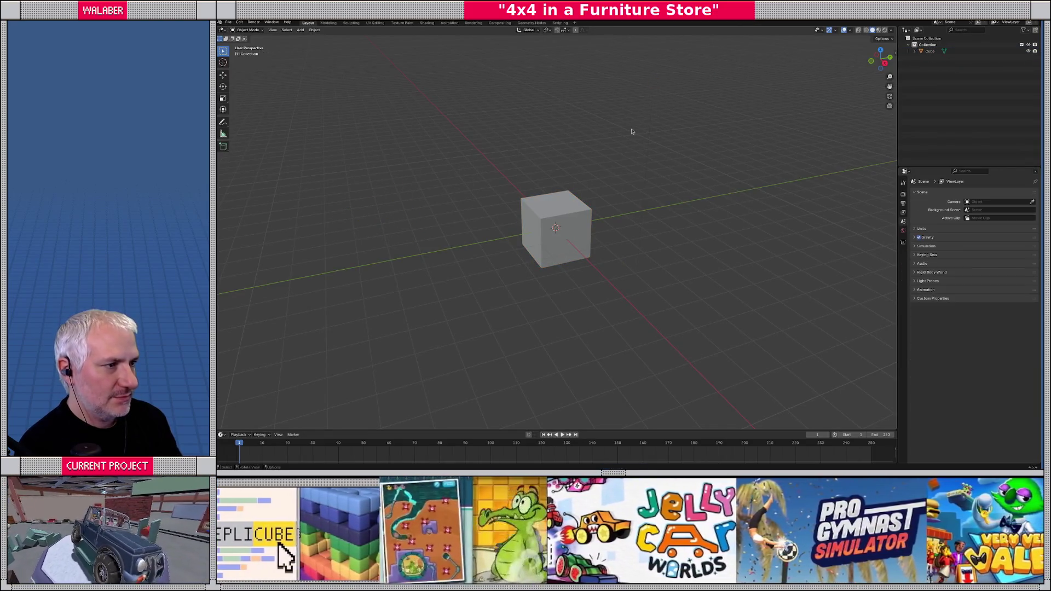
{"action": "left_click", "coordinate": [536, 257]}
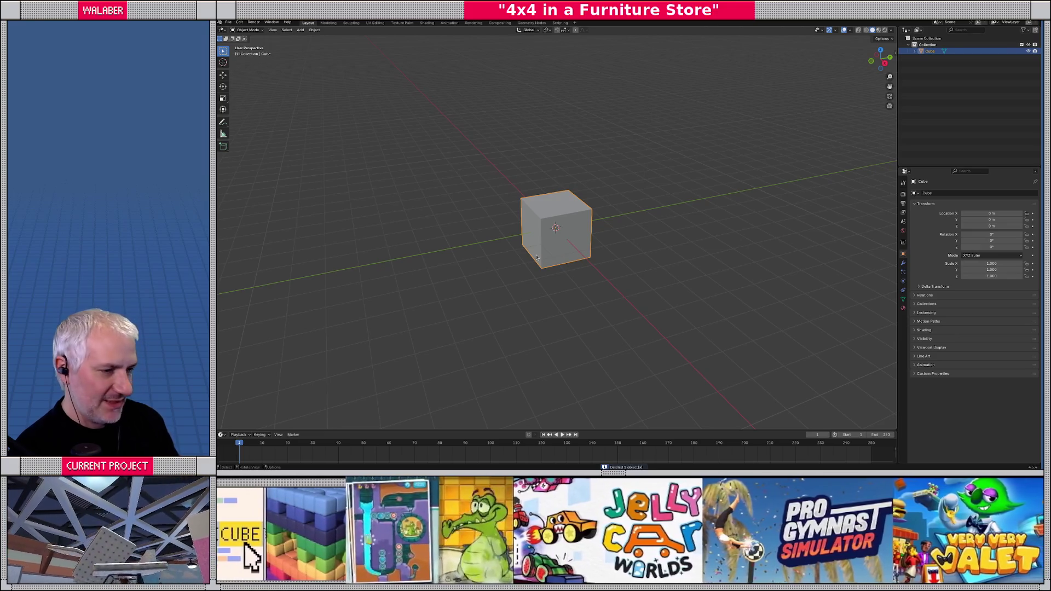
{"action": "key", "text": "alt+Tab"}
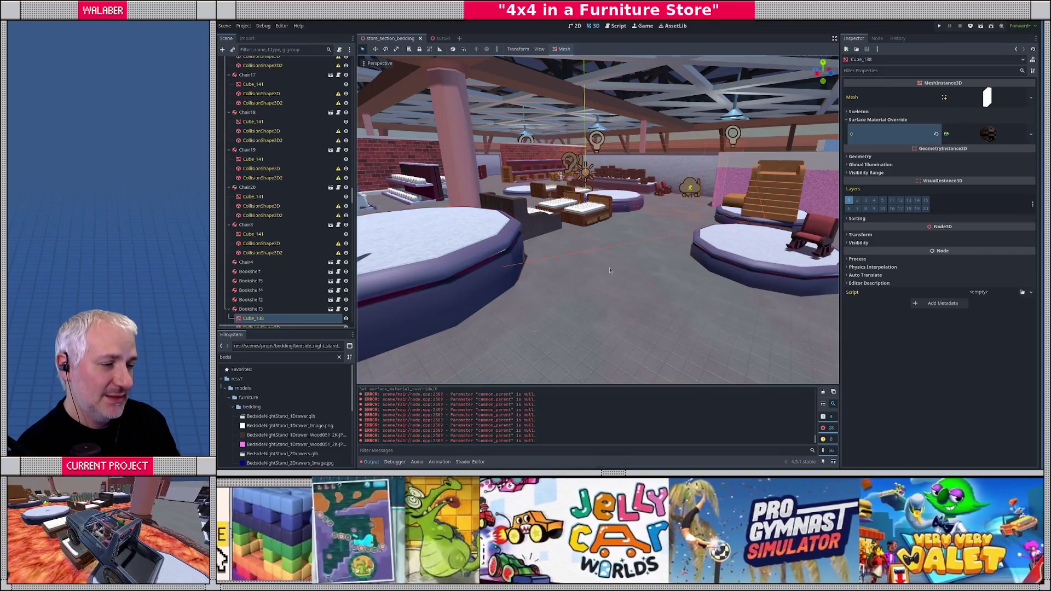
- Orbit the Godot view over the store floor to eye level, then return to Blender
{"action": "mouse_move", "coordinate": [555, 259]}
{"action": "left_mouse_down"}
{"action": "mouse_move", "coordinate": [566, 301]}
{"action": "mouse_move", "coordinate": [570, 281]}
{"action": "mouse_move", "coordinate": [543, 299]}
{"action": "left_mouse_up"}
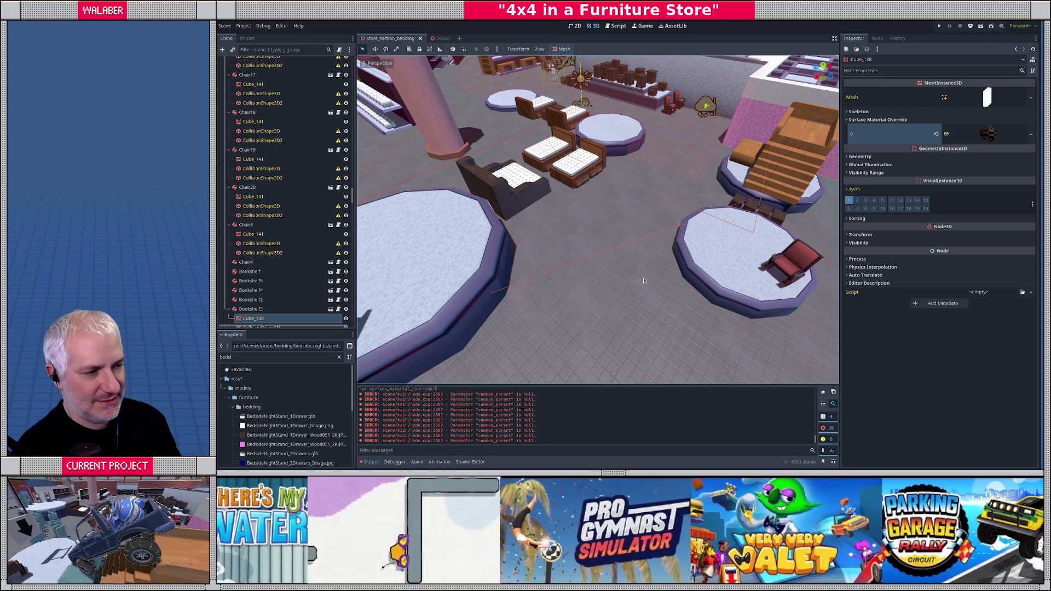
{"action": "left_click_drag", "start_coordinate": [559, 283], "coordinate": [532, 251]}
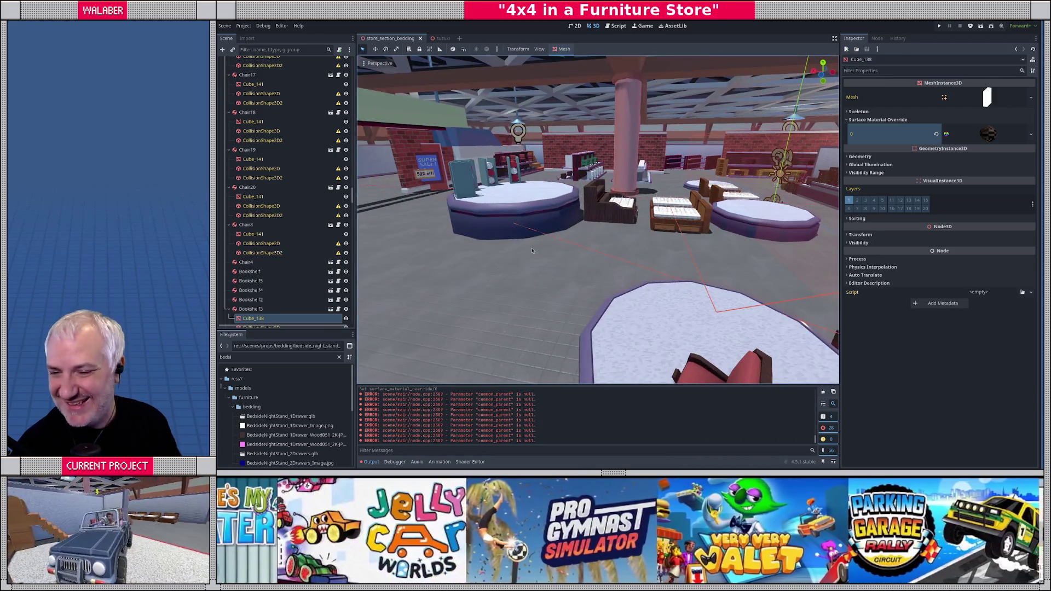
{"action": "key", "text": "alt+Tab"}
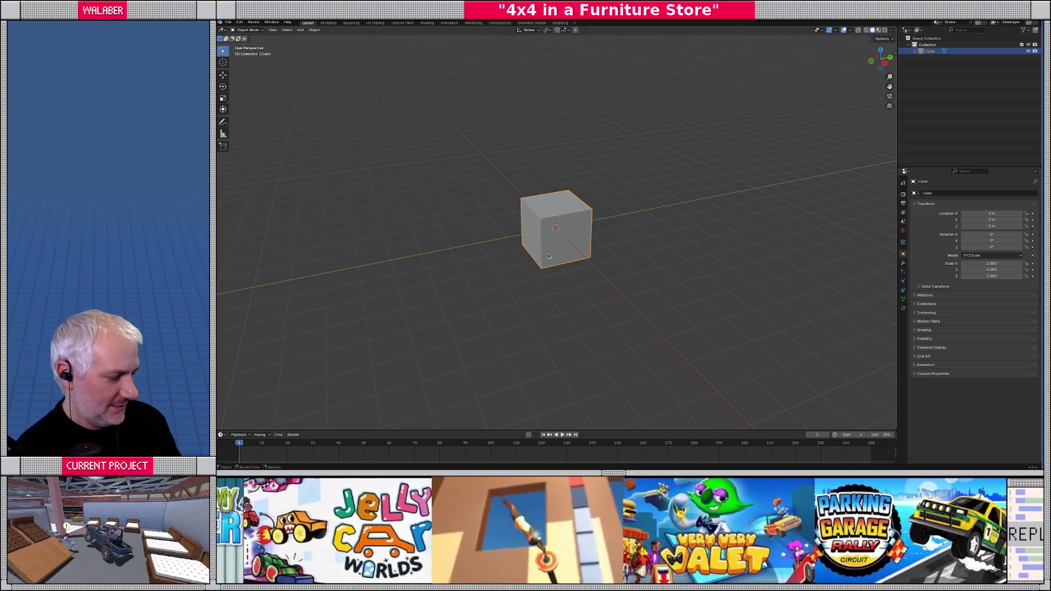
- In Edit Mode, raise the cube 1 unit on Z so its base sits on the ground
{"action": "key", "text": "KP_7"}
{"action": "mouse_move", "coordinate": [520, 281]}
{"action": "left_mouse_down"}
{"action": "mouse_move", "coordinate": [569, 246]}
{"action": "mouse_move", "coordinate": [485, 246]}
{"action": "left_mouse_up"}
{"action": "key", "text": "KP_3"}
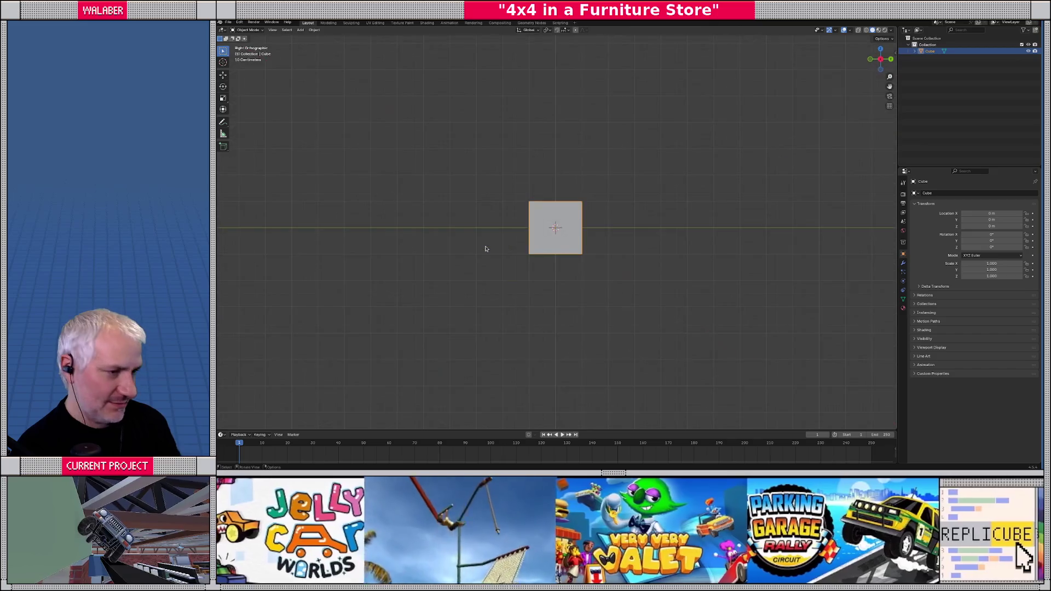
{"action": "key", "text": "Tab"}
{"action": "type", "text": "gz1"}
{"action": "key", "text": "Return"}
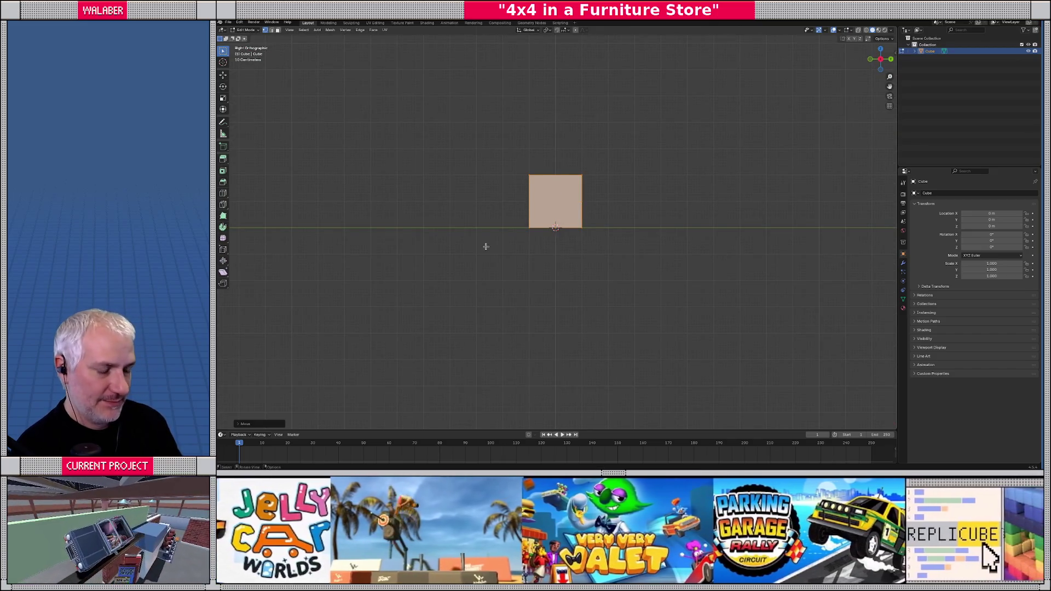
- In Right view, move the cube's left and right edges outward to lengthen it
{"action": "key", "text": "alt+z"}
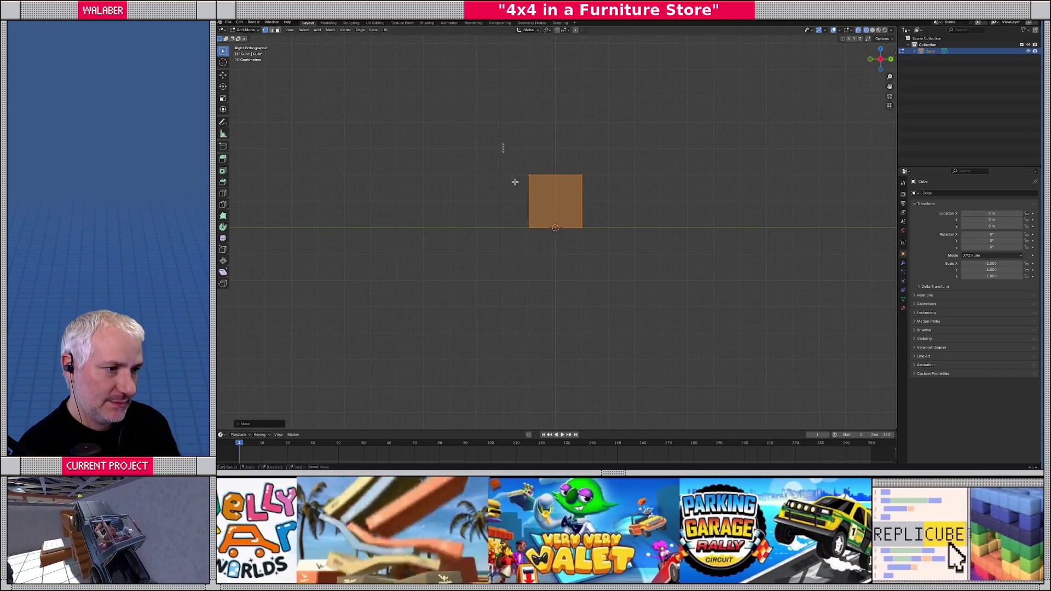
{"action": "left_click", "coordinate": [529, 197]}
{"action": "key", "text": "g"}
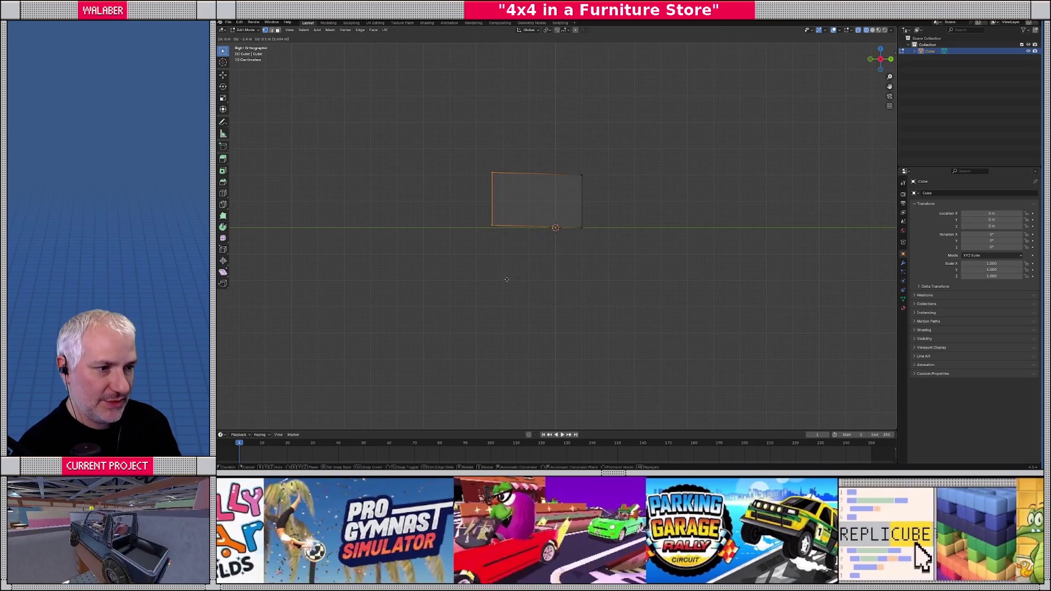
{"action": "left_click", "coordinate": [497, 281]}
{"action": "left_click_drag", "start_coordinate": [564, 144], "coordinate": [624, 276]}
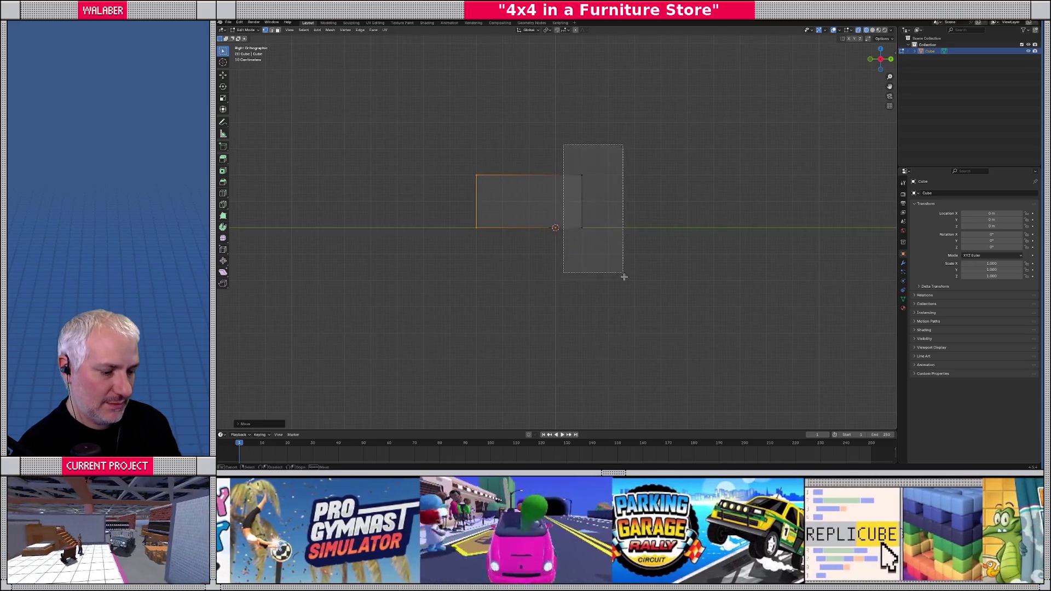
{"action": "key", "text": "g"}
{"action": "left_click", "coordinate": [701, 273]}
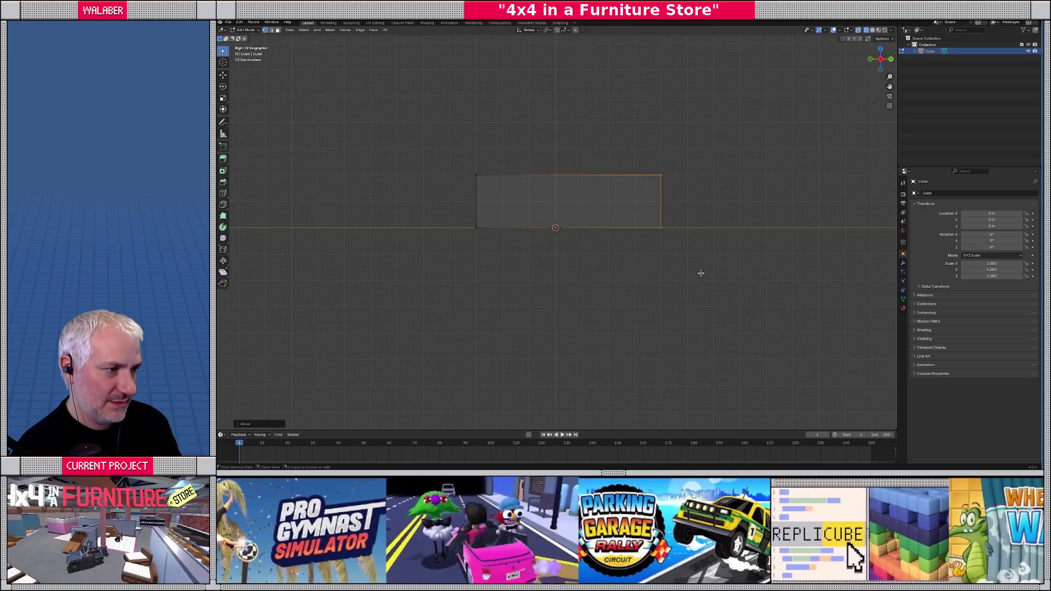
- From Top view, scale the whole block by 2 along X to double its width
{"action": "key", "text": "KP_7"}
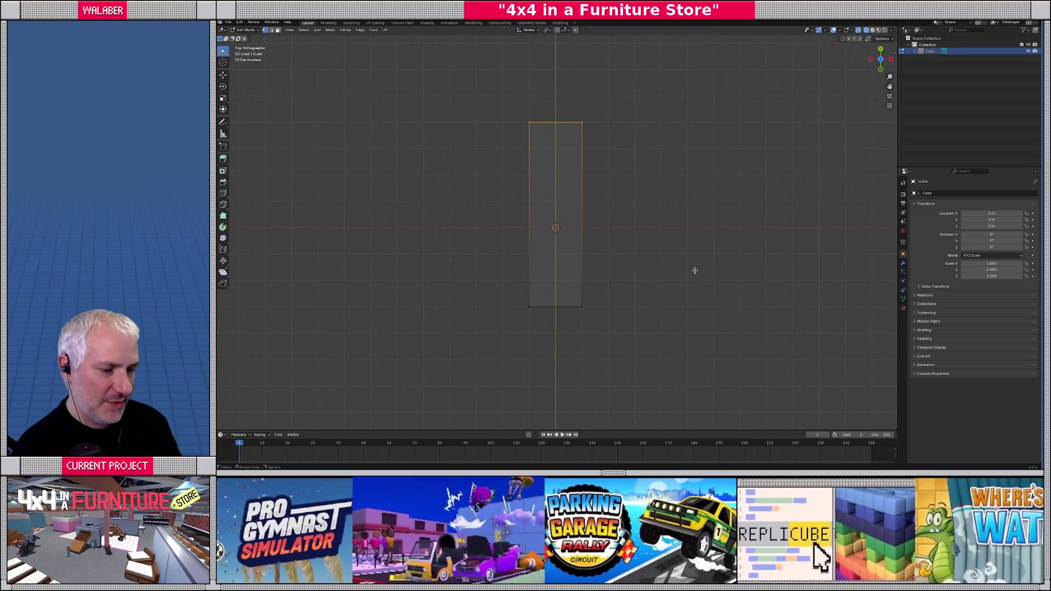
{"action": "key", "text": "a"}
{"action": "key", "text": "s"}
{"action": "key", "text": "x"}
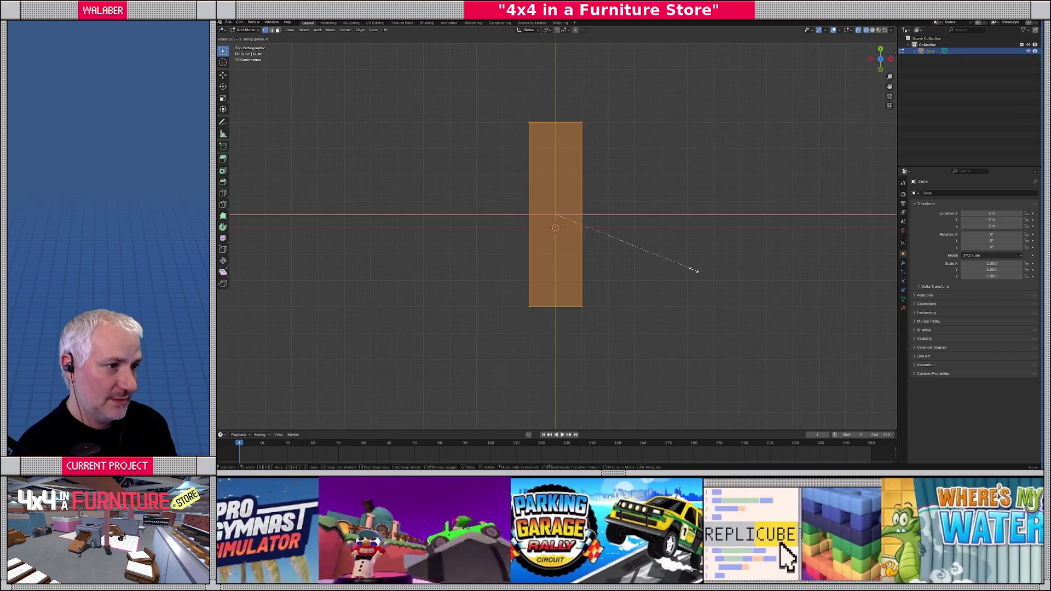
{"action": "key", "text": "1"}
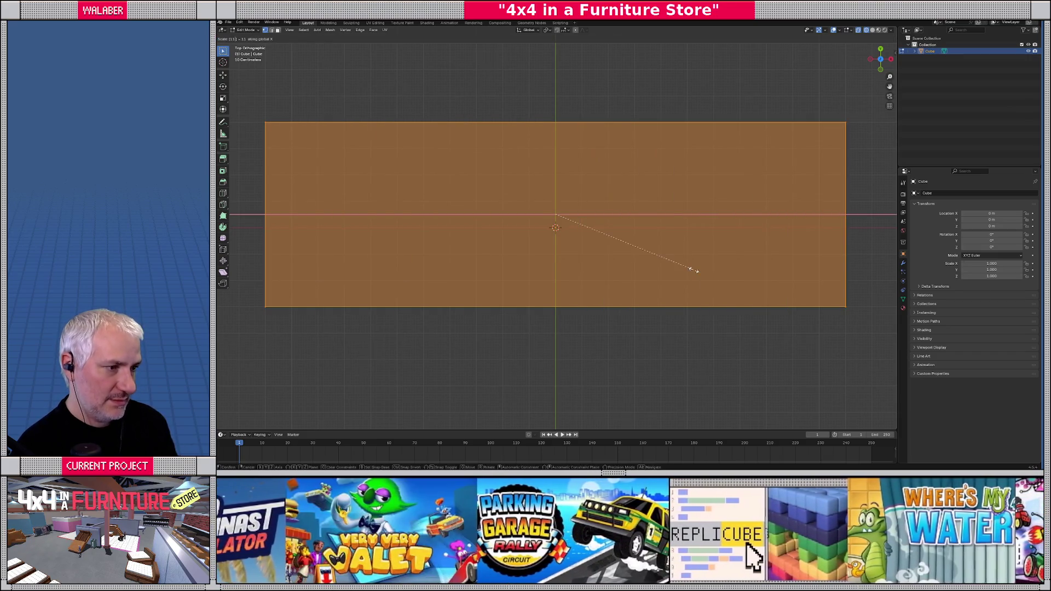
{"action": "key", "text": "BackSpace"}
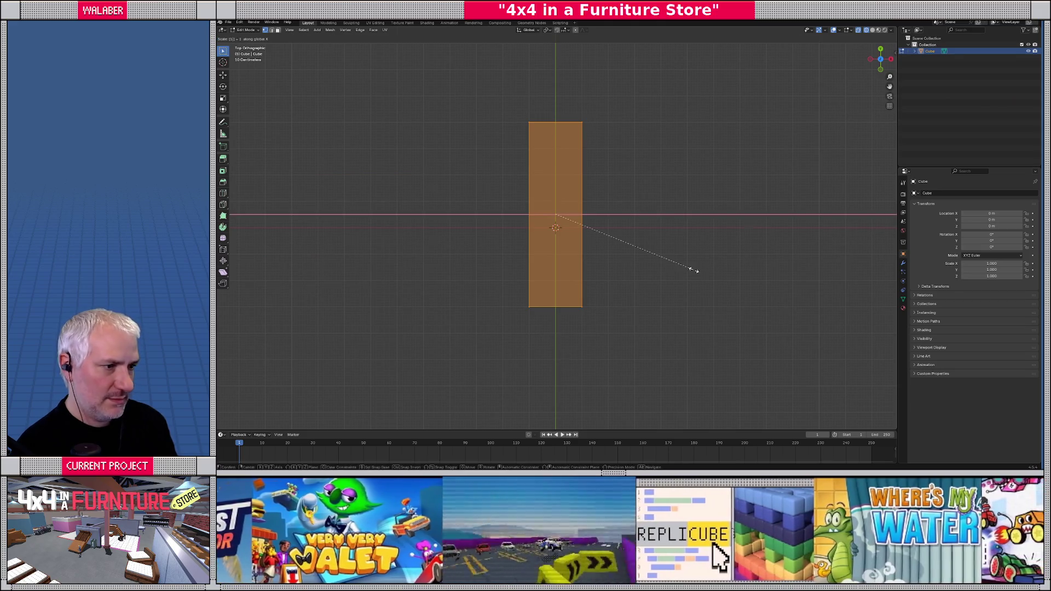
{"action": "key", "text": "Escape"}
{"action": "key", "text": "s"}
{"action": "key", "text": "x"}
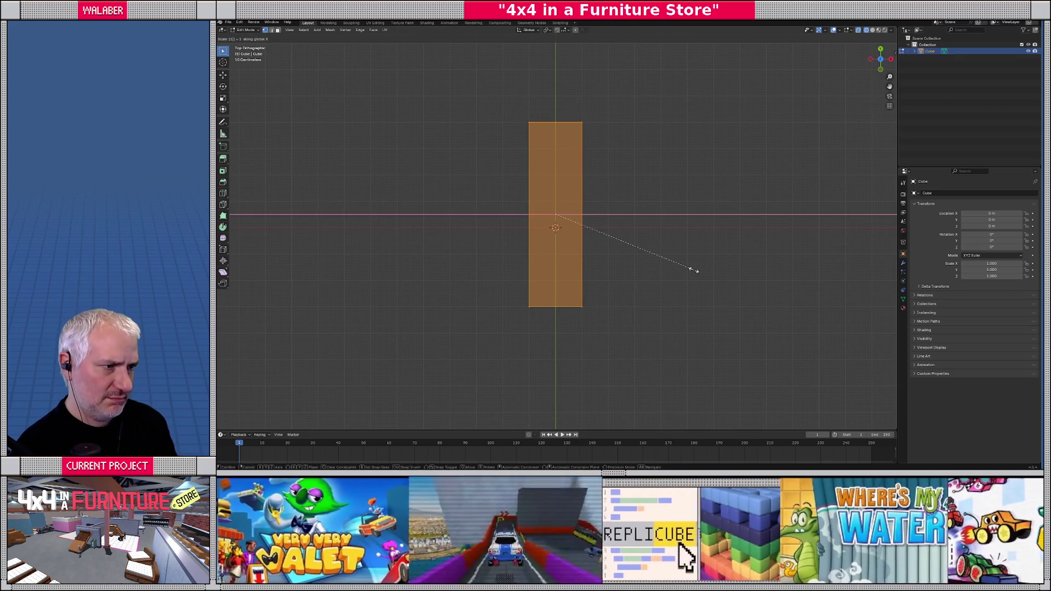
{"action": "key", "text": "Escape"}
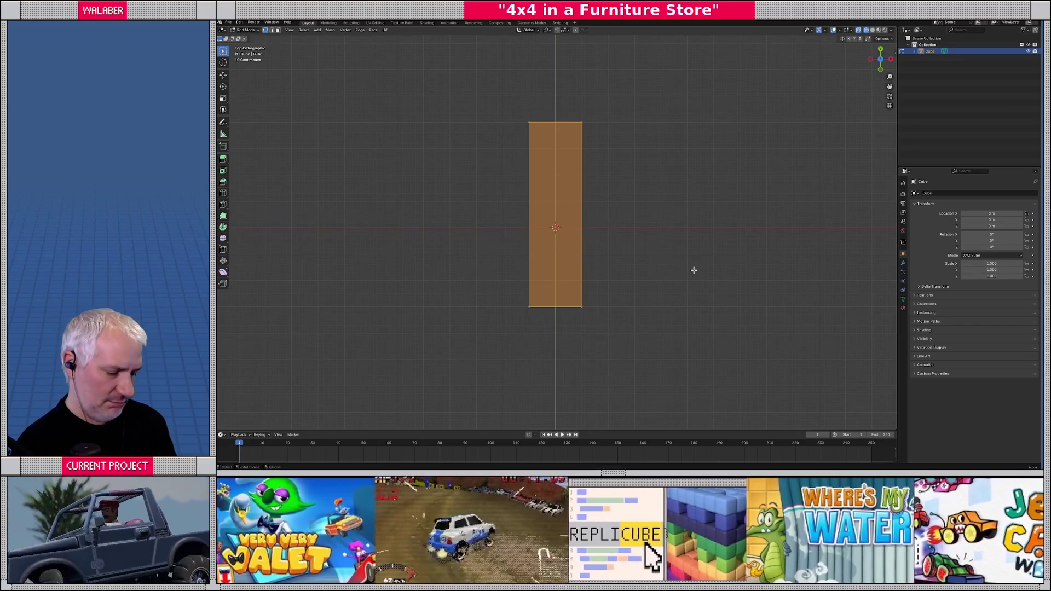
{"action": "type", "text": "sx2"}
{"action": "key", "text": "Return"}
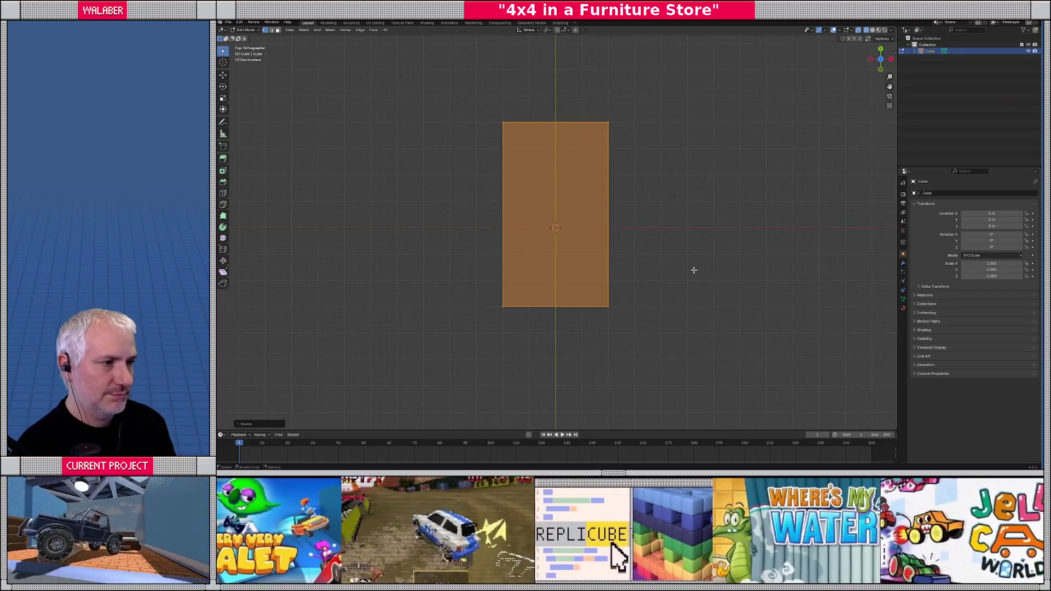
- Raise the block's top edge vertically and leave Edit Mode
{"action": "mouse_move", "coordinate": [693, 270]}
{"action": "left_mouse_down"}
{"action": "mouse_move", "coordinate": [645, 277]}
{"action": "mouse_move", "coordinate": [634, 245]}
{"action": "left_mouse_up"}
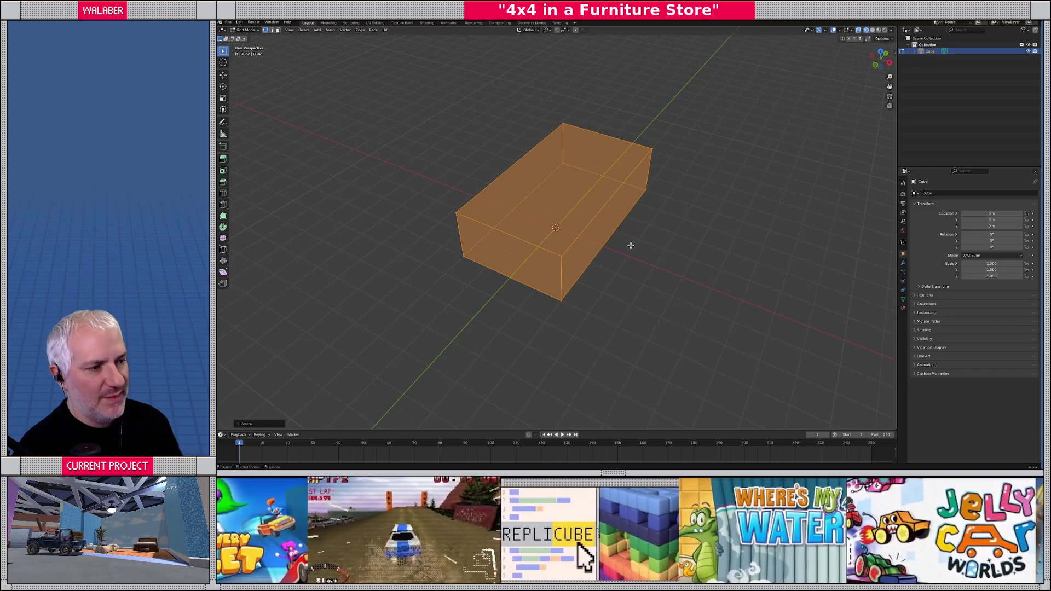
{"action": "key", "text": "KP_3"}
{"action": "mouse_move", "coordinate": [436, 143]}
{"action": "left_mouse_down"}
{"action": "mouse_move", "coordinate": [598, 187]}
{"action": "mouse_move", "coordinate": [734, 198]}
{"action": "left_mouse_up"}
{"action": "key", "text": "g"}
{"action": "key", "text": "z"}
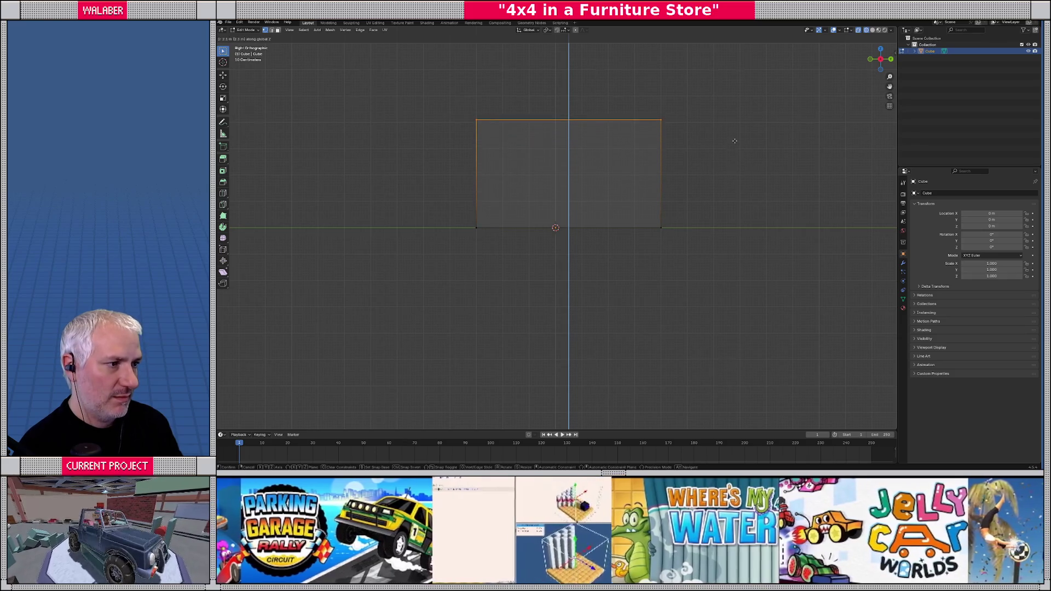
{"action": "left_click", "coordinate": [735, 142]}
{"action": "key", "text": "Tab"}
{"action": "mouse_move", "coordinate": [715, 161]}
{"action": "left_mouse_down"}
{"action": "mouse_move", "coordinate": [635, 206]}
{"action": "mouse_move", "coordinate": [409, 134]}
{"action": "left_mouse_up"}
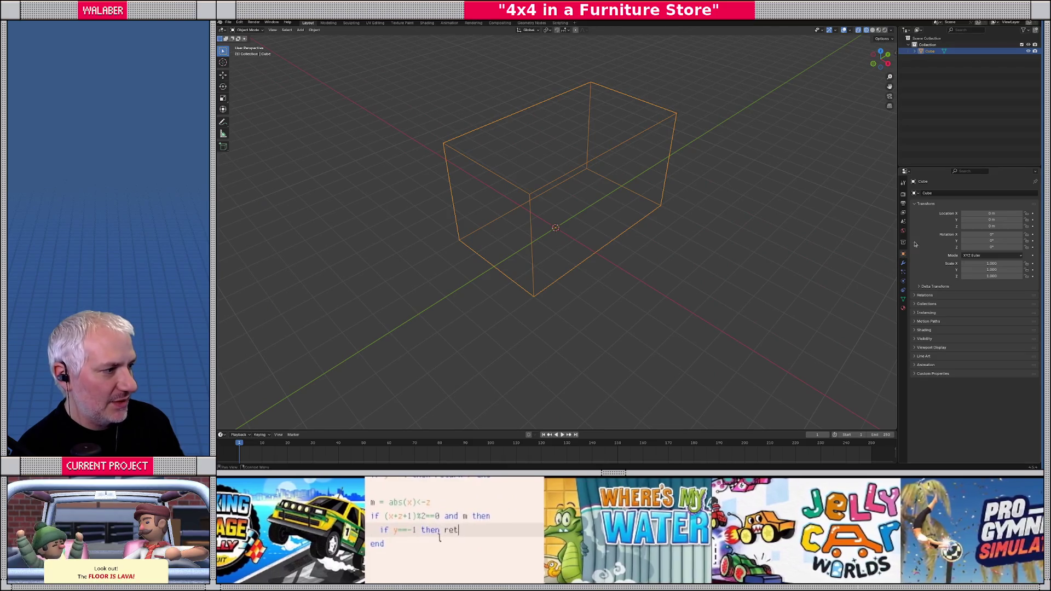
- Rename the block object to temp_arch
{"action": "left_click", "coordinate": [945, 195]}
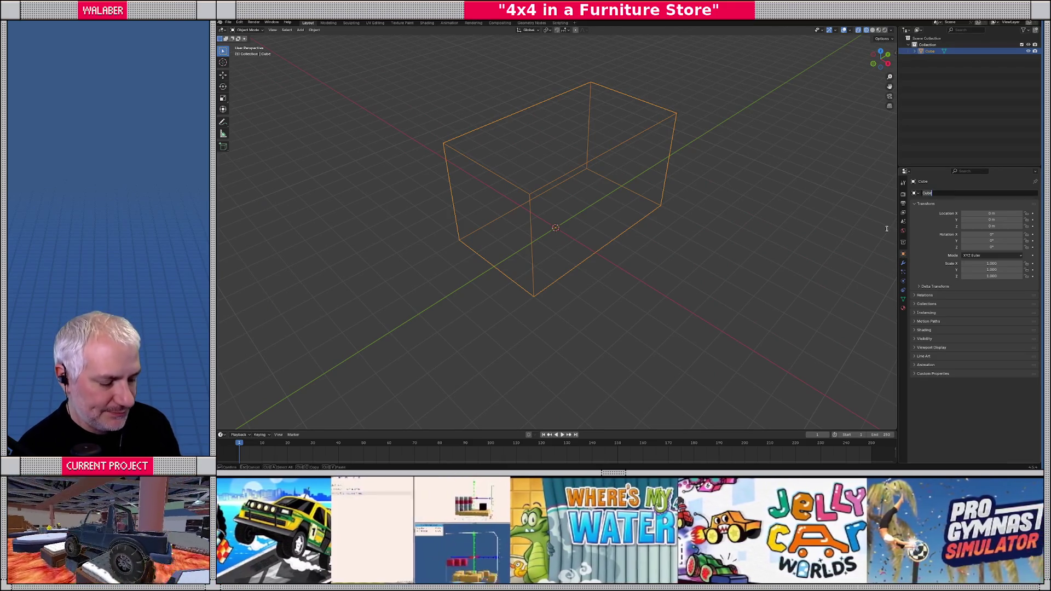
{"action": "type", "text": "temp_arch"}
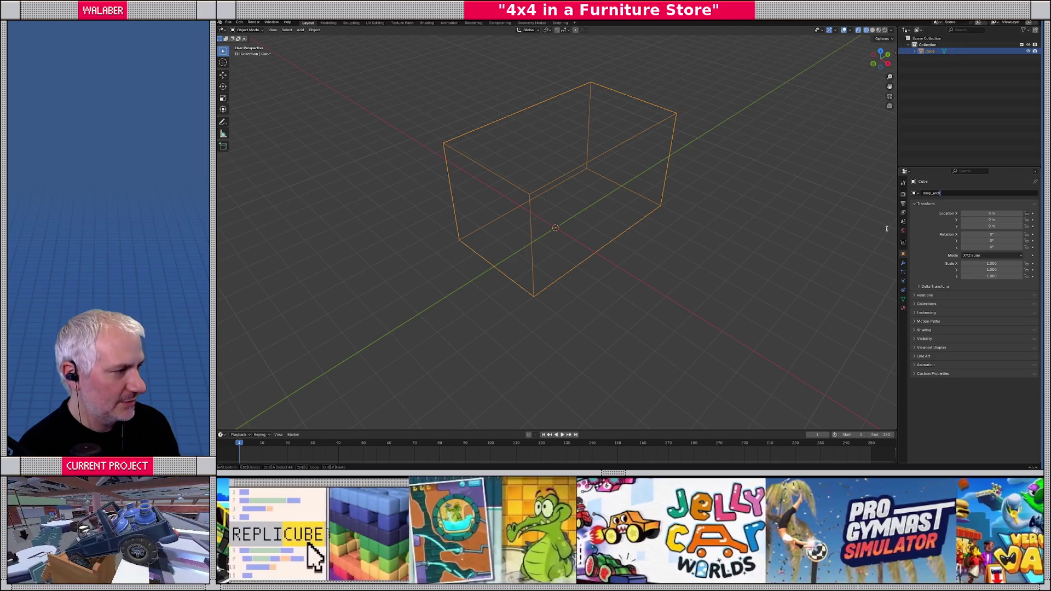
{"action": "key", "text": "Return"}
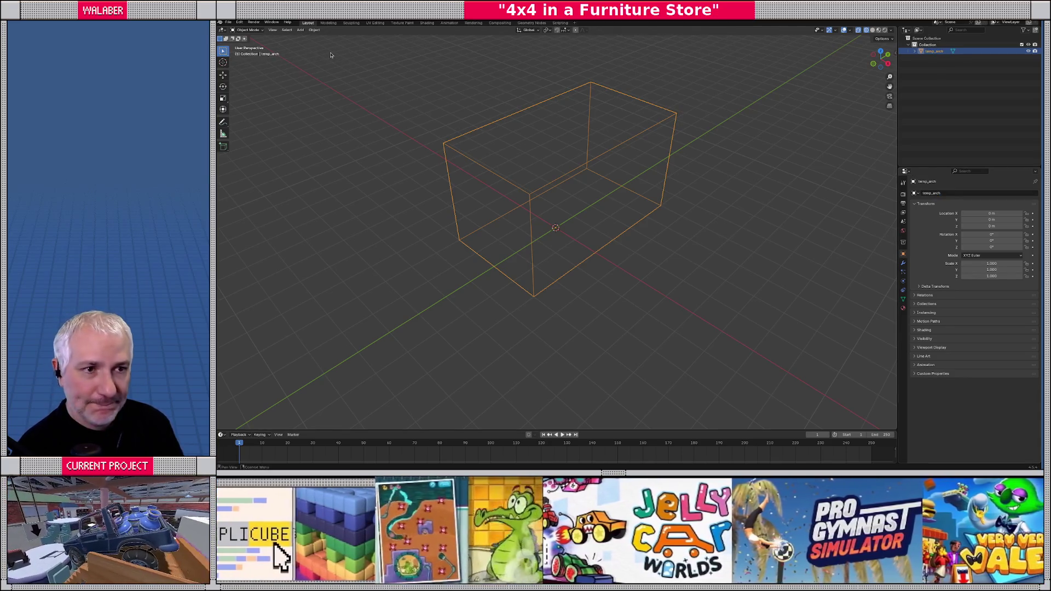
- Save the file as temp_arch.blend in source_assets/furniture/bedding
{"action": "left_click", "coordinate": [228, 23]}
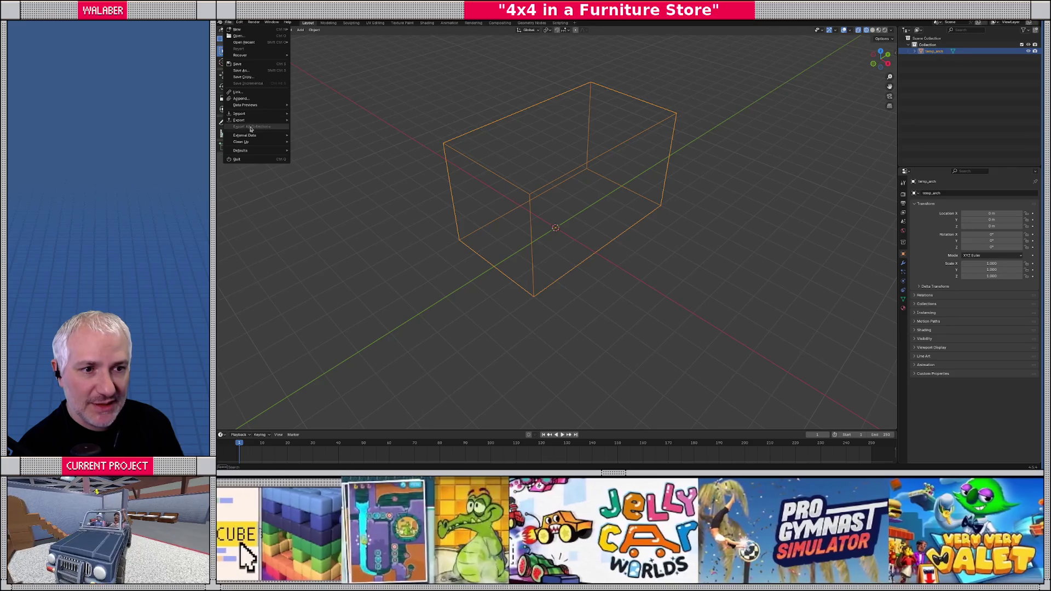
{"action": "left_click", "coordinate": [244, 71]}
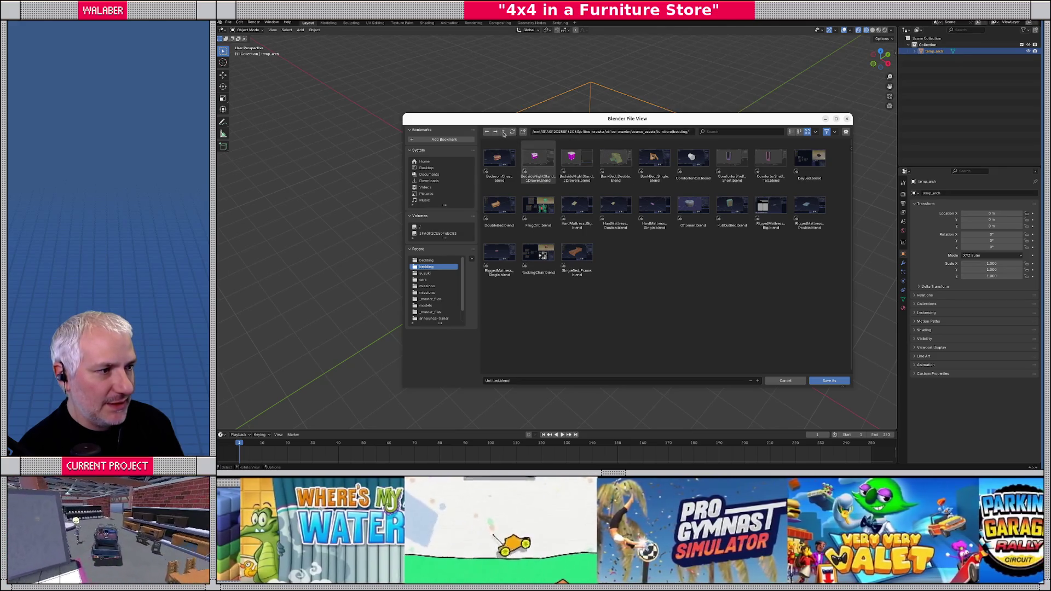
{"action": "left_click", "coordinate": [504, 133]}
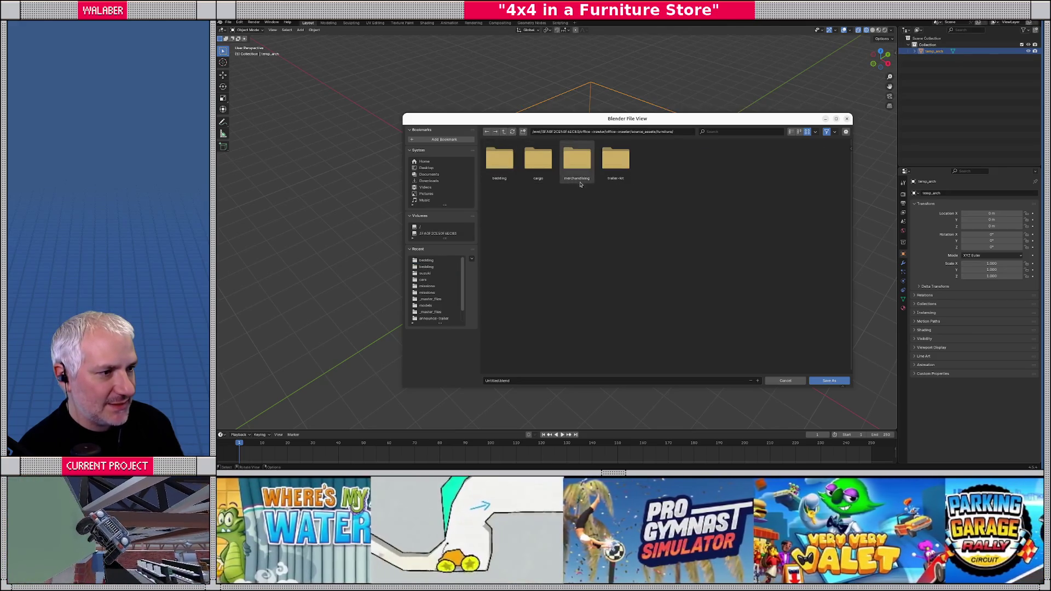
{"action": "left_click", "coordinate": [504, 132]}
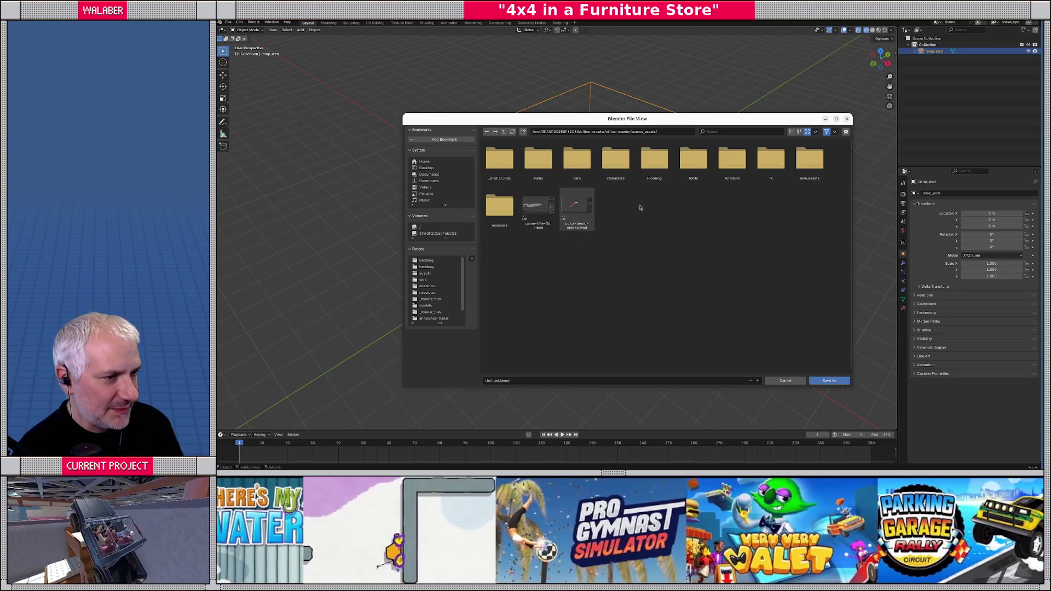
{"action": "double_click", "coordinate": [734, 170]}
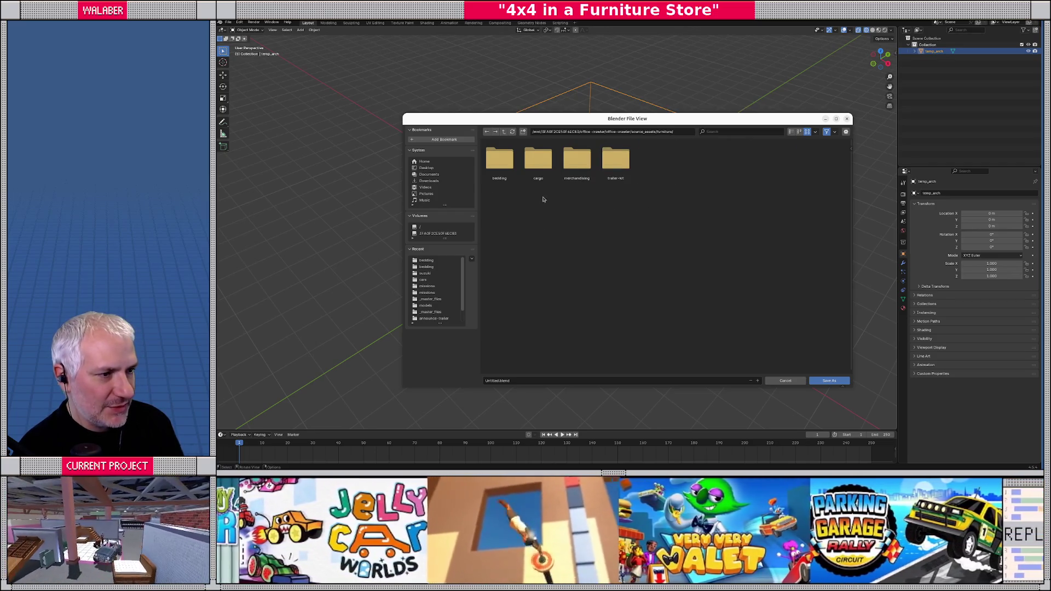
{"action": "double_click", "coordinate": [499, 158]}
{"action": "left_click", "coordinate": [496, 381]}
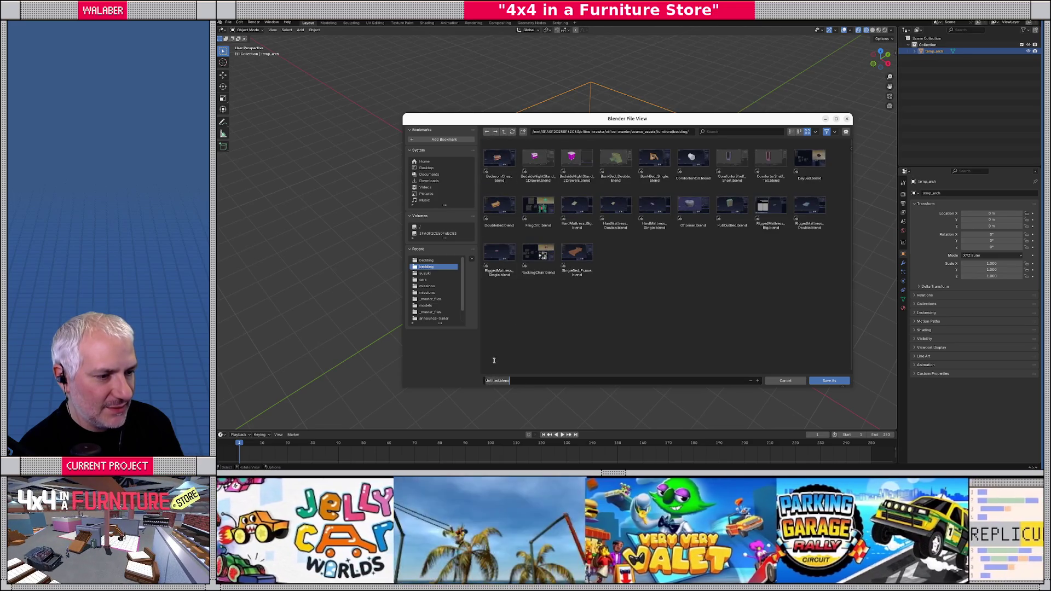
{"action": "type", "text": "temp-arc"}
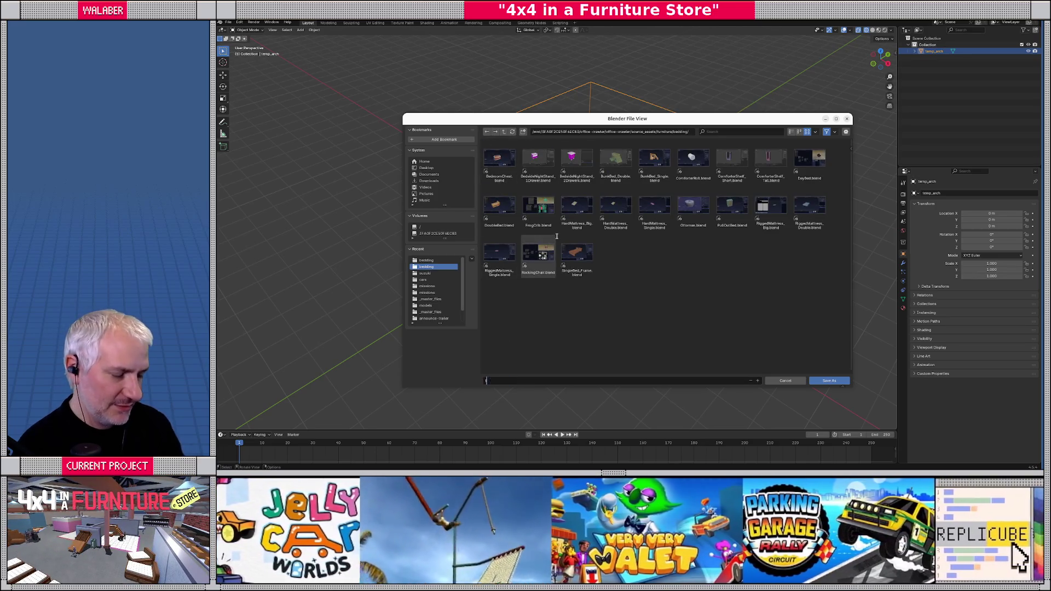
{"action": "type", "text": "h"}
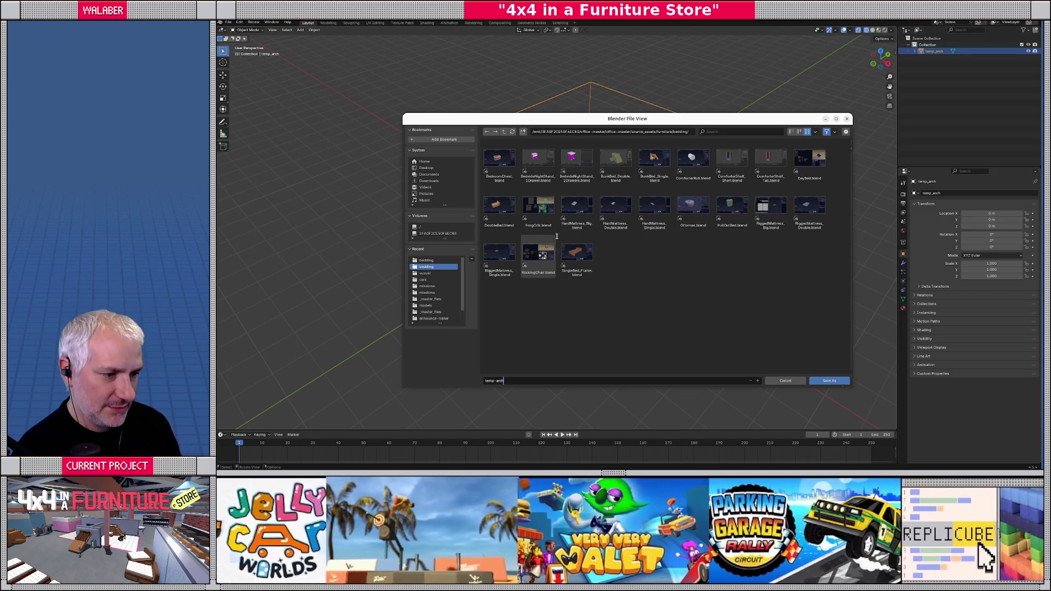
{"action": "key", "text": "Return"}
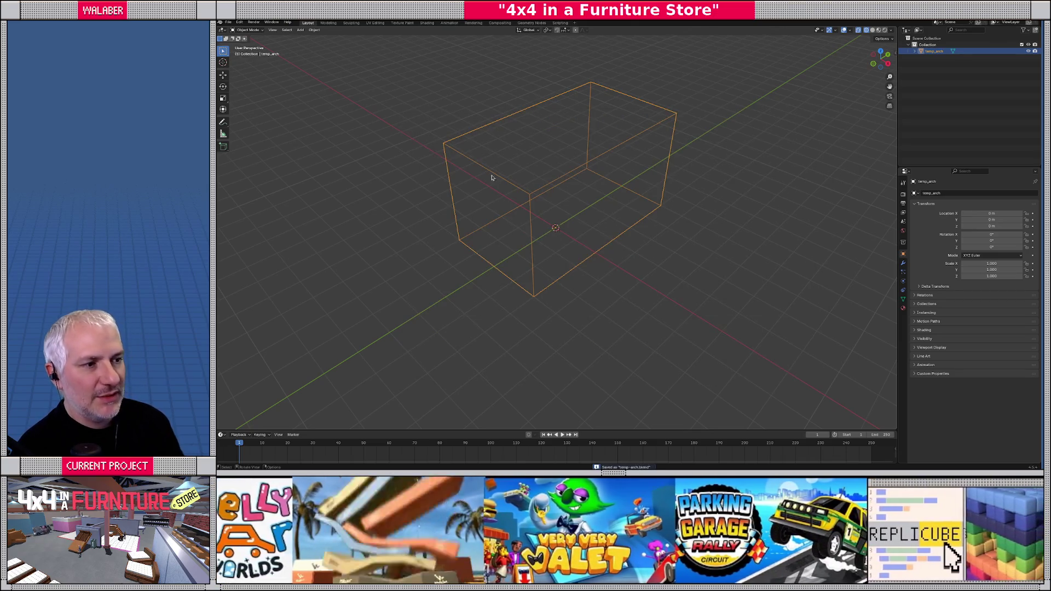
- Start a glTF 2.0 export targeting the office-crawler models/furniture/bedding folder
{"action": "left_click", "coordinate": [228, 23]}
{"action": "mouse_move", "coordinate": [274, 122]}
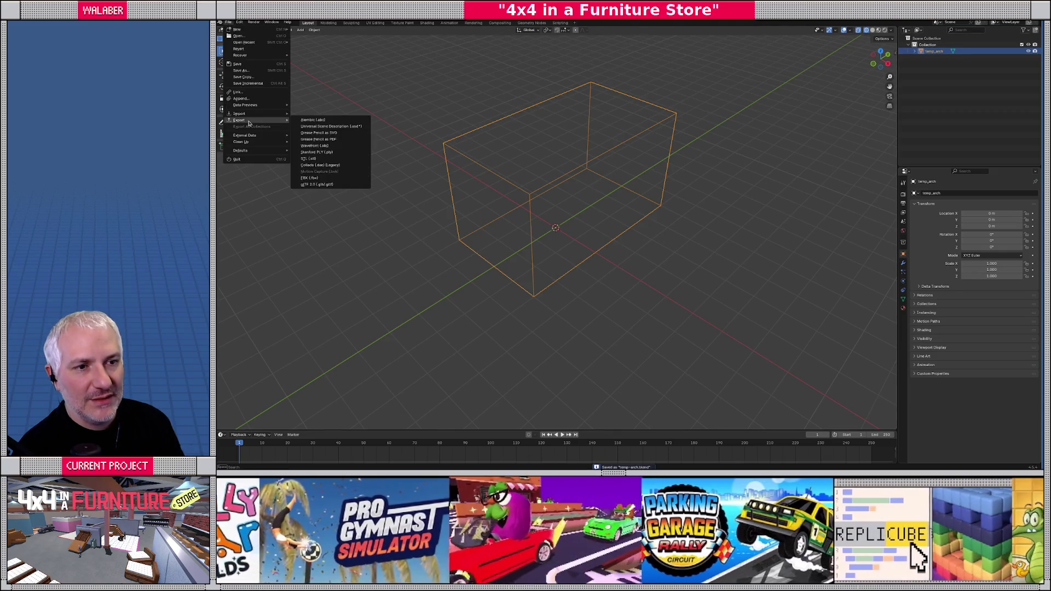
{"action": "left_click", "coordinate": [317, 183]}
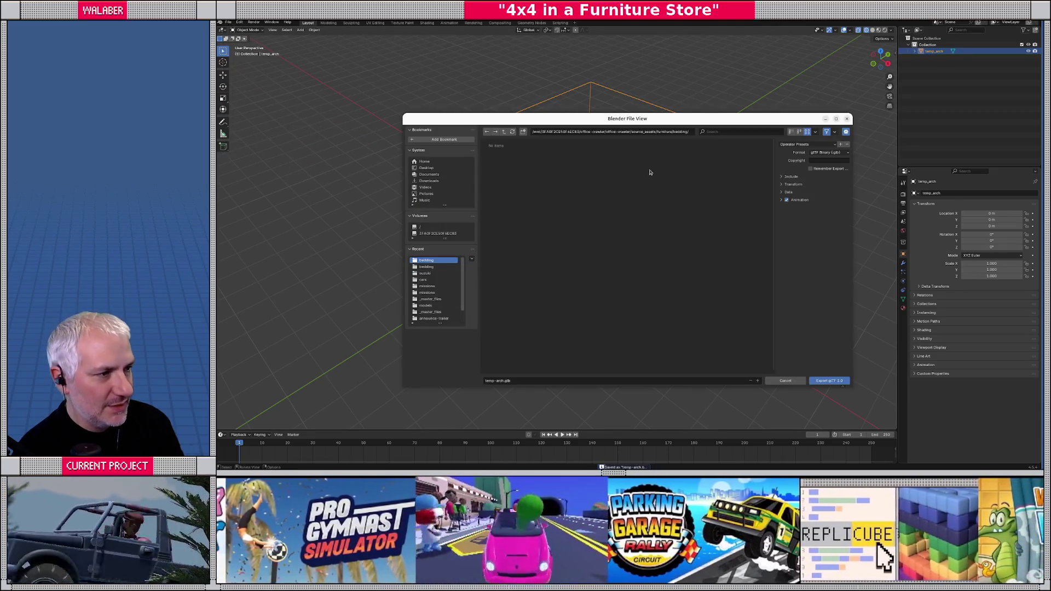
{"action": "left_click", "coordinate": [503, 132]}
{"action": "left_click", "coordinate": [504, 132]}
{"action": "left_click", "coordinate": [503, 132]}
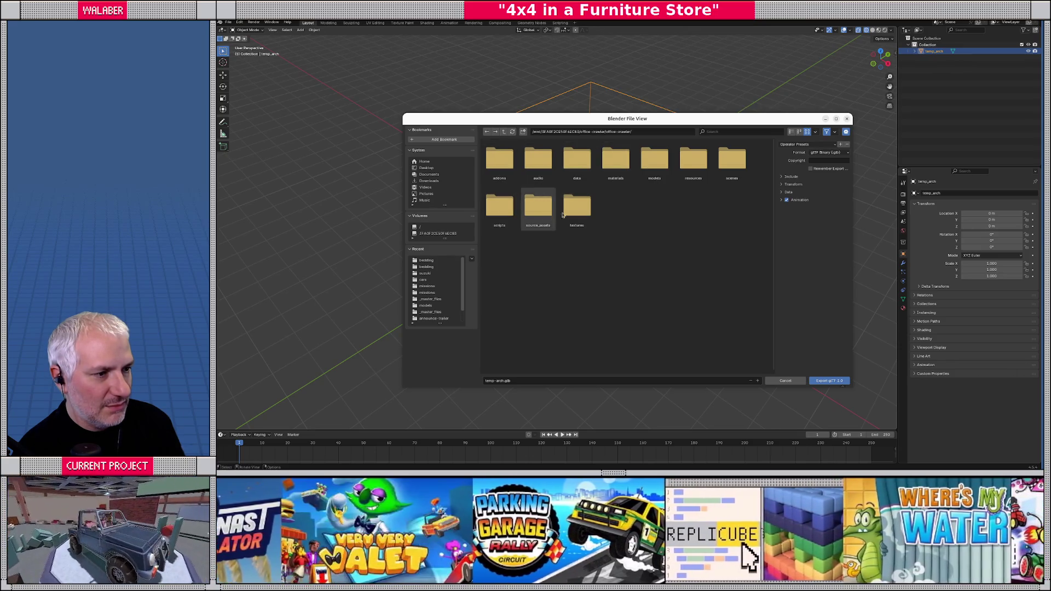
{"action": "double_click", "coordinate": [654, 159]}
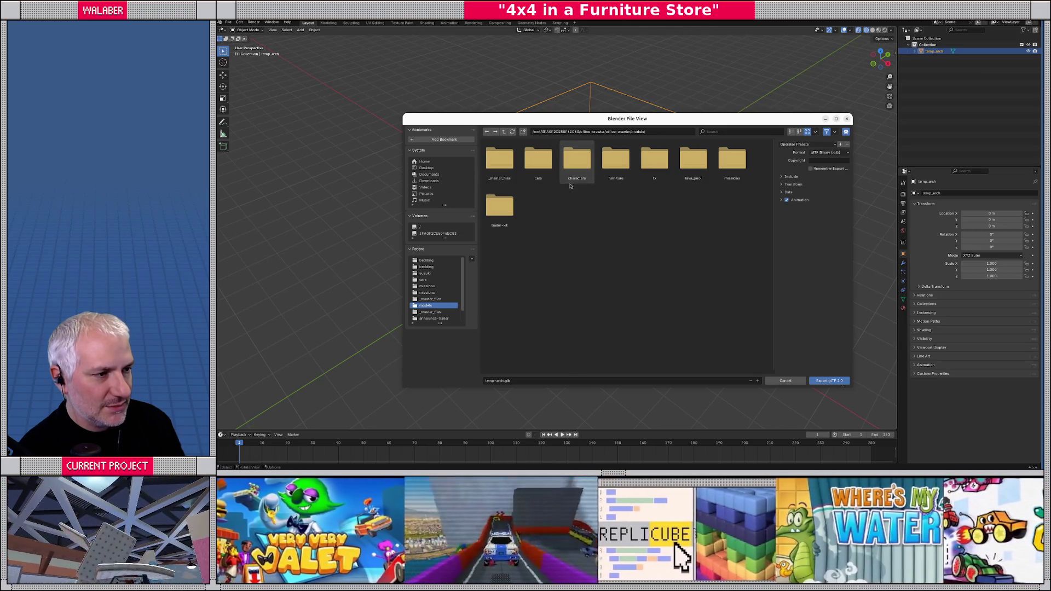
{"action": "double_click", "coordinate": [616, 162]}
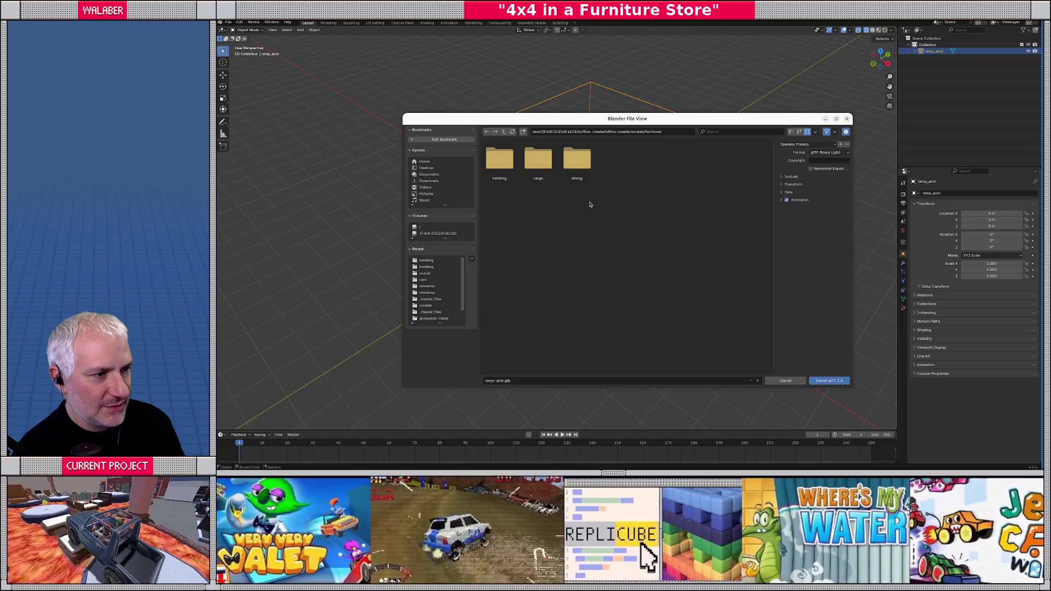
{"action": "double_click", "coordinate": [500, 158]}
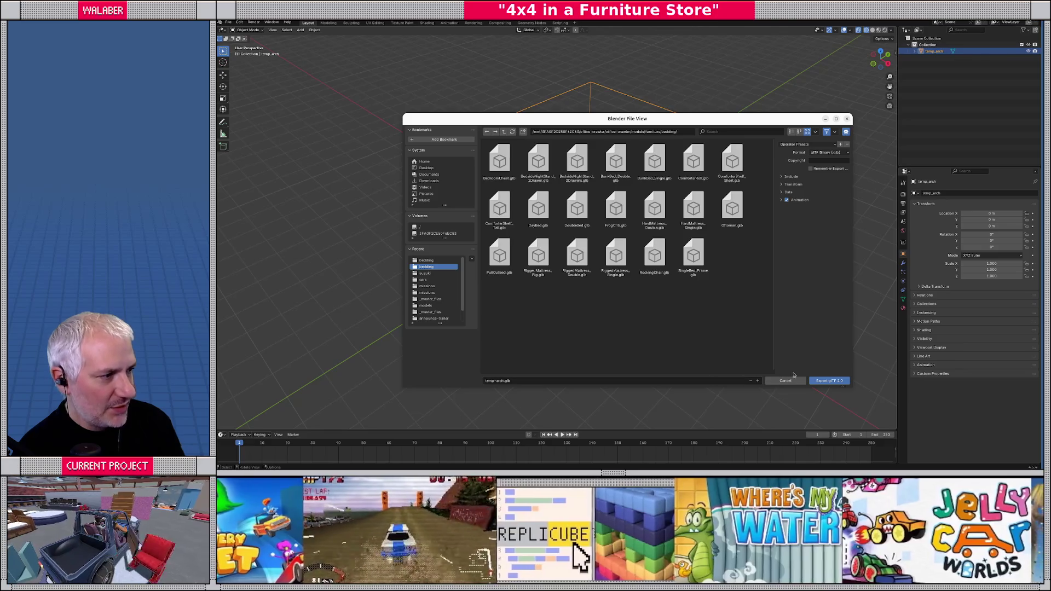
- Review the Include, Transform, Data and Mesh options and export temp-arch.glb
{"action": "left_click", "coordinate": [782, 177]}
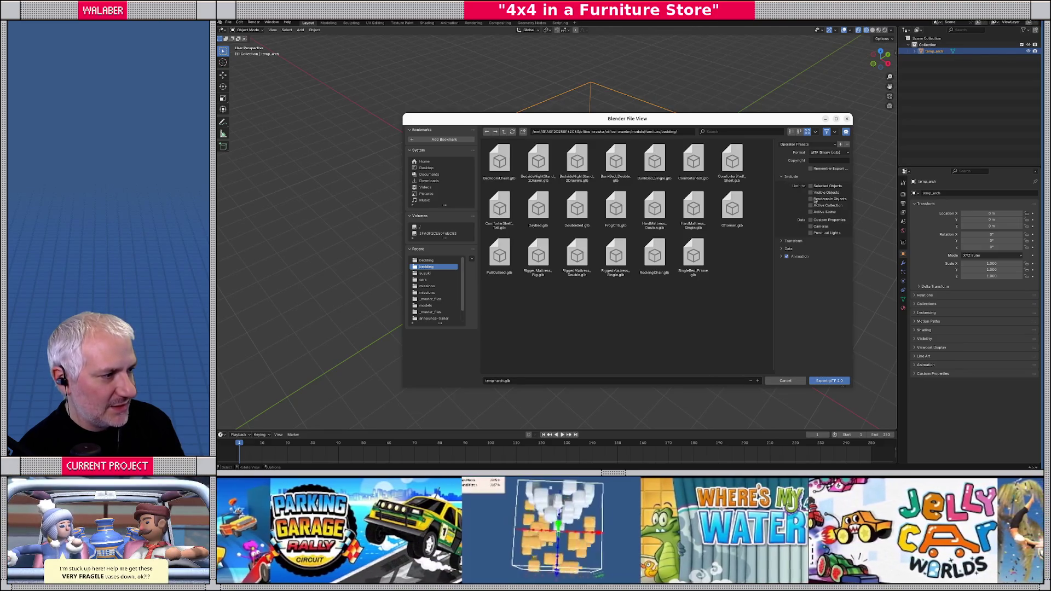
{"action": "left_click", "coordinate": [782, 241]}
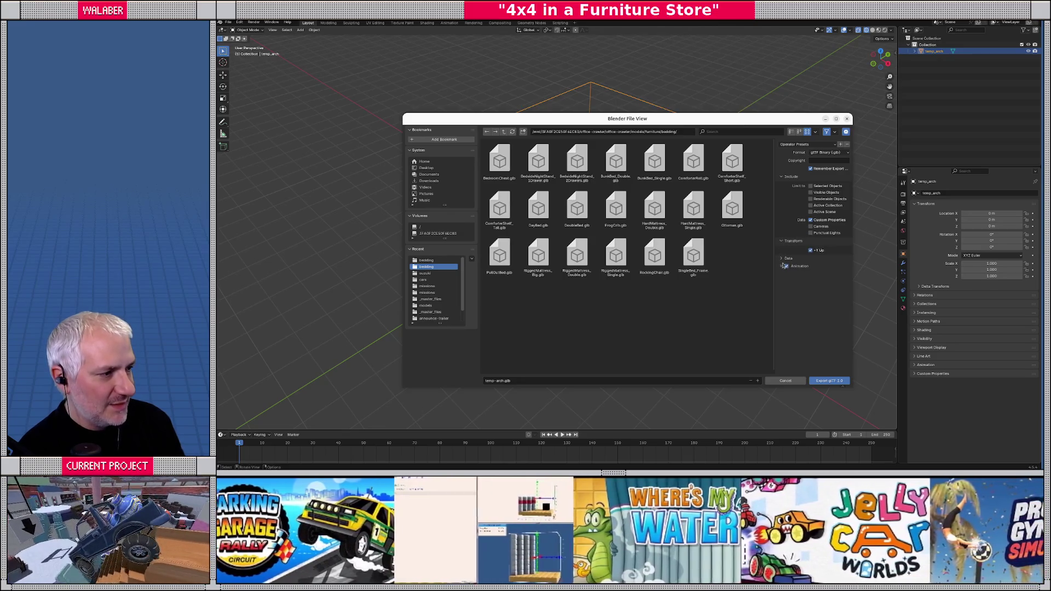
{"action": "left_click", "coordinate": [782, 259]}
{"action": "left_click", "coordinate": [782, 310]}
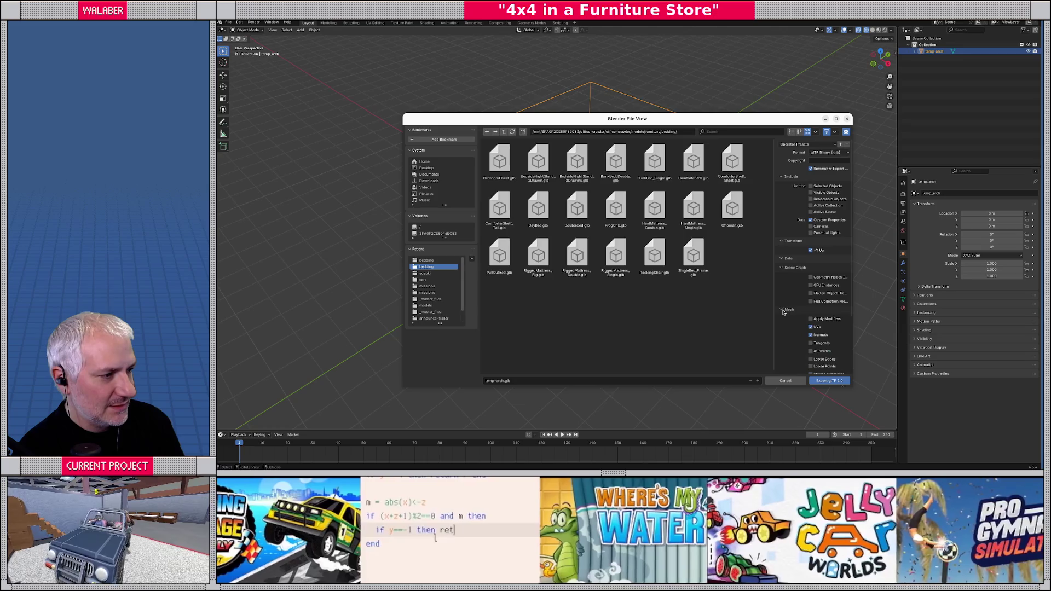
{"action": "left_click", "coordinate": [829, 381]}
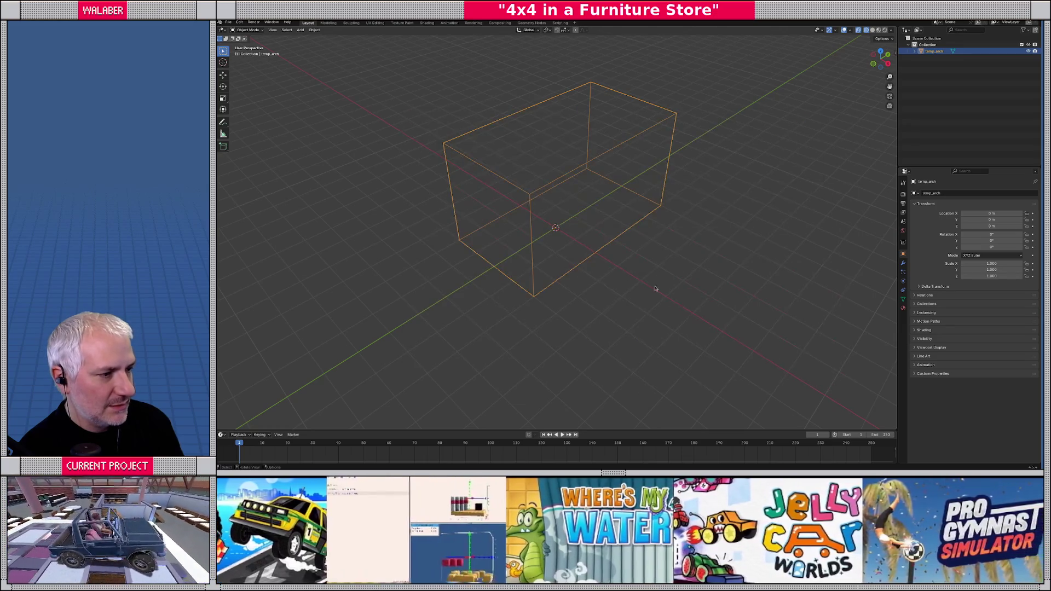
- In Godot, filter FileSystem for 'arch' and drop temp-arch.glb into the store scene
{"action": "key", "text": "alt+Tab"}
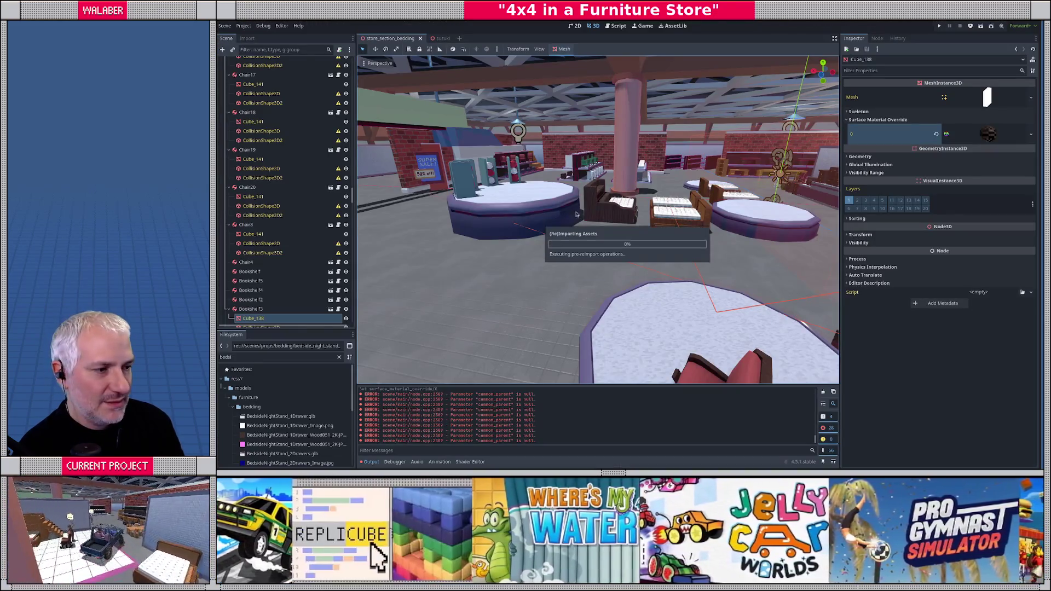
{"action": "double_click", "coordinate": [289, 357]}
{"action": "type", "text": "arch"}
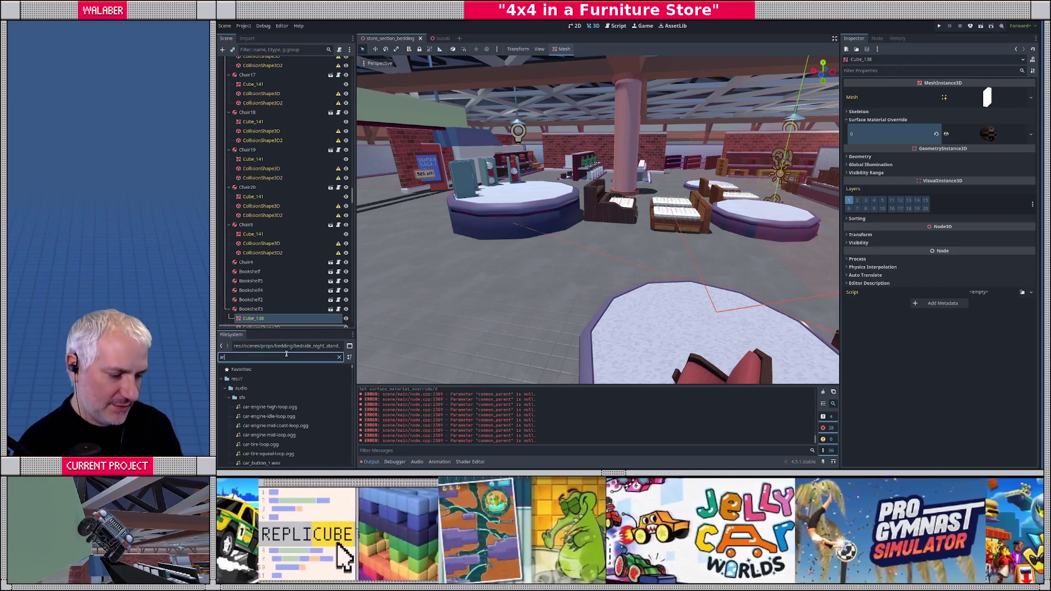
{"action": "mouse_move", "coordinate": [262, 416]}
{"action": "left_mouse_down"}
{"action": "mouse_move", "coordinate": [562, 268]}
{"action": "mouse_move", "coordinate": [602, 291]}
{"action": "mouse_move", "coordinate": [667, 285]}
{"action": "mouse_move", "coordinate": [646, 285]}
{"action": "left_mouse_up"}
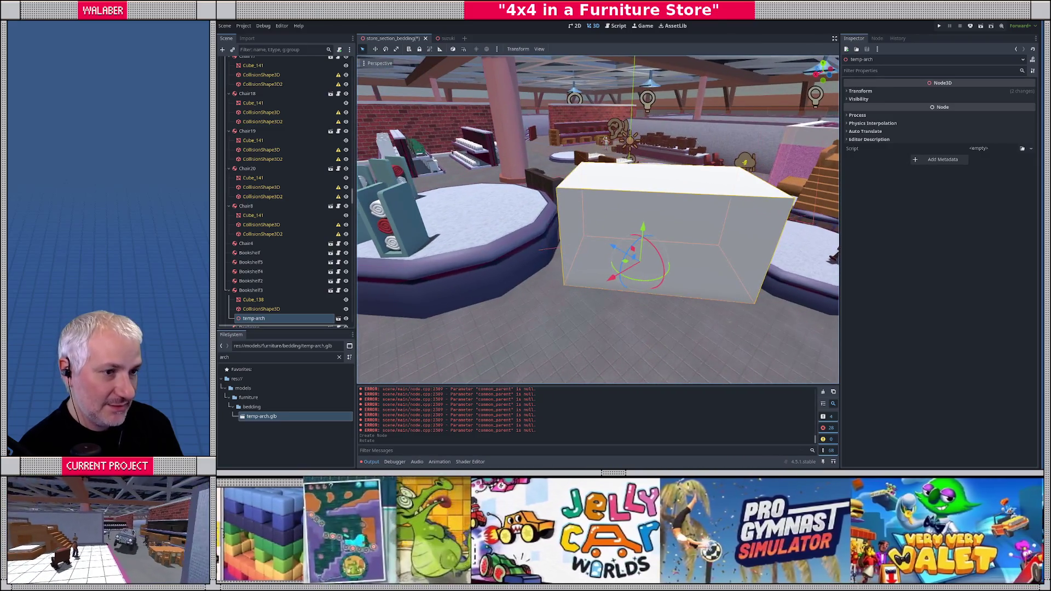
- Rotate the temp-arch box on the store floor beside the beds
{"action": "left_click", "coordinate": [453, 48]}
{"action": "mouse_move", "coordinate": [597, 219]}
{"action": "left_mouse_down"}
{"action": "mouse_move", "coordinate": [570, 225]}
{"action": "mouse_move", "coordinate": [560, 195]}
{"action": "mouse_move", "coordinate": [560, 223]}
{"action": "left_mouse_up"}
{"action": "mouse_move", "coordinate": [577, 268]}
{"action": "left_mouse_down"}
{"action": "mouse_move", "coordinate": [589, 265]}
{"action": "mouse_move", "coordinate": [557, 241]}
{"action": "mouse_move", "coordinate": [645, 263]}
{"action": "left_mouse_up"}
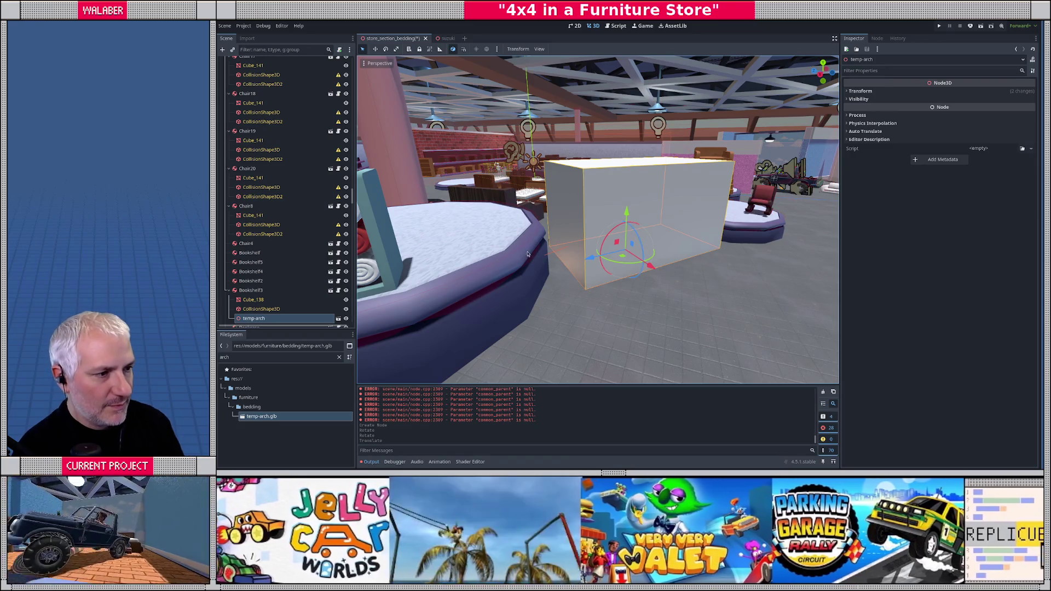
- Drag the temp-arch node in the Scene dock down below Plant
{"action": "mouse_move", "coordinate": [528, 254]}
{"action": "left_mouse_down"}
{"action": "mouse_move", "coordinate": [619, 255]}
{"action": "mouse_move", "coordinate": [597, 252]}
{"action": "mouse_move", "coordinate": [630, 242]}
{"action": "left_mouse_up"}
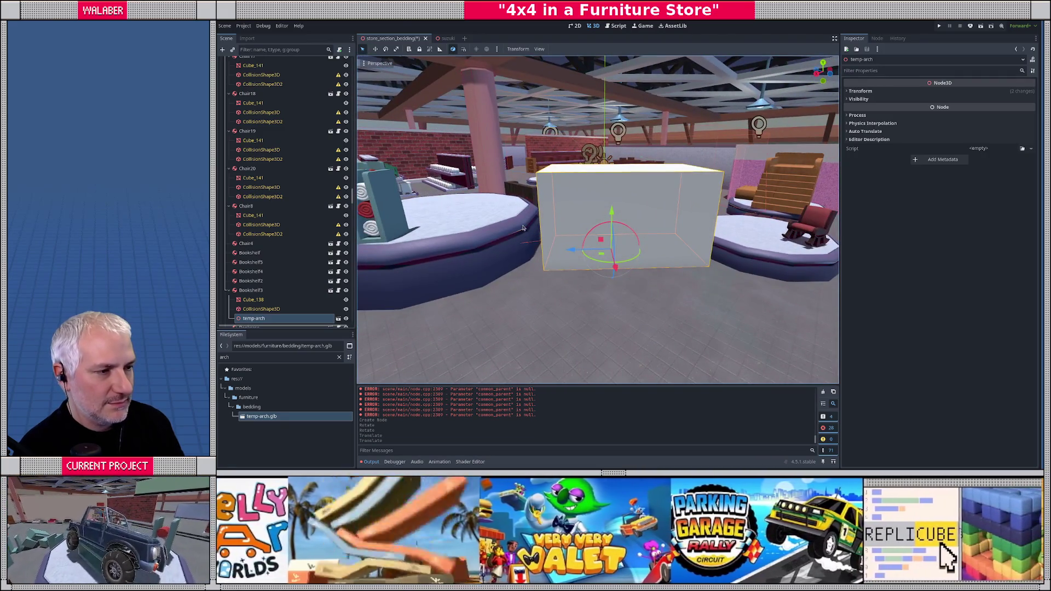
{"action": "left_click_drag", "start_coordinate": [604, 222], "coordinate": [635, 249]}
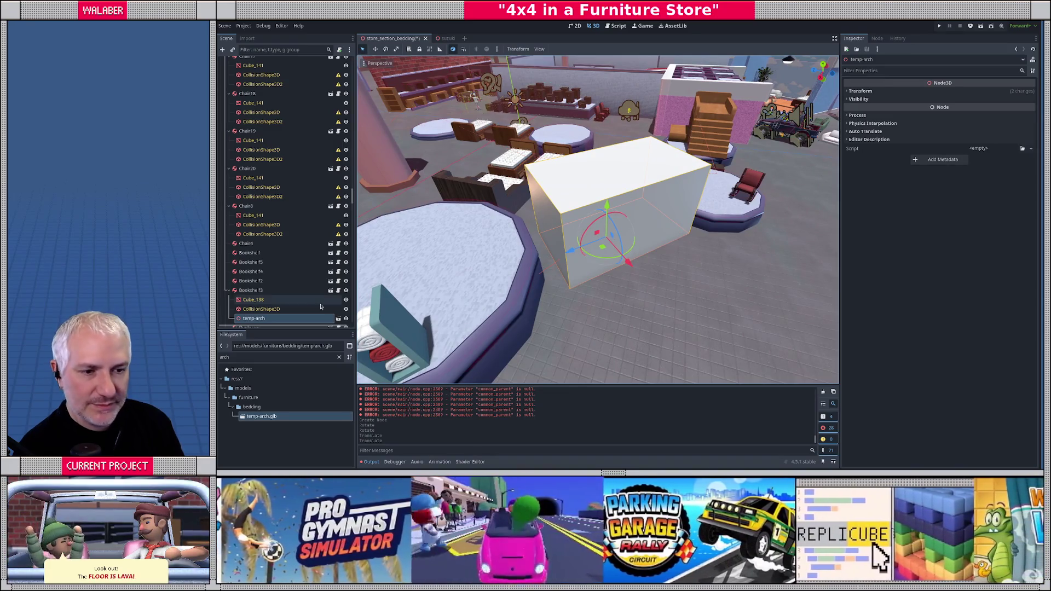
{"action": "scroll", "coordinate": [269, 289], "scroll_direction": "down", "scroll_amount": 3}
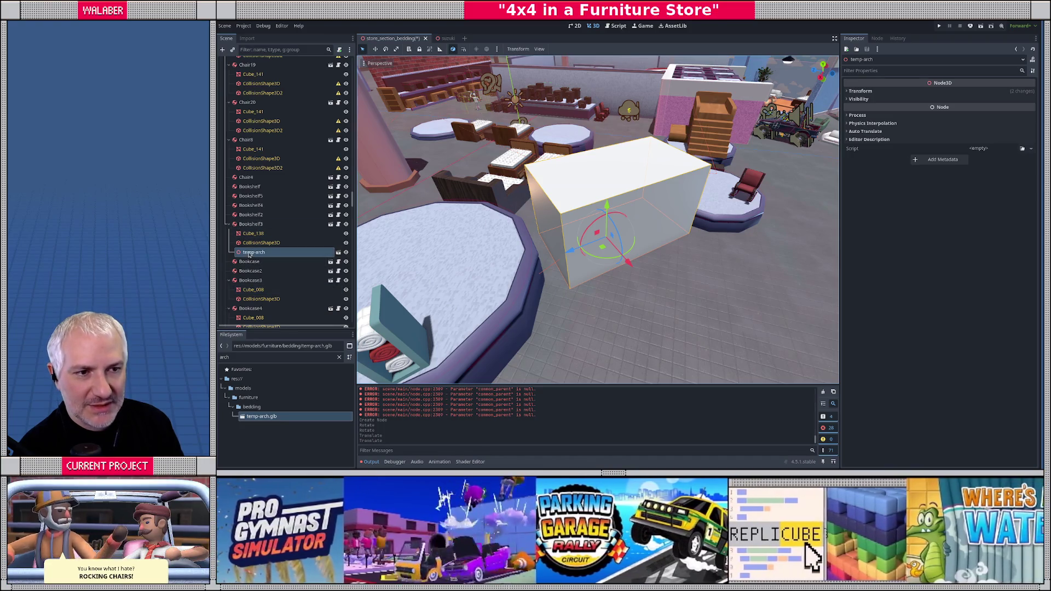
{"action": "mouse_move", "coordinate": [249, 254]}
{"action": "left_mouse_down"}
{"action": "mouse_move", "coordinate": [255, 329]}
{"action": "mouse_move", "coordinate": [266, 317]}
{"action": "mouse_move", "coordinate": [248, 324]}
{"action": "left_mouse_up"}
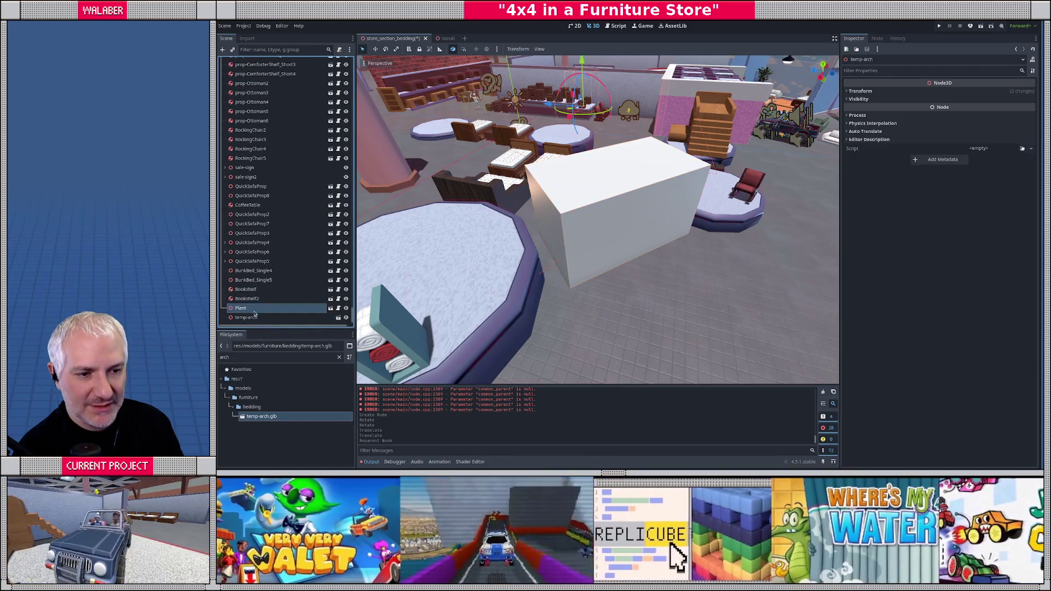
- Focus the viewport on the temp-arch box and orbit around it from several angles
{"action": "key", "text": "f"}
{"action": "left_click_drag", "start_coordinate": [479, 250], "coordinate": [549, 262]}
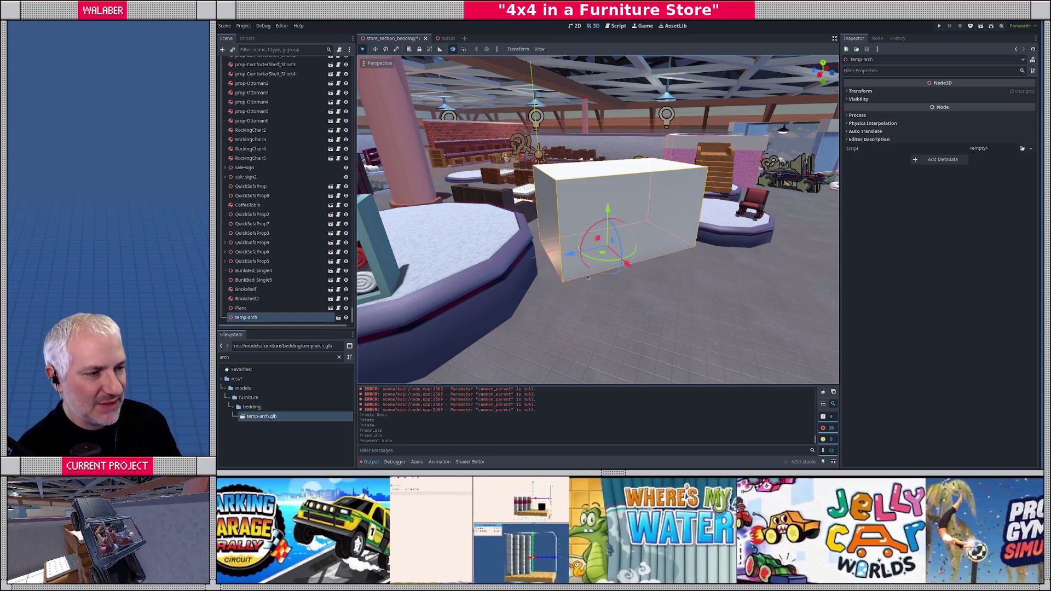
{"action": "key", "text": "alt+Tab"}
{"action": "key", "text": "alt+Tab"}
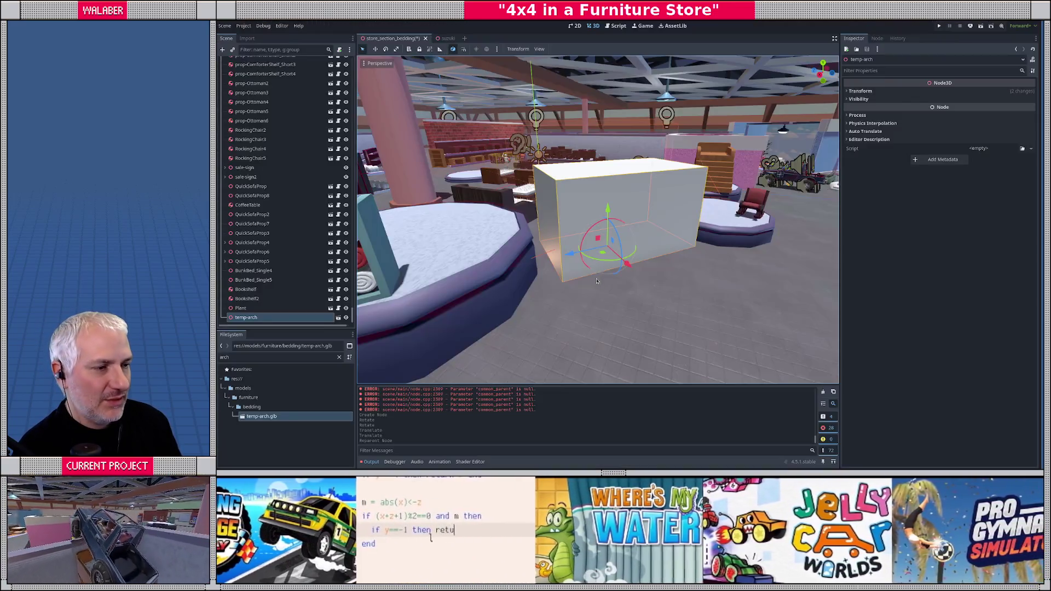
{"action": "mouse_move", "coordinate": [598, 281]}
{"action": "left_mouse_down"}
{"action": "mouse_move", "coordinate": [546, 246]}
{"action": "mouse_move", "coordinate": [528, 217]}
{"action": "left_mouse_up"}
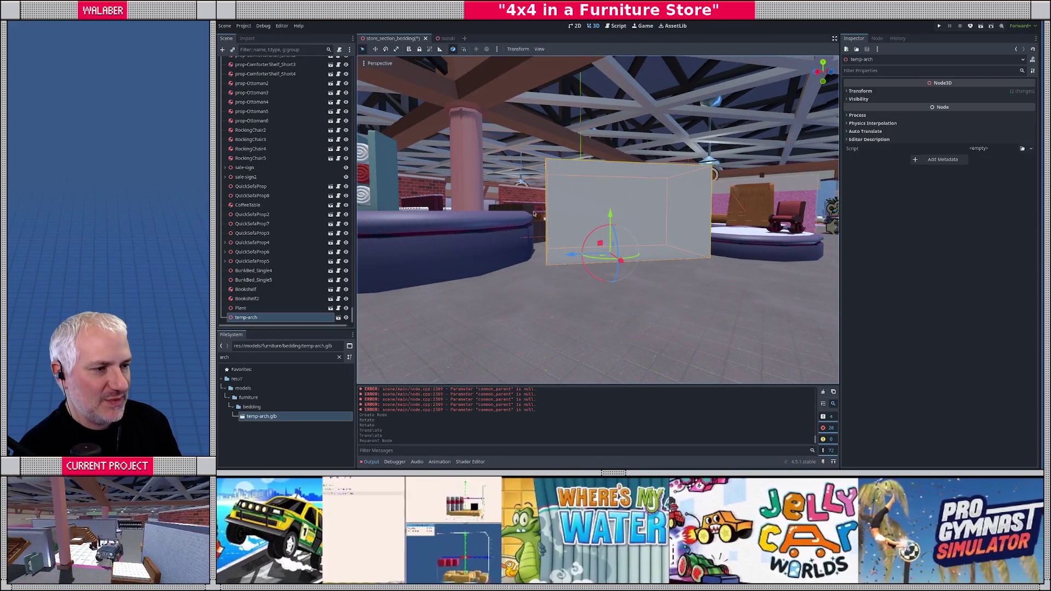
{"action": "key", "text": "alt+Tab"}
- Add a horizontal loop cut at mid-height around the box from the front view
{"action": "key", "text": "KP_1"}
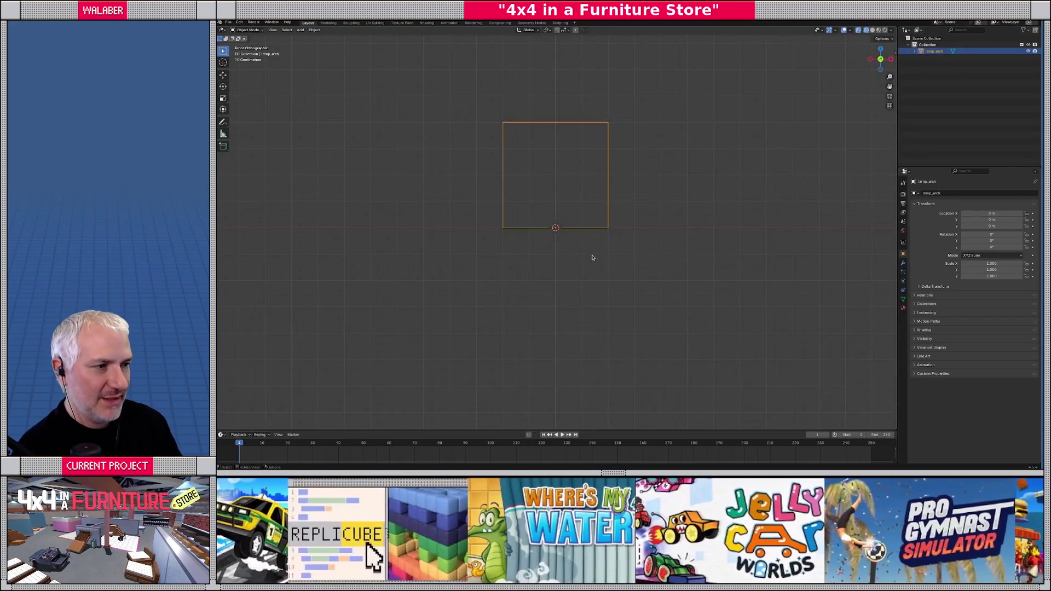
{"action": "key", "text": "Tab"}
{"action": "key", "text": "ctrl+r"}
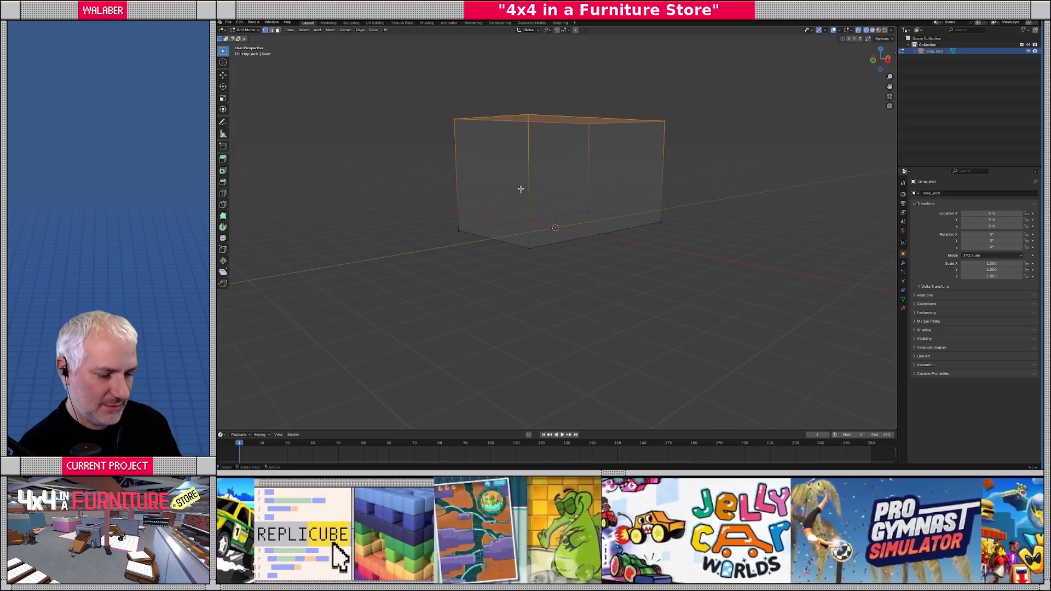
{"action": "left_click", "coordinate": [533, 184]}
{"action": "left_click", "coordinate": [533, 186]}
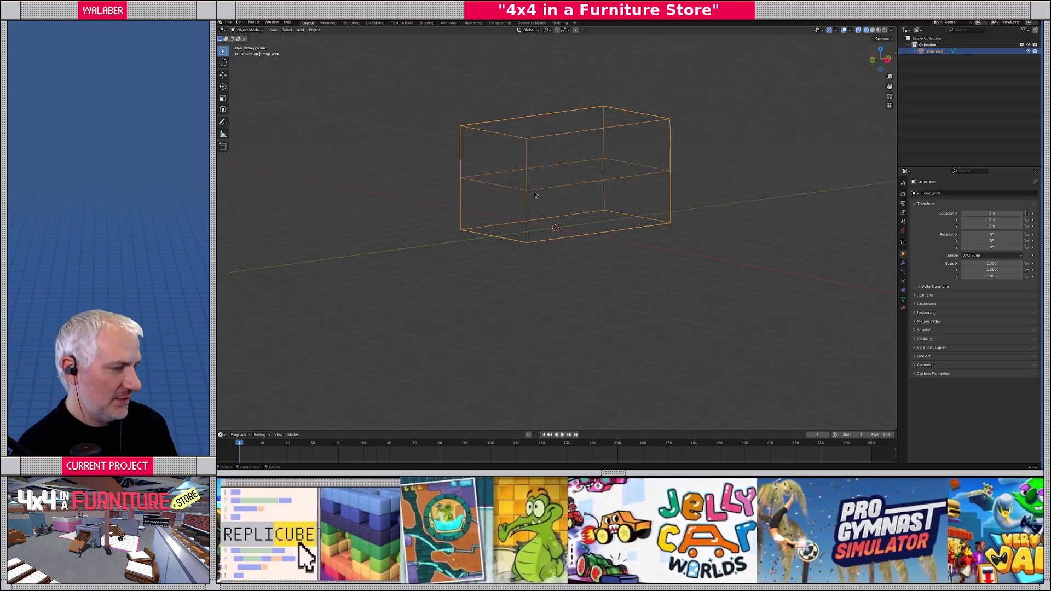
{"action": "key", "text": "KP_3"}
{"action": "key", "text": "Tab"}
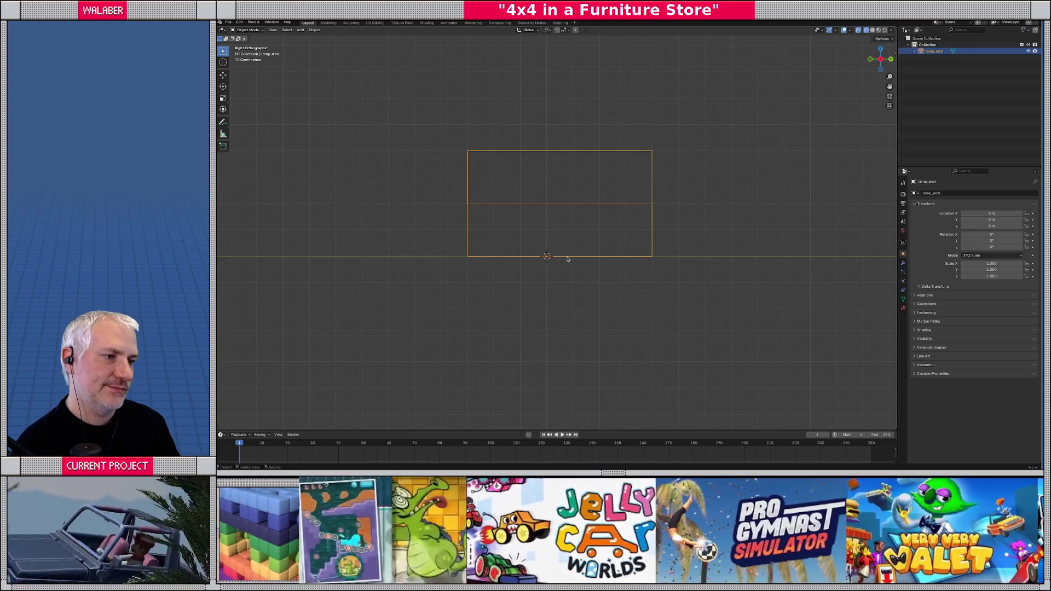
- Add four evenly spaced vertical edge loops across the block
{"action": "key", "text": "Tab"}
{"action": "key", "text": "ctrl+r"}
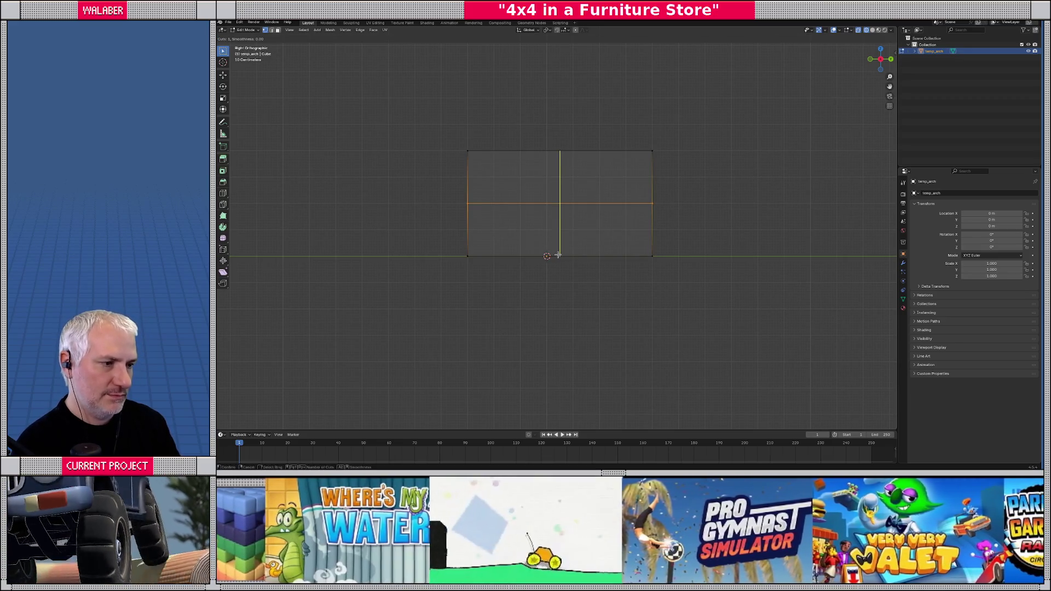
{"action": "scroll", "coordinate": [558, 255], "scroll_direction": "up", "scroll_amount": 1}
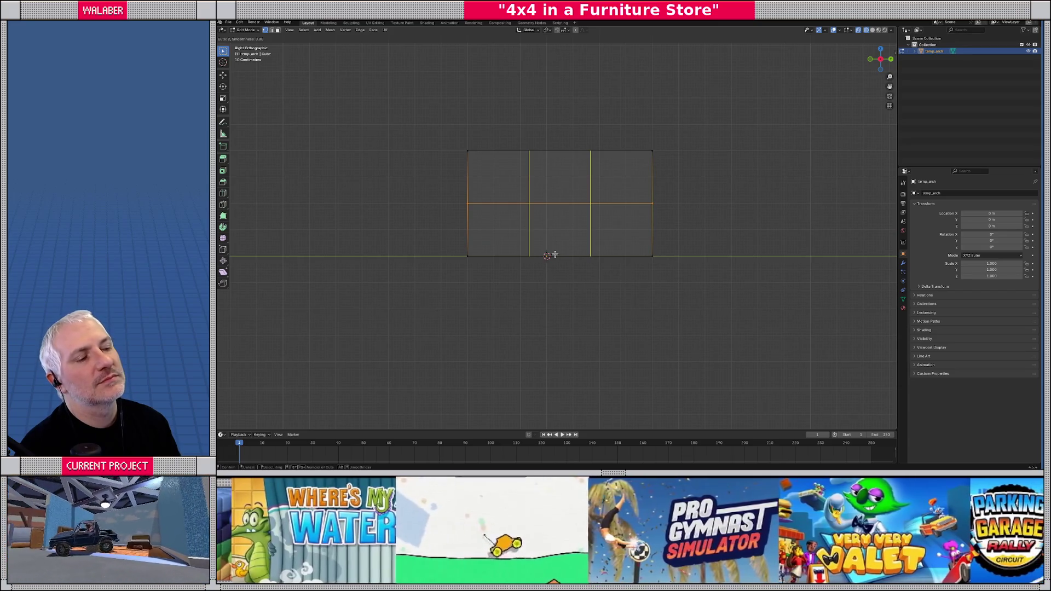
{"action": "scroll", "coordinate": [555, 255], "scroll_direction": "up", "scroll_amount": 2}
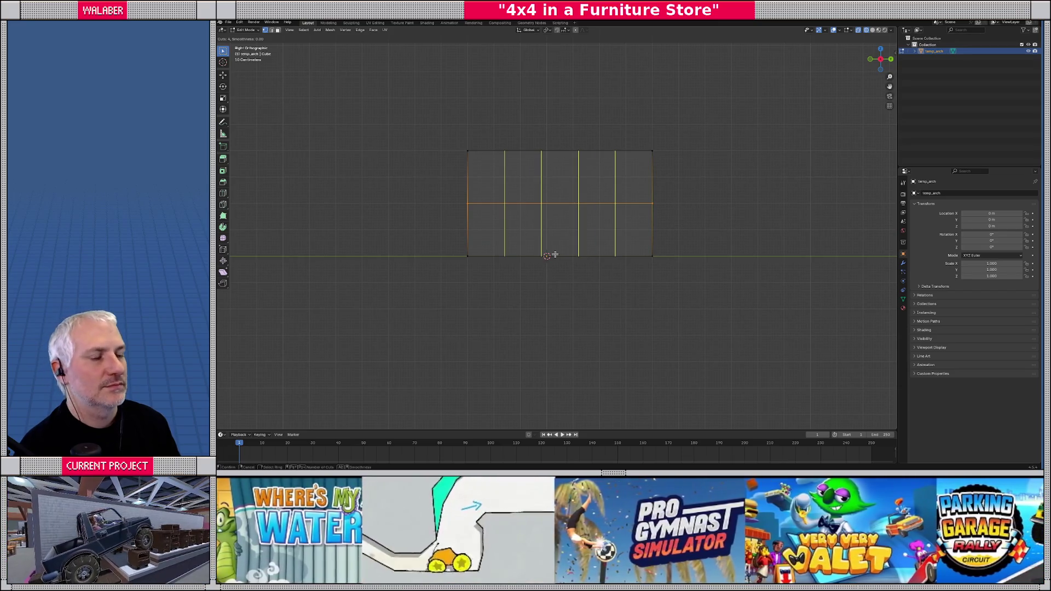
{"action": "left_click", "coordinate": [555, 255]}
{"action": "right_click", "coordinate": [555, 255]}
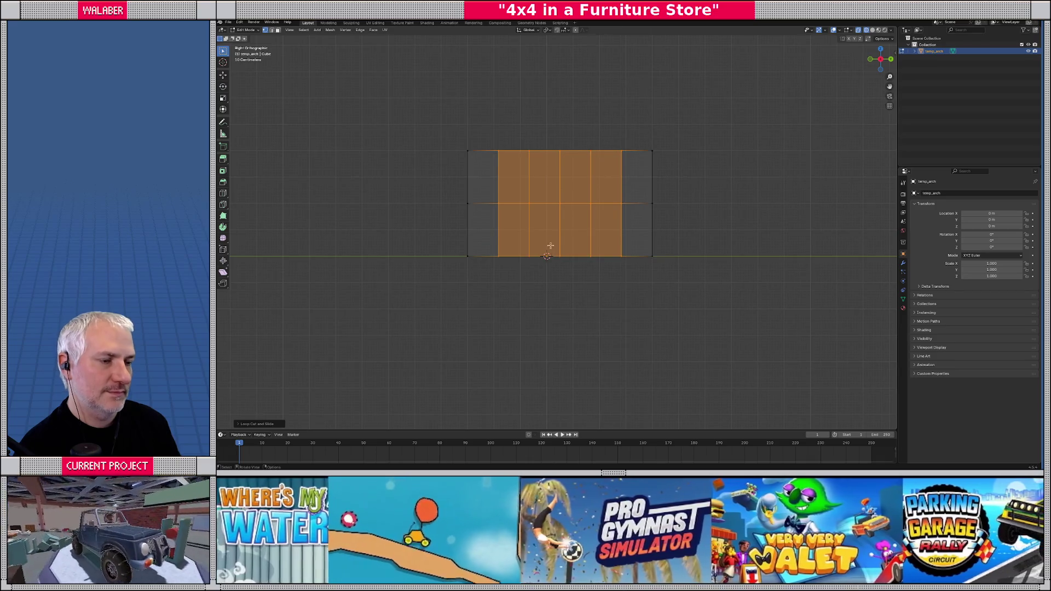
- Delete the bottom row of middle faces to open the archway
{"action": "key", "text": "3"}
{"action": "mouse_move", "coordinate": [509, 217]}
{"action": "left_mouse_down"}
{"action": "mouse_move", "coordinate": [571, 262]}
{"action": "mouse_move", "coordinate": [618, 277]}
{"action": "left_mouse_up"}
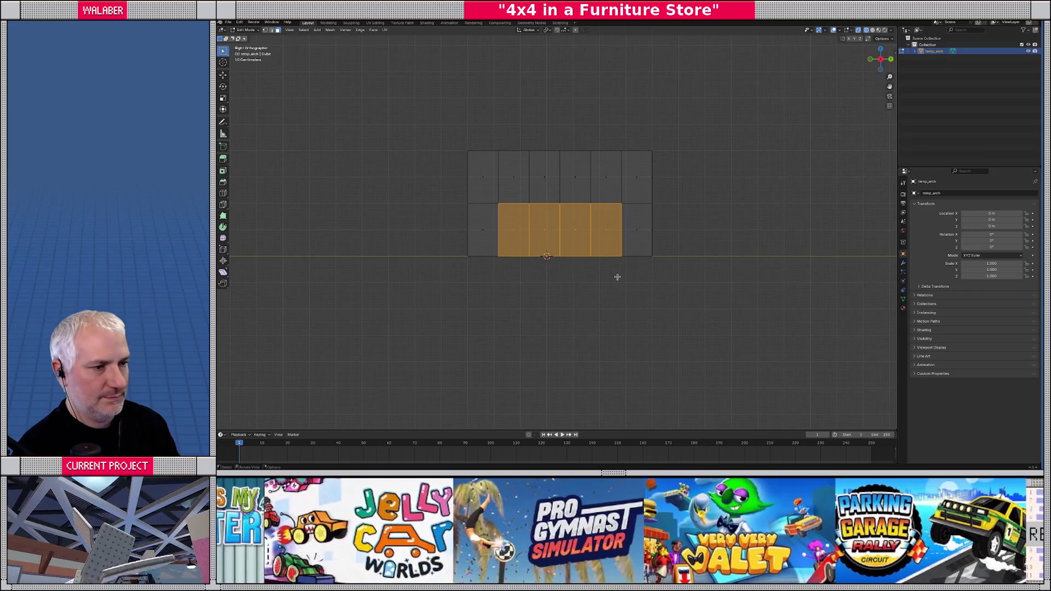
{"action": "key", "text": "x"}
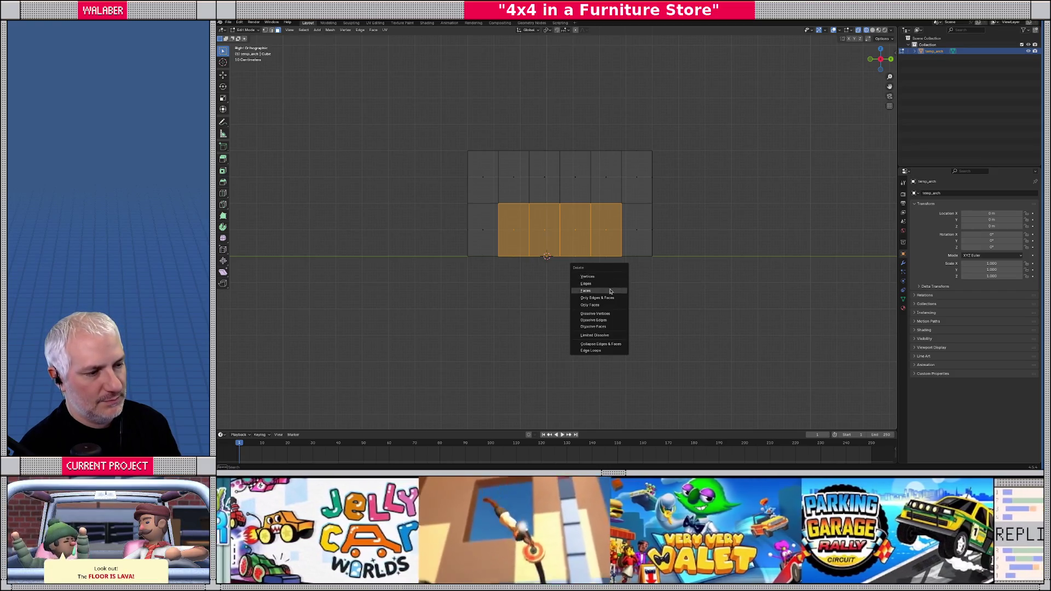
{"action": "left_click", "coordinate": [586, 290]}
{"action": "scroll", "coordinate": [601, 284], "scroll_direction": "up", "scroll_amount": 2}
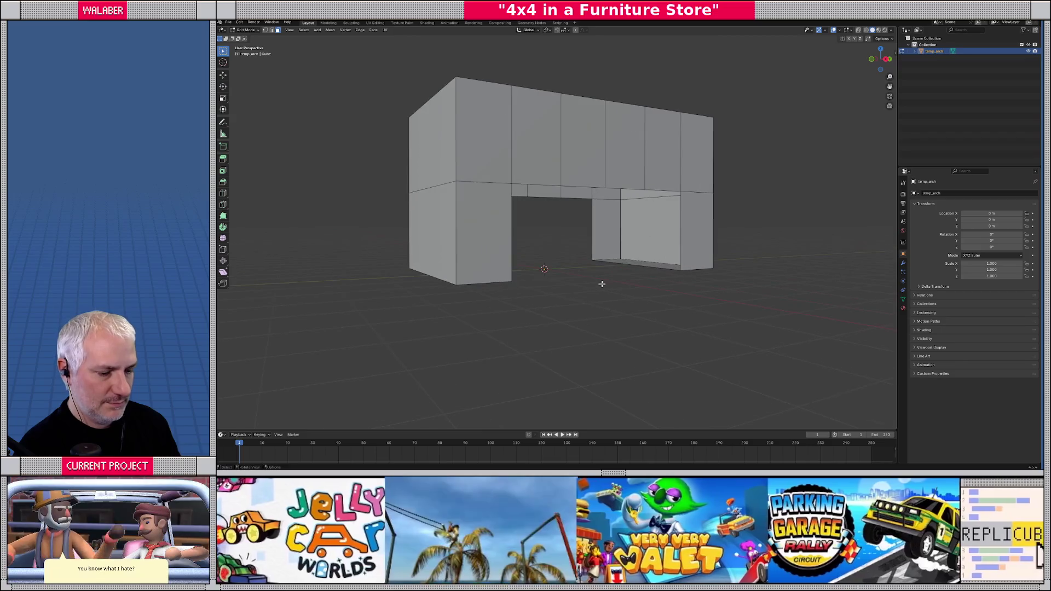
- Select the vertices and edges around the archway's inner corners
{"action": "key", "text": "1"}
{"action": "left_click", "coordinate": [618, 273], "text": "alt"}
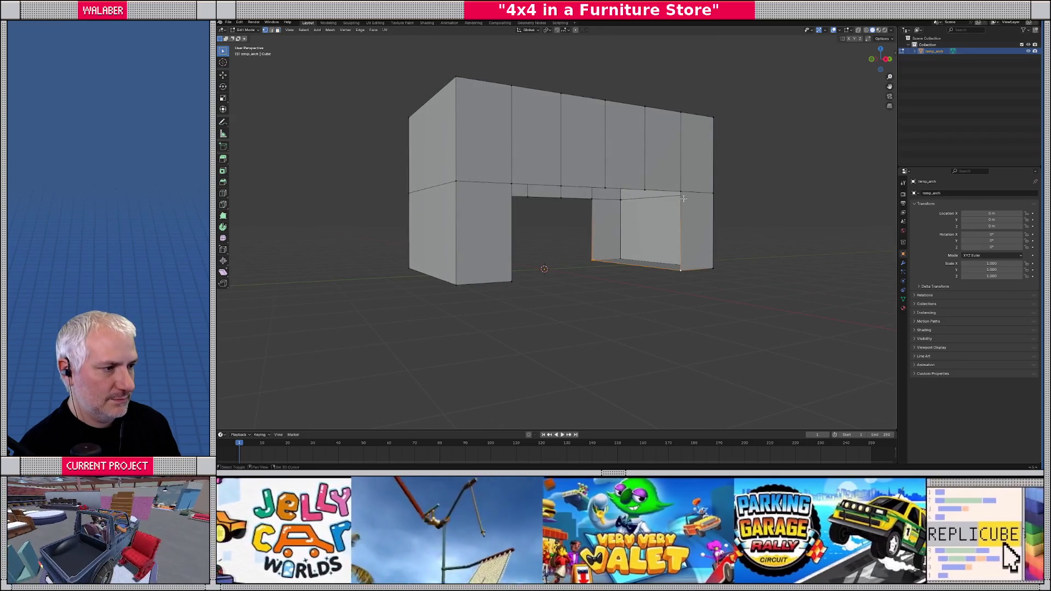
{"action": "left_click", "coordinate": [587, 228]}
{"action": "mouse_move", "coordinate": [588, 227]}
{"action": "left_mouse_down"}
{"action": "mouse_move", "coordinate": [528, 257]}
{"action": "mouse_move", "coordinate": [433, 185]}
{"action": "mouse_move", "coordinate": [465, 201]}
{"action": "left_mouse_up"}
{"action": "left_click", "coordinate": [458, 207]}
{"action": "left_click", "coordinate": [445, 181]}
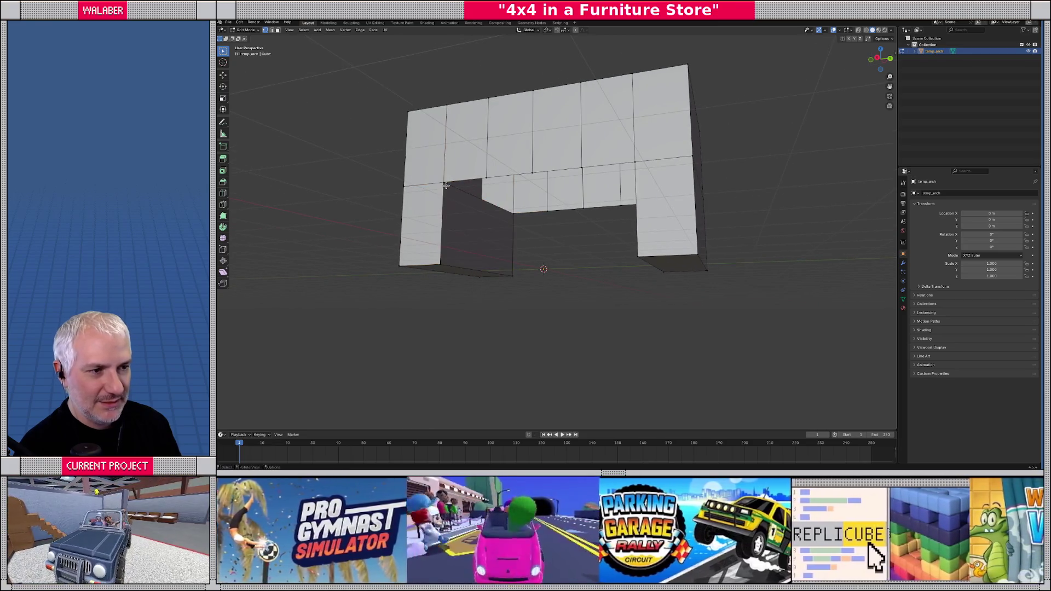
{"action": "left_click", "coordinate": [517, 212], "text": "shift"}
{"action": "left_click", "coordinate": [485, 177], "text": "shift"}
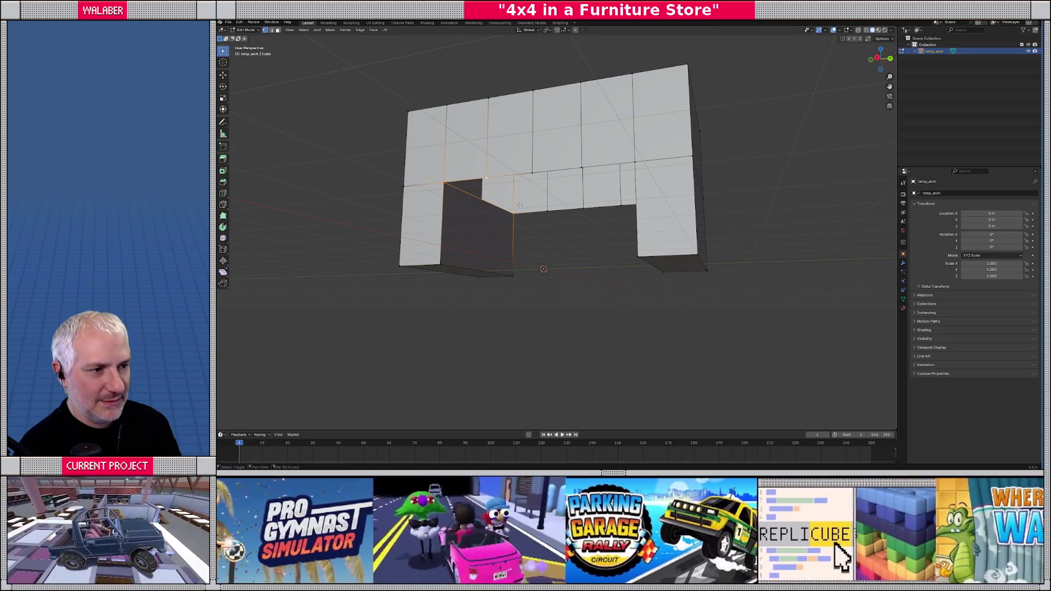
- Slide the slanted inner edge into place, then switch to Right Orthographic view
{"action": "left_click", "coordinate": [549, 211], "text": "shift"}
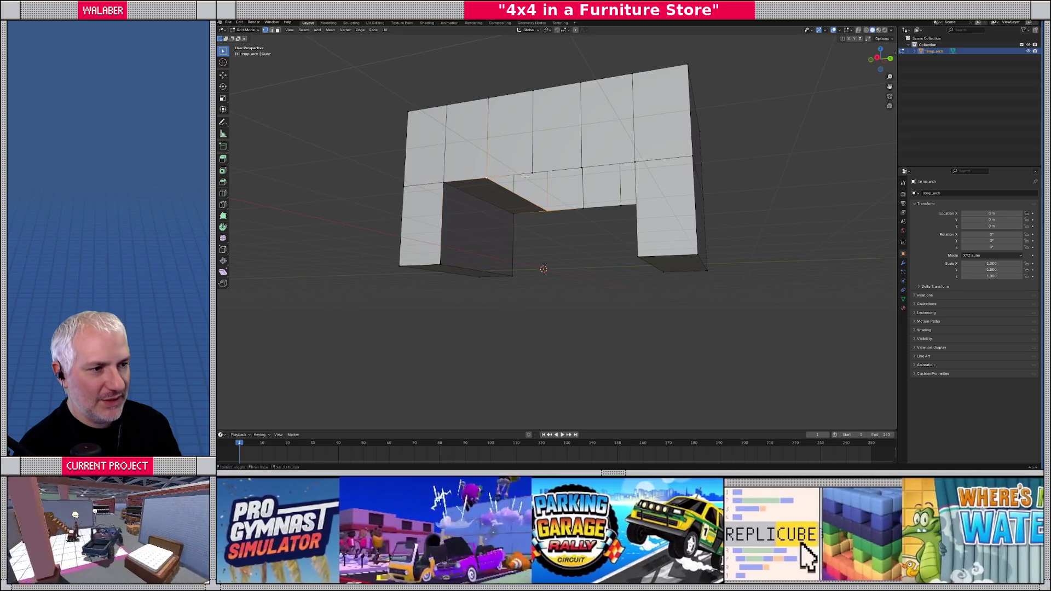
{"action": "key", "text": "g"}
{"action": "key", "text": "g"}
{"action": "left_click", "coordinate": [588, 174]}
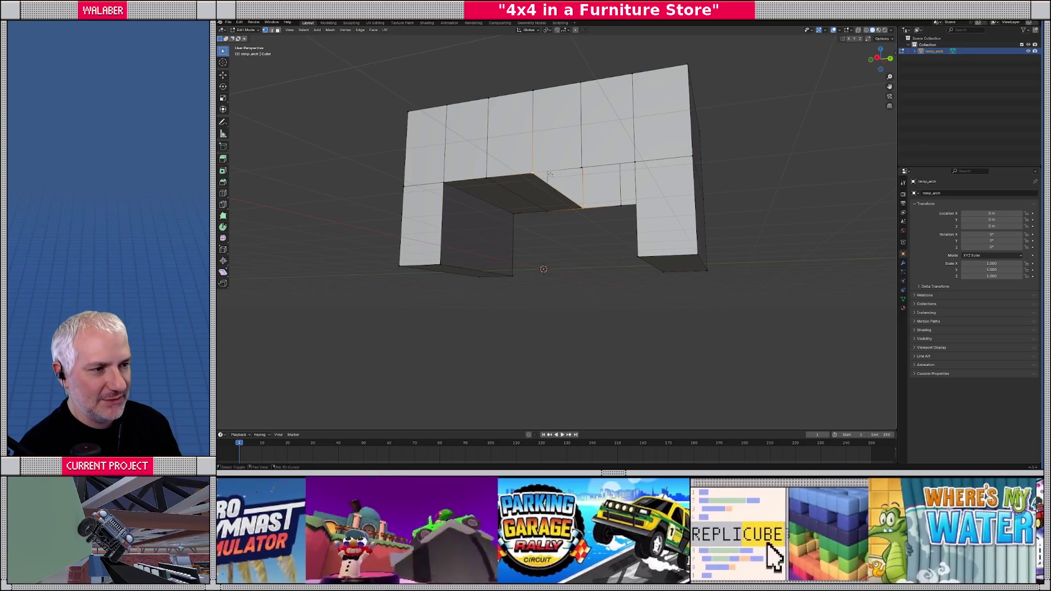
{"action": "left_click", "coordinate": [618, 203]}
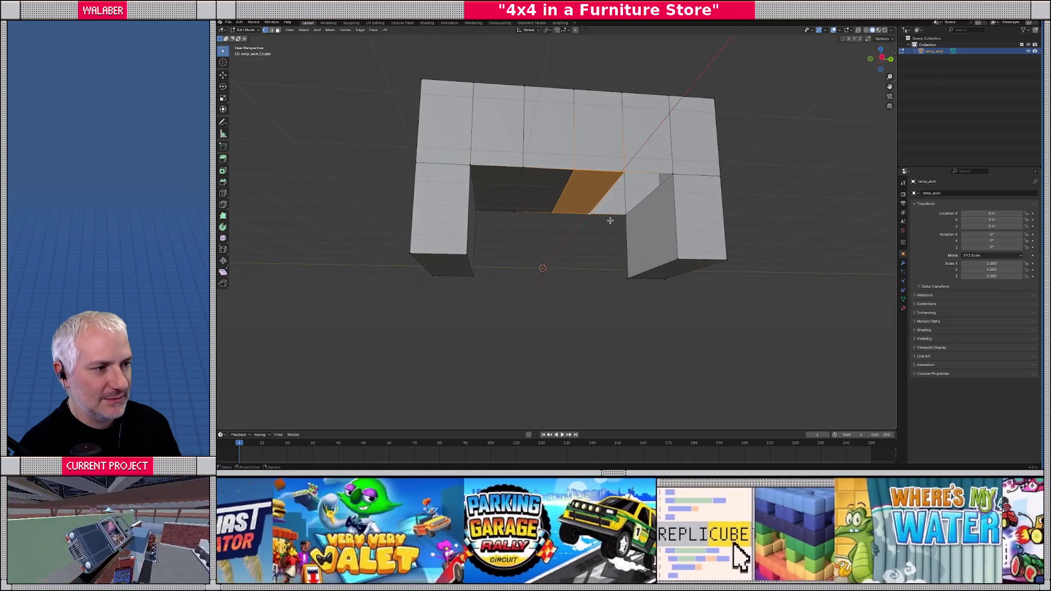
{"action": "left_click", "coordinate": [628, 216]}
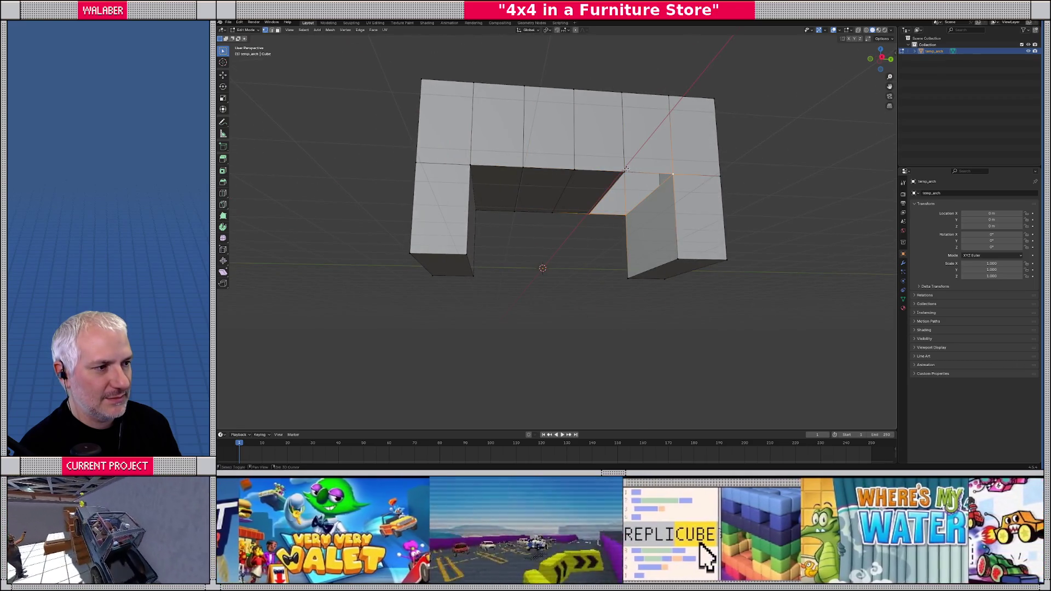
{"action": "left_click", "coordinate": [601, 216], "text": "shift"}
{"action": "key", "text": "KP_8"}
{"action": "key", "text": "KP_8"}
{"action": "key", "text": "KP_8"}
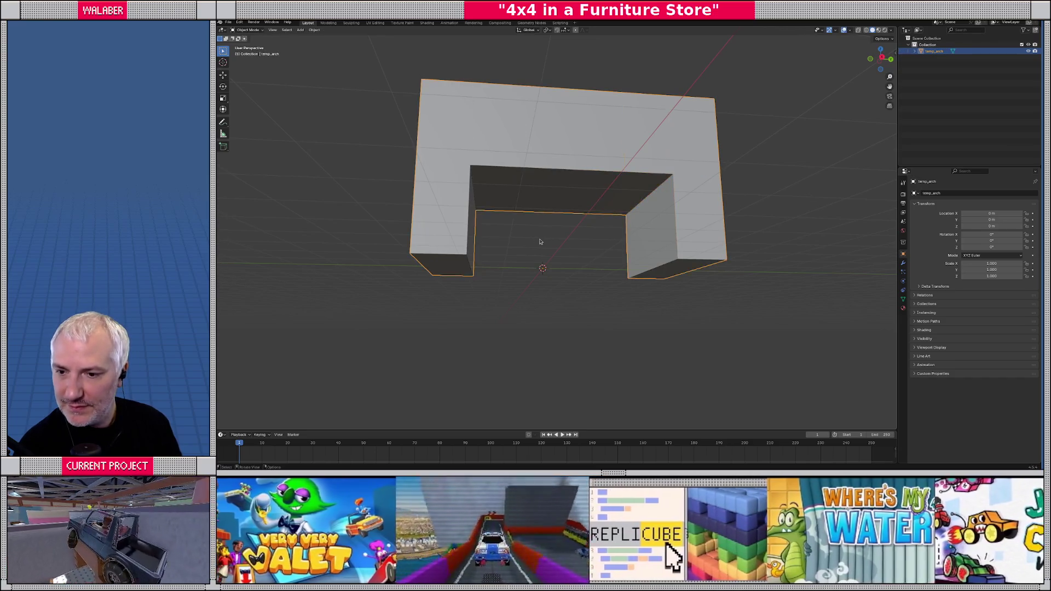
{"action": "key", "text": "KP_5"}
{"action": "key", "text": "KP_3"}
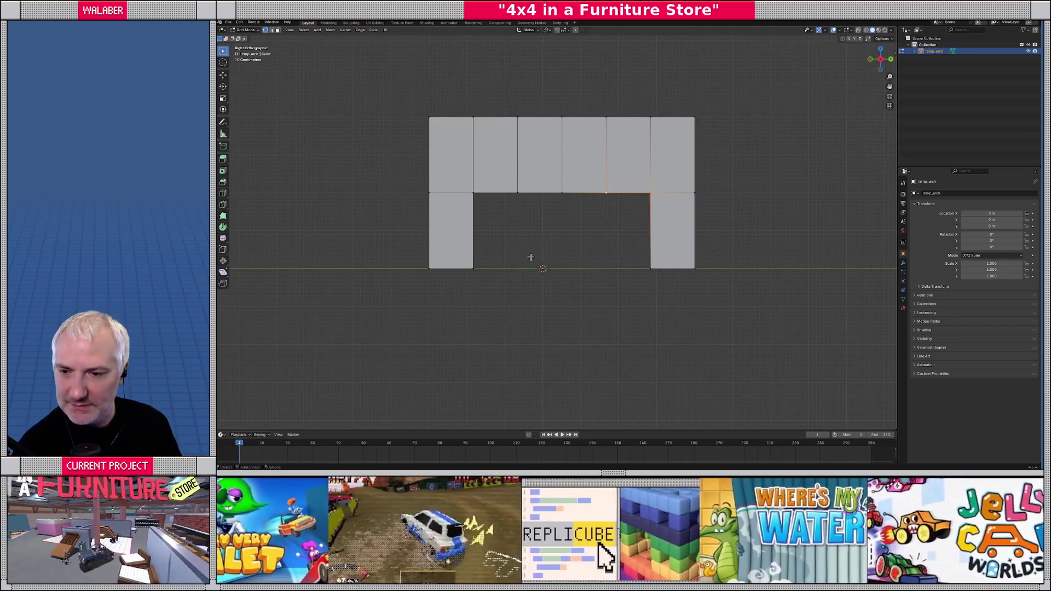
- With X-ray on, raise the opening's middle top vertices along Z into a peak
{"action": "key", "text": "alt+z"}
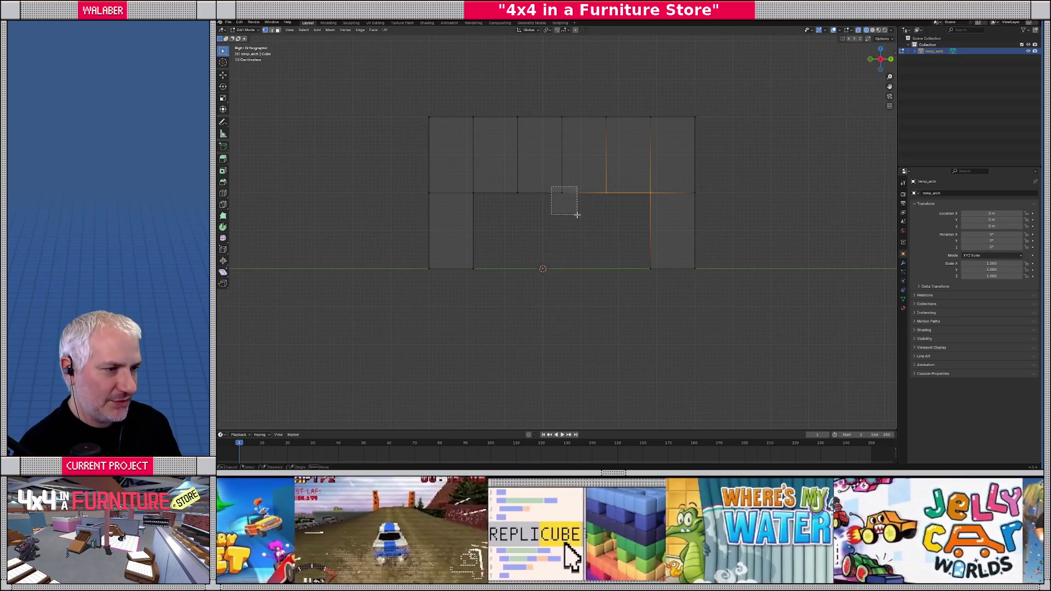
{"action": "left_click", "coordinate": [563, 197]}
{"action": "key", "text": "g"}
{"action": "key", "text": "z"}
{"action": "left_click", "coordinate": [577, 211]}
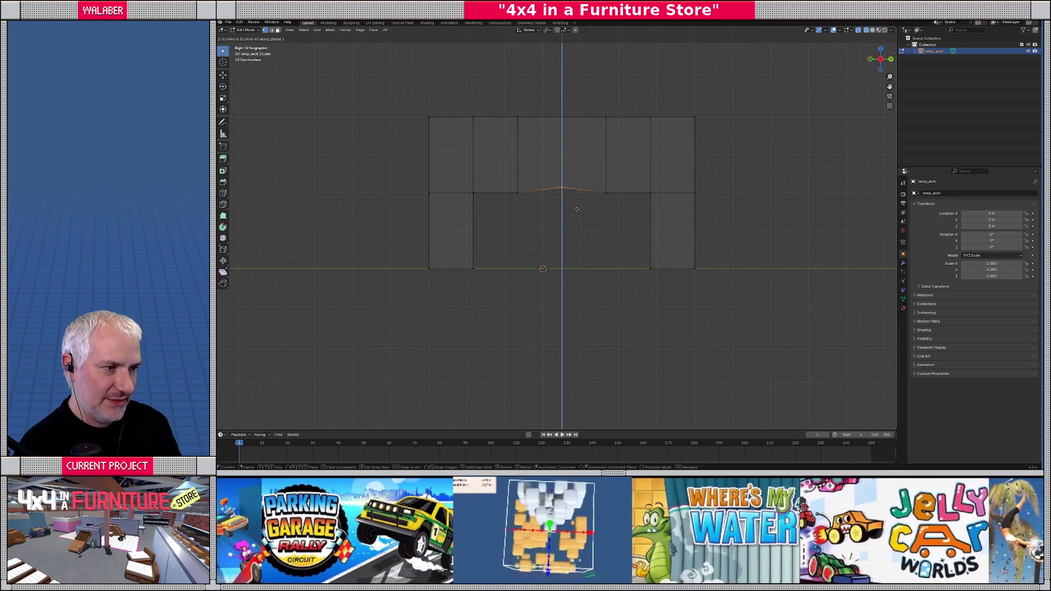
{"action": "left_click_drag", "start_coordinate": [500, 166], "coordinate": [633, 224]}
{"action": "key", "text": "g"}
{"action": "key", "text": "z"}
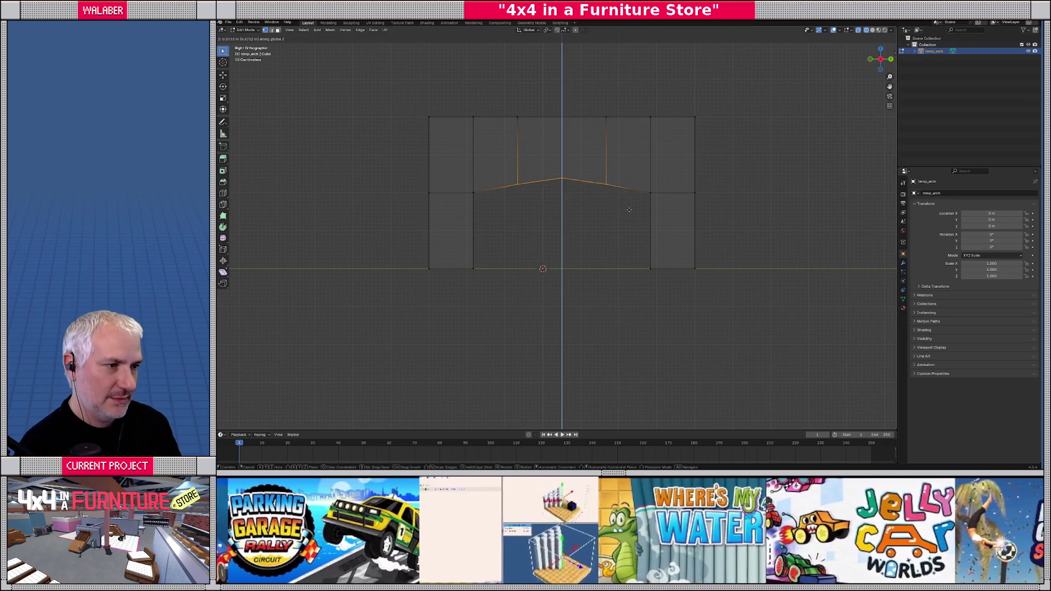
{"action": "left_click", "coordinate": [625, 181]}
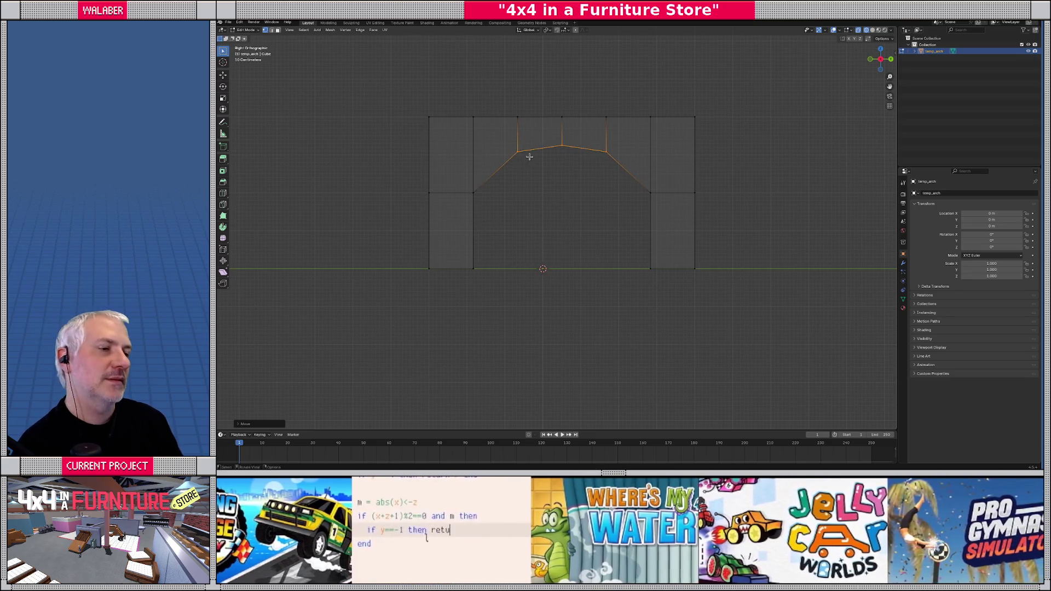
- Lower the arch's whole top row of edges vertically toward the opening
{"action": "mouse_move", "coordinate": [504, 110]}
{"action": "left_mouse_down"}
{"action": "mouse_move", "coordinate": [559, 128]}
{"action": "mouse_move", "coordinate": [645, 132]}
{"action": "left_mouse_up"}
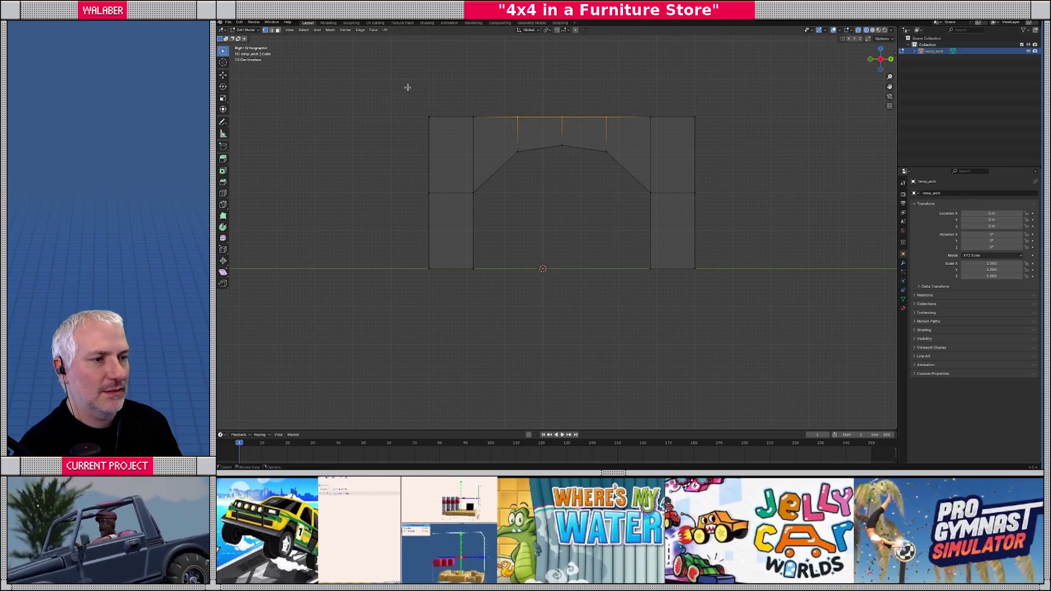
{"action": "left_click_drag", "start_coordinate": [408, 87], "coordinate": [721, 136]}
{"action": "key", "text": "g"}
{"action": "key", "text": "z"}
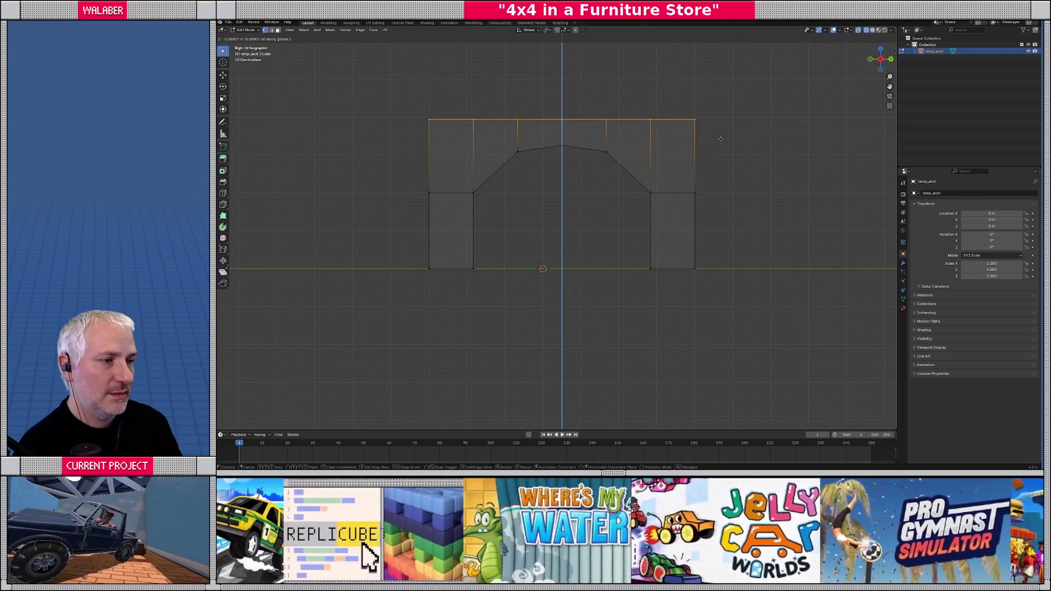
{"action": "left_click", "coordinate": [724, 151]}
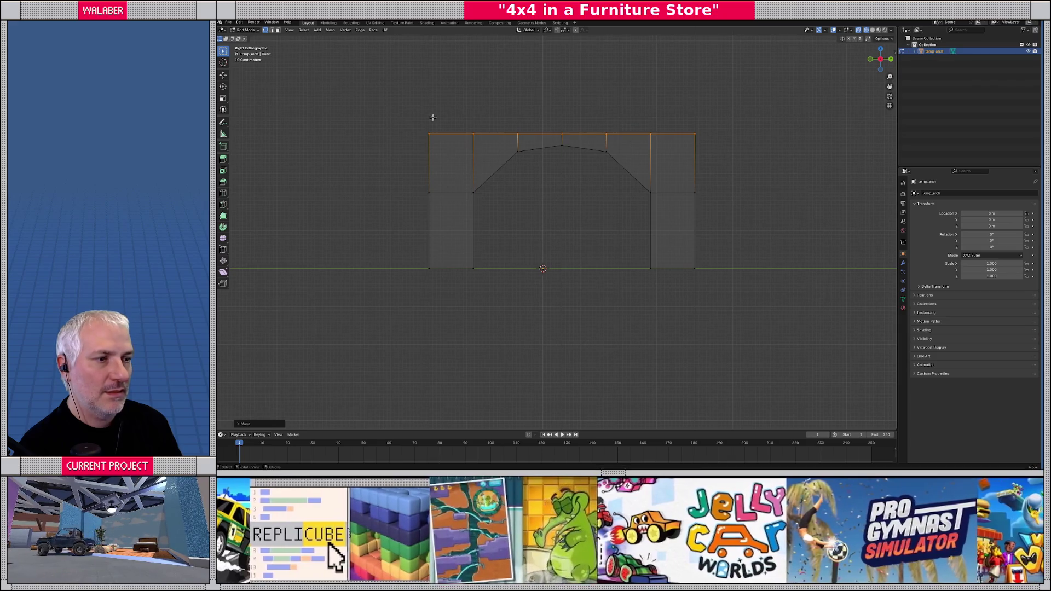
{"action": "mouse_move", "coordinate": [386, 100]}
{"action": "left_mouse_down"}
{"action": "mouse_move", "coordinate": [534, 141]}
{"action": "mouse_move", "coordinate": [716, 141]}
{"action": "left_mouse_up"}
{"action": "key", "text": "g"}
{"action": "key", "text": "z"}
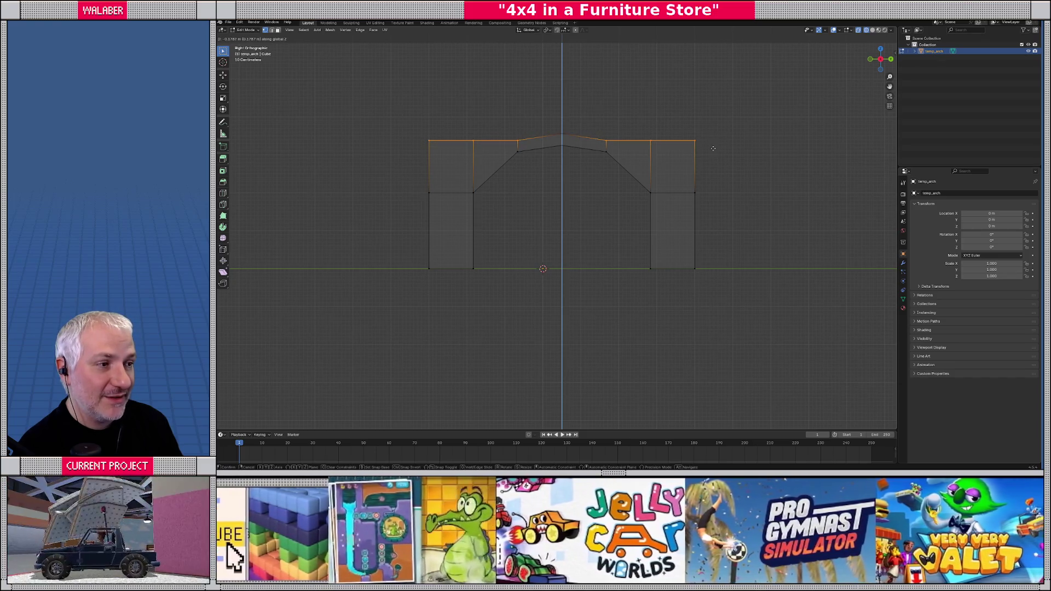
- Finish lowering the top edge and delete the faces of the arch's left half
{"action": "left_click", "coordinate": [713, 148]}
{"action": "key", "text": "3"}
{"action": "left_click_drag", "start_coordinate": [377, 85], "coordinate": [558, 295]}
{"action": "key", "text": "x"}
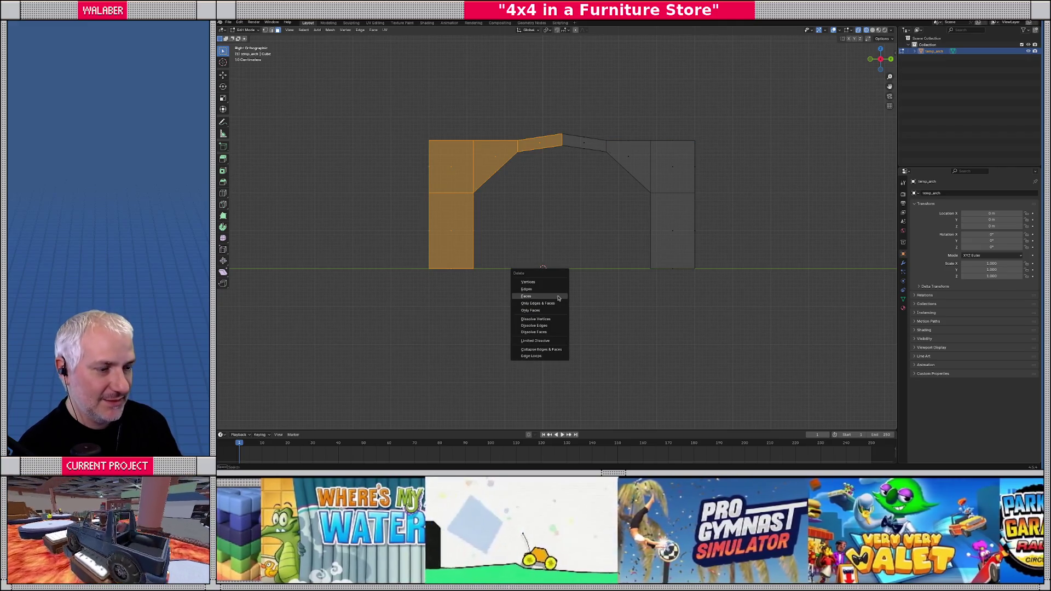
{"action": "left_click", "coordinate": [558, 298]}
{"action": "key", "text": "Tab"}
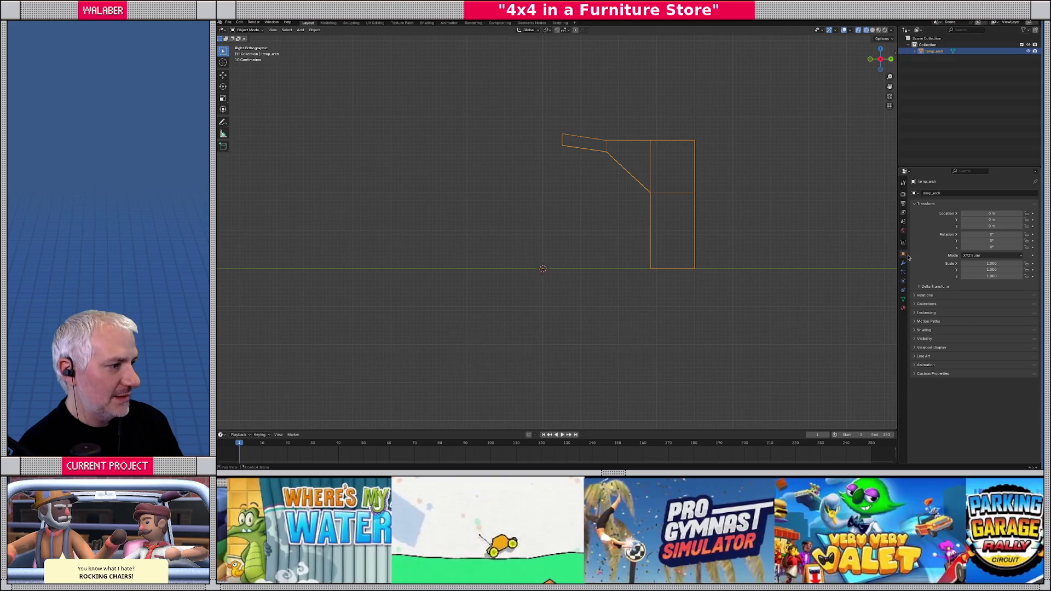
- Add a Mirror modifier on the Y axis to rebuild the missing half
{"action": "left_click", "coordinate": [904, 263]}
{"action": "left_click", "coordinate": [943, 194]}
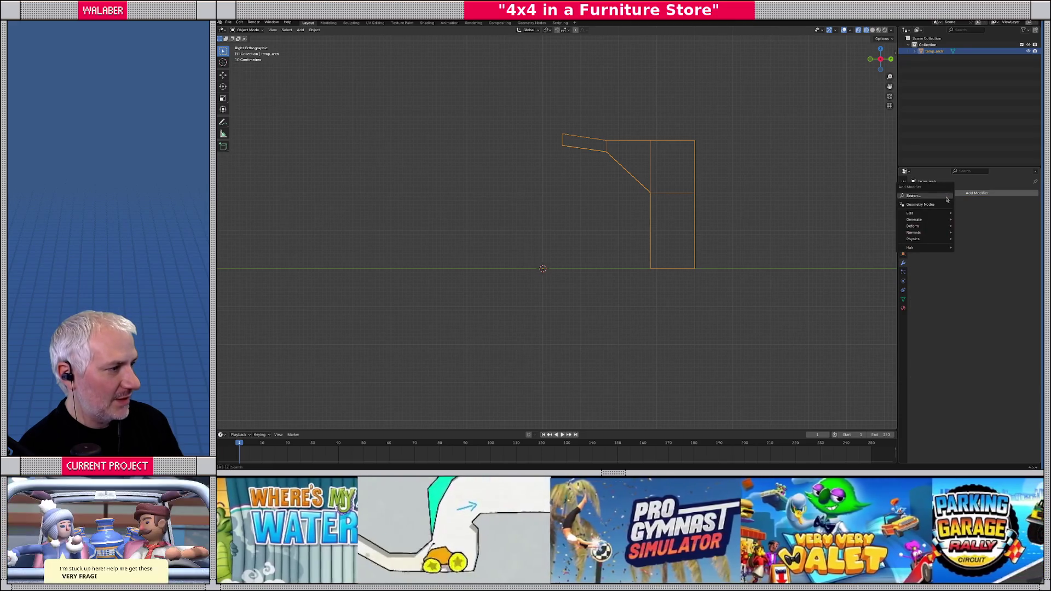
{"action": "mouse_move", "coordinate": [931, 220]}
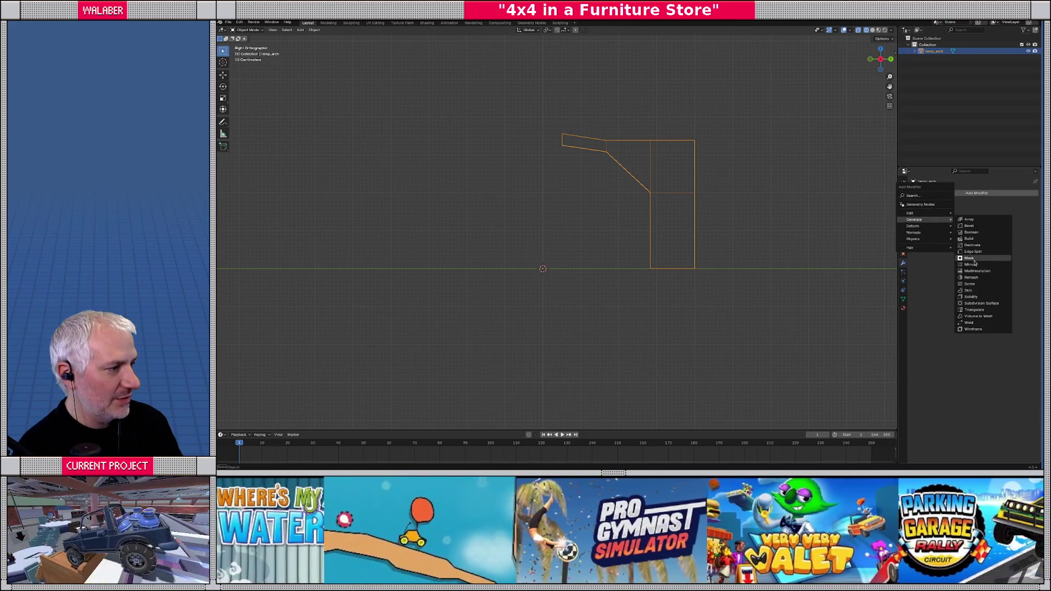
{"action": "left_click", "coordinate": [974, 265]}
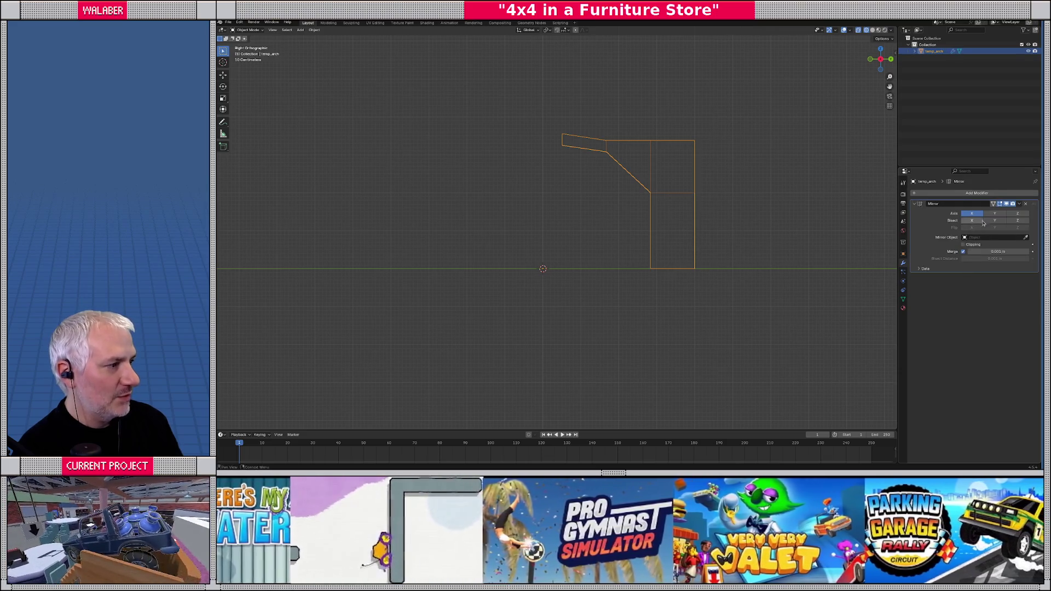
{"action": "left_click", "coordinate": [995, 213]}
{"action": "left_click_drag", "start_coordinate": [507, 187], "coordinate": [533, 191]}
{"action": "key", "text": "Tab"}
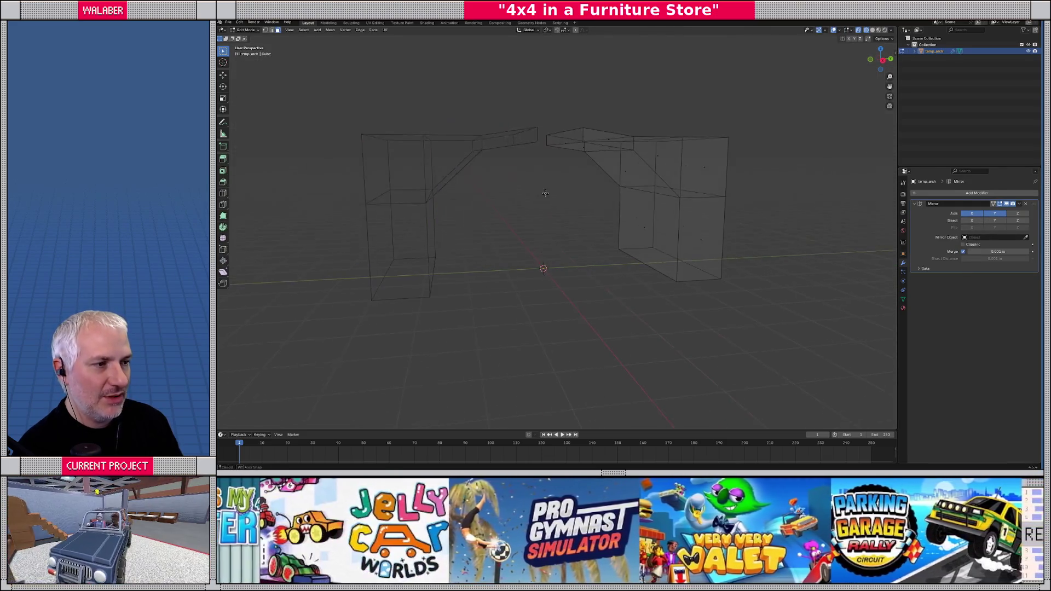
- Raise the right half's top face along Z and snap it to the grid so both halves meet
{"action": "left_click_drag", "start_coordinate": [535, 119], "coordinate": [587, 164]}
{"action": "key", "text": "KP_3"}
{"action": "key", "text": "g"}
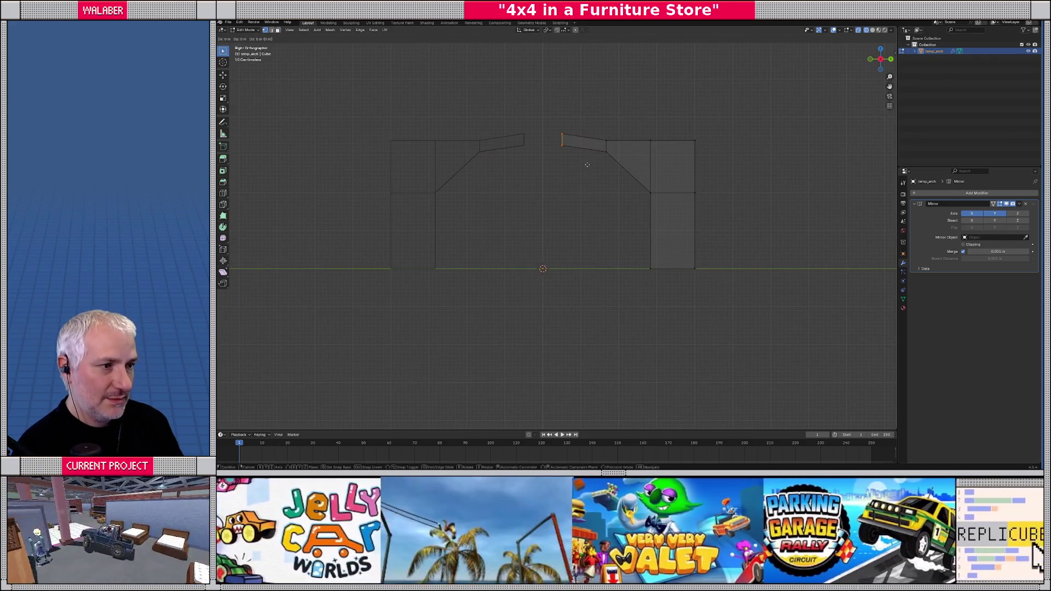
{"action": "key", "text": "z"}
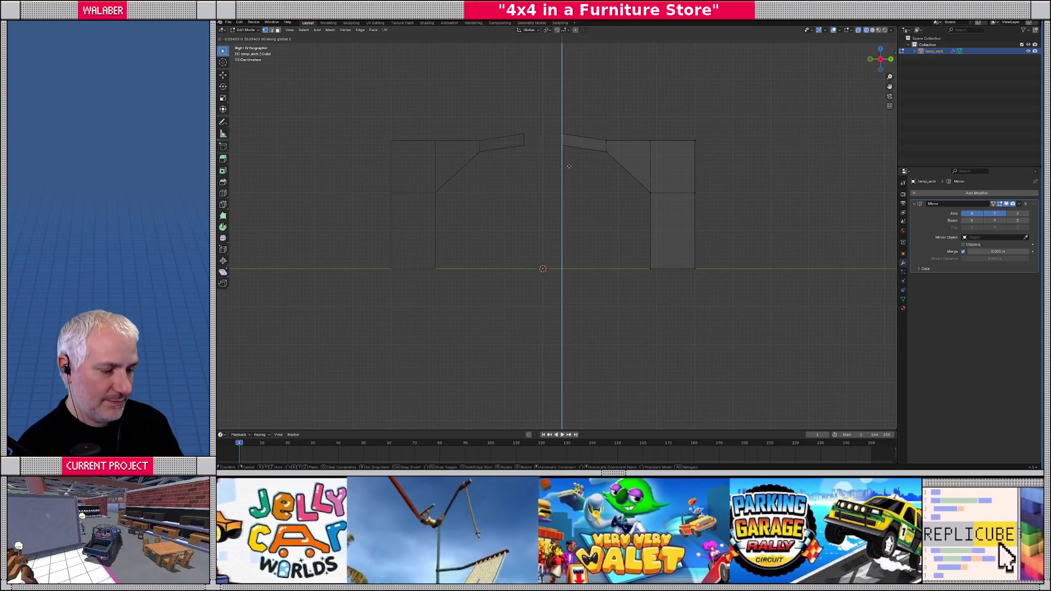
{"action": "left_click", "coordinate": [570, 166]}
{"action": "key", "text": "shift+s"}
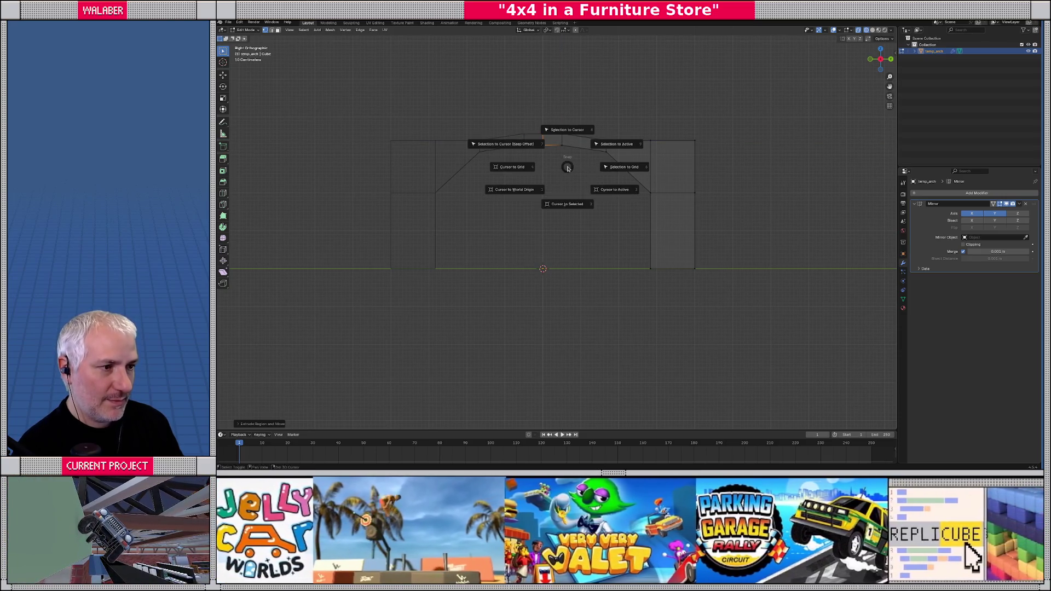
{"action": "left_click", "coordinate": [613, 170]}
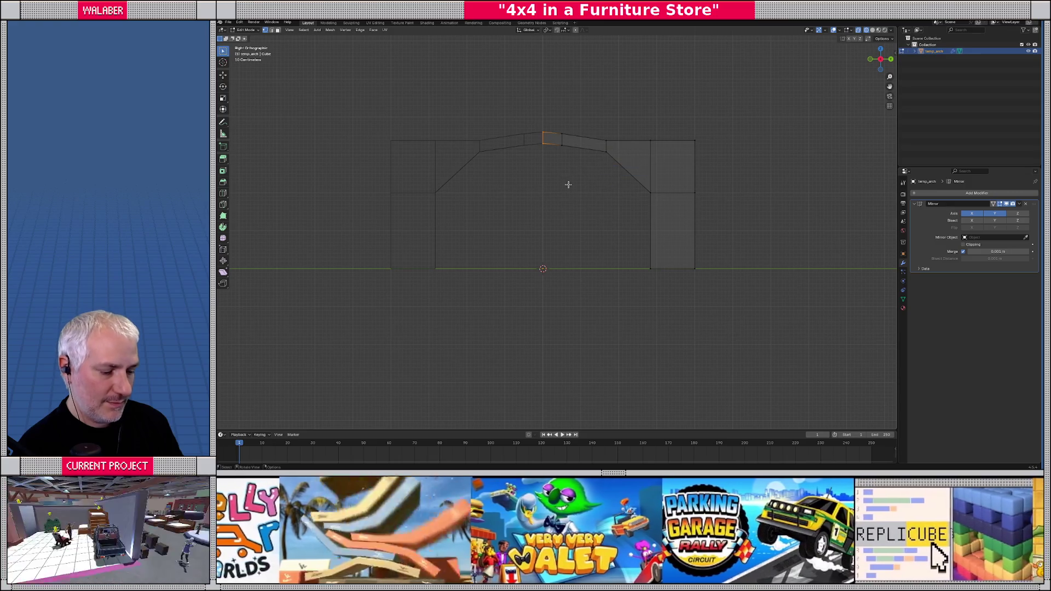
{"action": "key", "text": "Tab"}
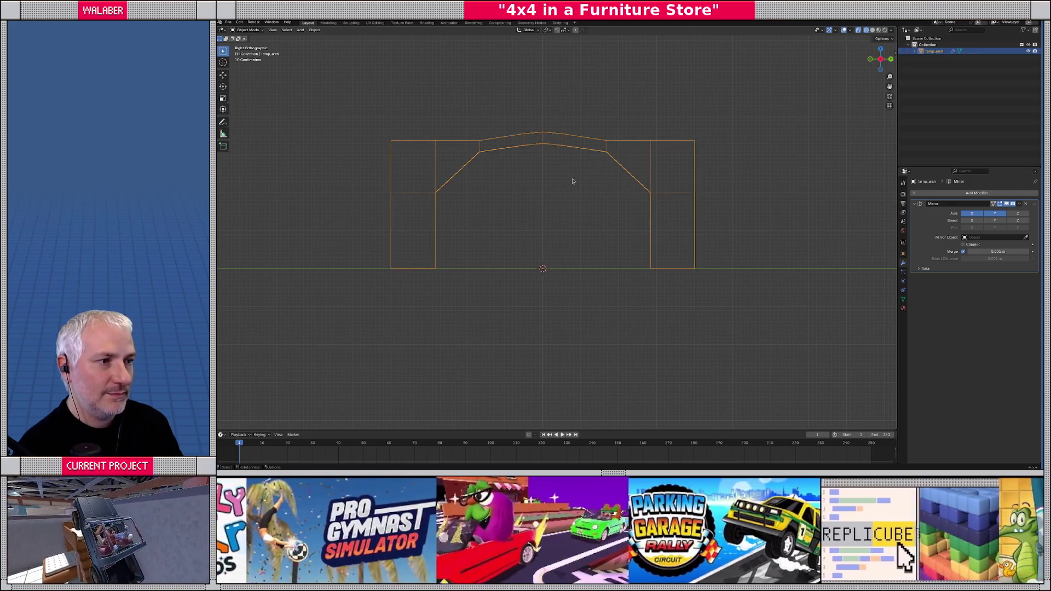
{"action": "key", "text": "Tab"}
{"action": "key", "text": "Tab"}
{"action": "key", "text": "Tab"}
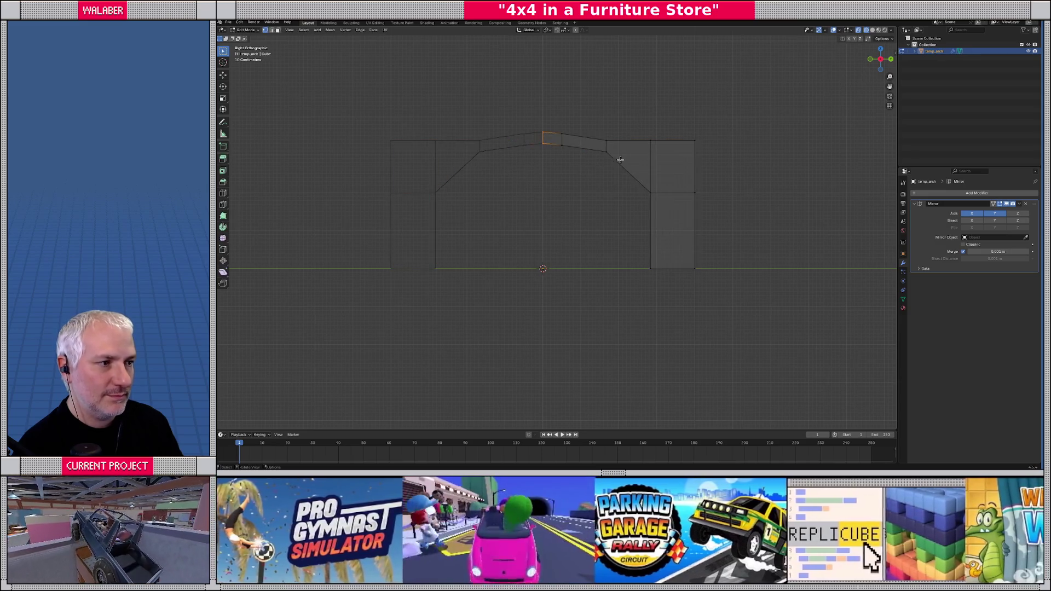
- Lower the right pillar's top vertices and raise the arch corner along Z
{"action": "left_click_drag", "start_coordinate": [644, 131], "coordinate": [721, 158]}
{"action": "key", "text": "g"}
{"action": "key", "text": "z"}
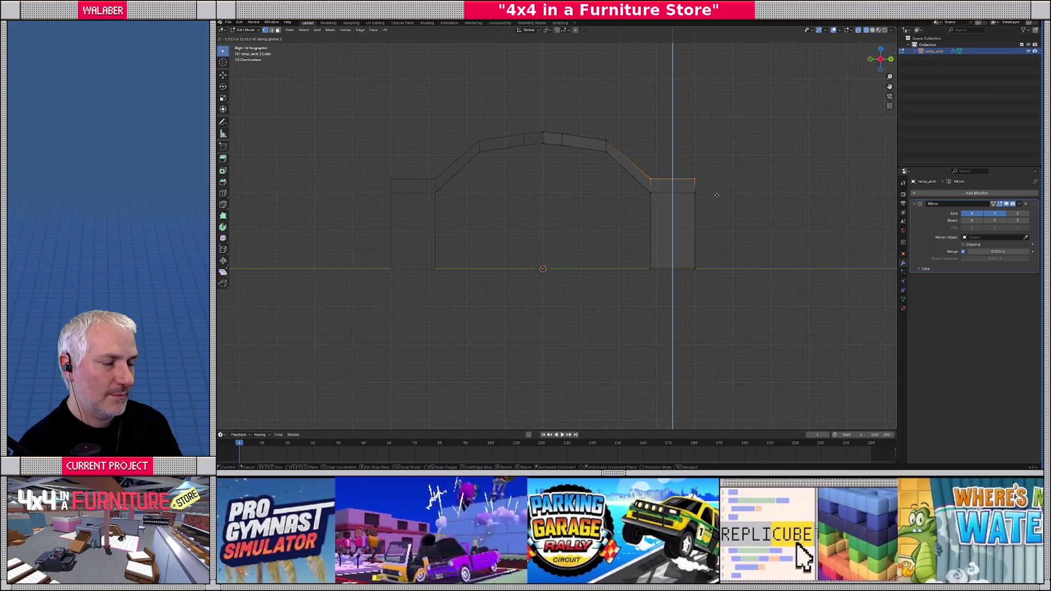
{"action": "left_click", "coordinate": [717, 195]}
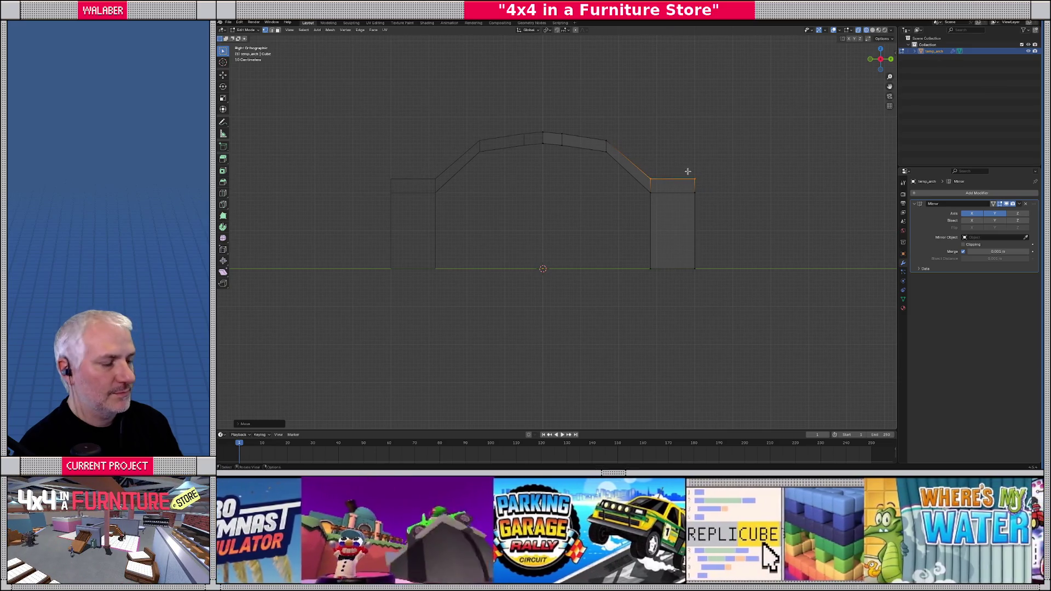
{"action": "left_click_drag", "start_coordinate": [678, 160], "coordinate": [712, 214]}
{"action": "key", "text": "g"}
{"action": "key", "text": "z"}
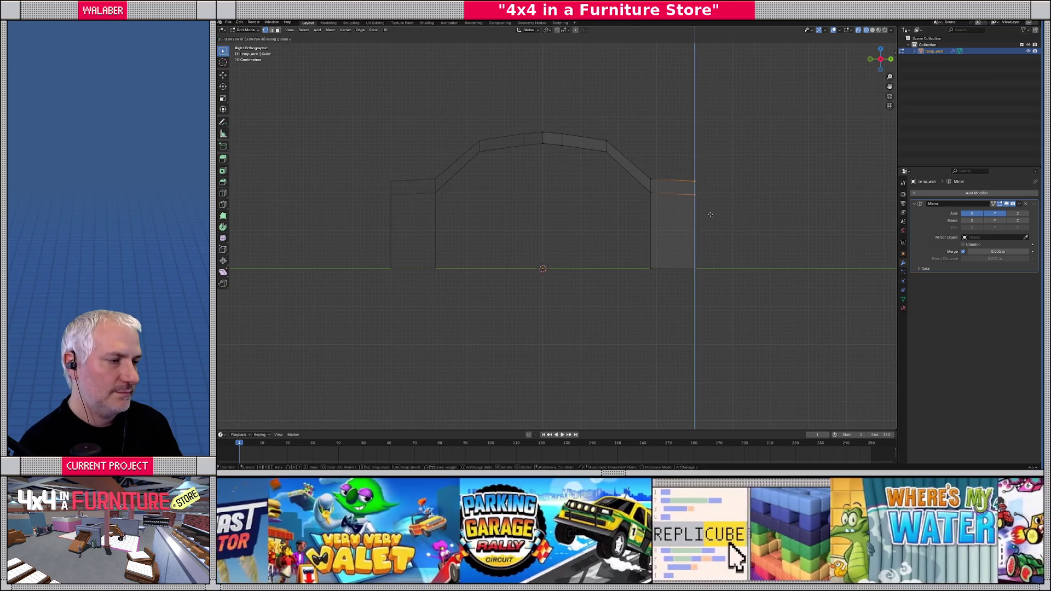
{"action": "left_click", "coordinate": [707, 222]}
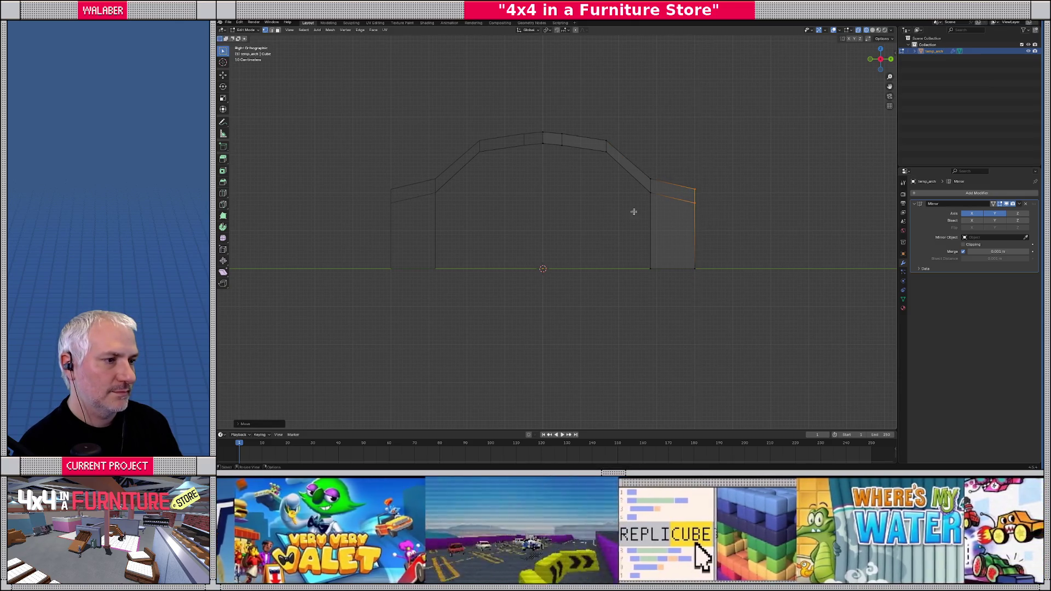
{"action": "key", "text": "Tab"}
{"action": "key", "text": "Tab"}
{"action": "left_click_drag", "start_coordinate": [630, 170], "coordinate": [669, 220]}
{"action": "key", "text": "g"}
{"action": "key", "text": "z"}
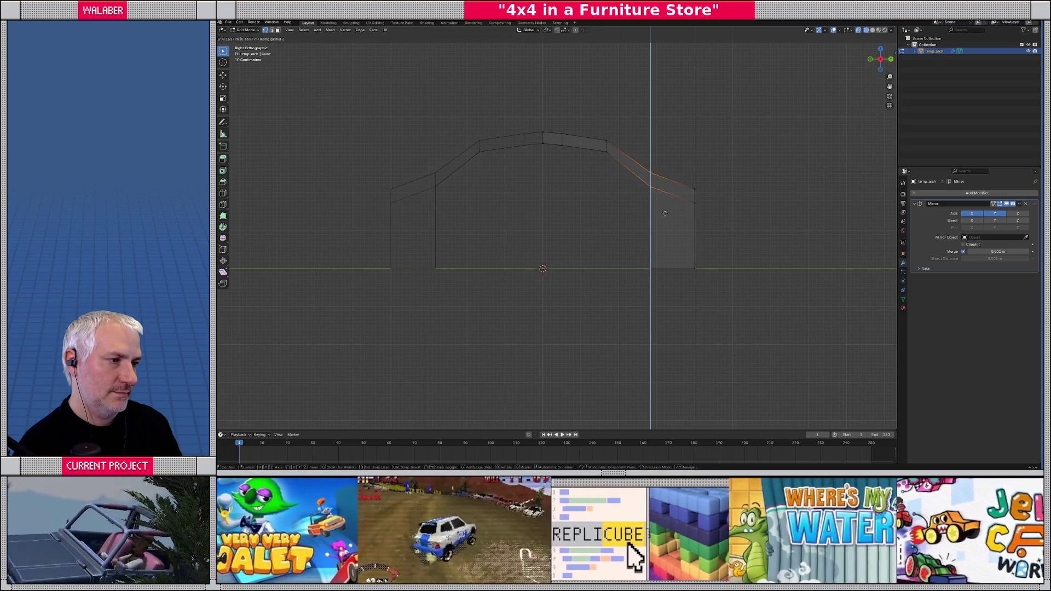
{"action": "left_click", "coordinate": [635, 189]}
- Move and rotate the arch-top vertices outward and down to follow a curve
{"action": "left_click_drag", "start_coordinate": [592, 131], "coordinate": [618, 175]}
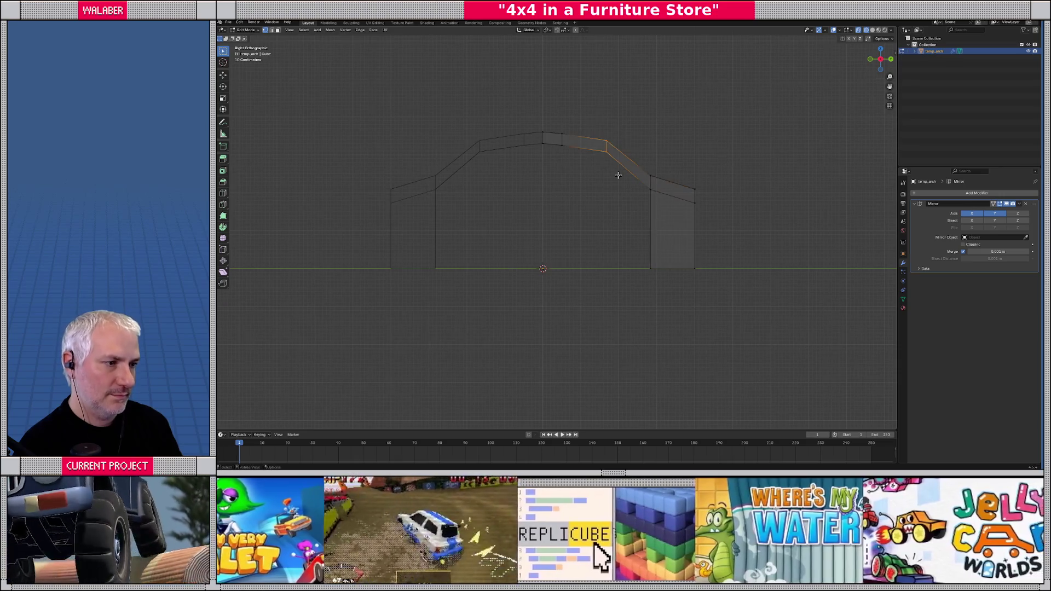
{"action": "left_click", "coordinate": [561, 137]}
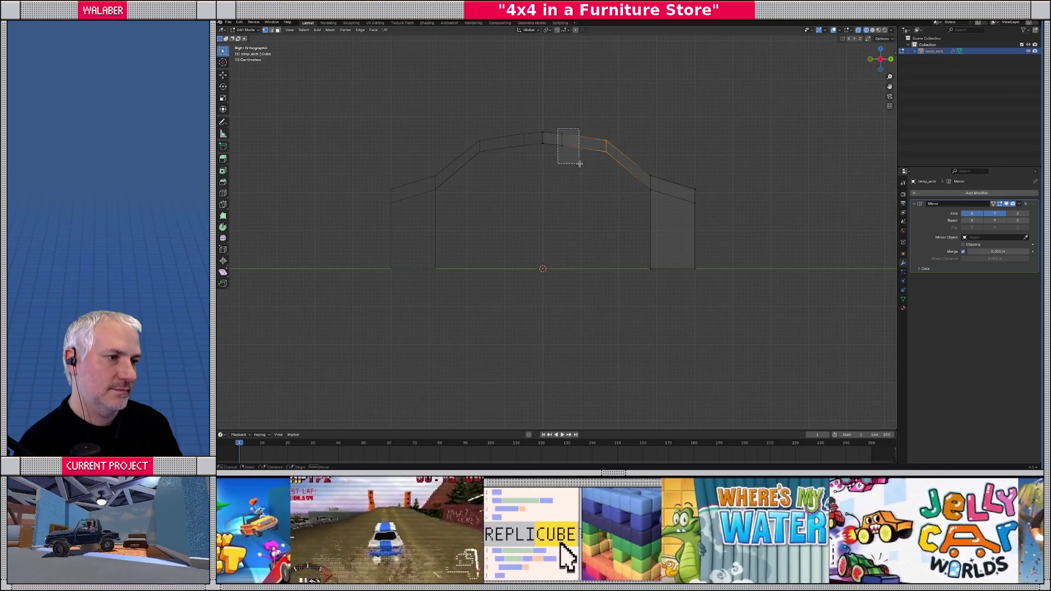
{"action": "key", "text": "g"}
{"action": "left_click", "coordinate": [602, 159]}
{"action": "left_click", "coordinate": [606, 141]}
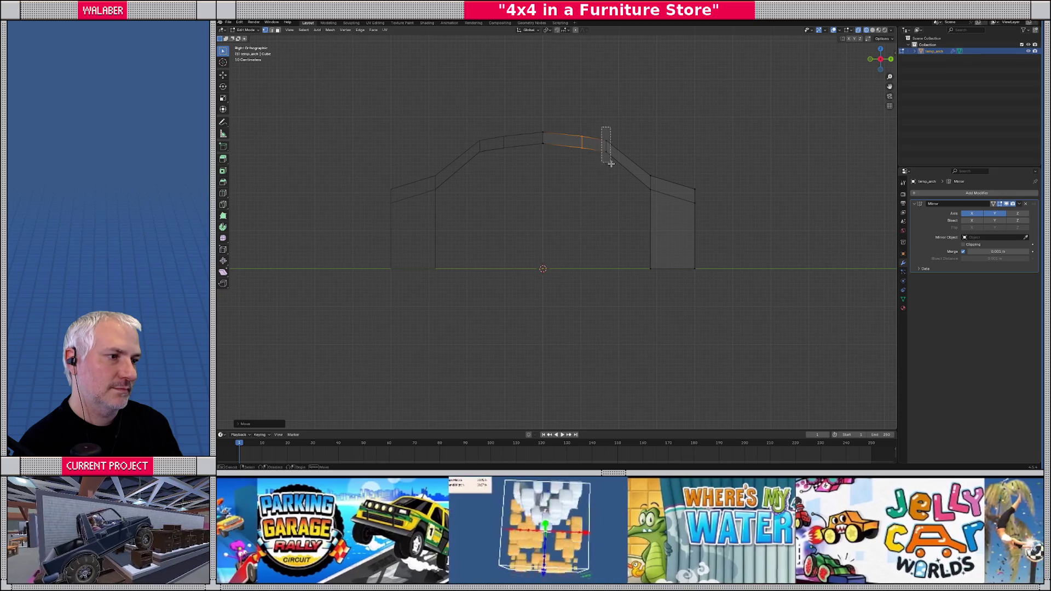
{"action": "key", "text": "g"}
{"action": "left_click", "coordinate": [635, 181]}
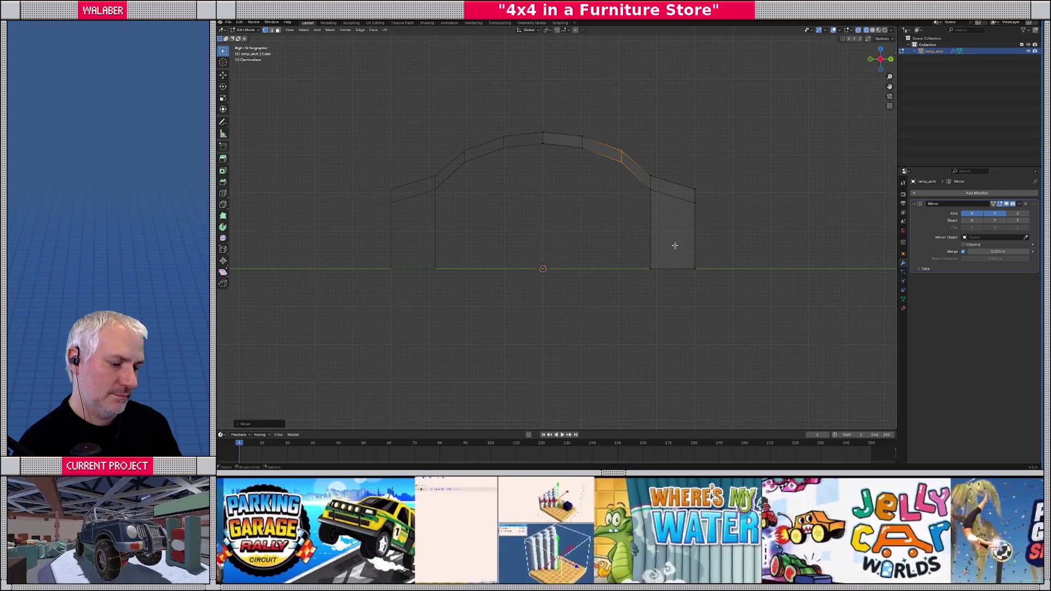
{"action": "key", "text": "r"}
{"action": "left_click", "coordinate": [634, 255]}
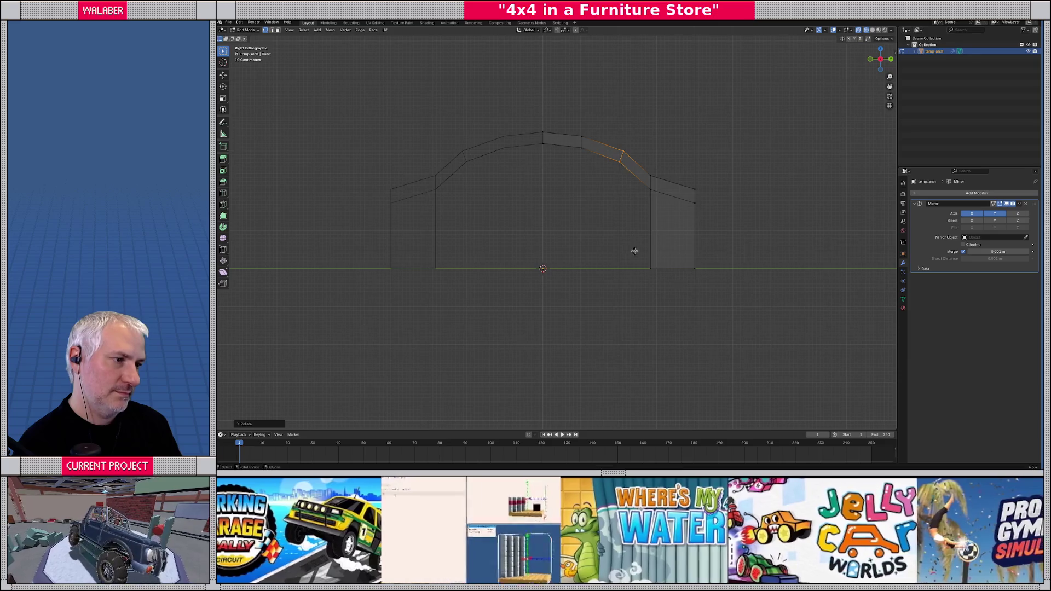
{"action": "key", "text": "r"}
{"action": "left_click", "coordinate": [633, 220]}
- Rotate and nudge the upper arch segment, then review the rounded arch in Object Mode
{"action": "left_click", "coordinate": [578, 143]}
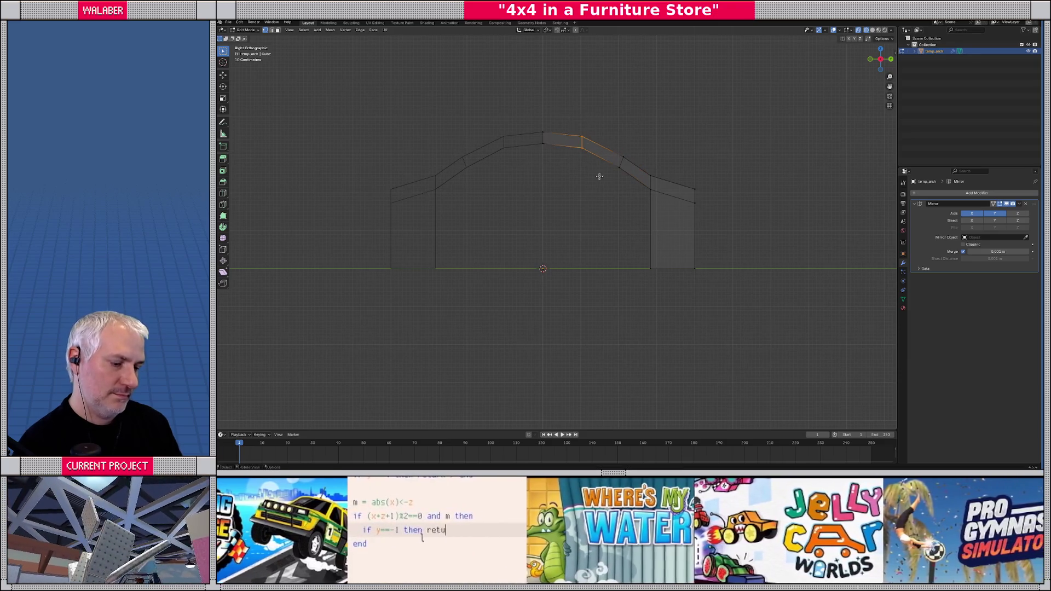
{"action": "key", "text": "r"}
{"action": "left_click", "coordinate": [592, 187]}
{"action": "key", "text": "g"}
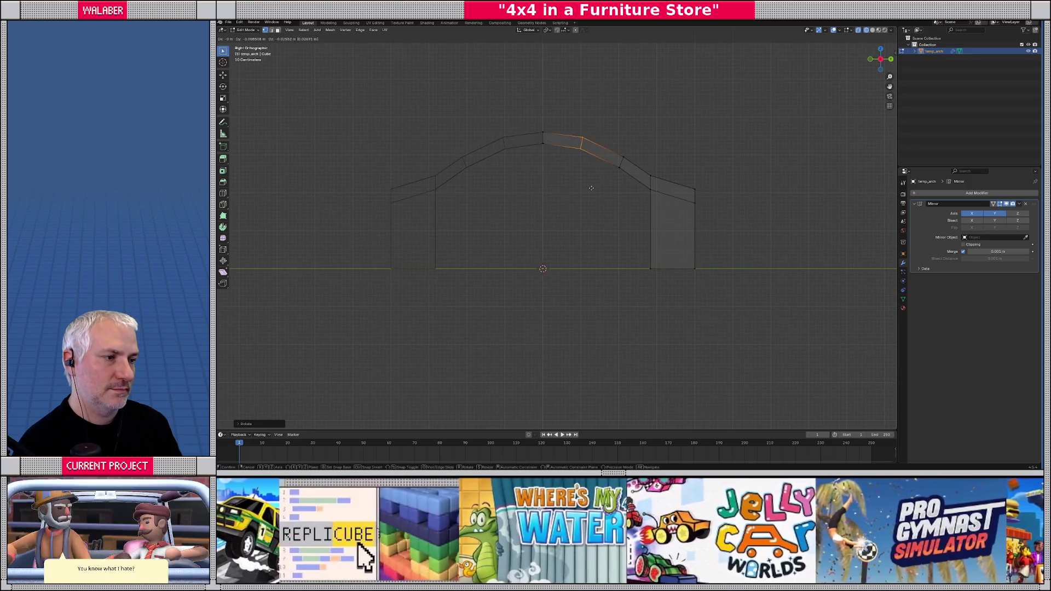
{"action": "left_click", "coordinate": [590, 188]}
{"action": "key", "text": "Tab"}
{"action": "mouse_move", "coordinate": [594, 242]}
{"action": "left_mouse_down"}
{"action": "mouse_move", "coordinate": [481, 237]}
{"action": "mouse_move", "coordinate": [545, 233]}
{"action": "left_mouse_up"}
- Switch to solid shading and export the arch as glTF 2.0 to temp-arch.glb
{"action": "key", "text": "shift+z"}
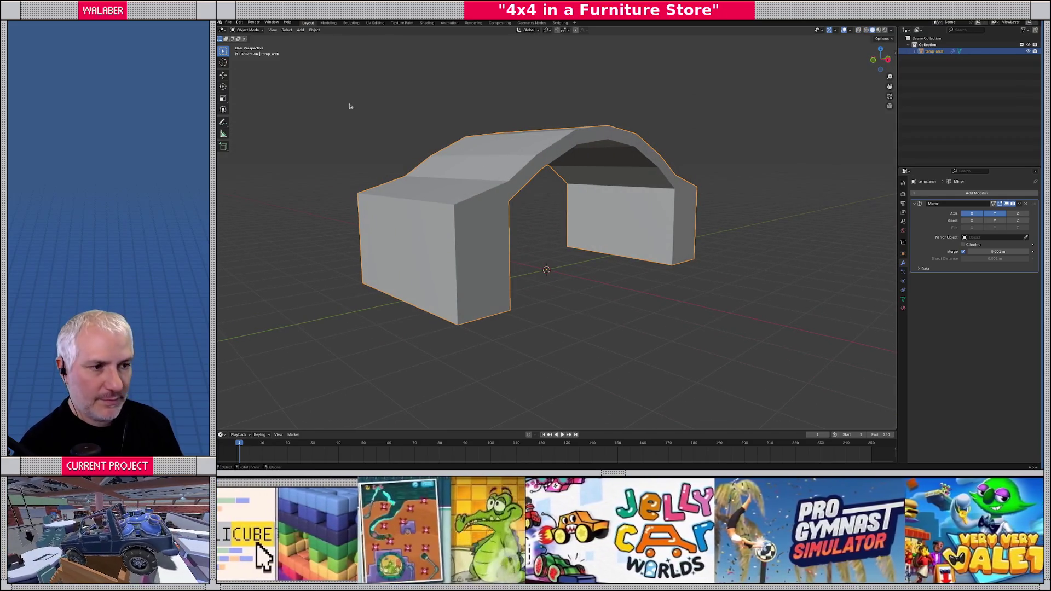
{"action": "left_click", "coordinate": [228, 23]}
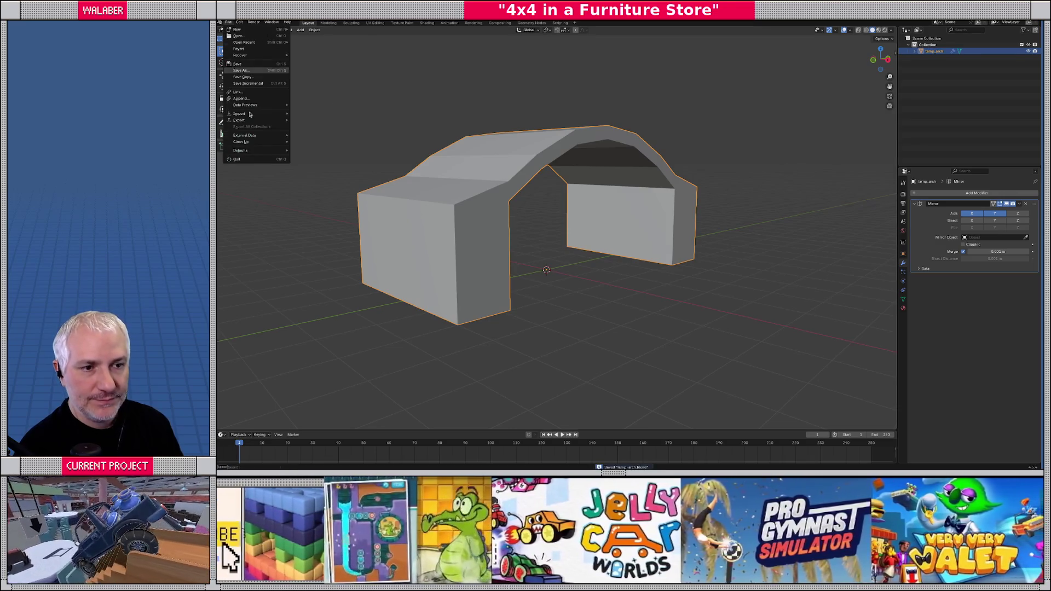
{"action": "mouse_move", "coordinate": [262, 120]}
{"action": "left_click", "coordinate": [310, 178]}
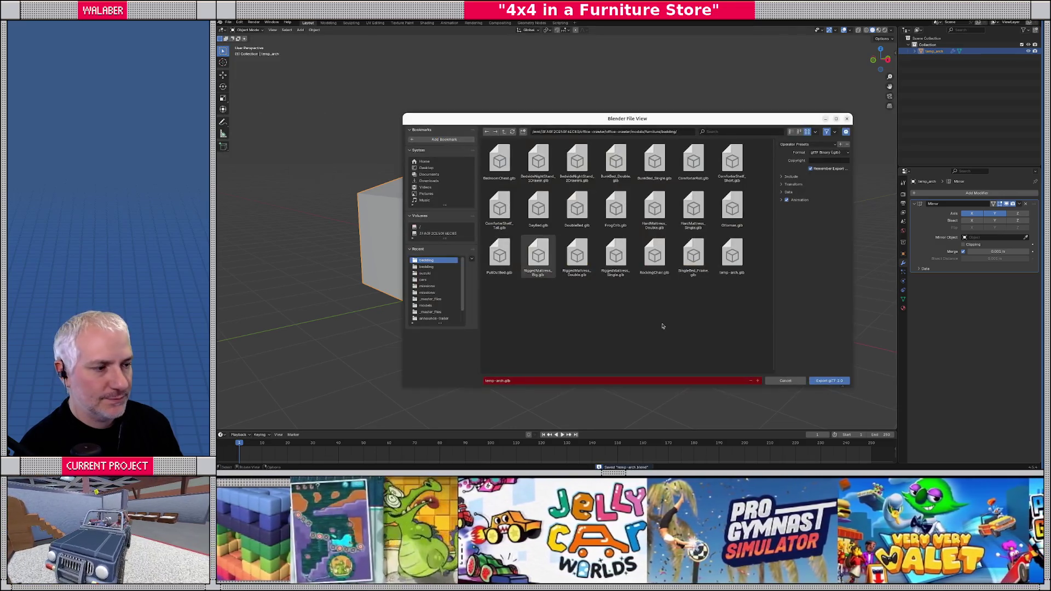
{"action": "left_click", "coordinate": [830, 382]}
{"action": "key", "text": "alt+Tab"}
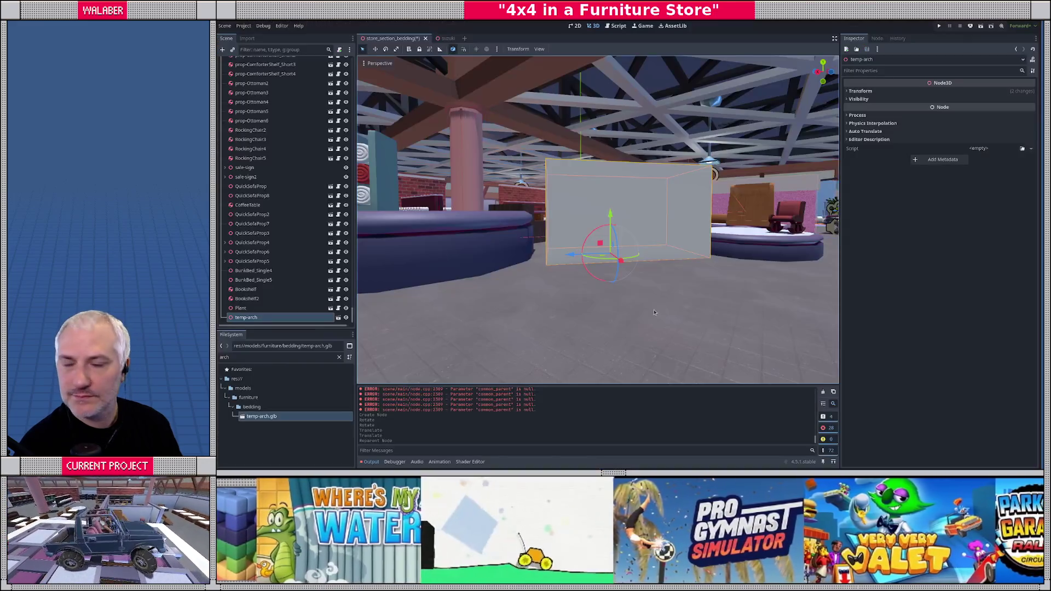
- Orbit around the reimported curved arch in Godot, then return to Blender's side view
{"action": "mouse_move", "coordinate": [636, 256]}
{"action": "left_mouse_down"}
{"action": "mouse_move", "coordinate": [586, 272]}
{"action": "mouse_move", "coordinate": [571, 229]}
{"action": "left_mouse_up"}
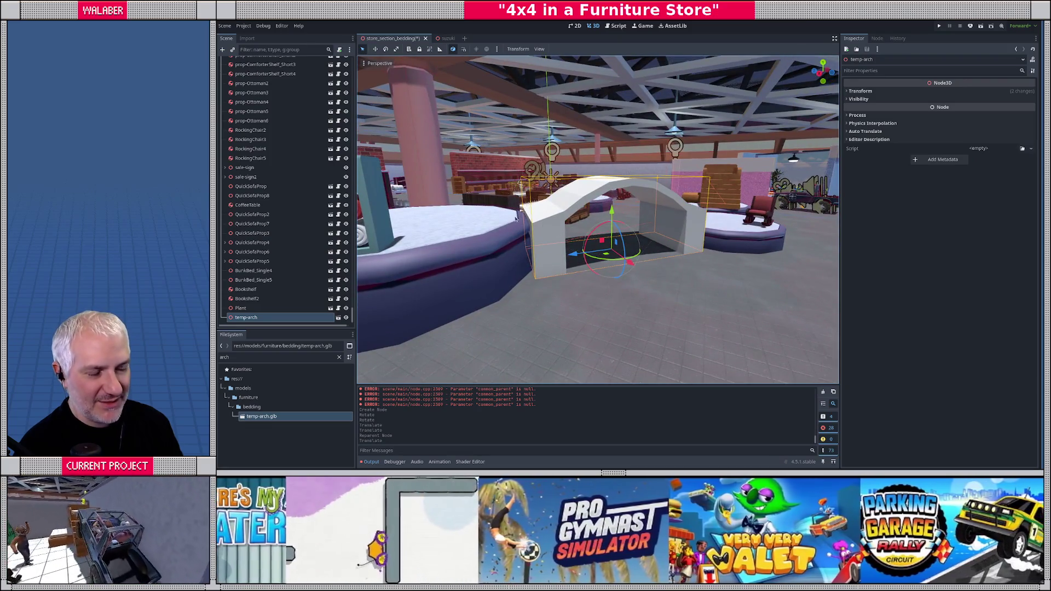
{"action": "key", "text": "alt+Tab"}
{"action": "key", "text": "KP_3"}
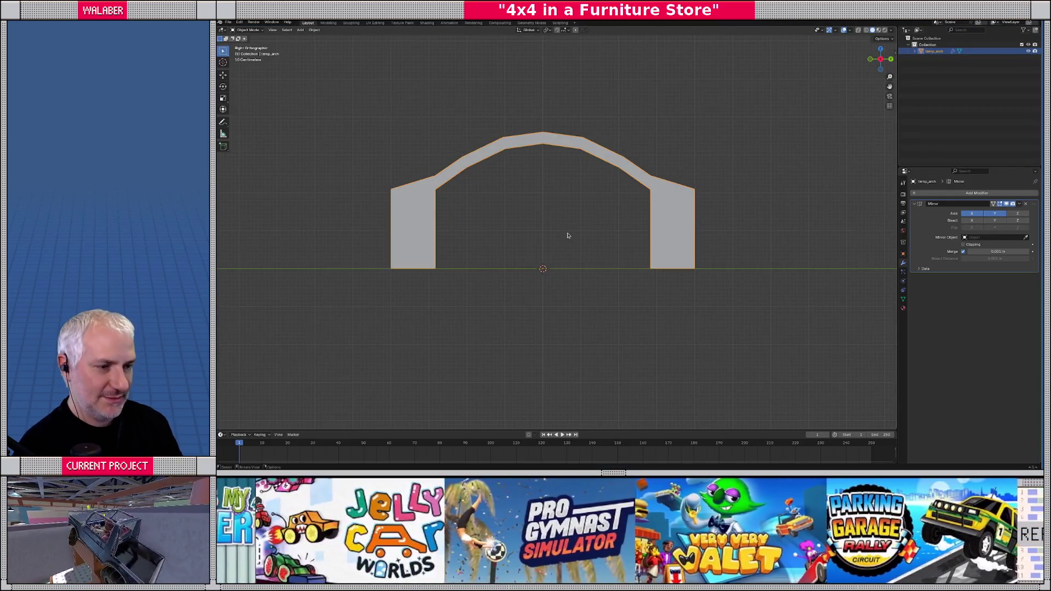
- Raise the right half's arch faces by 0.1 along Z
{"action": "key", "text": "Tab"}
{"action": "left_click_drag", "start_coordinate": [541, 113], "coordinate": [715, 225]}
{"action": "type", "text": "gz"}
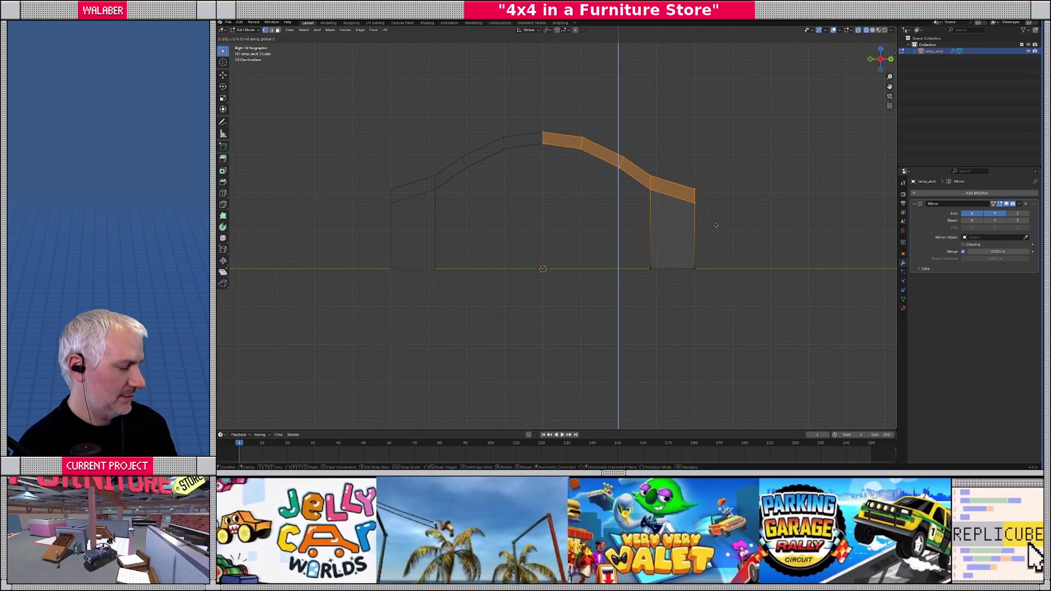
{"action": "type", "text": ".1"}
{"action": "key", "text": "Return"}
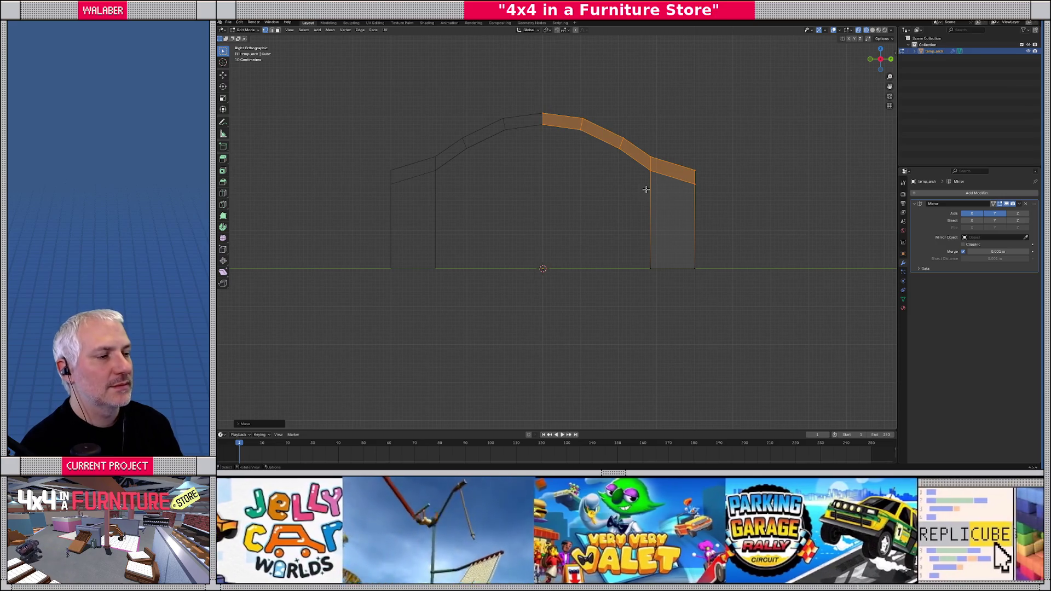
- Lift the upper arch faces vertically to heighten the crown
{"action": "left_click_drag", "start_coordinate": [515, 93], "coordinate": [662, 188]}
{"action": "key", "text": "g"}
{"action": "key", "text": "z"}
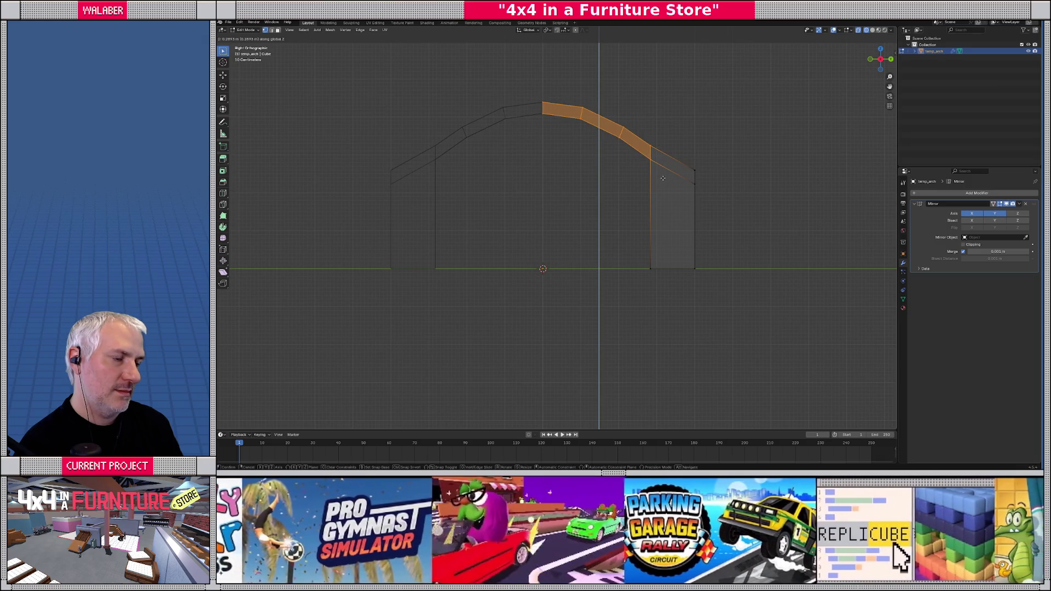
{"action": "left_click", "coordinate": [663, 178]}
- Pull the arch's right end and right edges inward along the Y axis
{"action": "left_click_drag", "start_coordinate": [673, 157], "coordinate": [731, 287]}
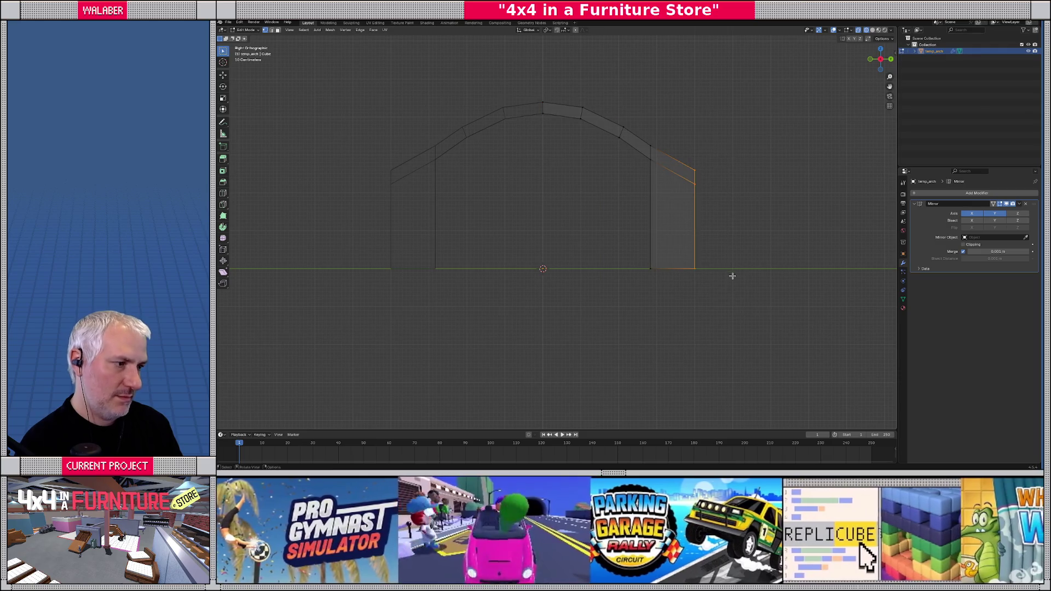
{"action": "key", "text": "g"}
{"action": "key", "text": "x"}
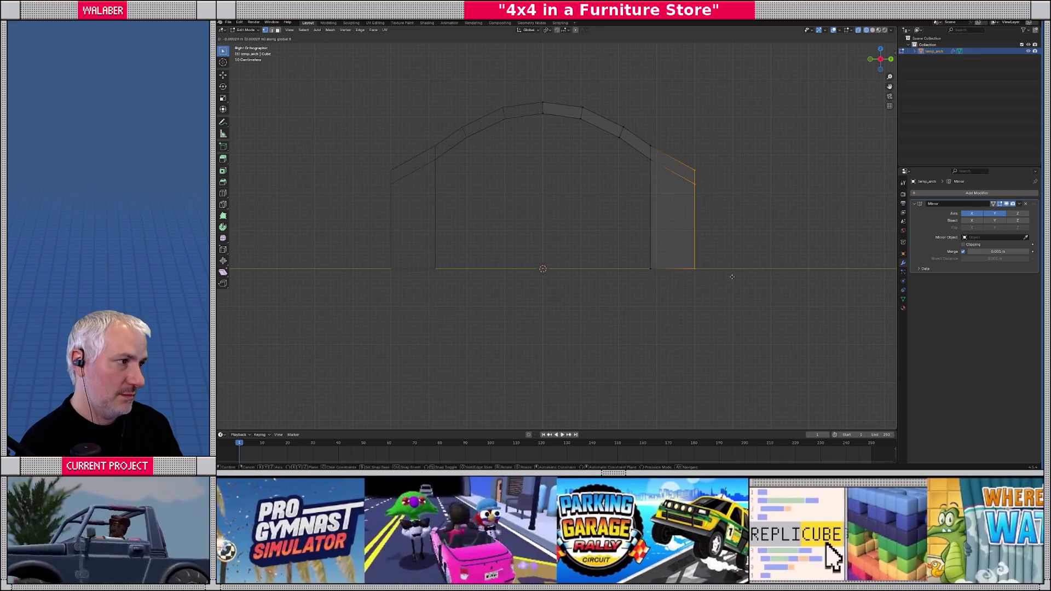
{"action": "key", "text": "y"}
{"action": "left_click", "coordinate": [732, 276]}
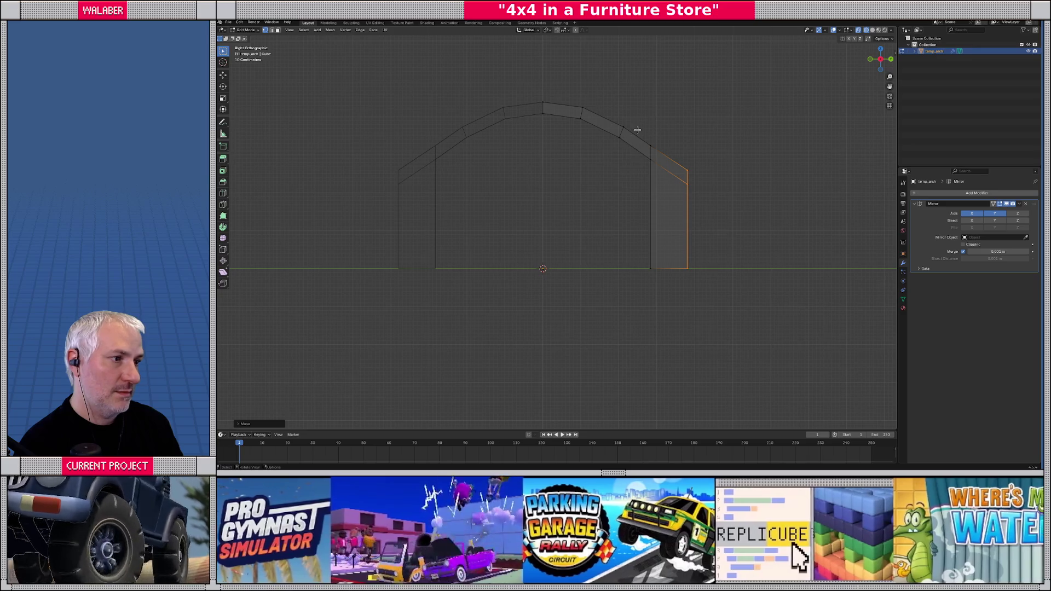
{"action": "left_click_drag", "start_coordinate": [638, 130], "coordinate": [673, 288]}
{"action": "key", "text": "g"}
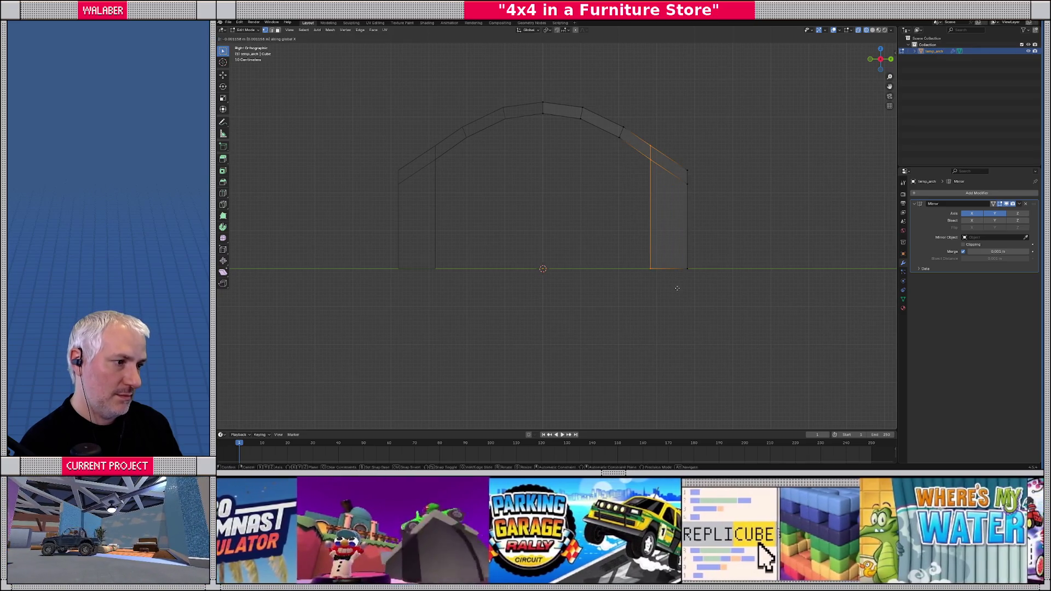
{"action": "key", "text": "y"}
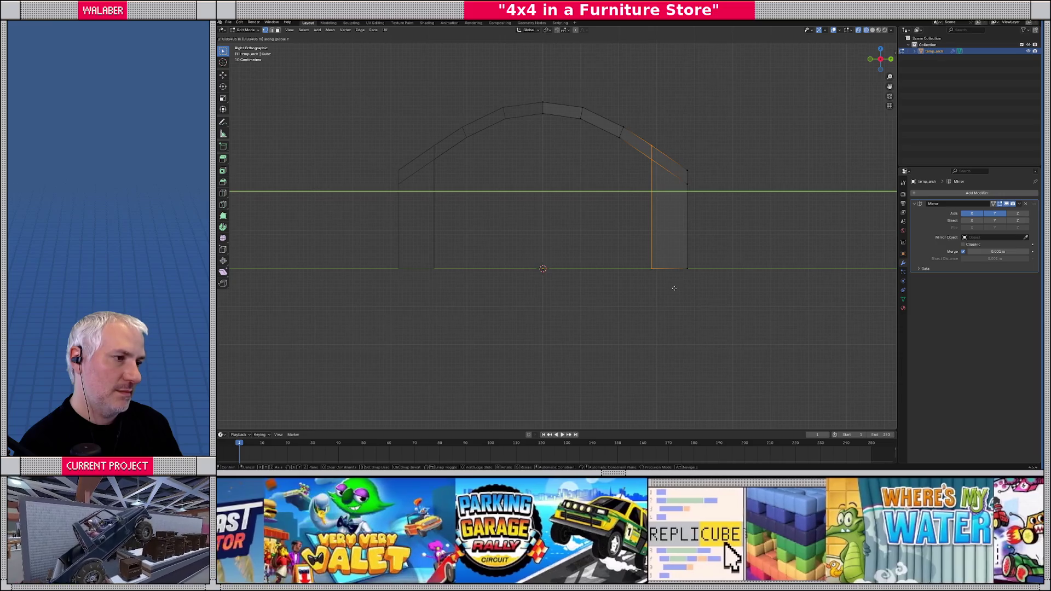
{"action": "left_click", "coordinate": [676, 287]}
- Adjust the height of the edges and vertices around the arch's upper joint
{"action": "left_click_drag", "start_coordinate": [648, 163], "coordinate": [659, 177]}
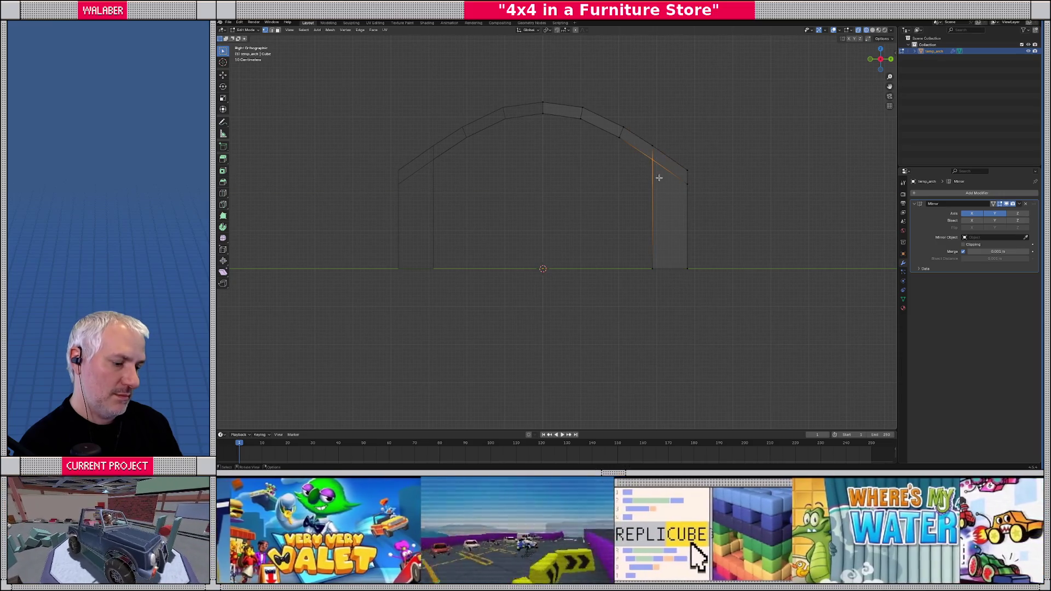
{"action": "key", "text": "g"}
{"action": "key", "text": "z"}
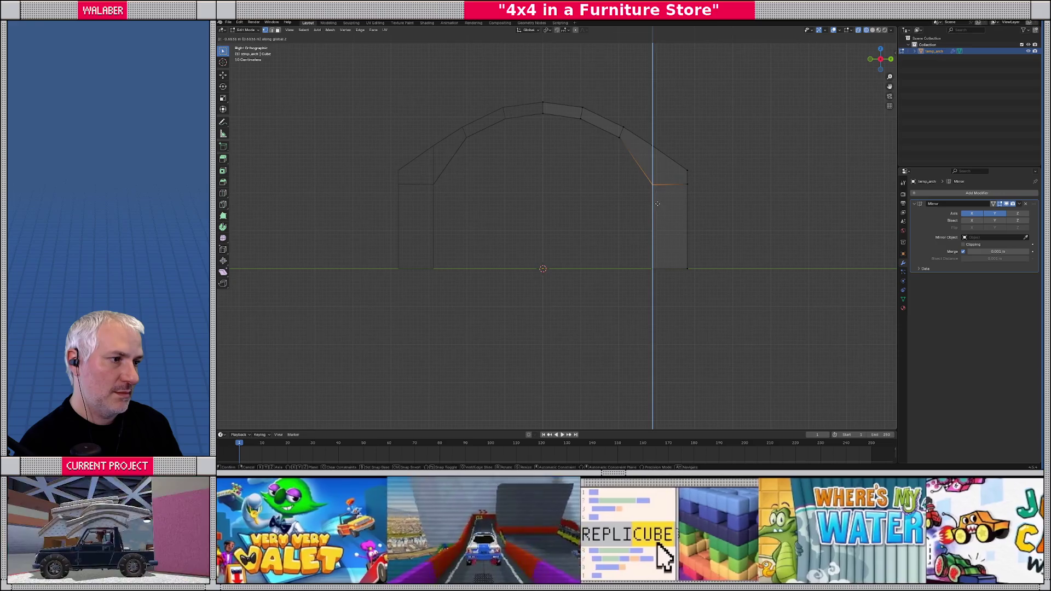
{"action": "left_click", "coordinate": [658, 204]}
{"action": "left_click_drag", "start_coordinate": [630, 152], "coordinate": [630, 154]}
{"action": "key", "text": "g"}
{"action": "key", "text": "z"}
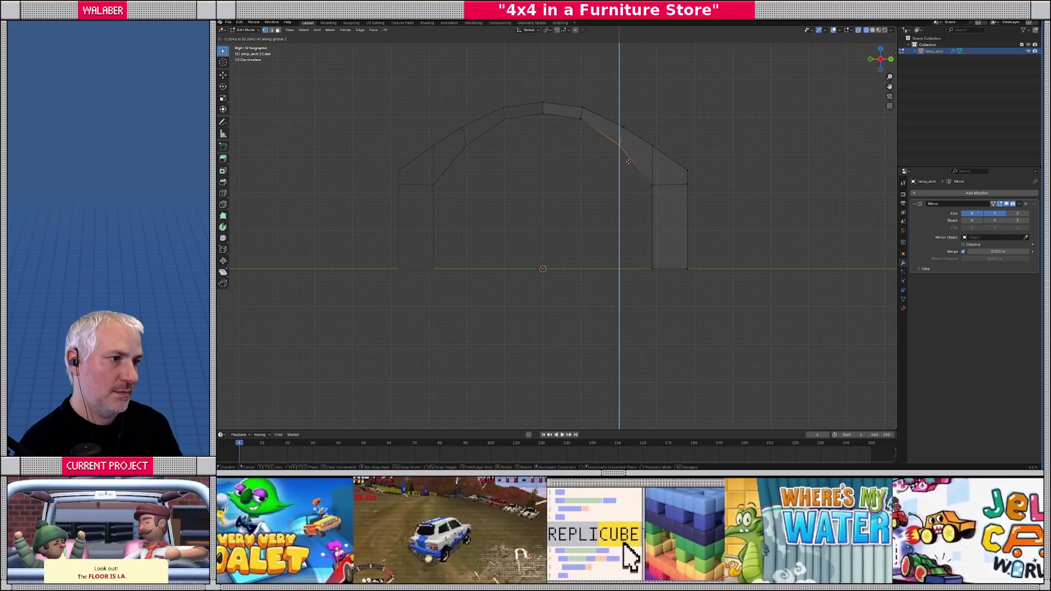
{"action": "left_click", "coordinate": [629, 162]}
- Raise the right corner and top vertices to round the arch, then return to Object Mode
{"action": "left_click", "coordinate": [581, 117]}
{"action": "key", "text": "g"}
{"action": "key", "text": "z"}
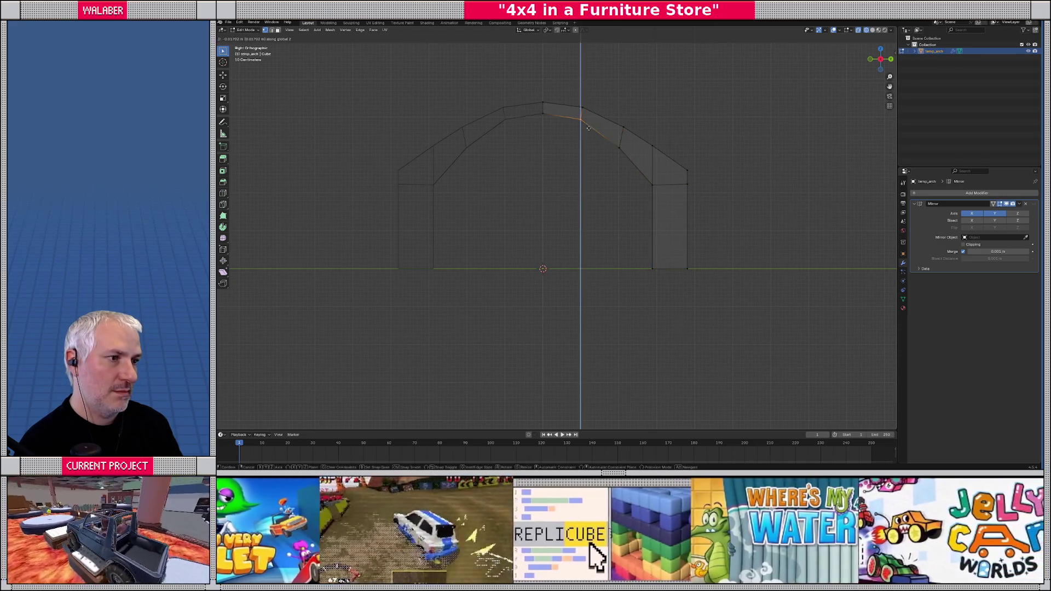
{"action": "left_click", "coordinate": [589, 131]}
{"action": "left_click", "coordinate": [542, 114]}
{"action": "key", "text": "g"}
{"action": "key", "text": "z"}
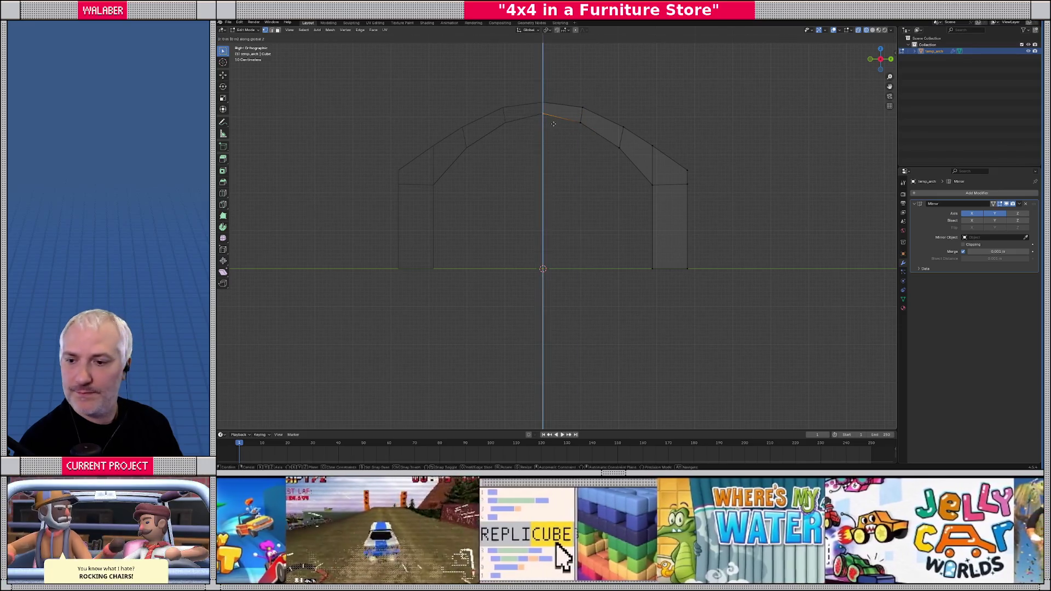
{"action": "left_click", "coordinate": [554, 125]}
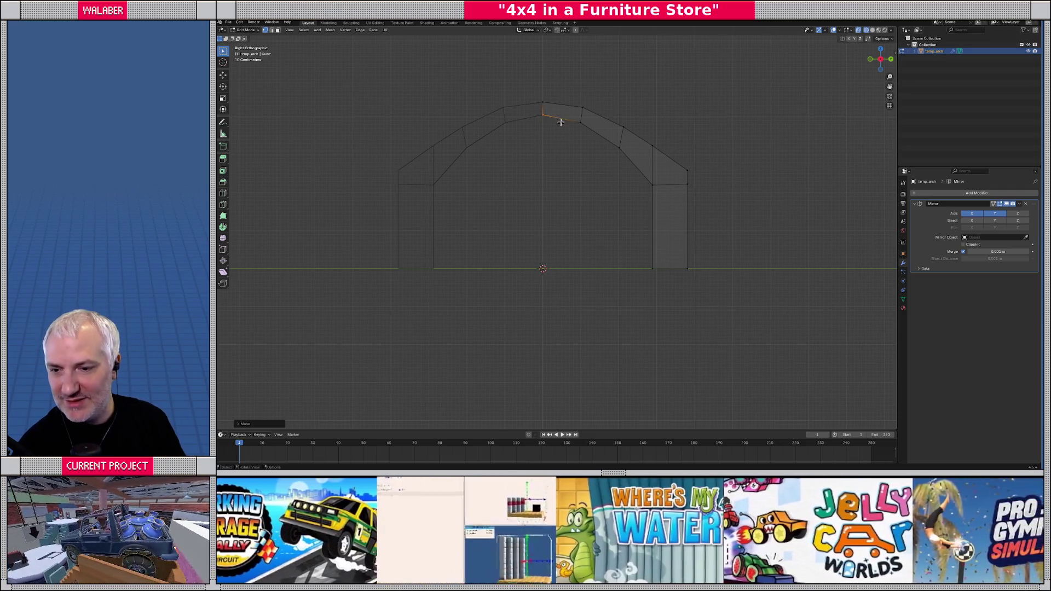
{"action": "key", "text": "Tab"}
{"action": "mouse_move", "coordinate": [551, 181]}
{"action": "left_mouse_down"}
{"action": "mouse_move", "coordinate": [589, 217]}
{"action": "mouse_move", "coordinate": [599, 192]}
{"action": "left_mouse_up"}
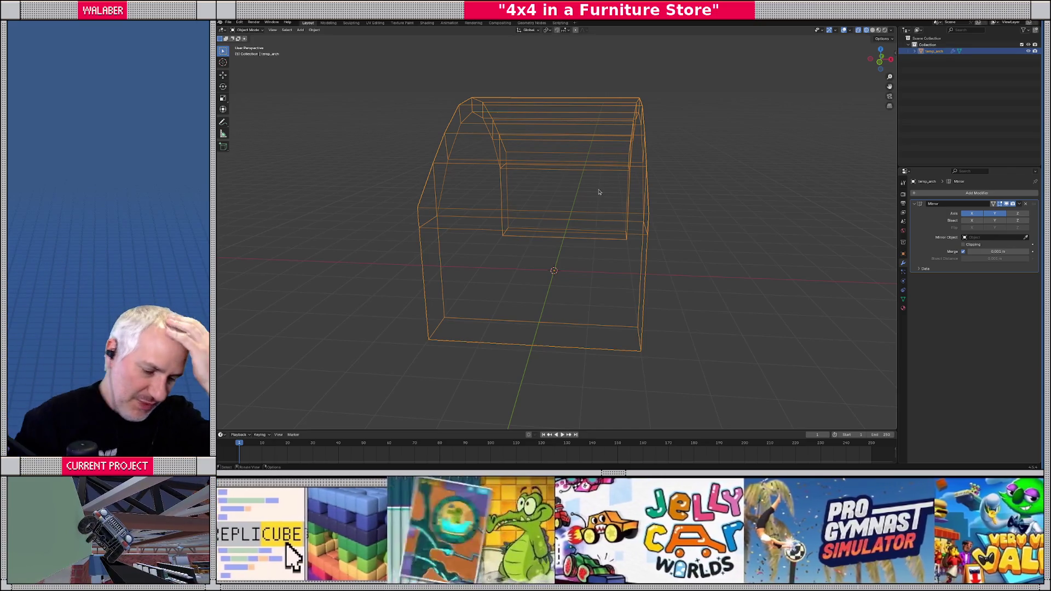
- Apply Shade Smooth to the arch object
{"action": "mouse_move", "coordinate": [705, 196]}
{"action": "left_mouse_down"}
{"action": "mouse_move", "coordinate": [659, 225]}
{"action": "mouse_move", "coordinate": [632, 221]}
{"action": "left_mouse_up"}
{"action": "key", "text": "Tab"}
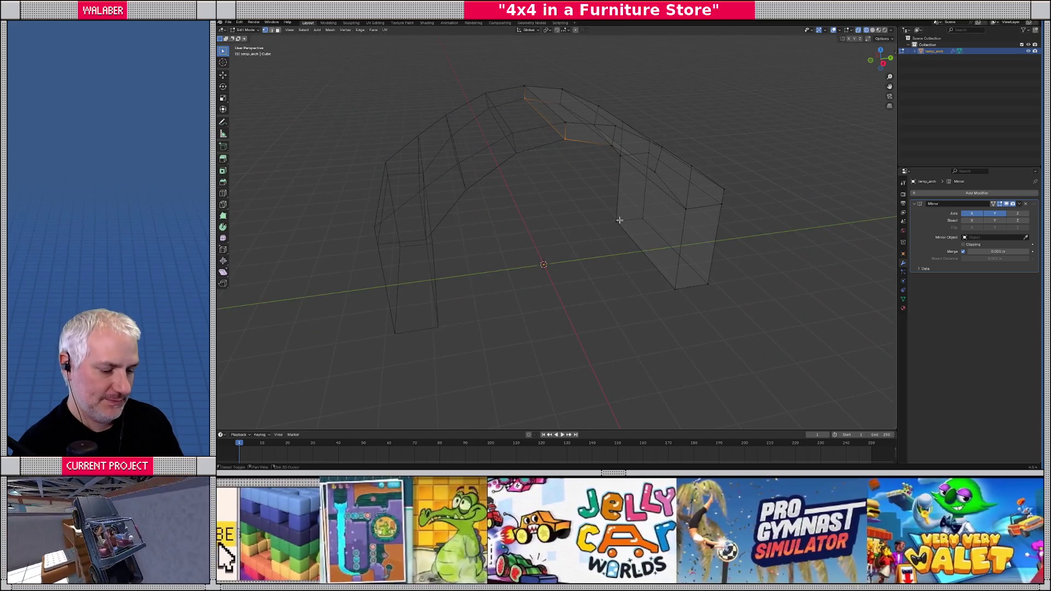
{"action": "key", "text": "Tab"}
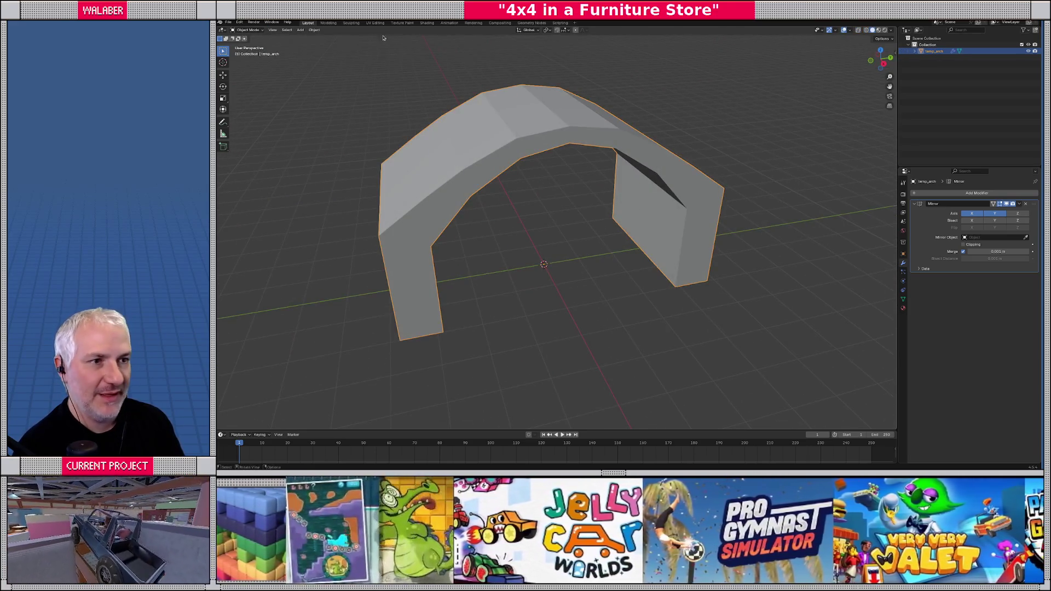
{"action": "left_click", "coordinate": [314, 30]}
{"action": "left_click", "coordinate": [334, 177]}
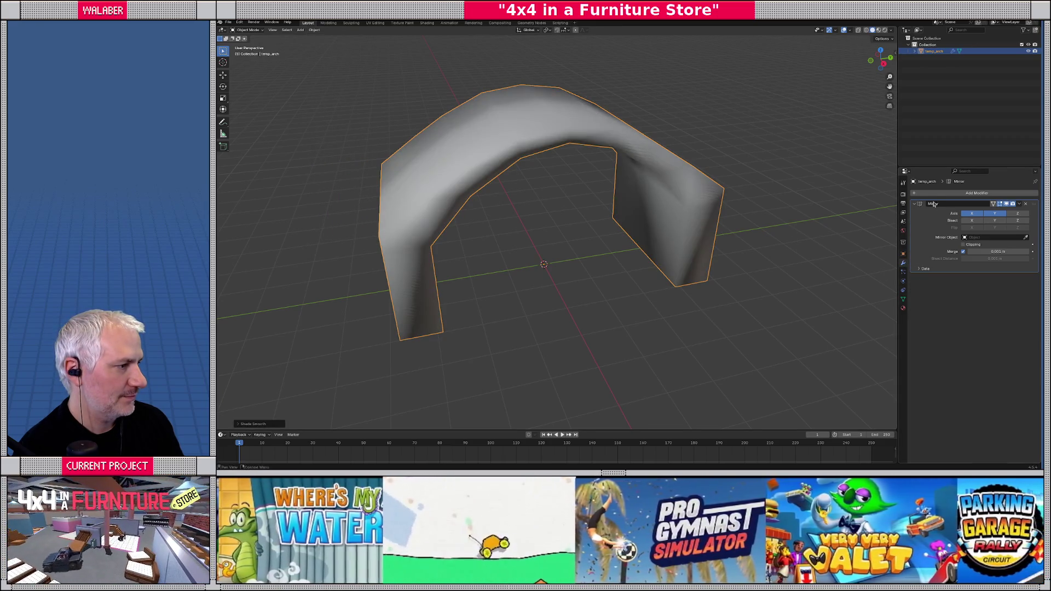
- Add an Edge Split modifier so the arch keeps crisp edges
{"action": "key", "text": "shift+a"}
{"action": "mouse_move", "coordinate": [930, 192]}
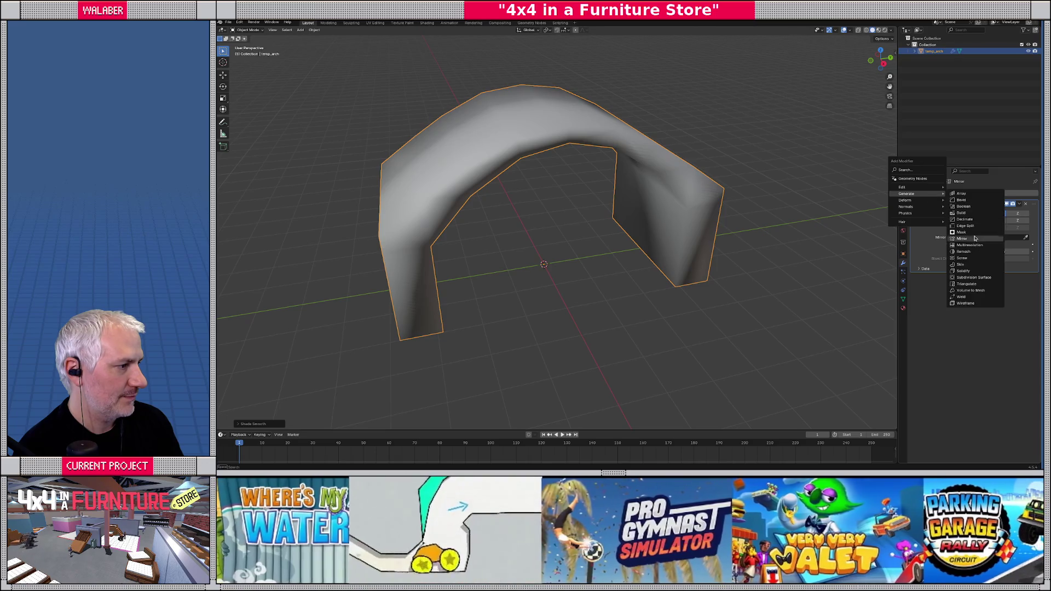
{"action": "left_click", "coordinate": [973, 227]}
{"action": "mouse_move", "coordinate": [759, 252]}
{"action": "left_mouse_down"}
{"action": "mouse_move", "coordinate": [775, 247]}
{"action": "mouse_move", "coordinate": [523, 176]}
{"action": "left_mouse_up"}
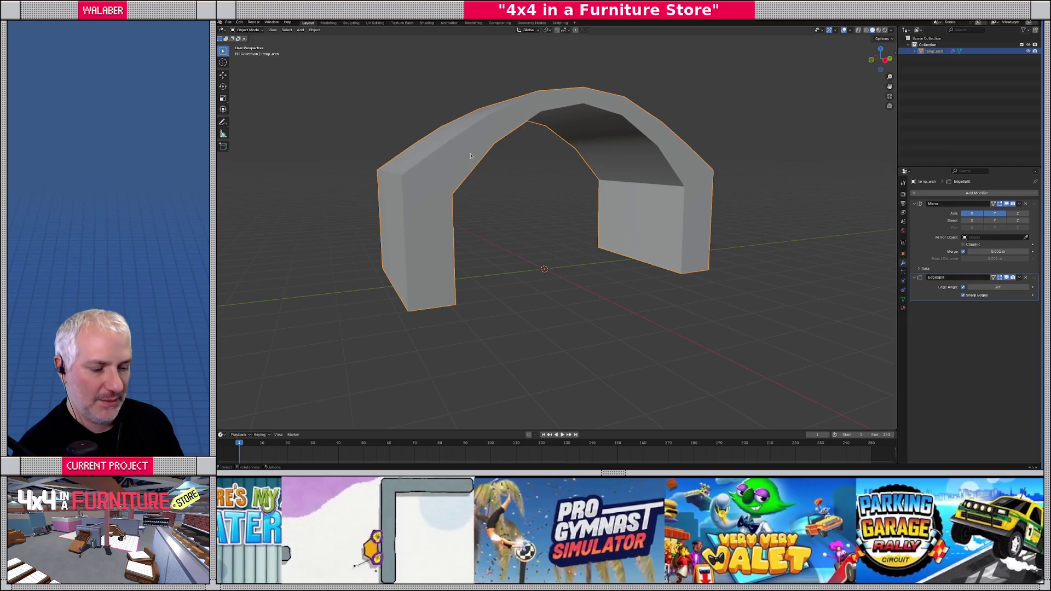
- Export the arch as temp-arch.glb in glTF 2.0 format
{"action": "left_click", "coordinate": [228, 23]}
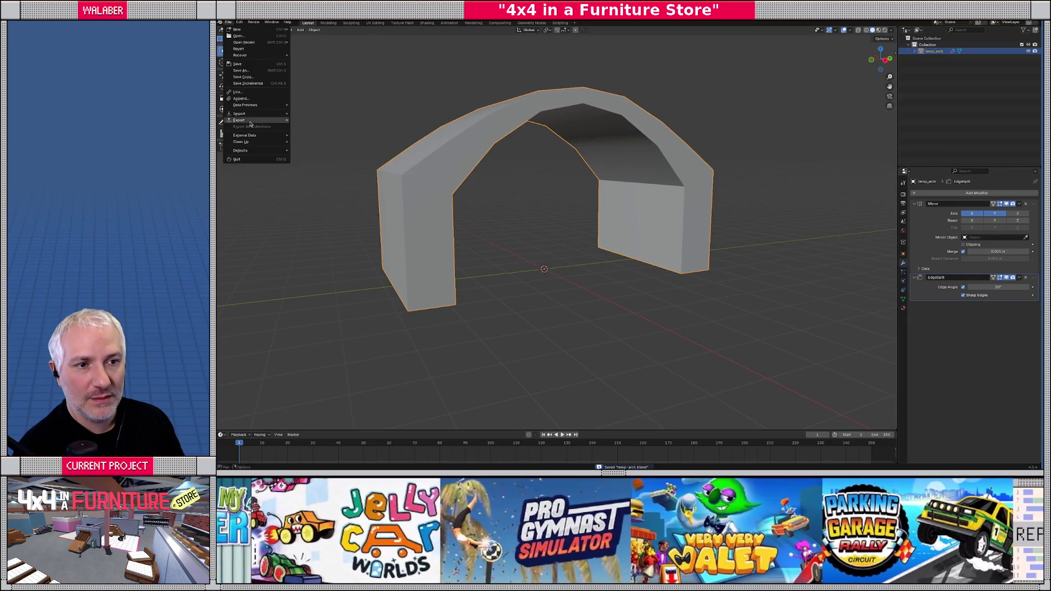
{"action": "mouse_move", "coordinate": [250, 121]}
{"action": "left_click", "coordinate": [333, 185]}
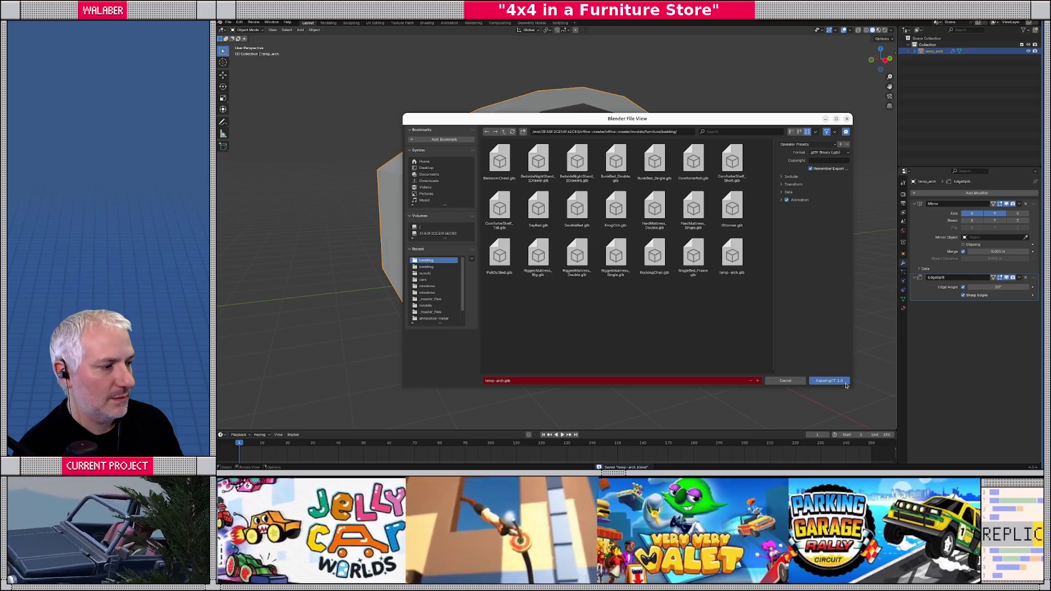
{"action": "left_click", "coordinate": [842, 381]}
{"action": "key", "text": "alt+Tab"}
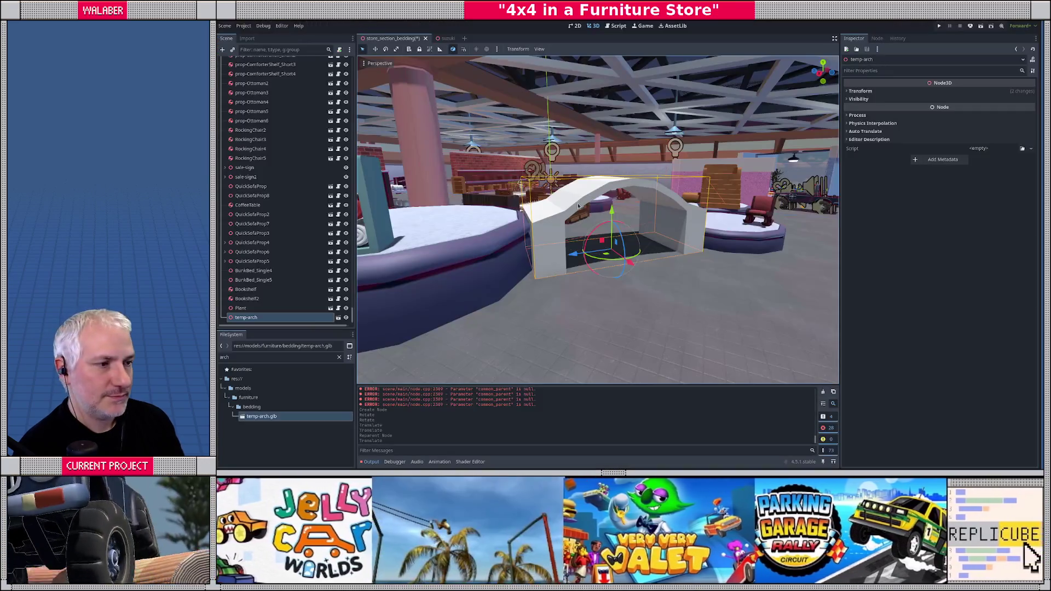
- Make the temp-arch node's children editable
{"action": "left_click_drag", "start_coordinate": [618, 219], "coordinate": [598, 214]}
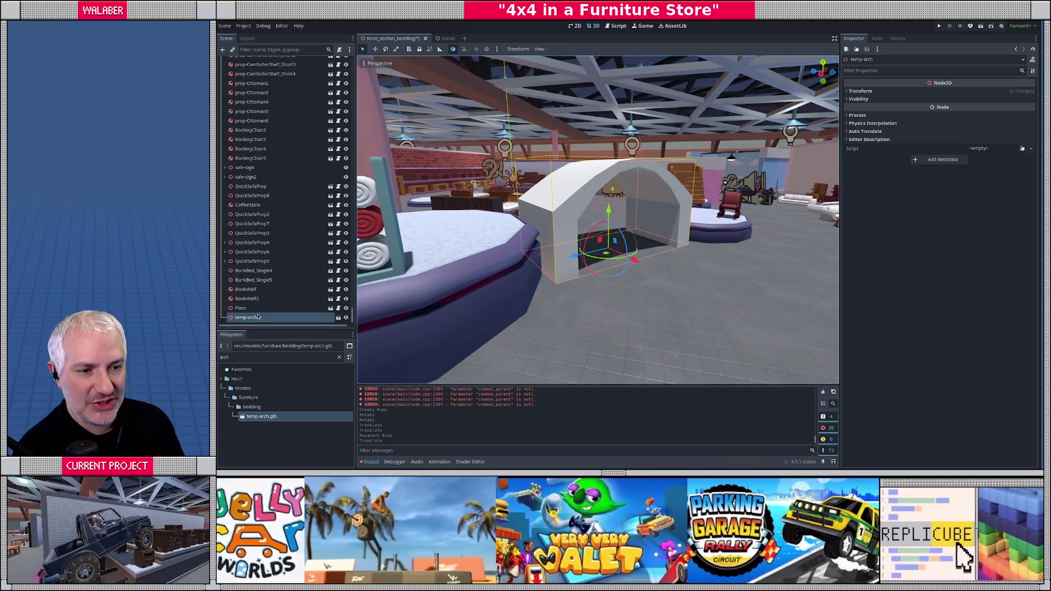
{"action": "right_click", "coordinate": [255, 322]}
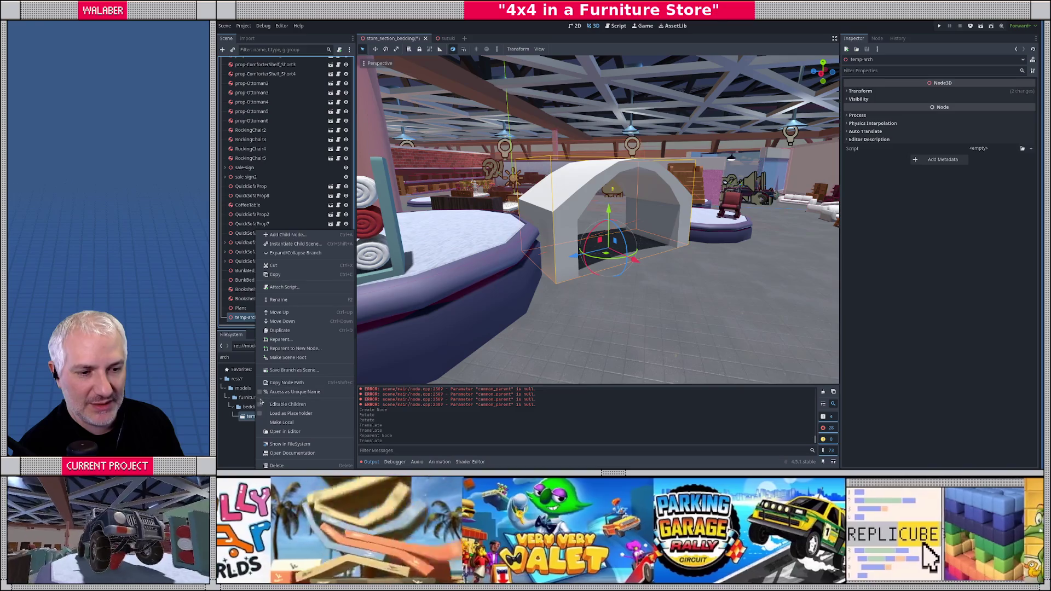
{"action": "left_click", "coordinate": [267, 405]}
- Create a trimesh collision shape for temp_arch as a Static Body Child
{"action": "left_click", "coordinate": [250, 318]}
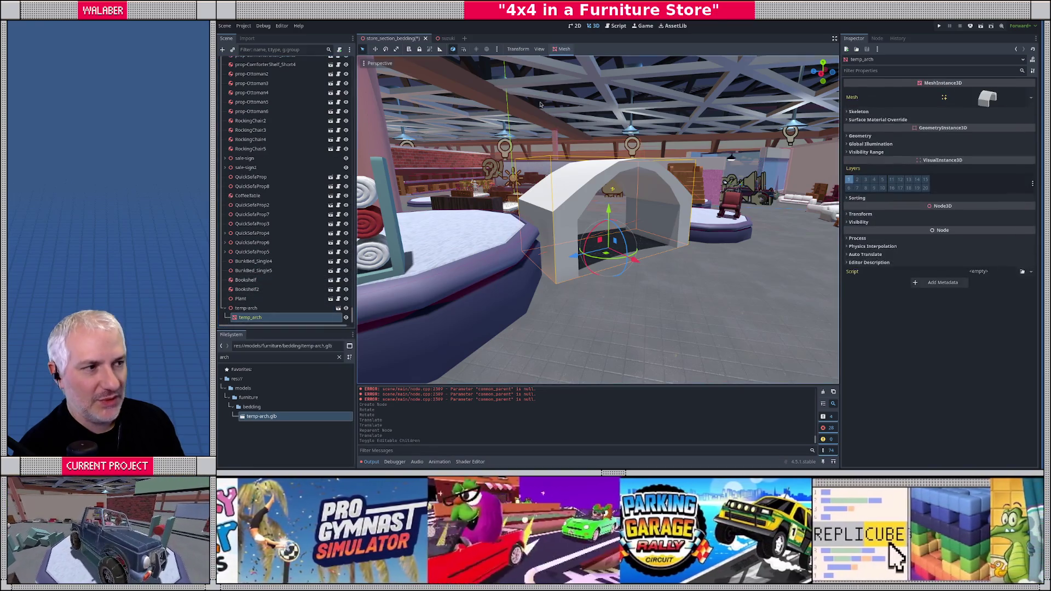
{"action": "left_click", "coordinate": [565, 49]}
{"action": "left_click", "coordinate": [579, 61]}
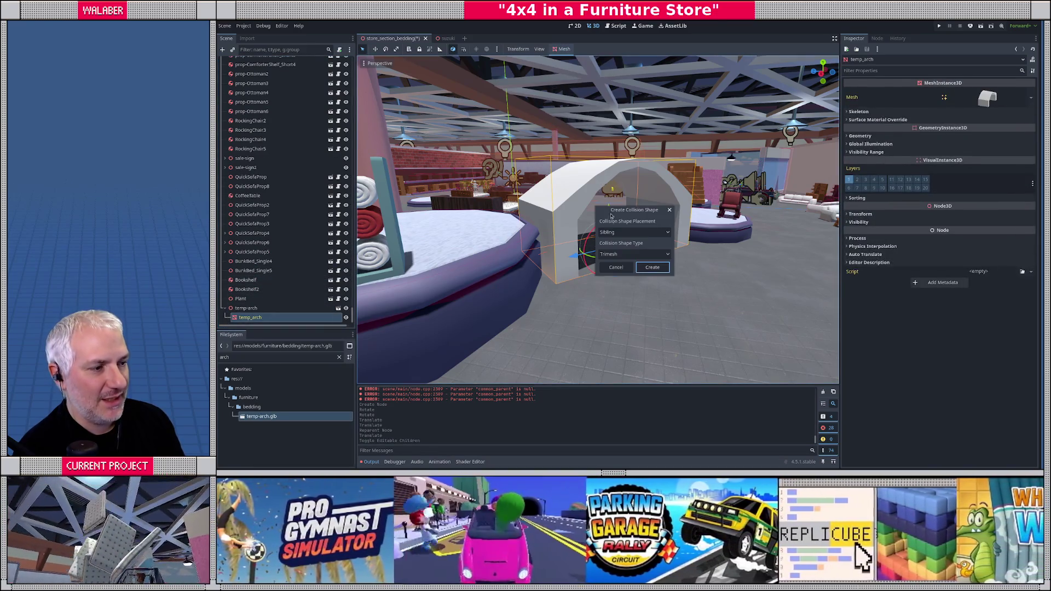
{"action": "left_click", "coordinate": [635, 232]}
{"action": "left_click", "coordinate": [620, 249]}
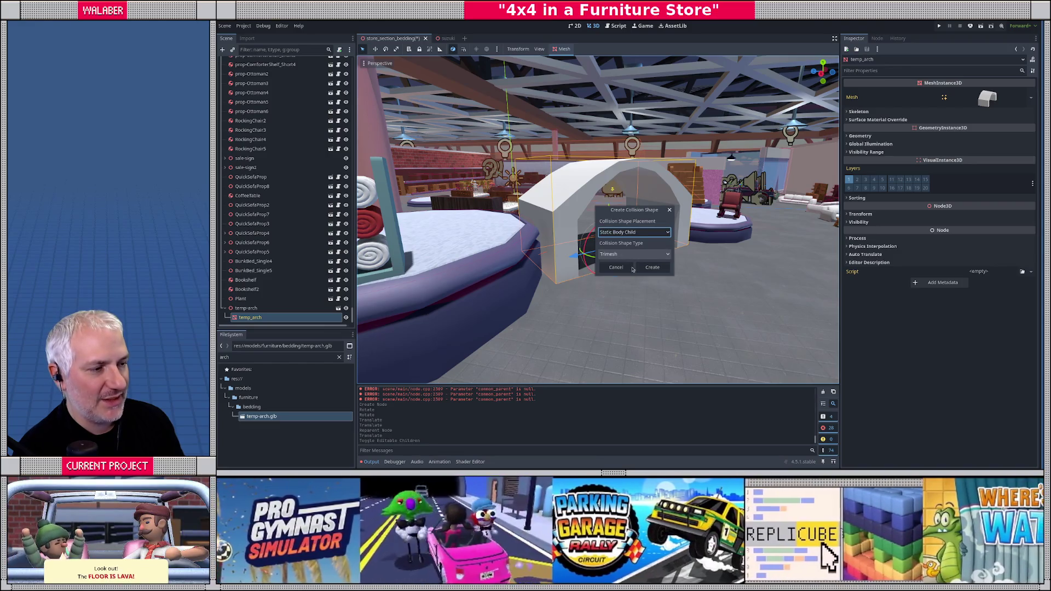
{"action": "left_click", "coordinate": [652, 267]}
{"action": "left_click_drag", "start_coordinate": [635, 268], "coordinate": [538, 273]}
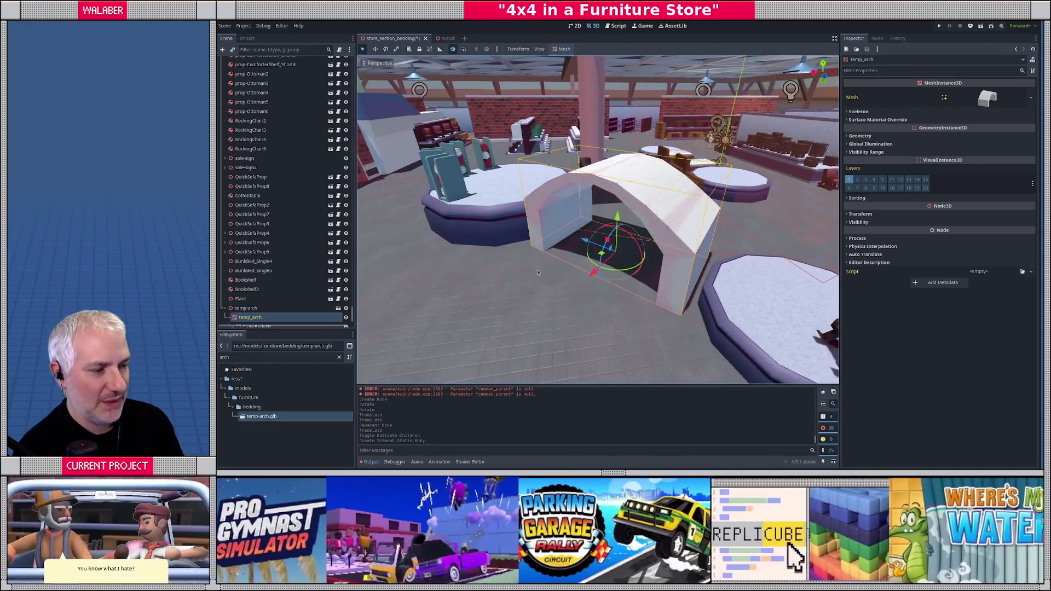
{"action": "key", "text": "alt+Tab"}
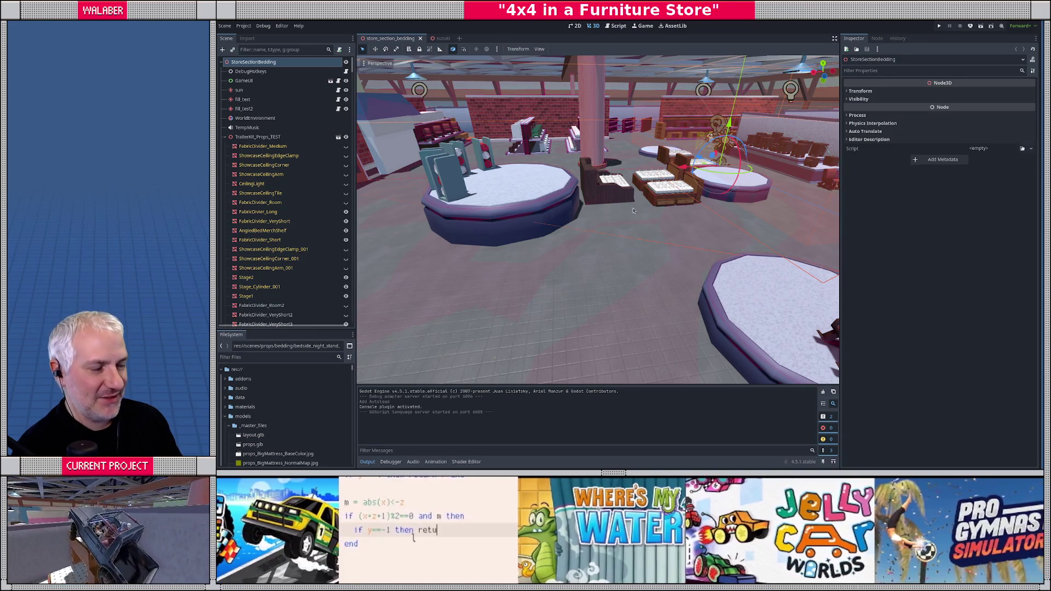
- Collapse the TrailerKit groups and expand the bedding-floor-is-lava mission in the scene tree
{"action": "mouse_move", "coordinate": [633, 211]}
{"action": "left_mouse_down"}
{"action": "mouse_move", "coordinate": [704, 218]}
{"action": "mouse_move", "coordinate": [368, 327]}
{"action": "left_mouse_up"}
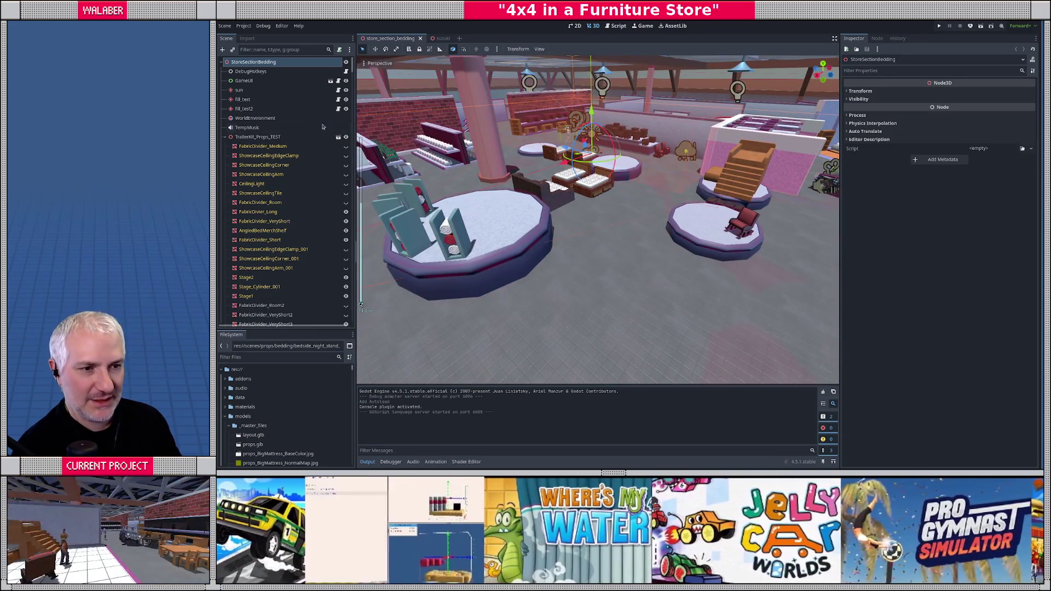
{"action": "left_click", "coordinate": [225, 137]}
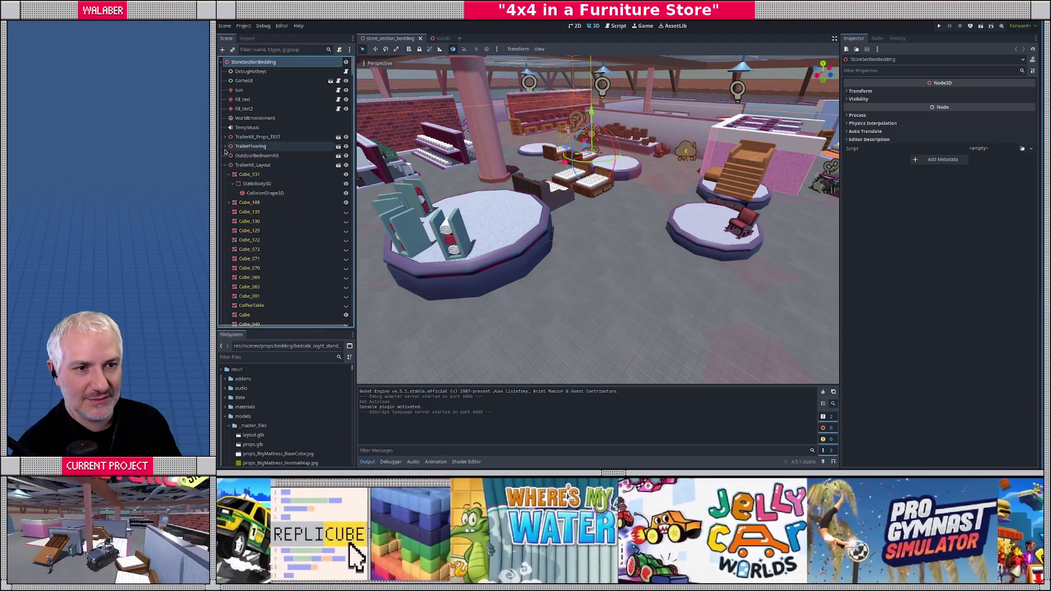
{"action": "left_click", "coordinate": [224, 165]}
{"action": "left_click", "coordinate": [225, 250]}
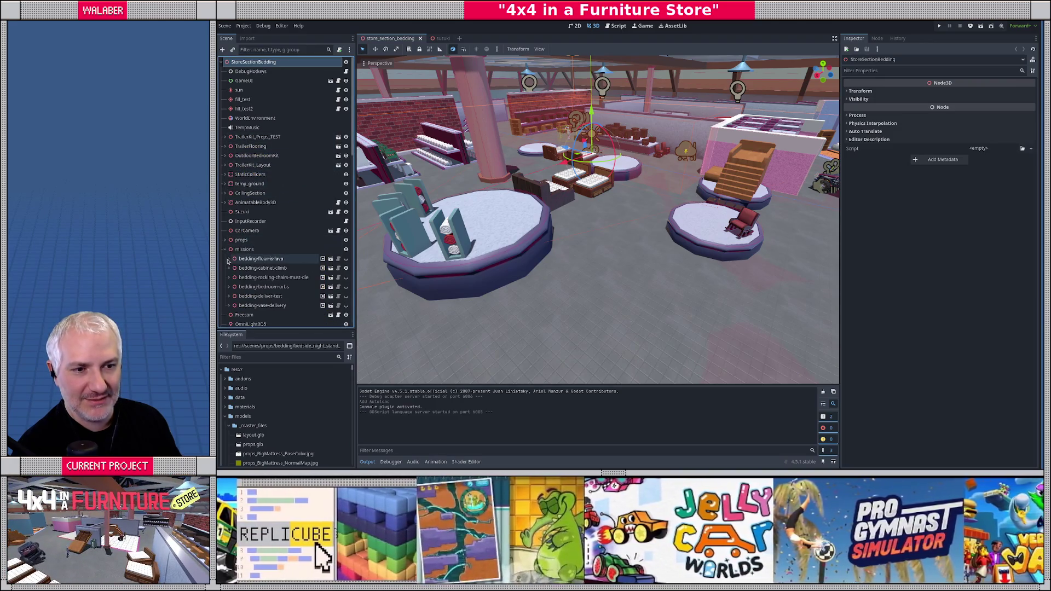
{"action": "left_click", "coordinate": [227, 261]}
- Filter the files for 'arch' and place temp-arch.glb into the store scene
{"action": "scroll", "coordinate": [255, 261], "scroll_direction": "down", "scroll_amount": 5}
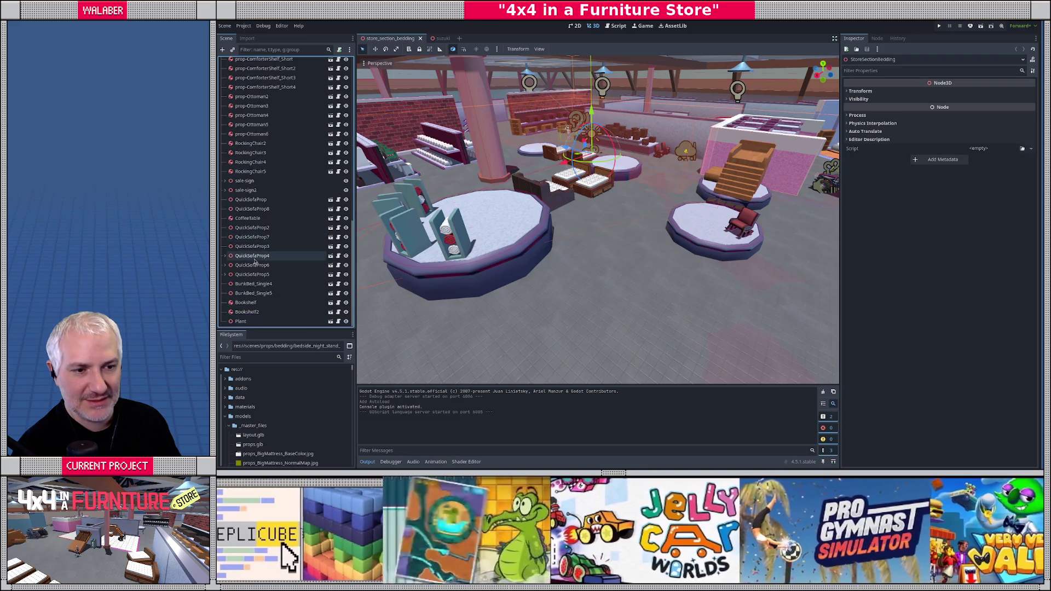
{"action": "left_click", "coordinate": [274, 357]}
{"action": "type", "text": "ar"}
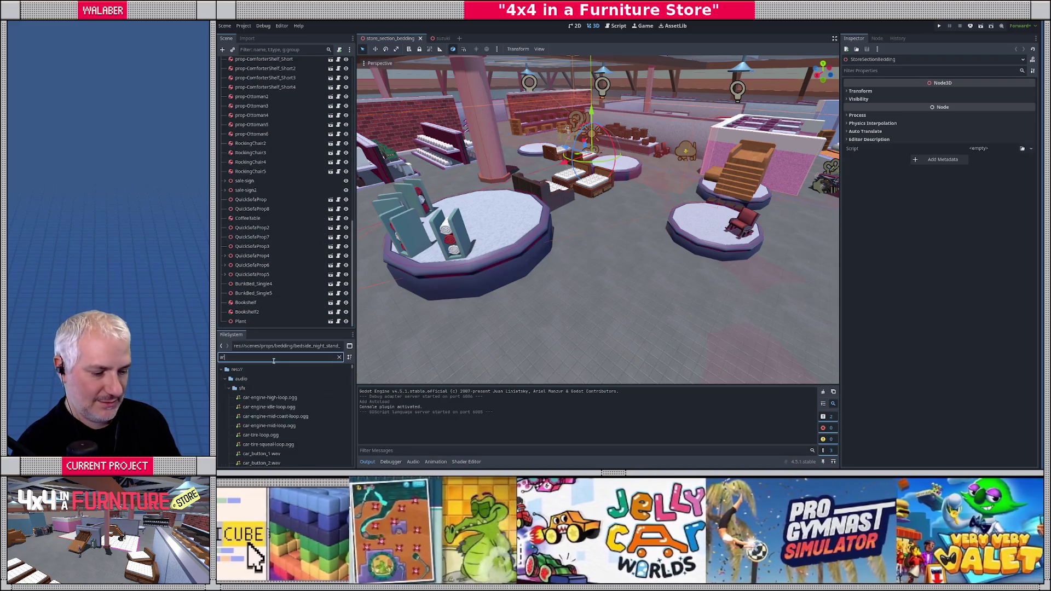
{"action": "type", "text": "ch"}
{"action": "mouse_move", "coordinate": [262, 416]}
{"action": "left_mouse_down"}
{"action": "mouse_move", "coordinate": [603, 289]}
{"action": "mouse_move", "coordinate": [599, 258]}
{"action": "mouse_move", "coordinate": [613, 271]}
{"action": "mouse_move", "coordinate": [605, 260]}
{"action": "left_mouse_up"}
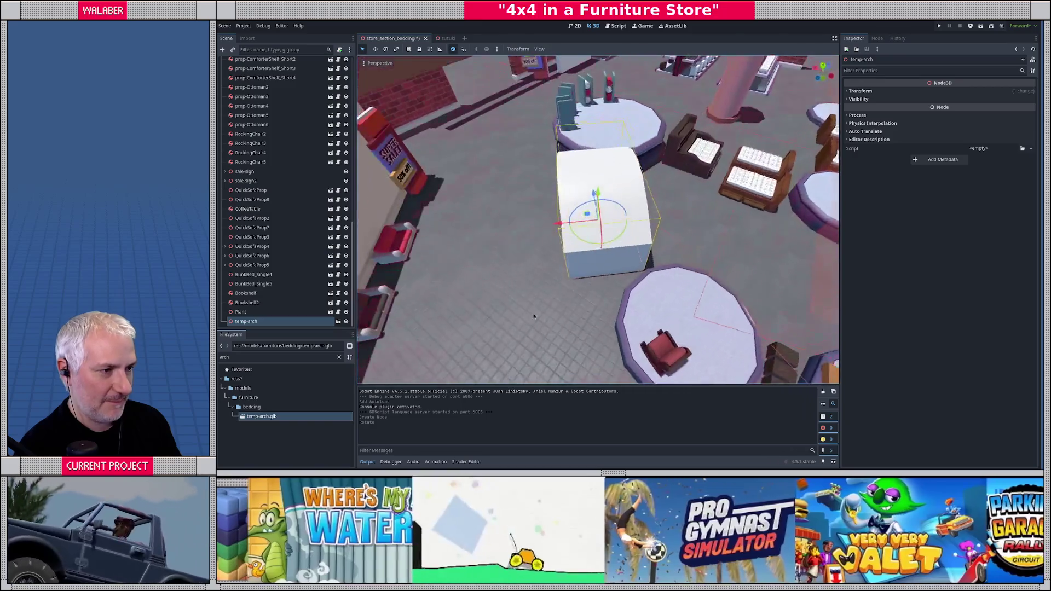
- Rotate the arch, nudge it along the red X axis, and save the scene
{"action": "scroll", "coordinate": [536, 318], "scroll_direction": "up", "scroll_amount": 5}
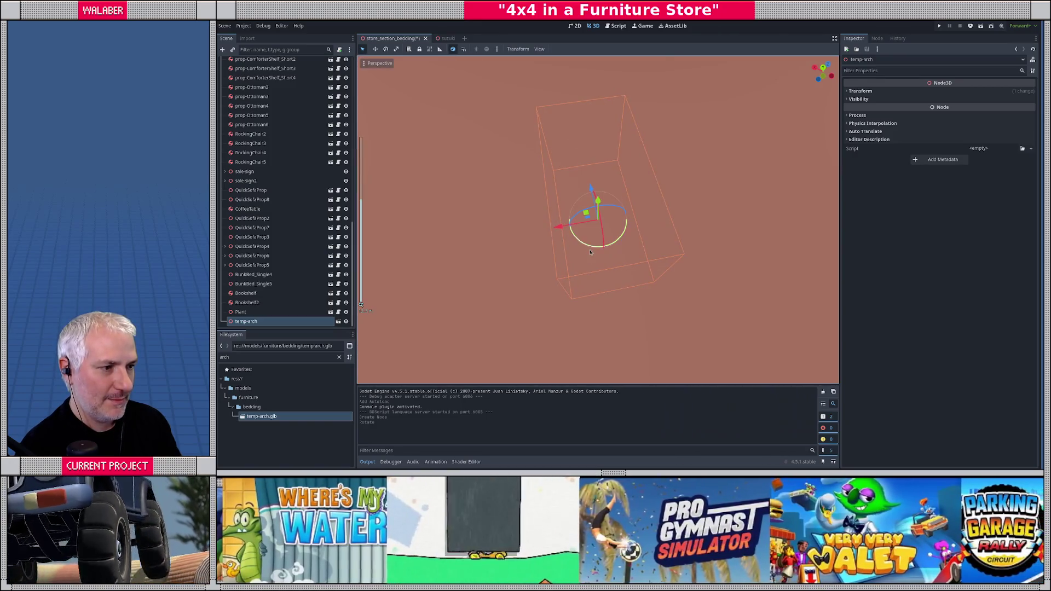
{"action": "scroll", "coordinate": [590, 252], "scroll_direction": "down", "scroll_amount": 3}
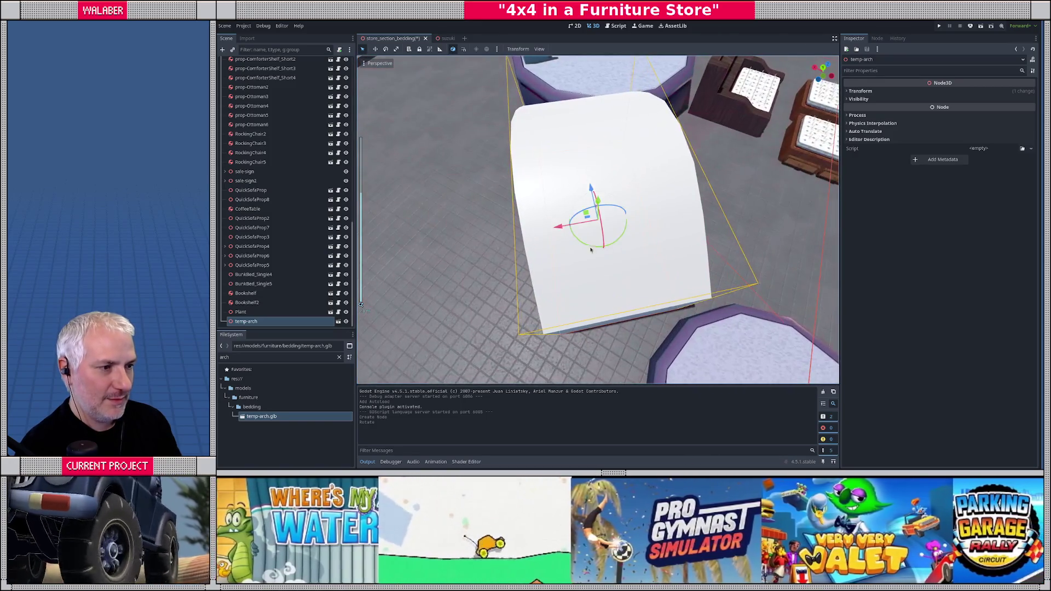
{"action": "mouse_move", "coordinate": [590, 252]}
{"action": "left_mouse_down"}
{"action": "mouse_move", "coordinate": [563, 223]}
{"action": "mouse_move", "coordinate": [603, 260]}
{"action": "mouse_move", "coordinate": [607, 251]}
{"action": "mouse_move", "coordinate": [690, 250]}
{"action": "left_mouse_up"}
{"action": "left_click_drag", "start_coordinate": [623, 241], "coordinate": [579, 239]}
{"action": "key", "text": "ctrl+s"}
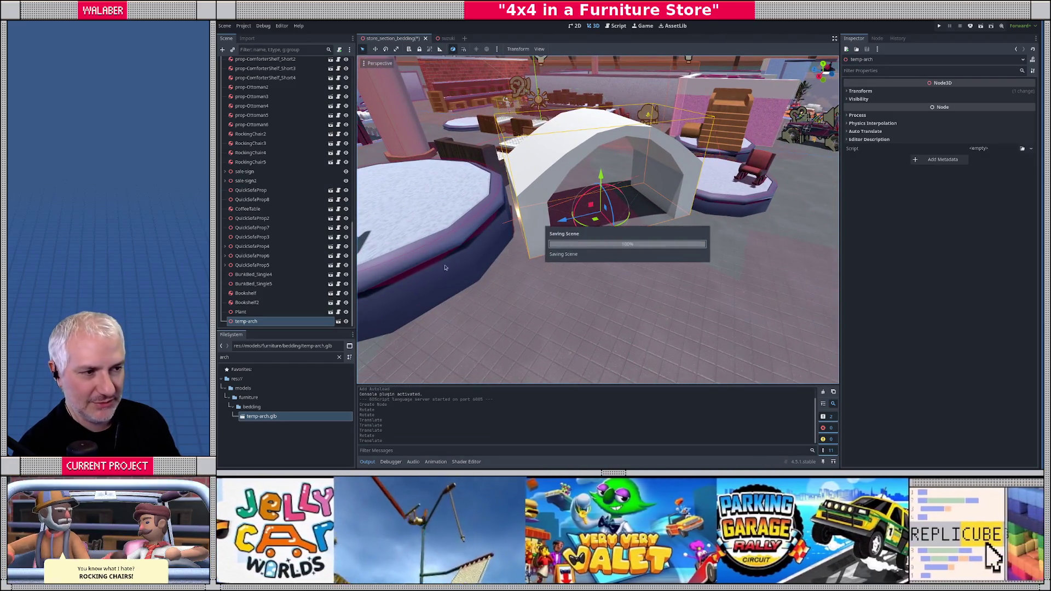
- Make temp-arch's children editable, try a sibling collision shape, then undo it
{"action": "right_click", "coordinate": [258, 325]}
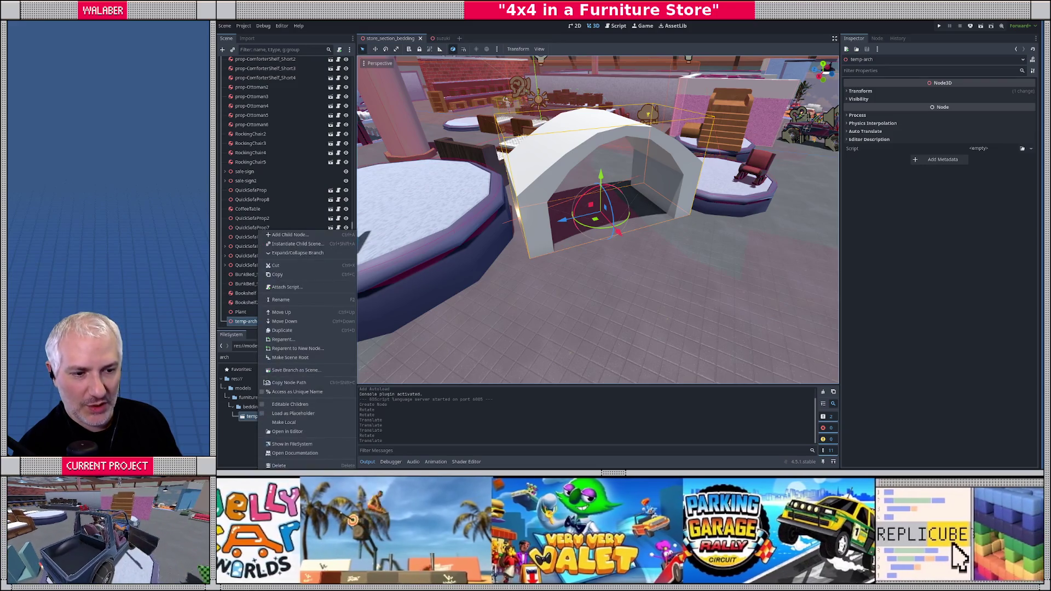
{"action": "left_click", "coordinate": [265, 405]}
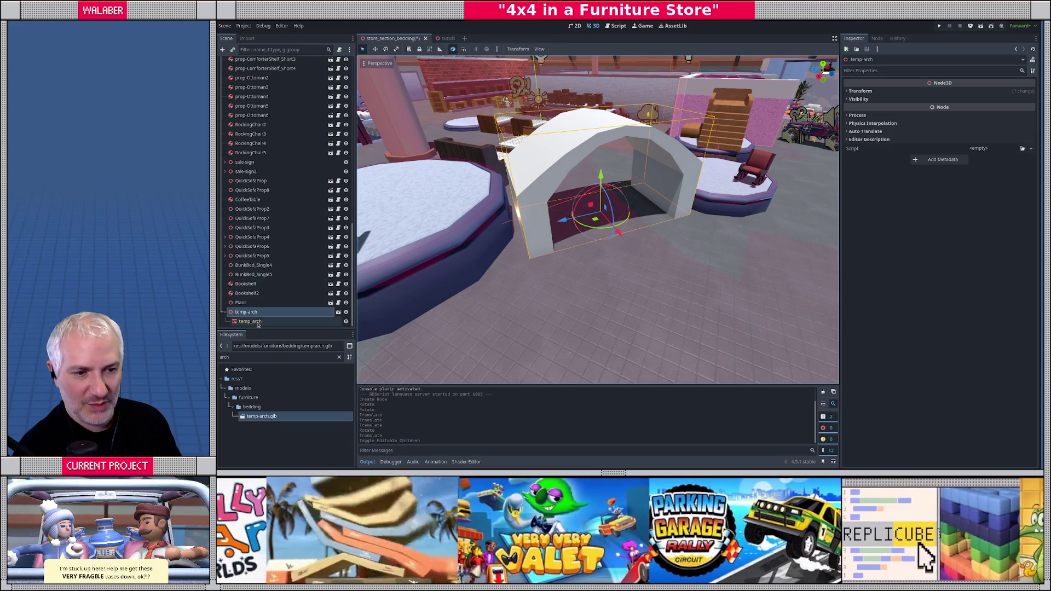
{"action": "left_click", "coordinate": [521, 126]}
{"action": "left_click", "coordinate": [564, 50]}
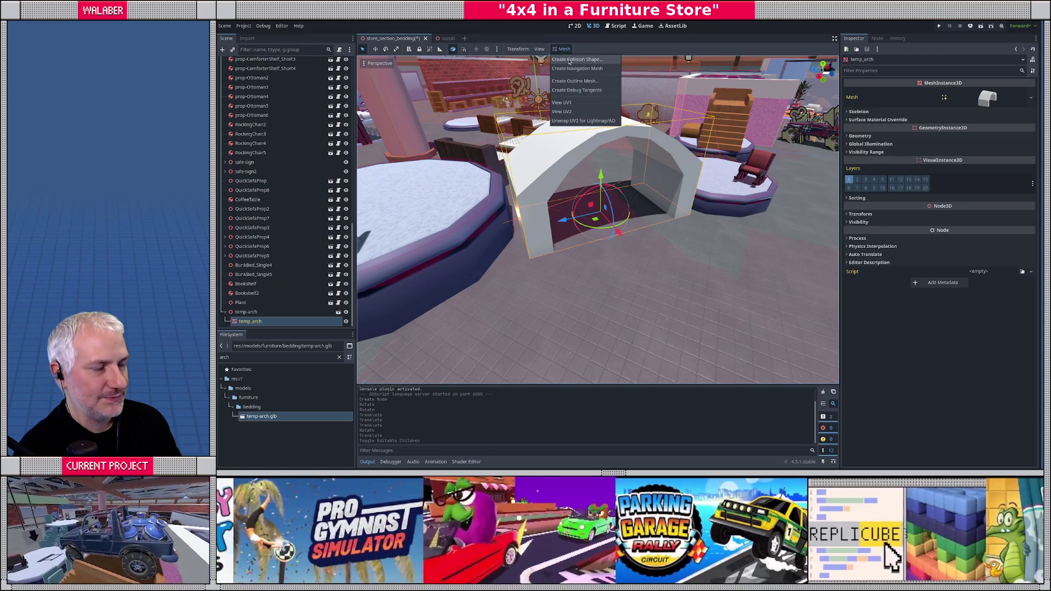
{"action": "left_click", "coordinate": [578, 59]}
{"action": "left_click", "coordinate": [648, 268]}
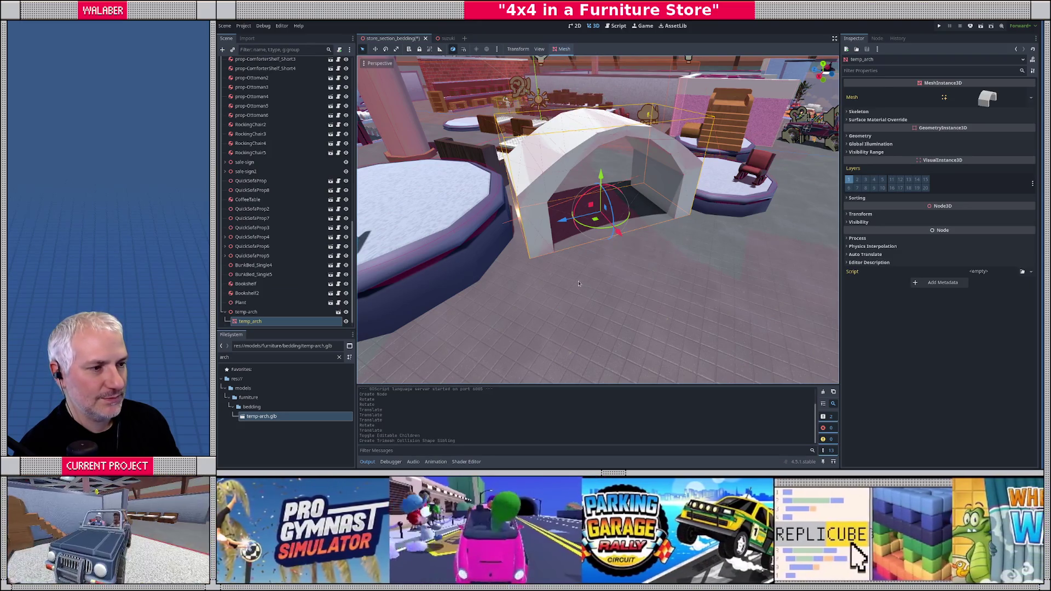
{"action": "left_click", "coordinate": [257, 324]}
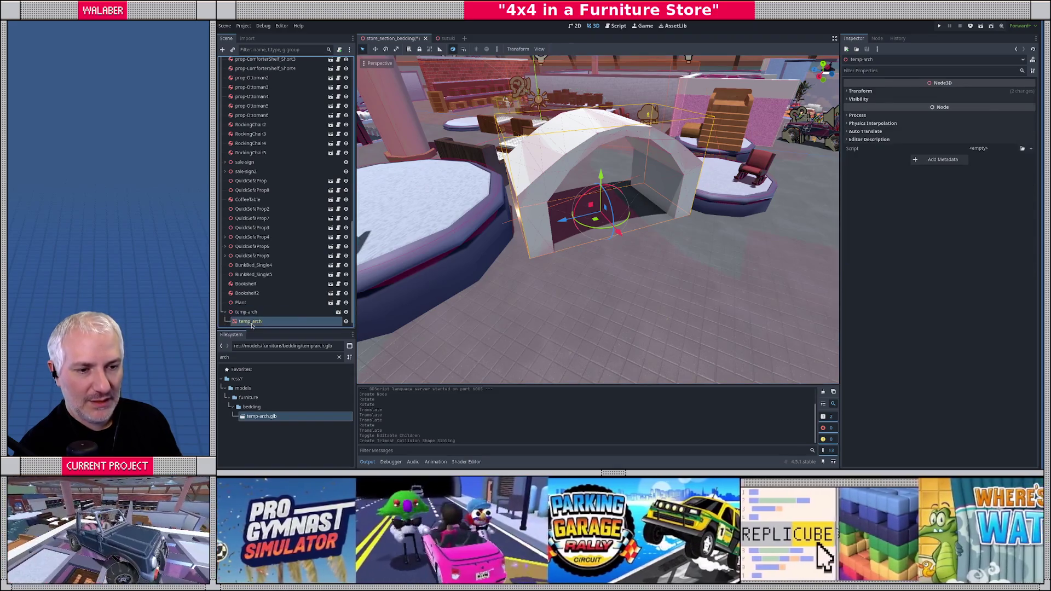
{"action": "left_click", "coordinate": [251, 312]}
{"action": "left_click", "coordinate": [255, 321]}
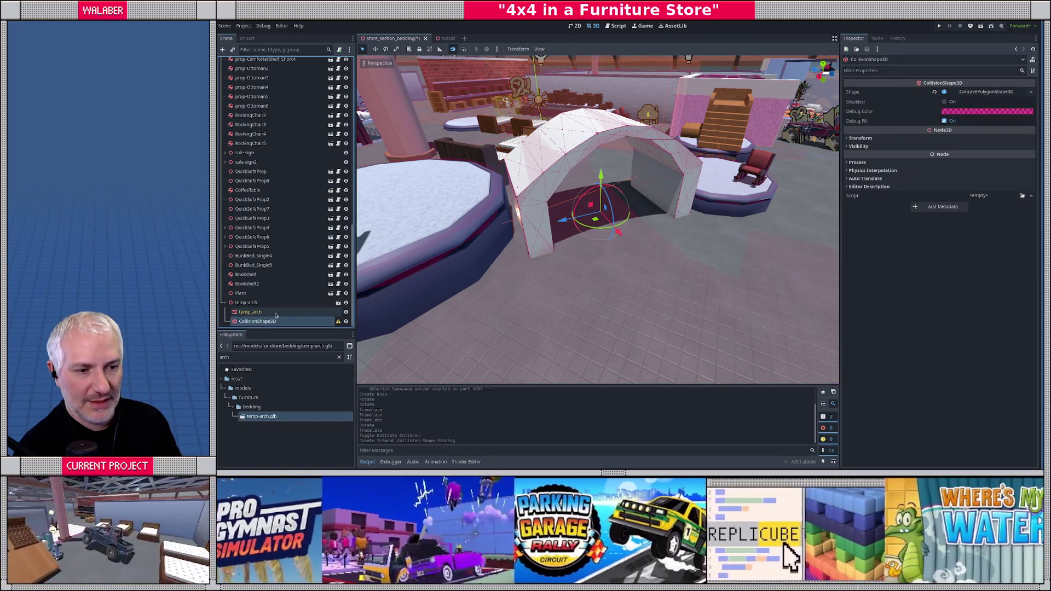
{"action": "key", "text": "ctrl+z"}
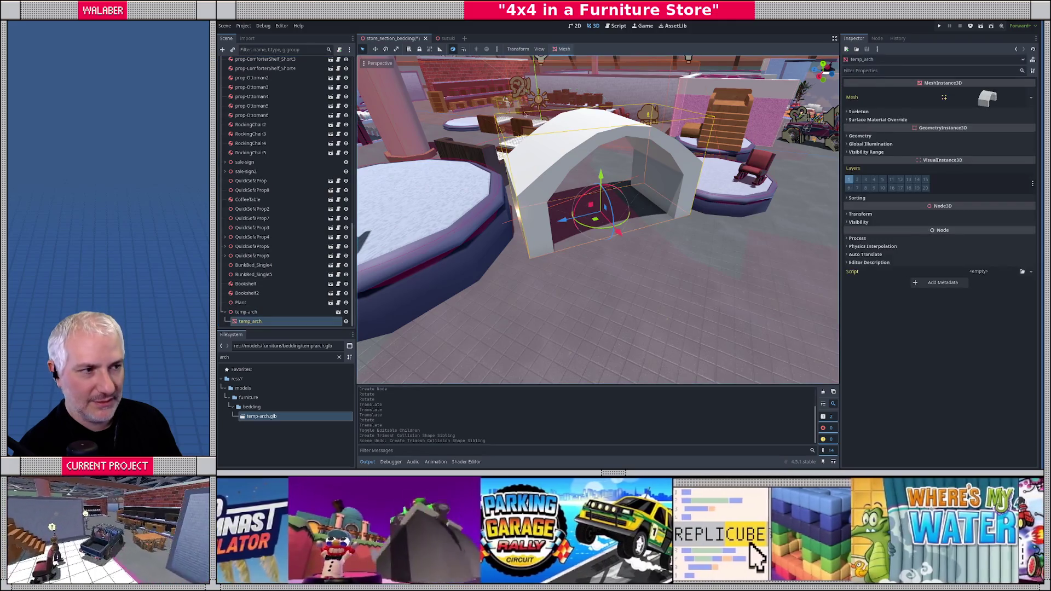
- Create a collision shape for temp_arch as a Static Body Child
{"action": "left_click", "coordinate": [564, 48]}
{"action": "left_click", "coordinate": [575, 60]}
{"action": "left_click", "coordinate": [607, 231]}
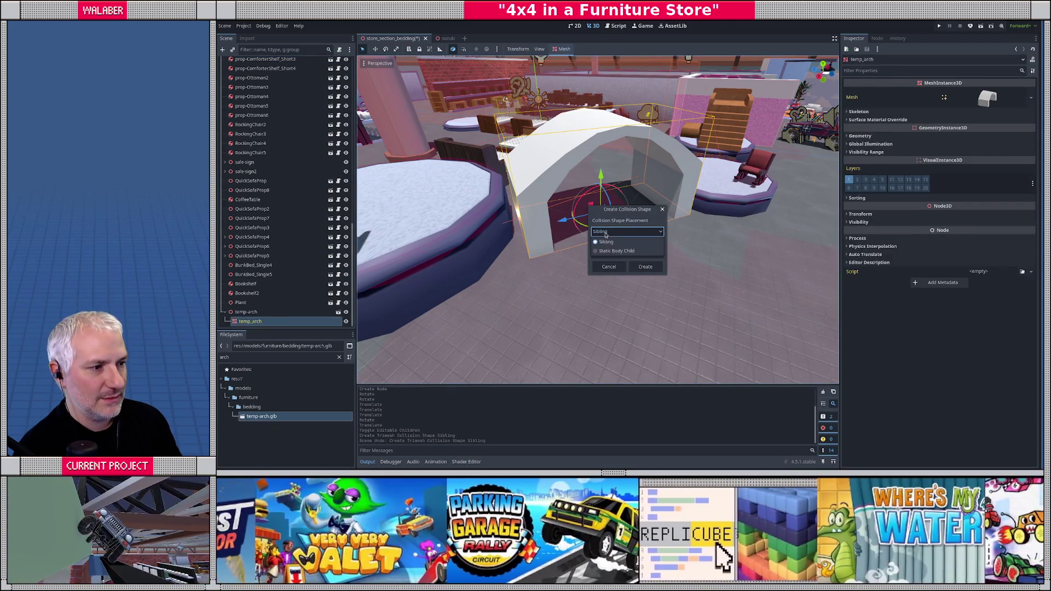
{"action": "left_click", "coordinate": [614, 250]}
{"action": "left_click", "coordinate": [645, 266]}
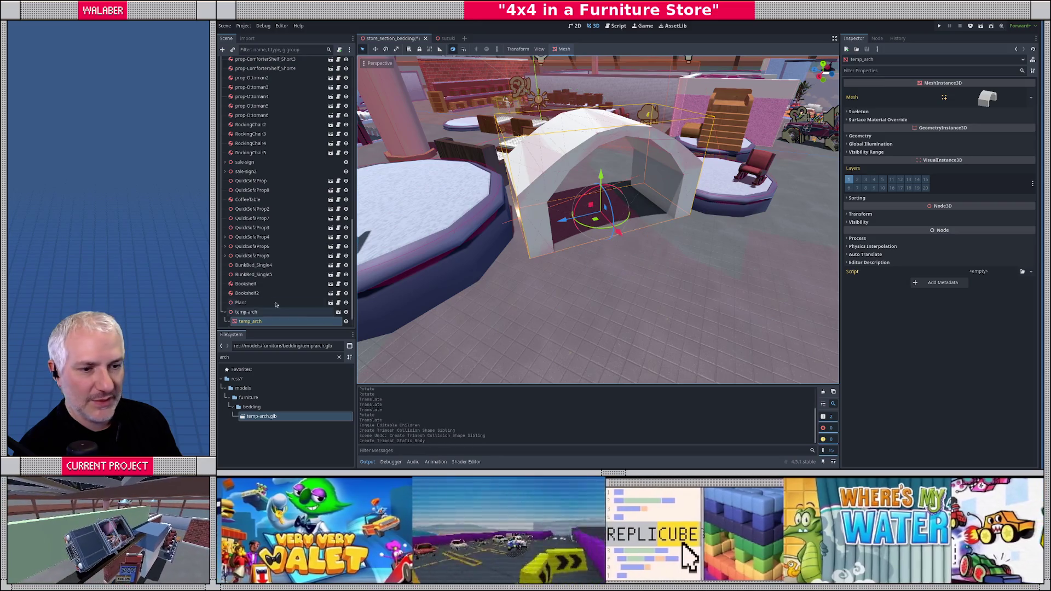
{"action": "scroll", "coordinate": [255, 314], "scroll_direction": "down", "scroll_amount": 1}
- Move the static body from the General to the Walls collision layer, save, and run the game
{"action": "left_click", "coordinate": [255, 313]}
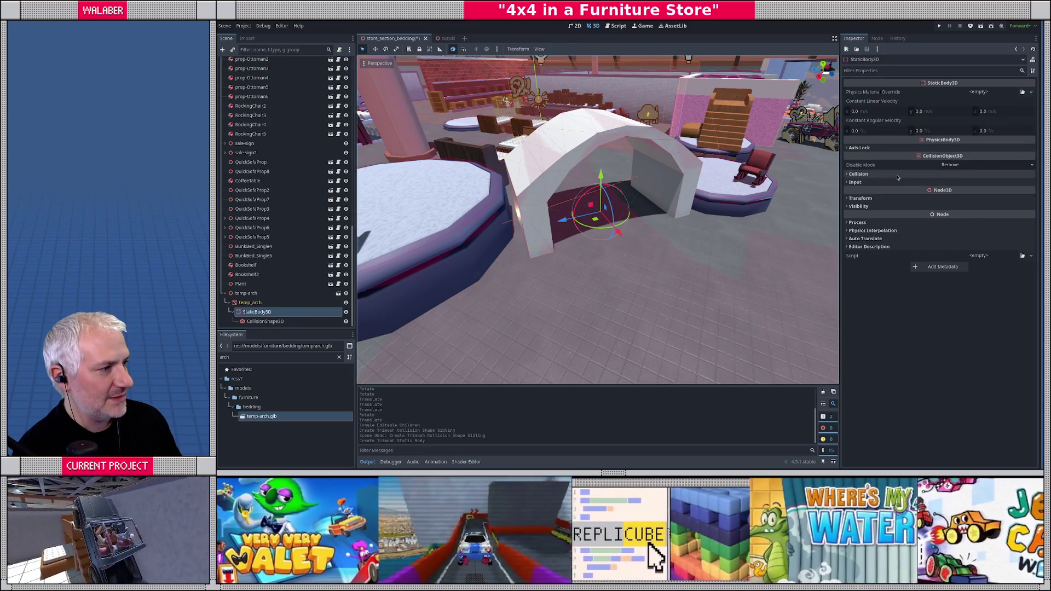
{"action": "left_click", "coordinate": [986, 174]}
{"action": "left_click", "coordinate": [1033, 198]}
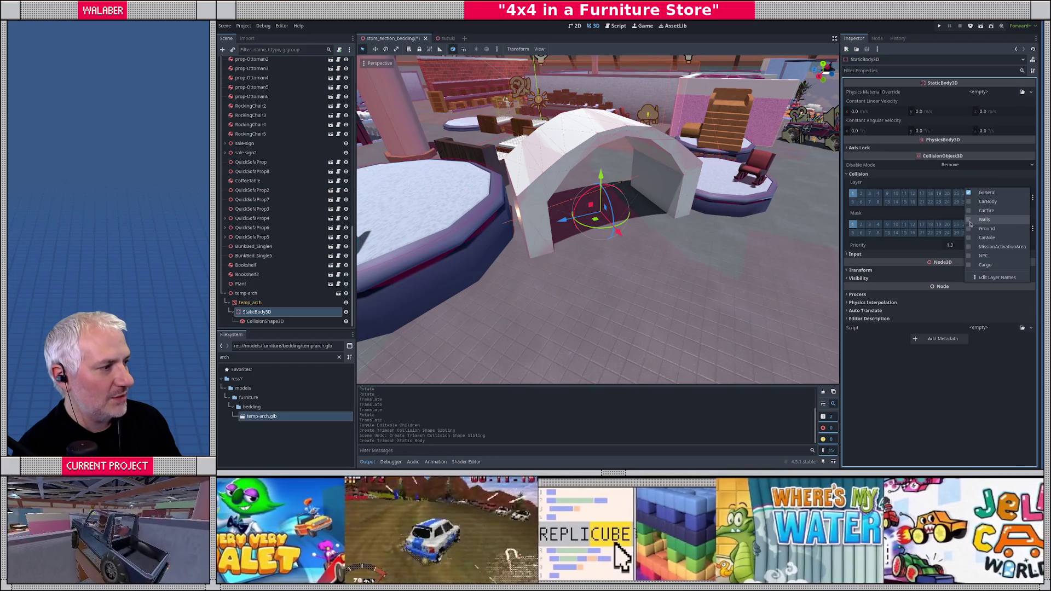
{"action": "left_click", "coordinate": [969, 219]}
{"action": "left_click", "coordinate": [969, 192]}
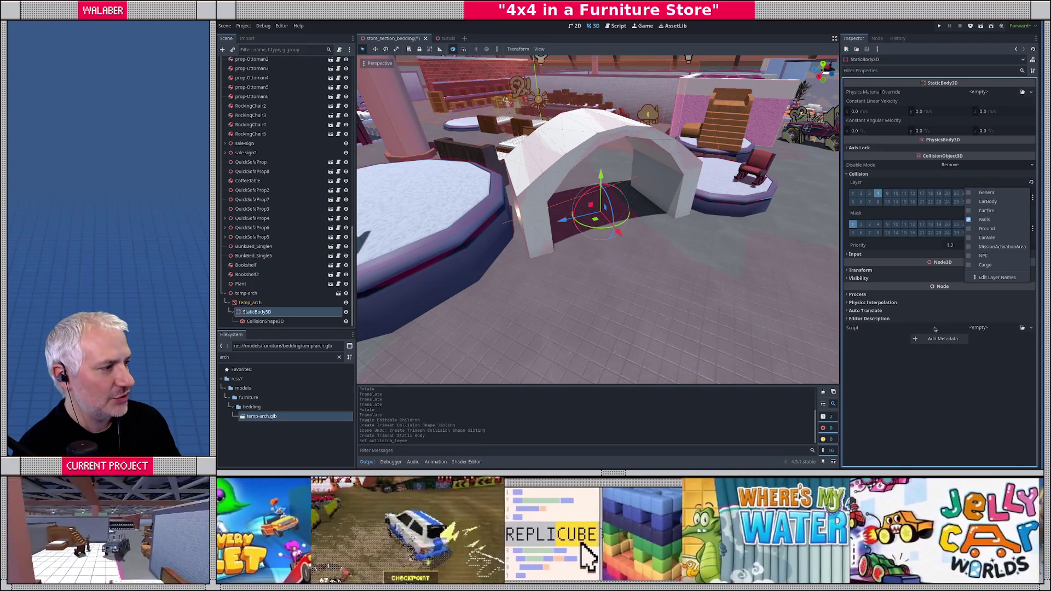
{"action": "left_click", "coordinate": [876, 213]}
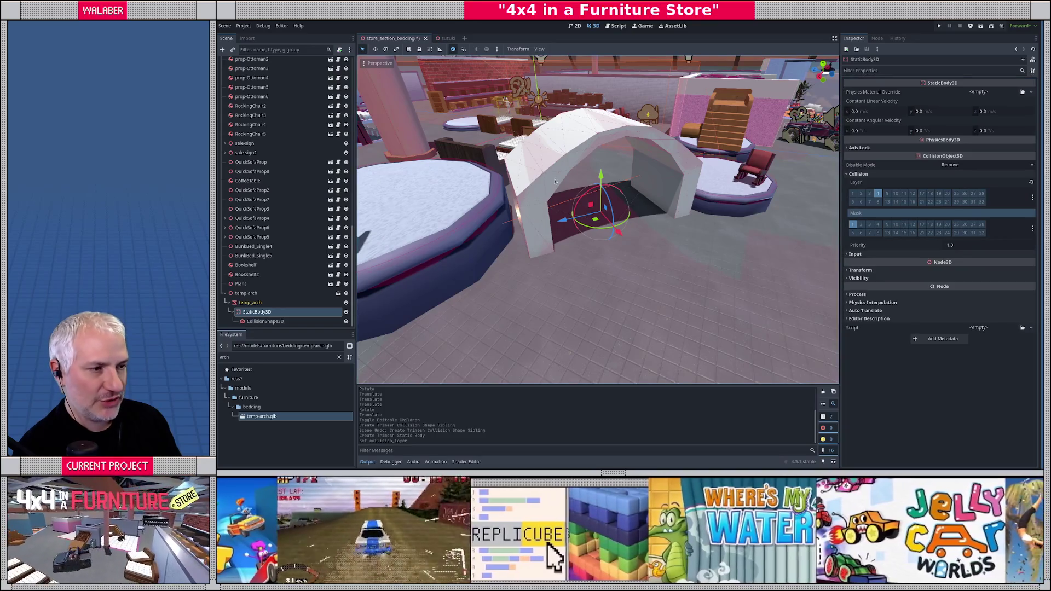
{"action": "key", "text": "ctrl+s"}
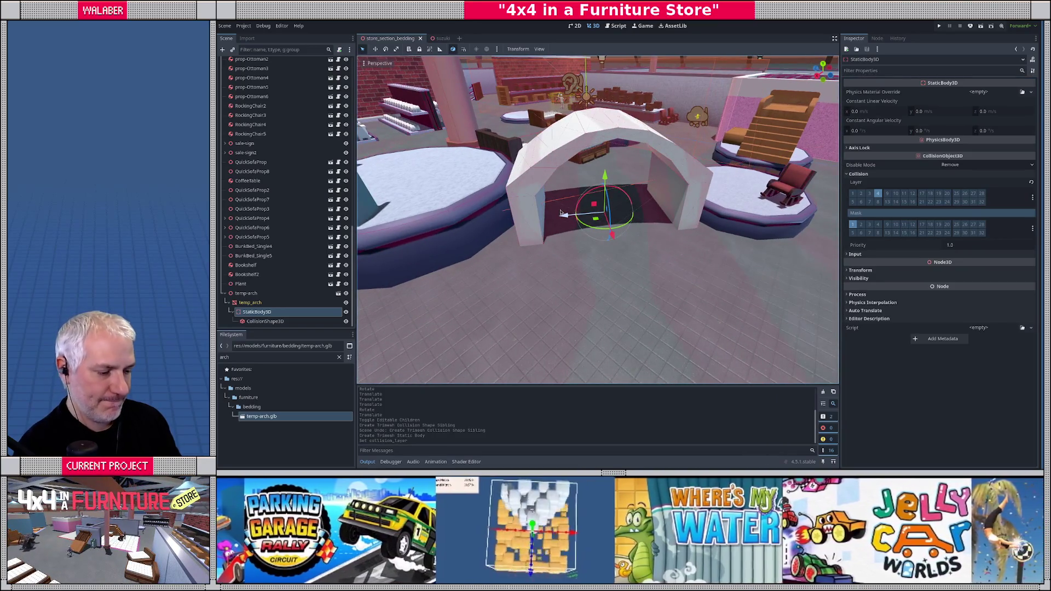
{"action": "key", "text": "F5"}
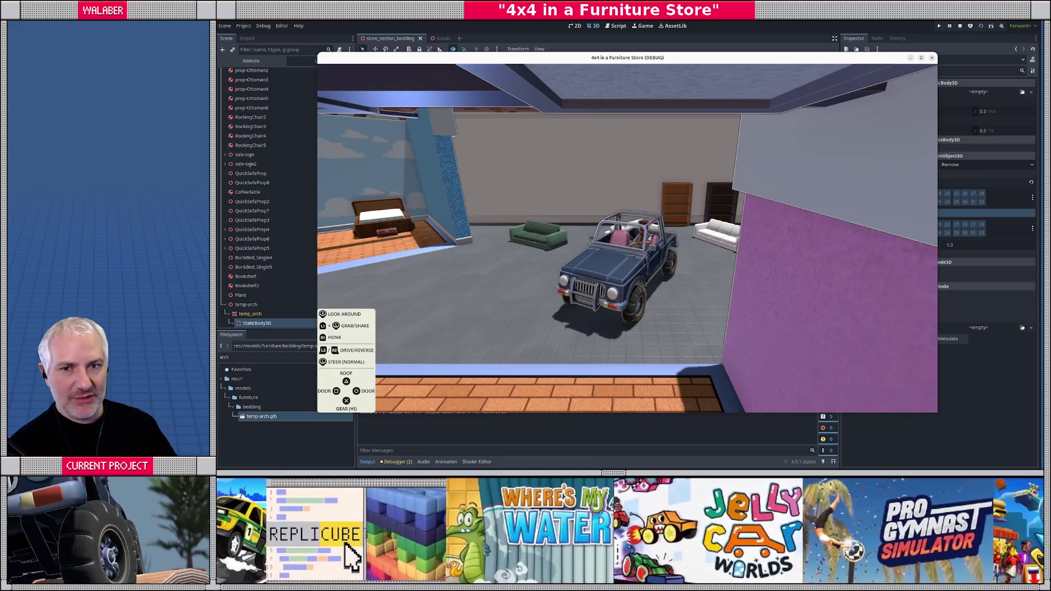
- Make the game fullscreen, start driving briefly, then stop and relaunch it
{"action": "key", "text": "Escape"}
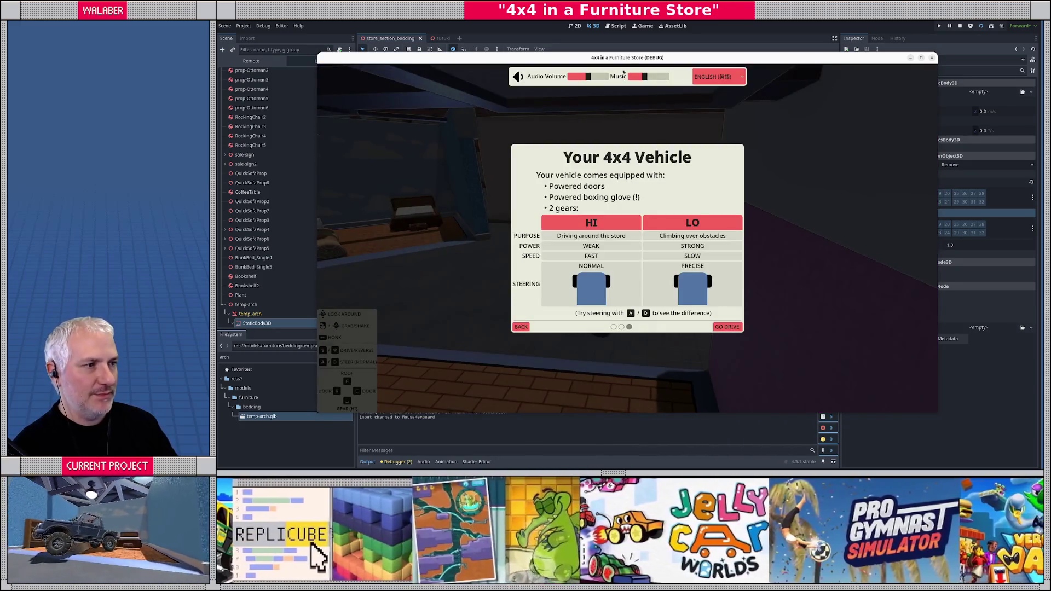
{"action": "key", "text": "F11"}
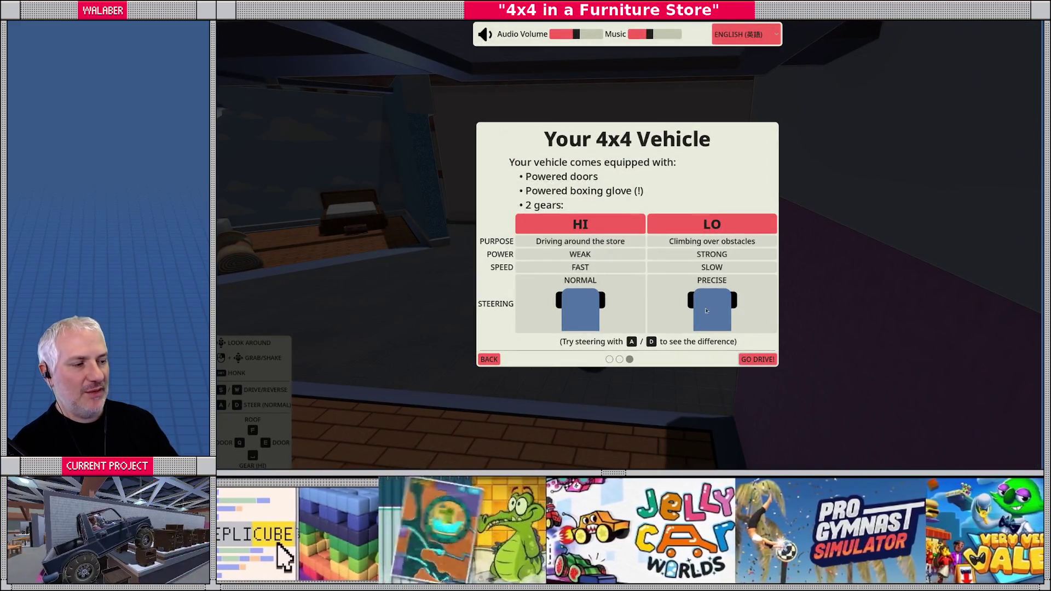
{"action": "left_click", "coordinate": [744, 363]}
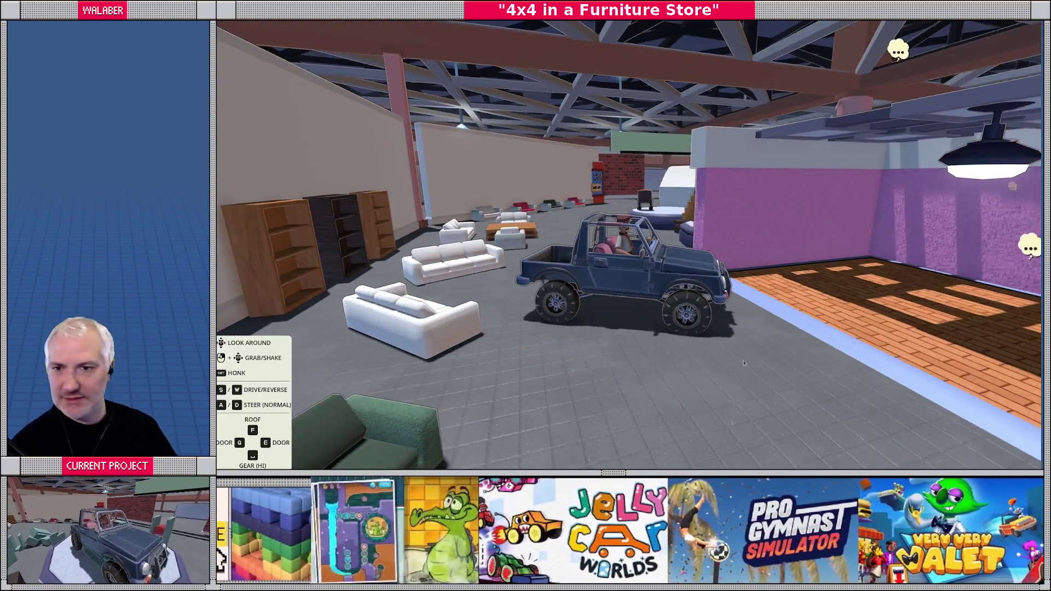
{"action": "key", "text": "F8"}
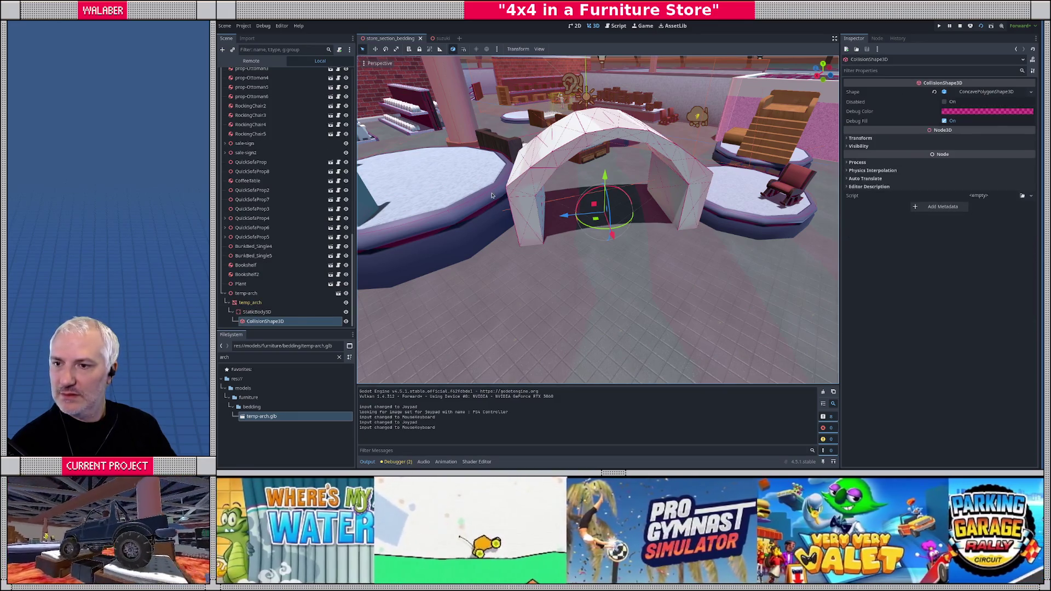
{"action": "key", "text": "F5"}
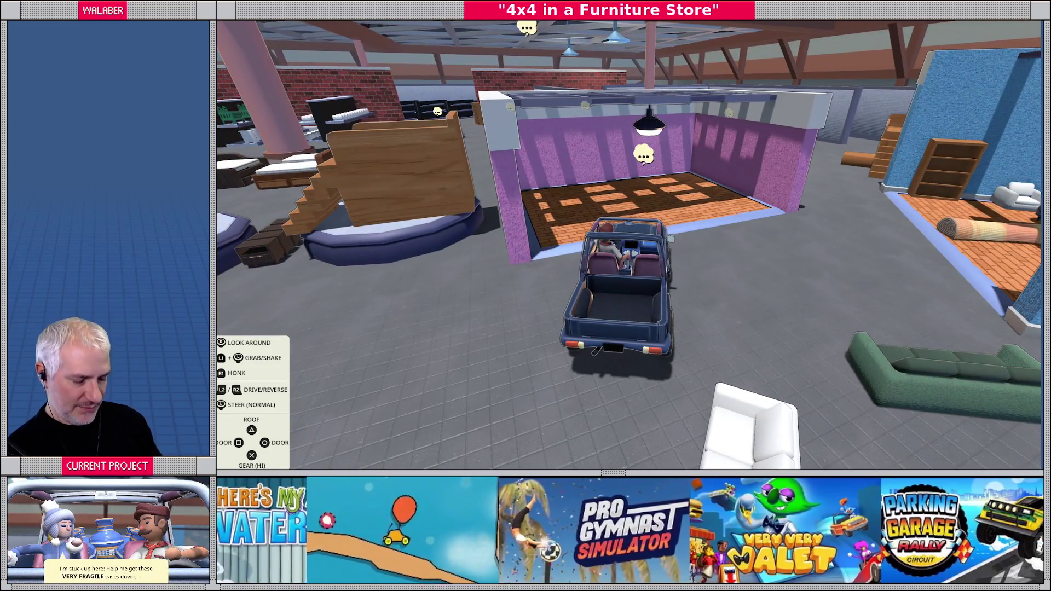
- Exit fullscreen, restart the run, play past the intro, then view the arch over the lava
{"action": "key", "text": "Escape"}
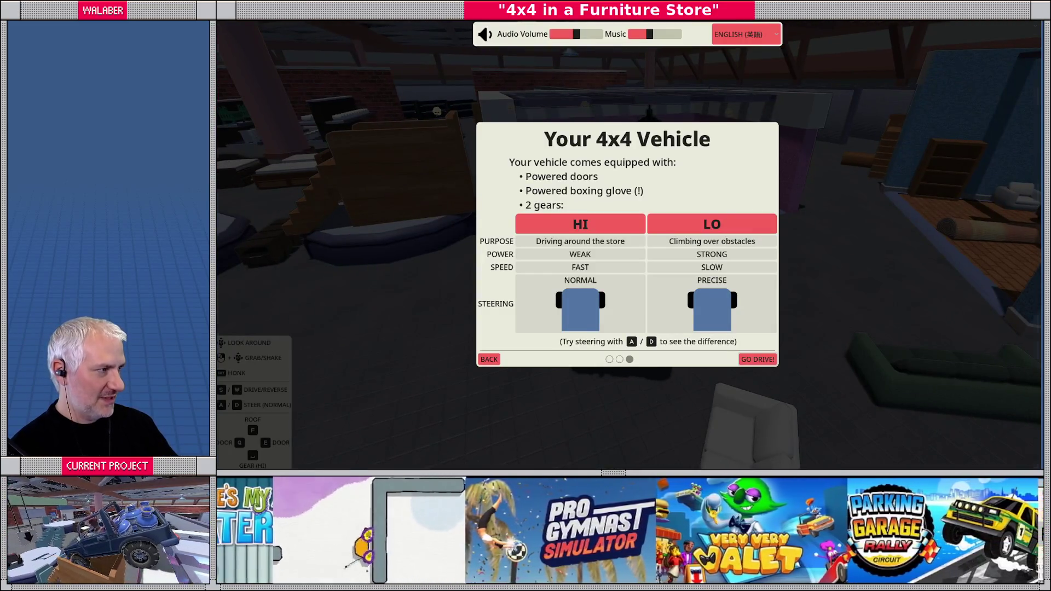
{"action": "key", "text": "F11"}
{"action": "left_click", "coordinate": [961, 26]}
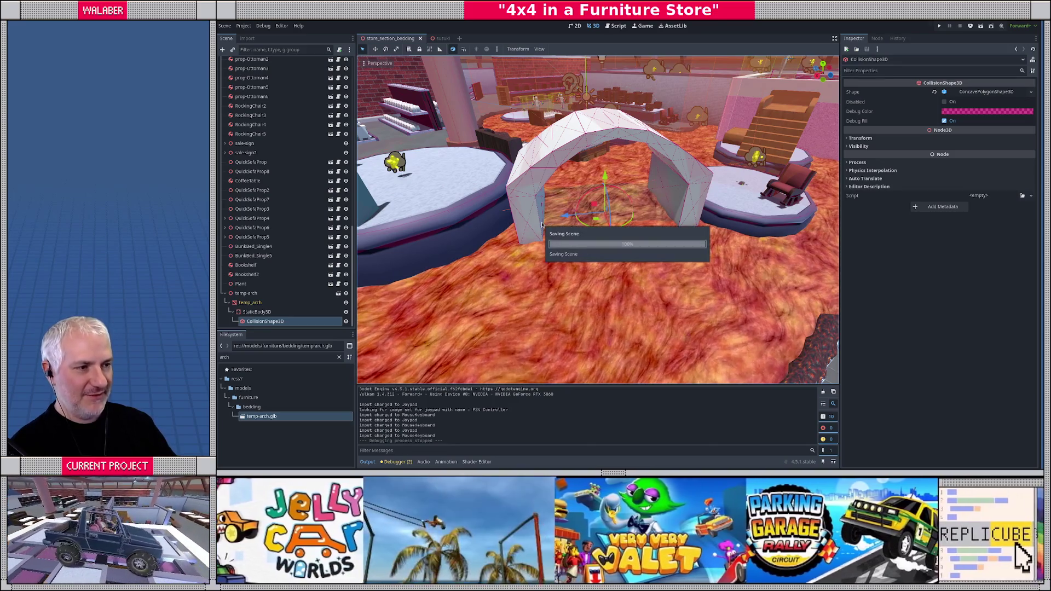
{"action": "key", "text": "F5"}
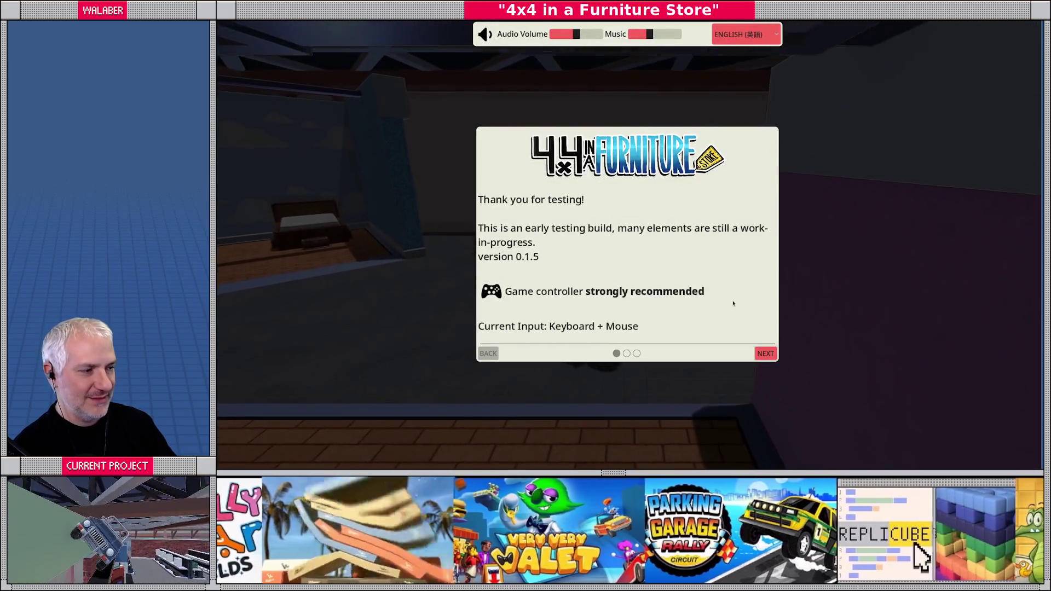
{"action": "left_click", "coordinate": [765, 353]}
{"action": "key", "text": "Escape"}
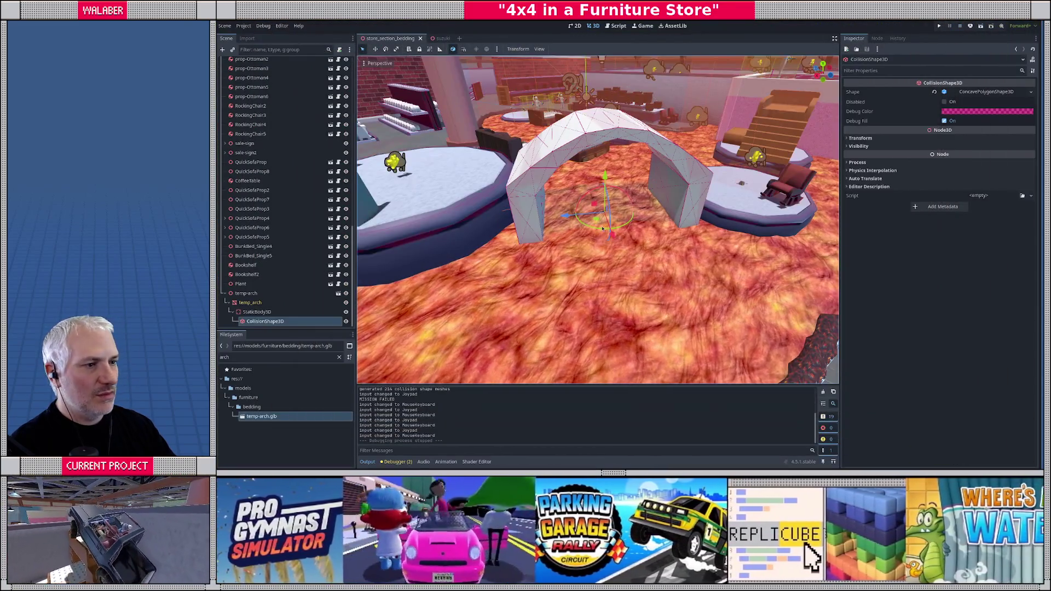
{"action": "left_click_drag", "start_coordinate": [603, 228], "coordinate": [492, 202]}
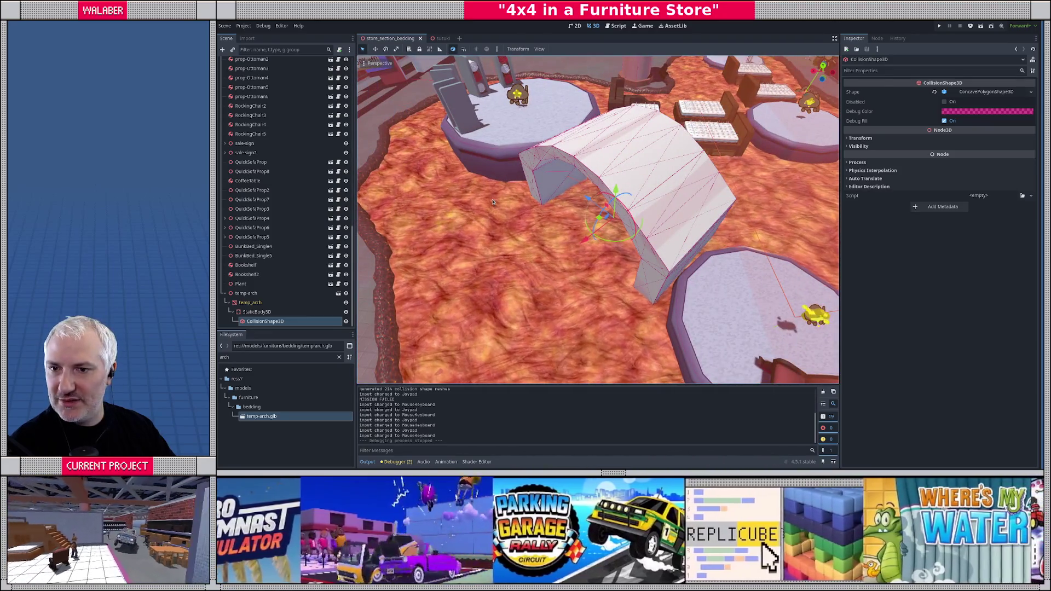
- In top X-ray view, shift a column of arch vertices -0.1 along X
{"action": "key", "text": "alt+Tab"}
{"action": "key", "text": "Tab"}
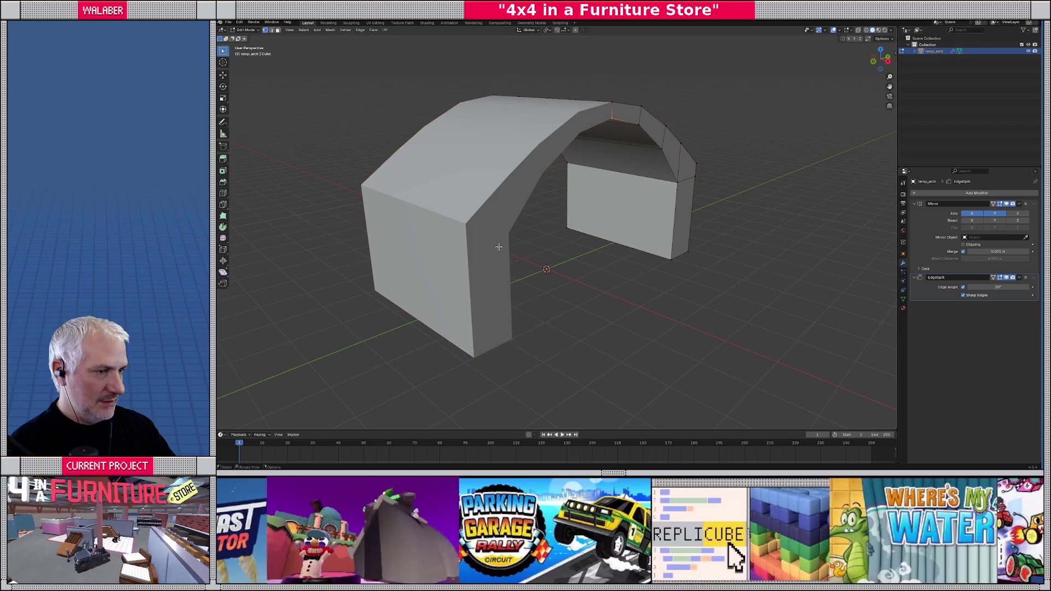
{"action": "key", "text": "KP_7"}
{"action": "key", "text": "a"}
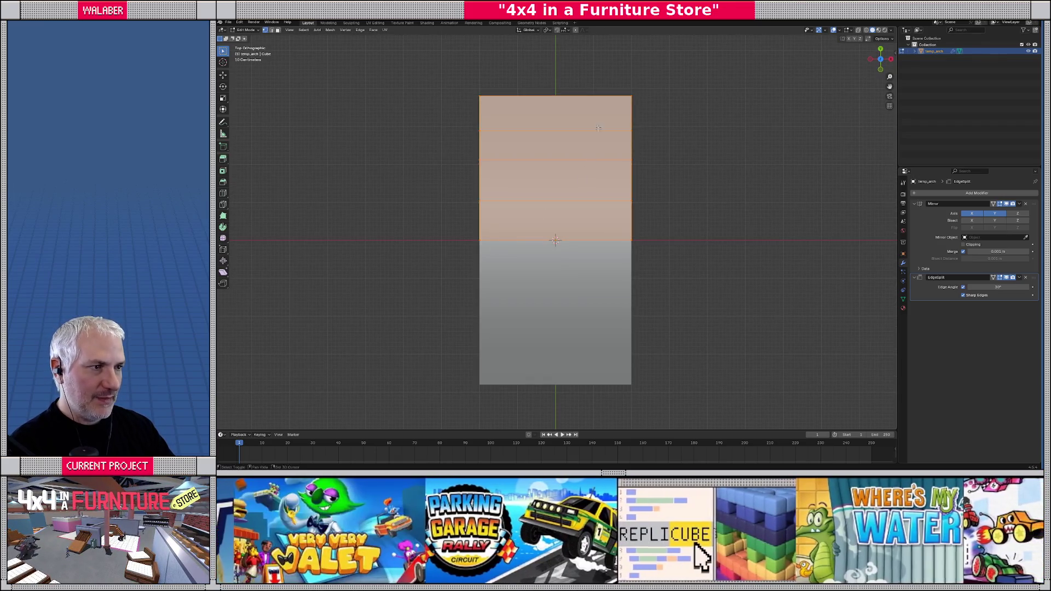
{"action": "scroll", "coordinate": [597, 138], "scroll_direction": "up", "scroll_amount": 3}
{"action": "key", "text": "alt+z"}
{"action": "left_click_drag", "start_coordinate": [613, 117], "coordinate": [691, 316]}
{"action": "type", "text": "g"}
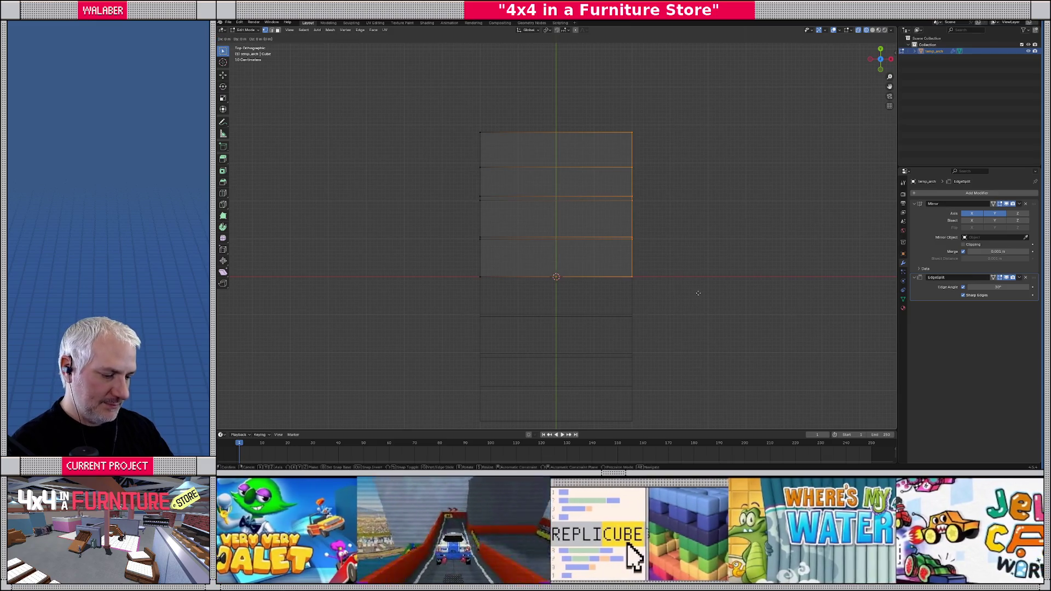
{"action": "type", "text": "x"}
{"action": "type", "text": "-0.1"}
{"action": "key", "text": "Return"}
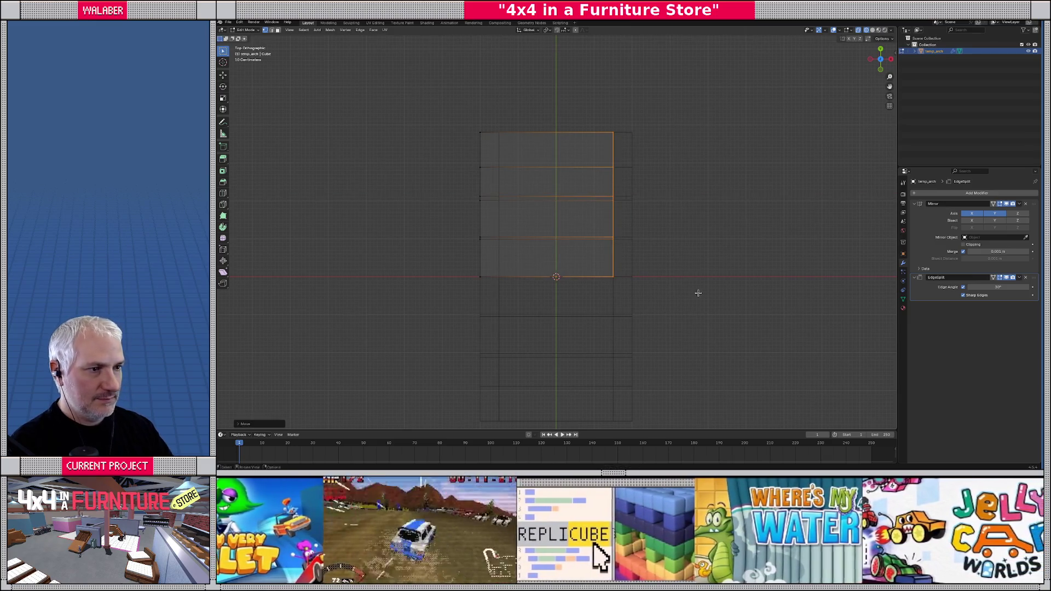
- Shift the leftmost vertex column 0.1 along X and return to Godot
{"action": "mouse_move", "coordinate": [426, 92]}
{"action": "left_mouse_down"}
{"action": "mouse_move", "coordinate": [530, 289]}
{"action": "mouse_move", "coordinate": [606, 317]}
{"action": "mouse_move", "coordinate": [717, 268]}
{"action": "left_mouse_up"}
{"action": "type", "text": "gx0.1"}
{"action": "key", "text": "Return"}
{"action": "key", "text": "Tab"}
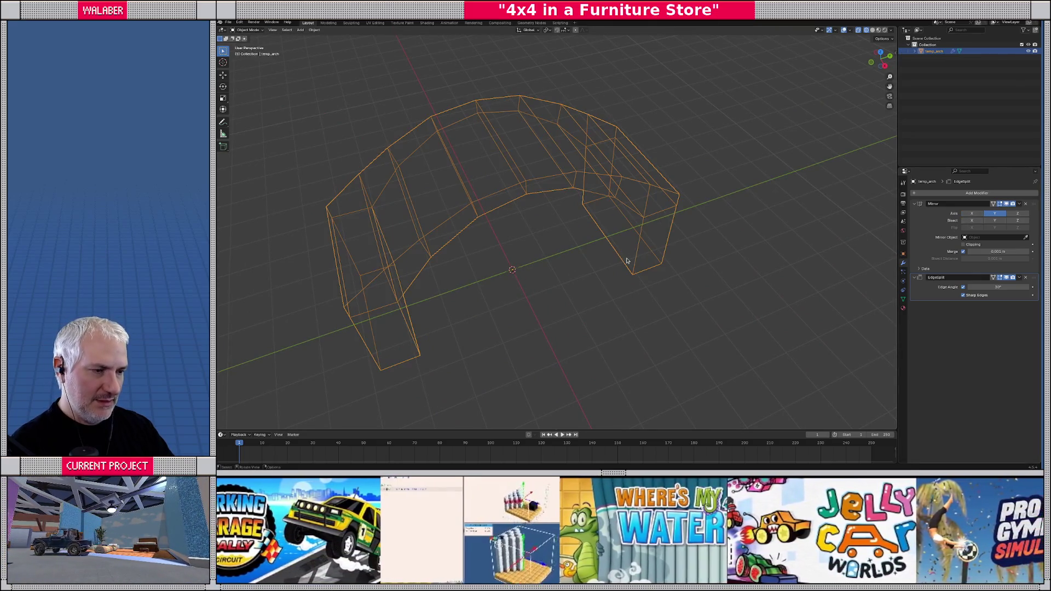
{"action": "mouse_move", "coordinate": [627, 258]}
{"action": "left_mouse_down"}
{"action": "mouse_move", "coordinate": [646, 254]}
{"action": "mouse_move", "coordinate": [614, 245]}
{"action": "left_mouse_up"}
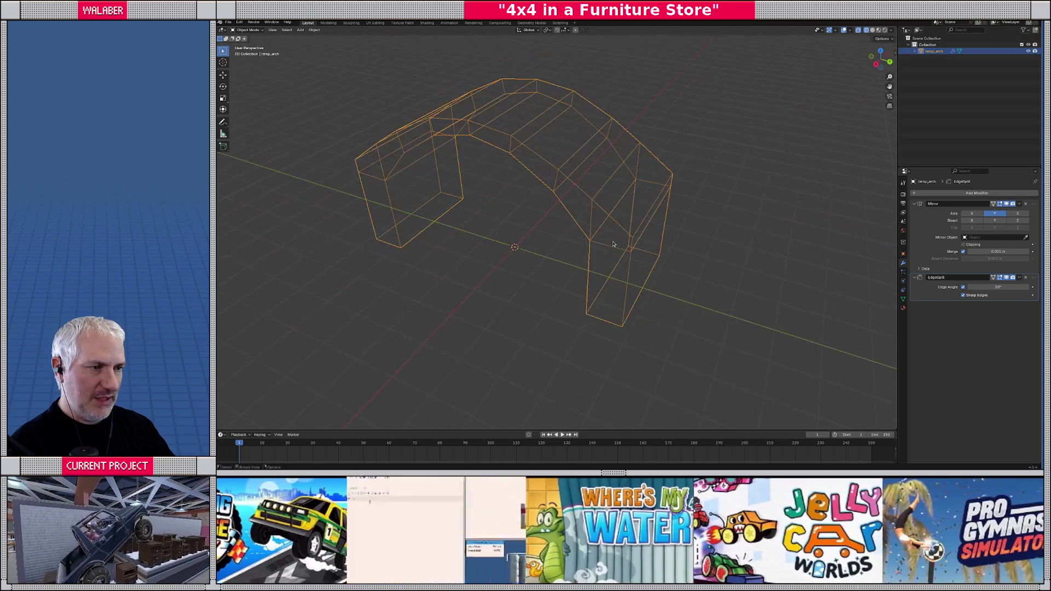
{"action": "key", "text": "alt+Tab"}
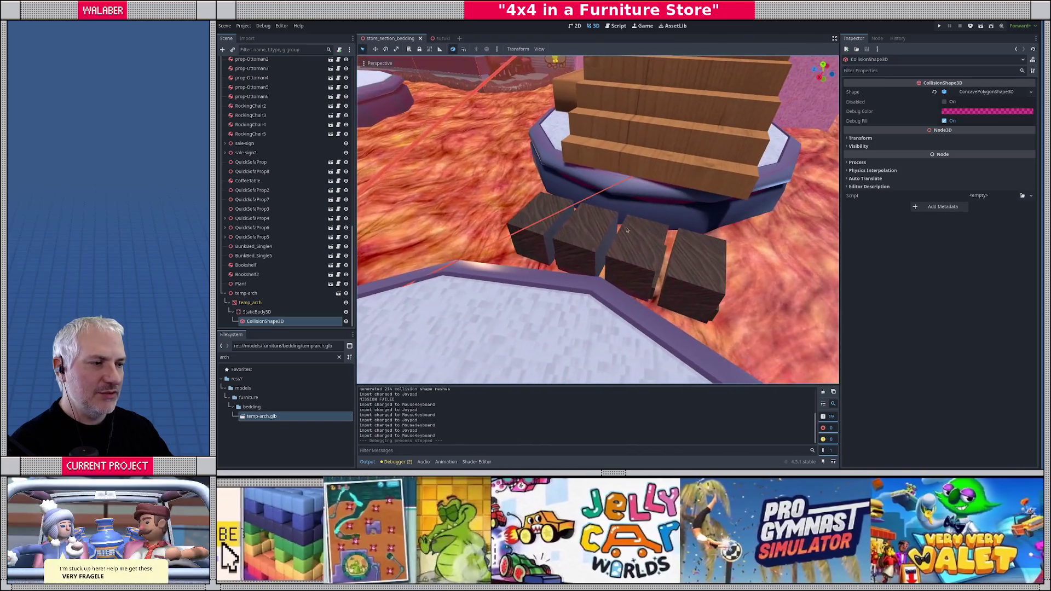
- Delete the four old nightstand blocks below the stairs
{"action": "left_click", "coordinate": [627, 230]}
{"action": "left_click", "coordinate": [696, 258], "text": "shift"}
{"action": "left_click", "coordinate": [546, 232], "text": "shift"}
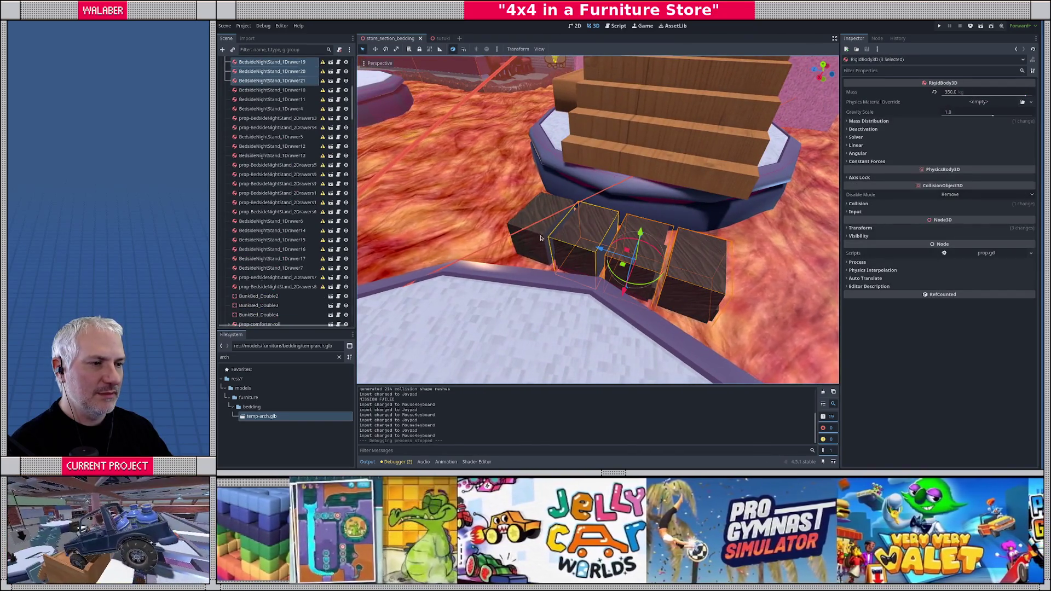
{"action": "left_click", "coordinate": [541, 238], "text": "shift"}
{"action": "key", "text": "Return"}
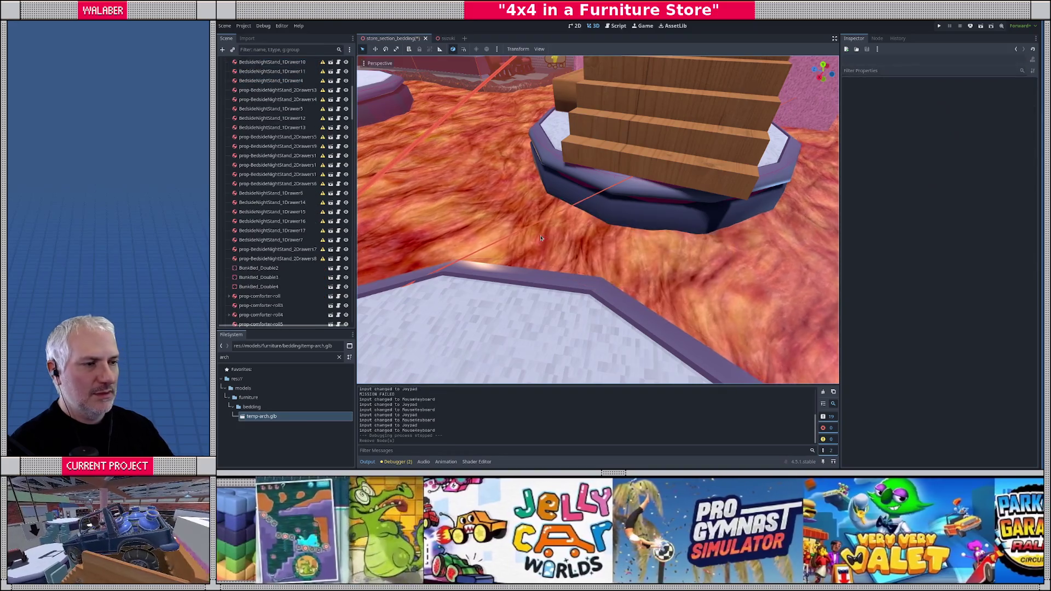
- Duplicate a nightstand from the display counter and place it in the lava at the right height
{"action": "mouse_move", "coordinate": [530, 165]}
{"action": "left_mouse_down"}
{"action": "mouse_move", "coordinate": [422, 158]}
{"action": "mouse_move", "coordinate": [361, 301]}
{"action": "left_mouse_up"}
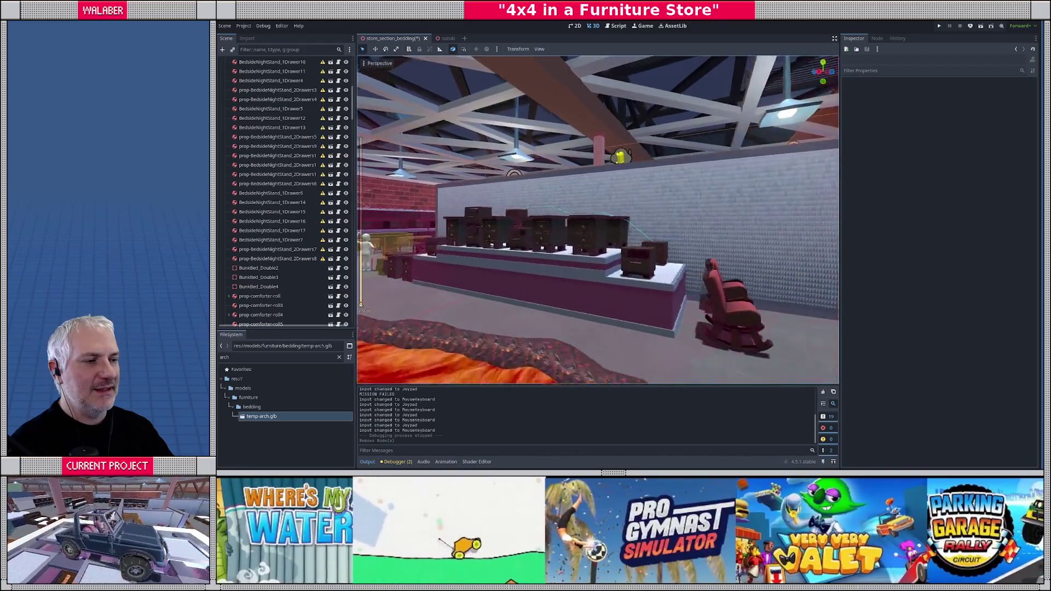
{"action": "left_click", "coordinate": [727, 244]}
{"action": "left_click_drag", "start_coordinate": [660, 247], "coordinate": [622, 248]}
{"action": "key", "text": "ctrl+d"}
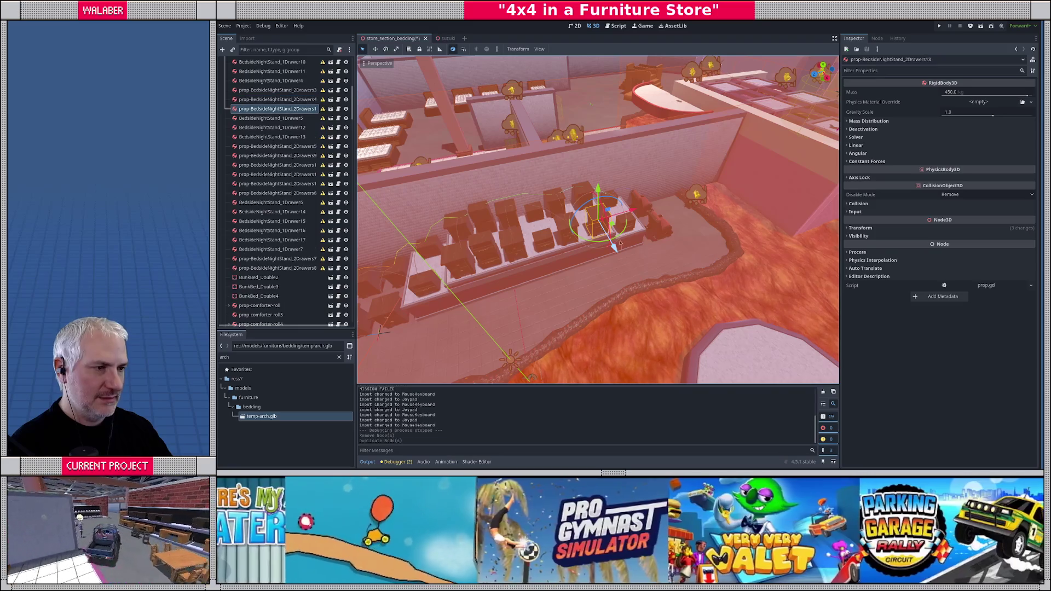
{"action": "left_click", "coordinate": [618, 242]}
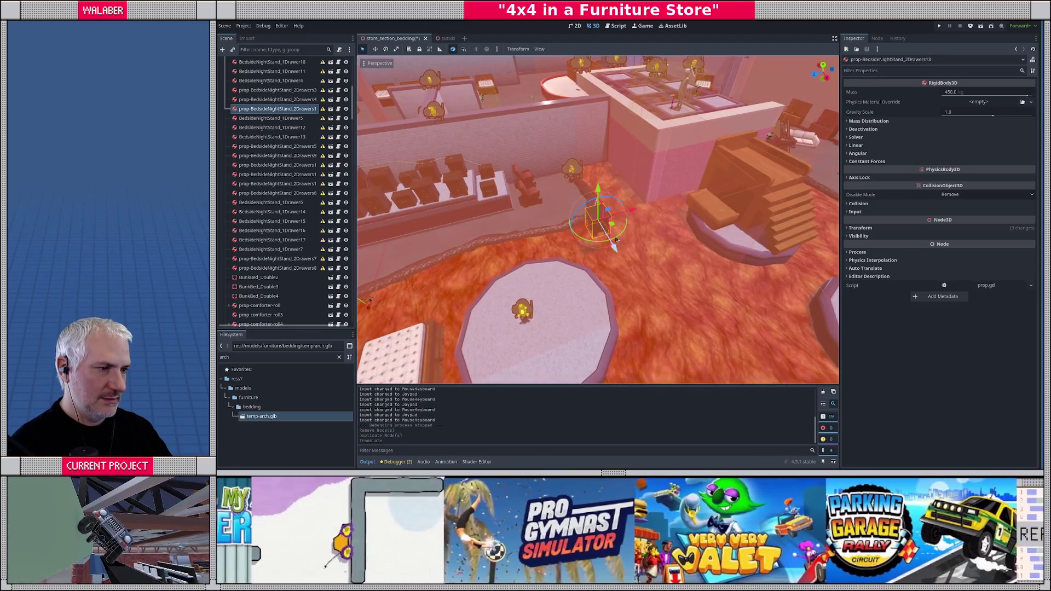
{"action": "key", "text": "f"}
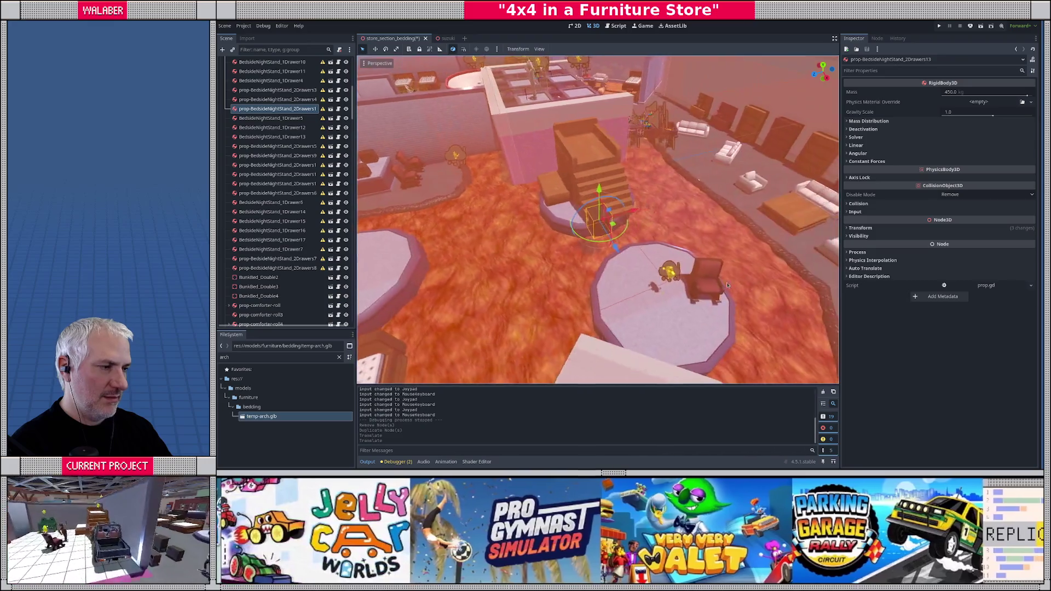
{"action": "scroll", "coordinate": [714, 241], "scroll_direction": "up", "scroll_amount": 3}
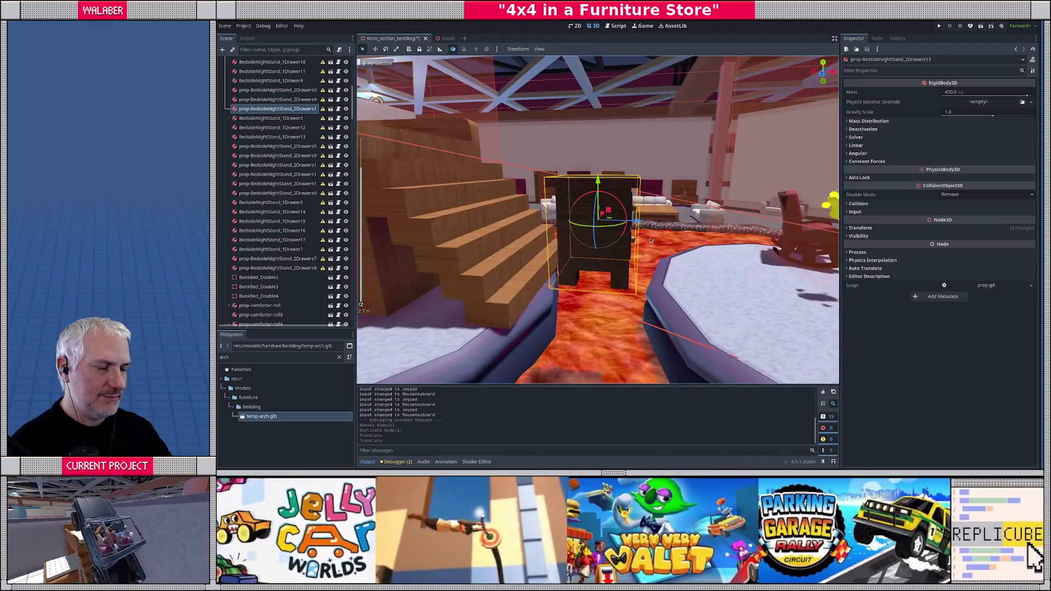
{"action": "scroll", "coordinate": [715, 241], "scroll_direction": "down", "scroll_amount": 5}
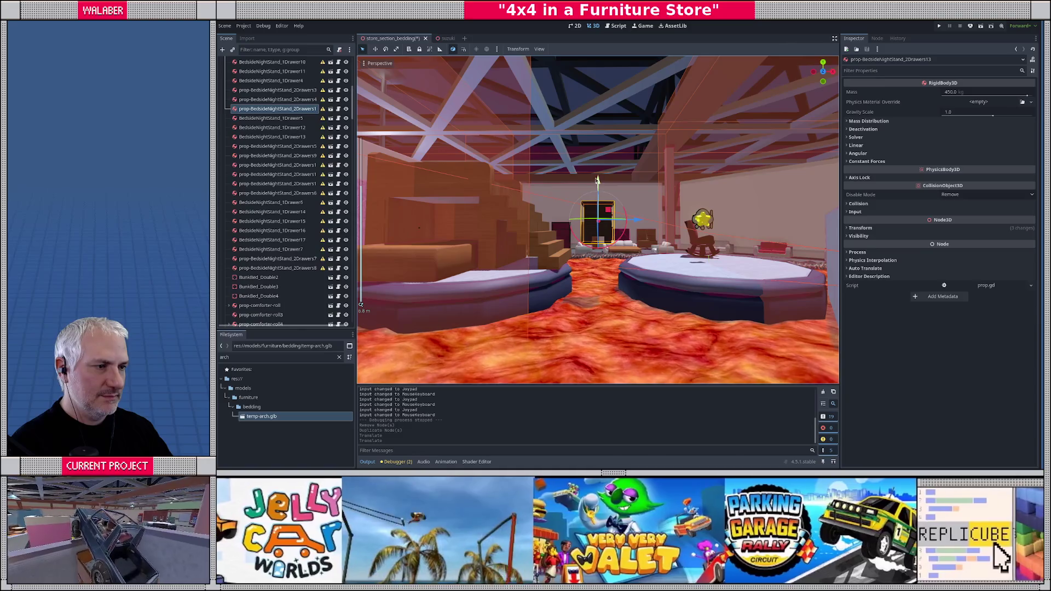
{"action": "left_click", "coordinate": [615, 285]}
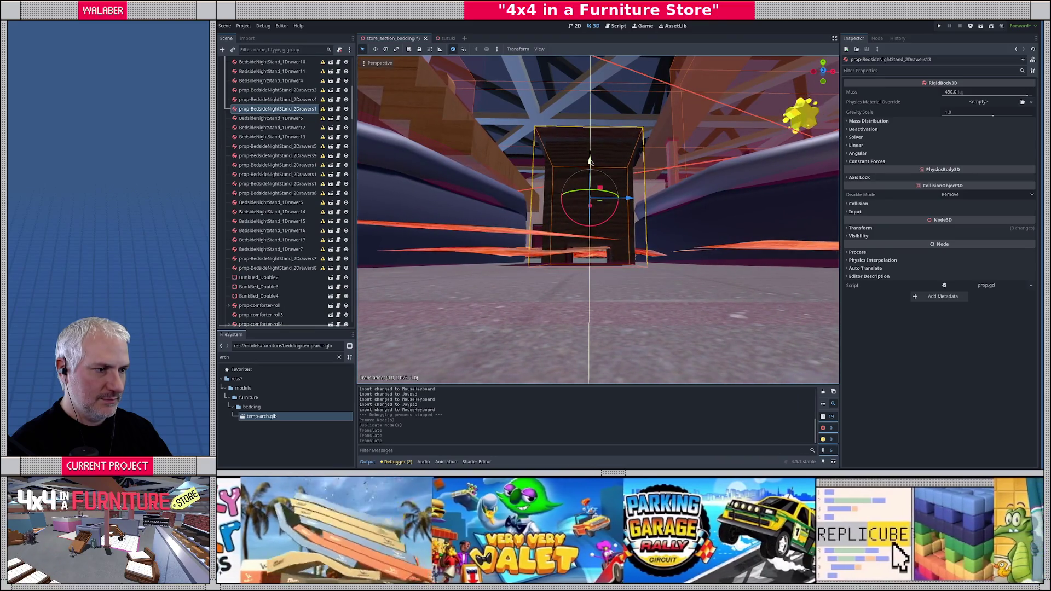
{"action": "left_click", "coordinate": [591, 158]}
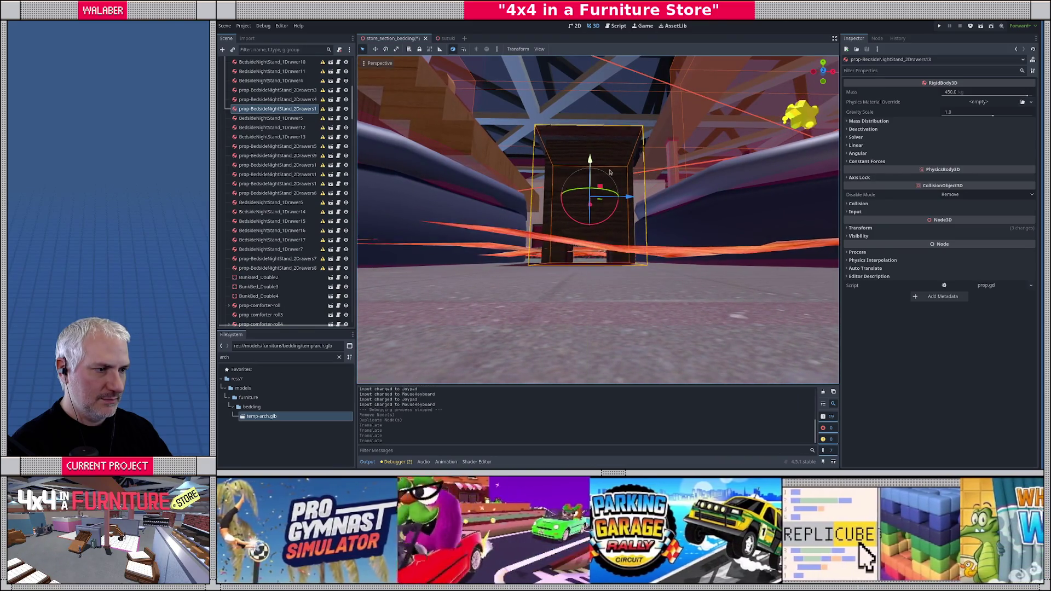
- Rotate the placed nightstand 90 degrees about Y and commit its position
{"action": "key", "text": "r"}
{"action": "key", "text": "y"}
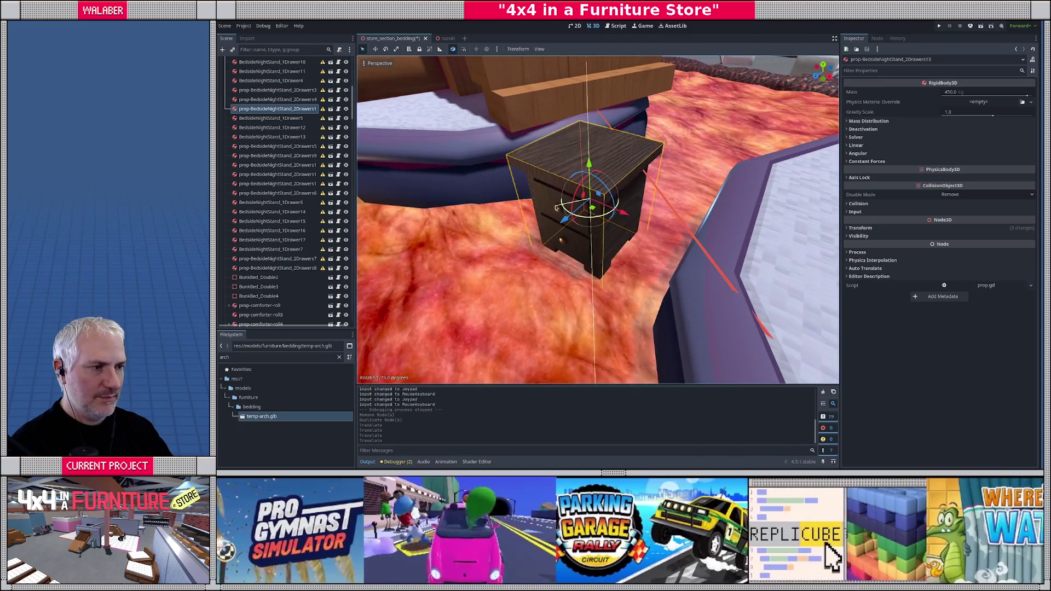
{"action": "left_click", "coordinate": [547, 202]}
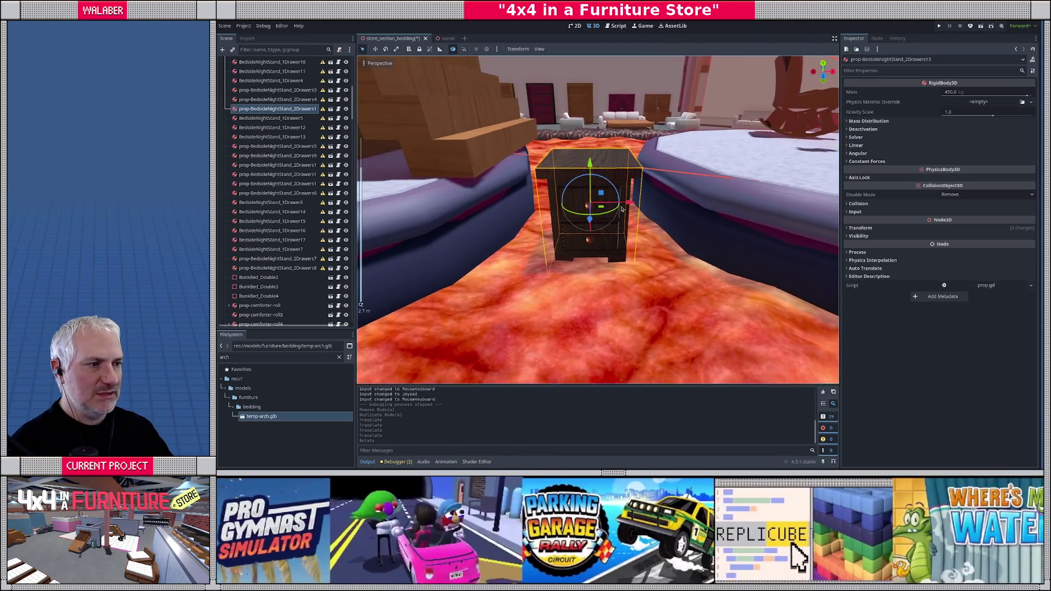
{"action": "left_click_drag", "start_coordinate": [623, 232], "coordinate": [557, 211]}
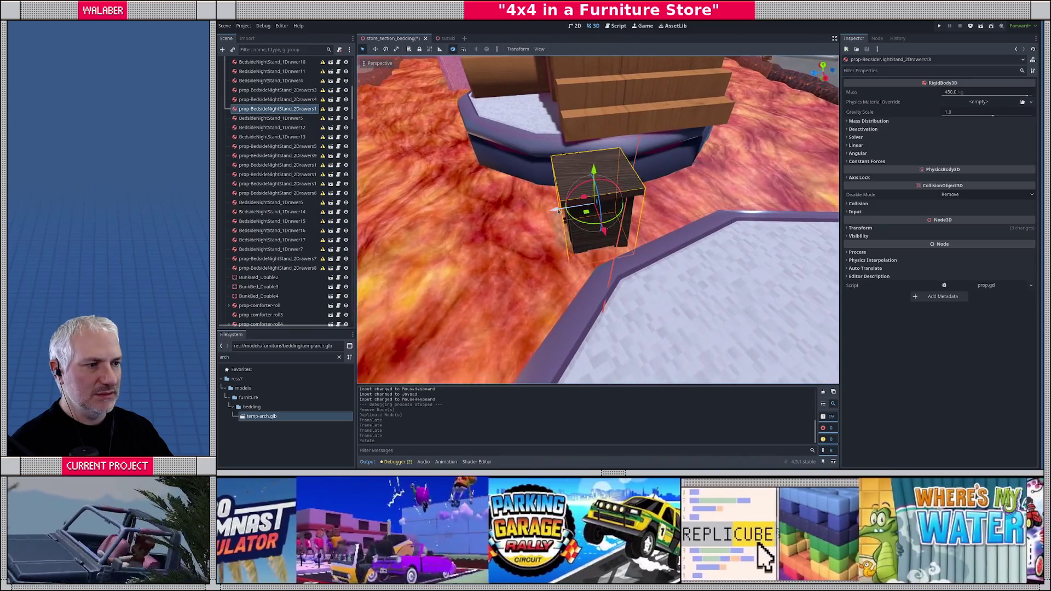
{"action": "left_click", "coordinate": [555, 211]}
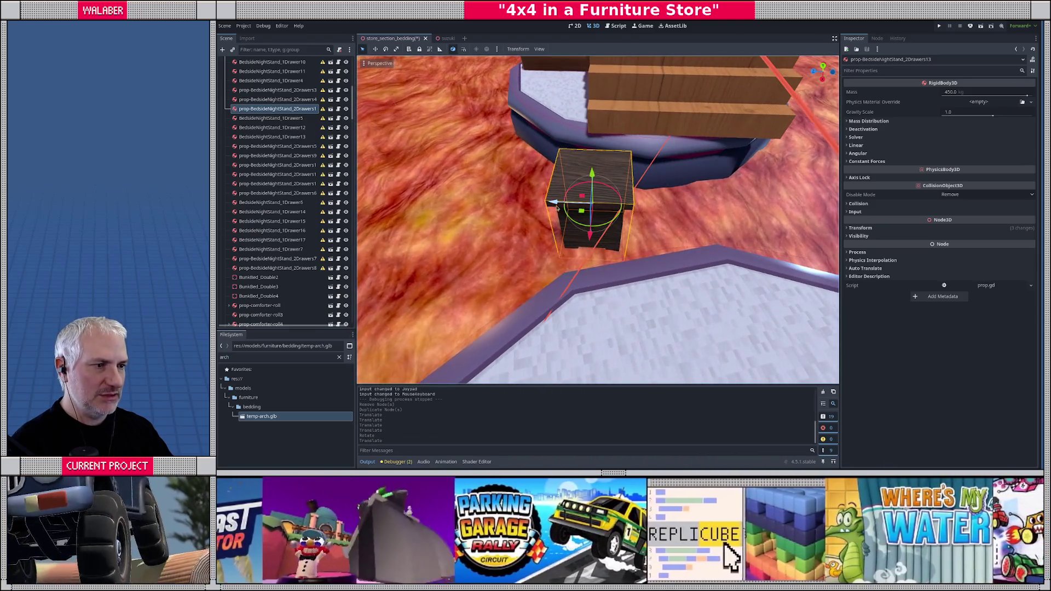
- Make two more nightstand copies, placing each further right and rotating the third
{"action": "key", "text": "ctrl+d"}
{"action": "left_click_drag", "start_coordinate": [595, 206], "coordinate": [646, 203]}
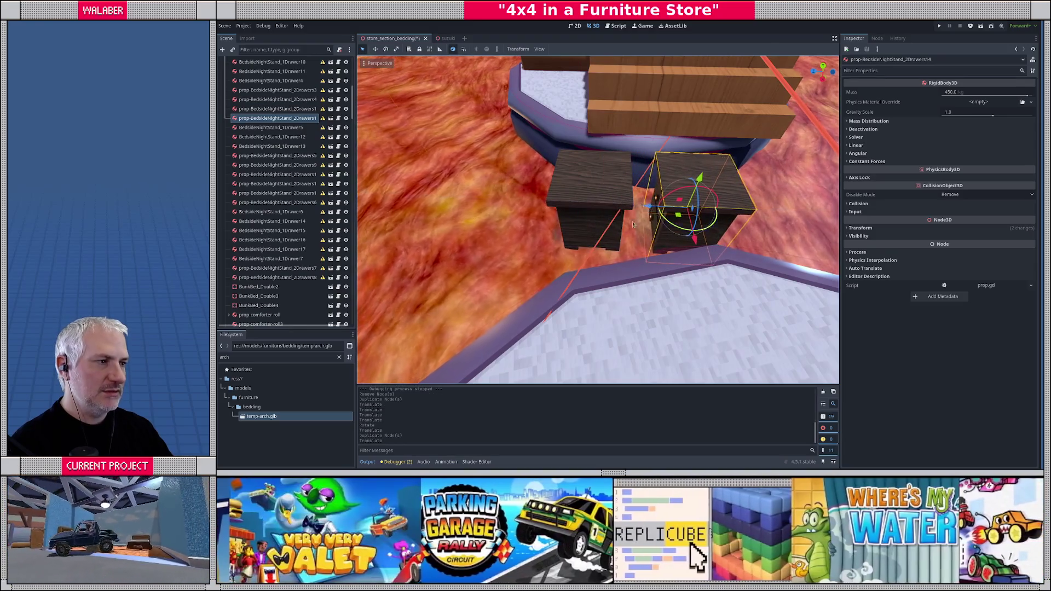
{"action": "key", "text": "f"}
{"action": "key", "text": "ctrl+d"}
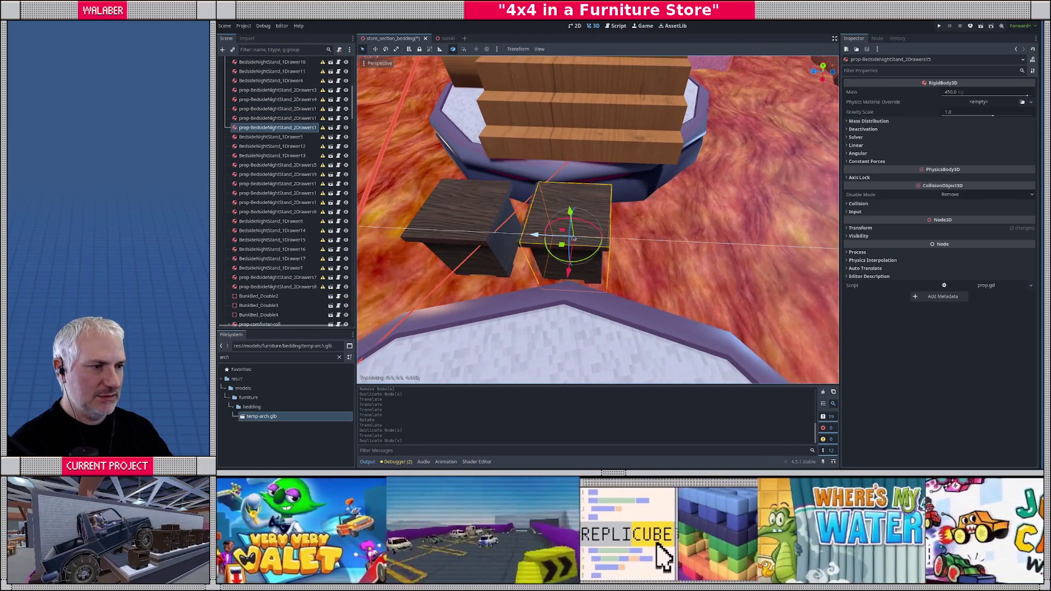
{"action": "left_click", "coordinate": [671, 236]}
{"action": "key", "text": "r"}
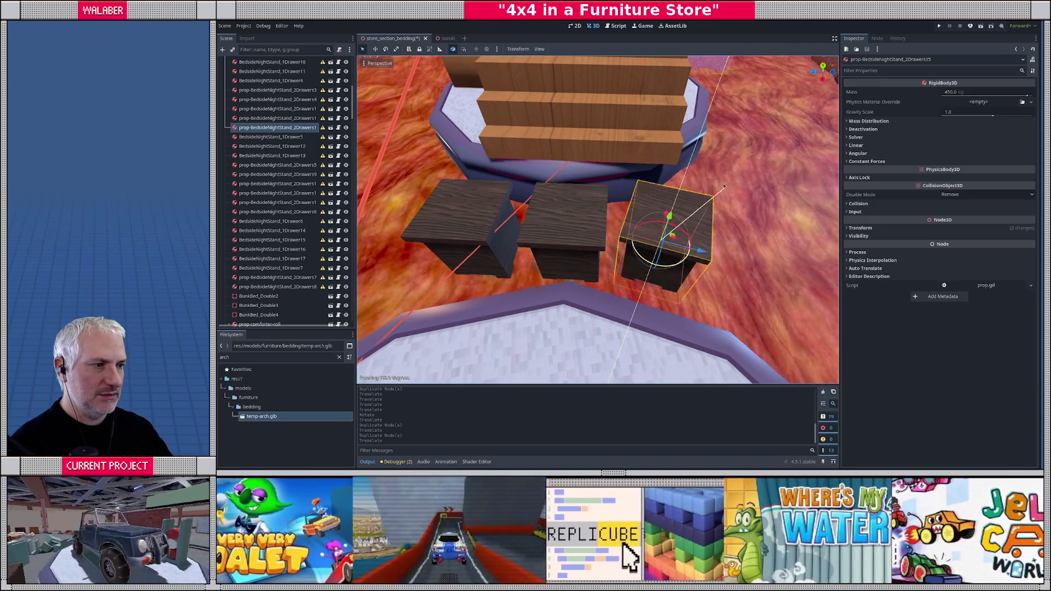
{"action": "left_click", "coordinate": [719, 178]}
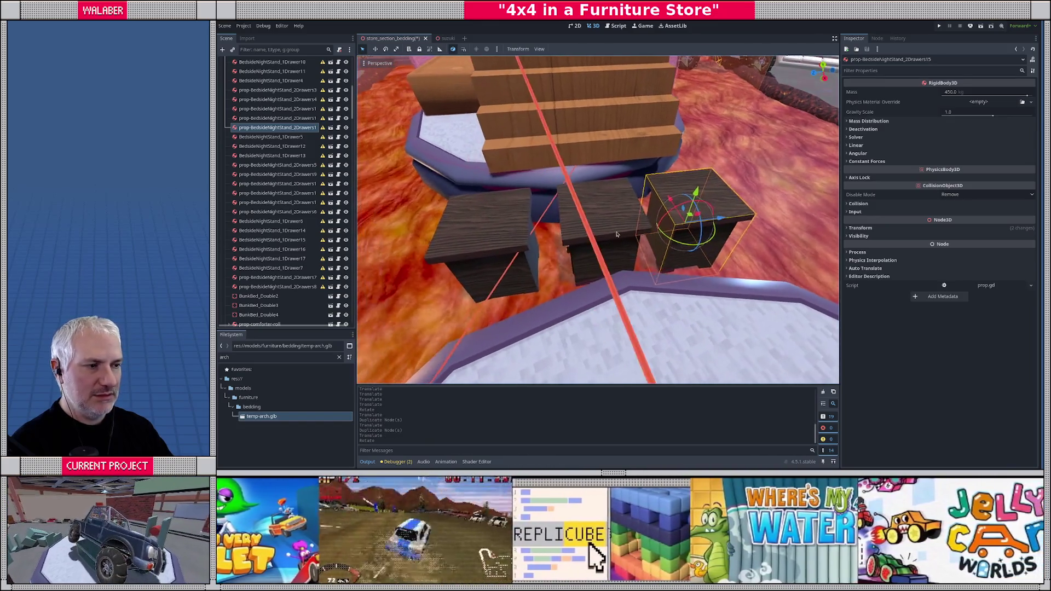
- Turn the middle nightstand 90 degrees about Y to match the others
{"action": "left_click", "coordinate": [610, 246]}
{"action": "key", "text": "r"}
{"action": "key", "text": "y"}
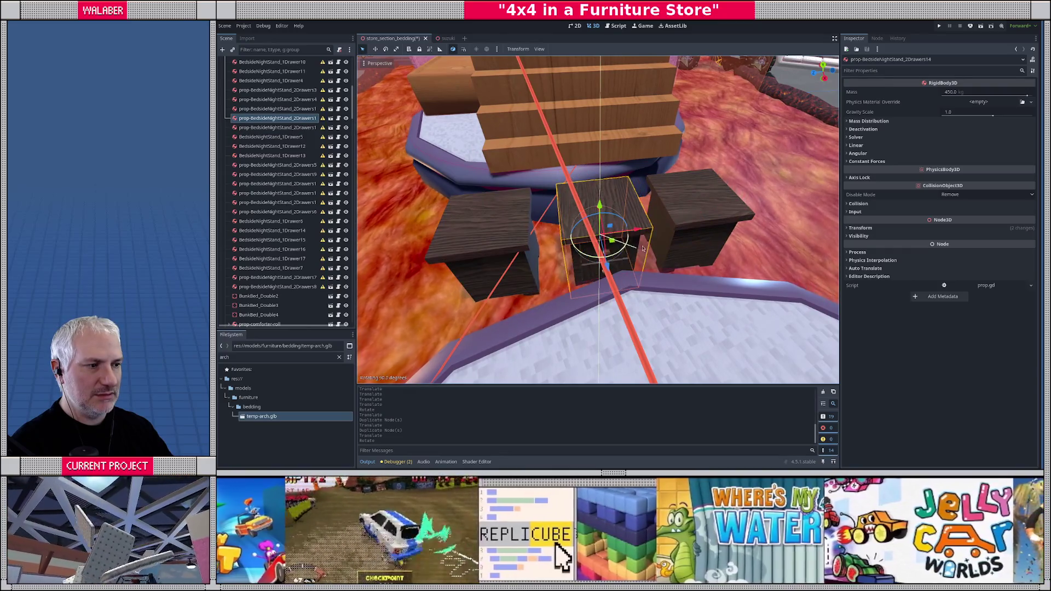
{"action": "left_click", "coordinate": [637, 253]}
{"action": "left_click_drag", "start_coordinate": [607, 269], "coordinate": [582, 253]}
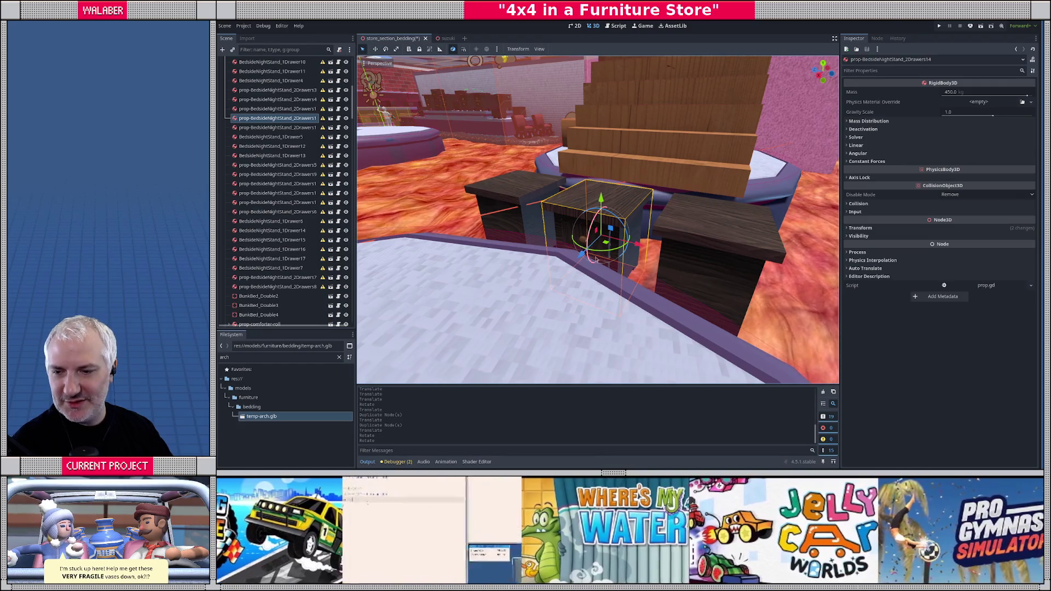
{"action": "left_click_drag", "start_coordinate": [586, 265], "coordinate": [572, 263]}
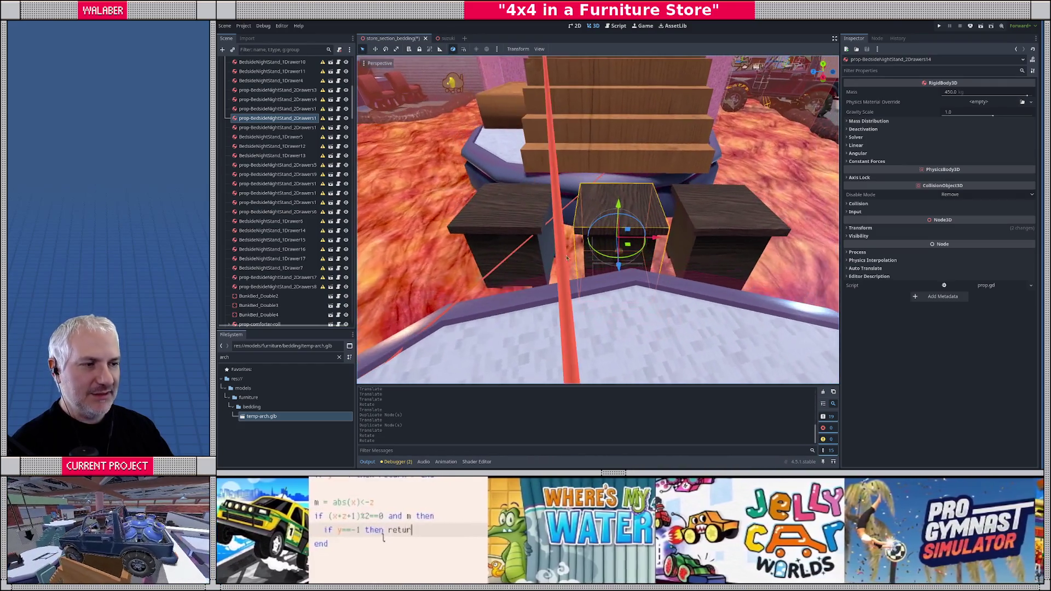
- Select all three nightstands and shift them together into their final row position
{"action": "left_click", "coordinate": [526, 213]}
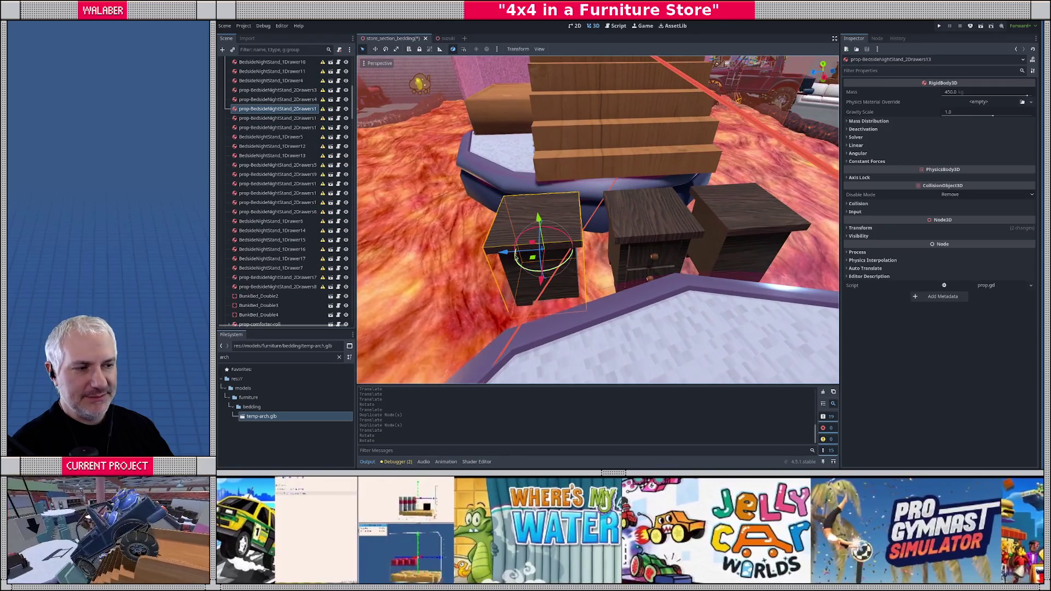
{"action": "mouse_move", "coordinate": [507, 253]}
{"action": "left_mouse_down"}
{"action": "mouse_move", "coordinate": [637, 247]}
{"action": "mouse_move", "coordinate": [485, 211]}
{"action": "mouse_move", "coordinate": [566, 223]}
{"action": "left_mouse_up"}
{"action": "left_click", "coordinate": [637, 246]}
{"action": "left_click", "coordinate": [569, 223], "text": "shift"}
{"action": "left_click", "coordinate": [563, 189], "text": "shift"}
{"action": "left_click_drag", "start_coordinate": [542, 248], "coordinate": [547, 247]}
{"action": "key", "text": "ctrl+z"}
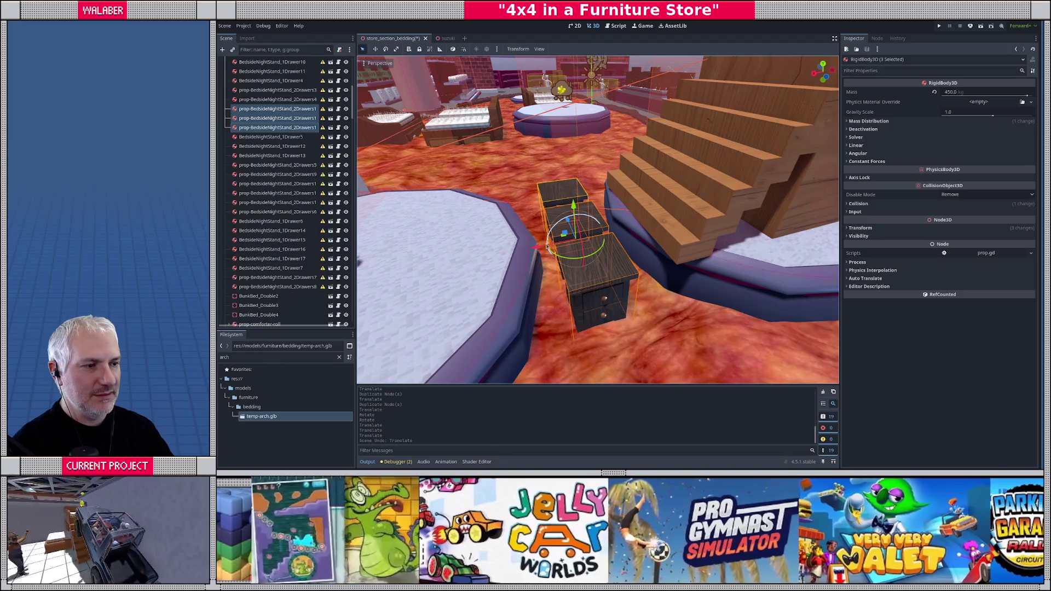
{"action": "left_click", "coordinate": [537, 249]}
- Select the round stage platform Stage_Cylinder_003, zoom around the arch, then return to Blender
{"action": "left_click", "coordinate": [452, 265]}
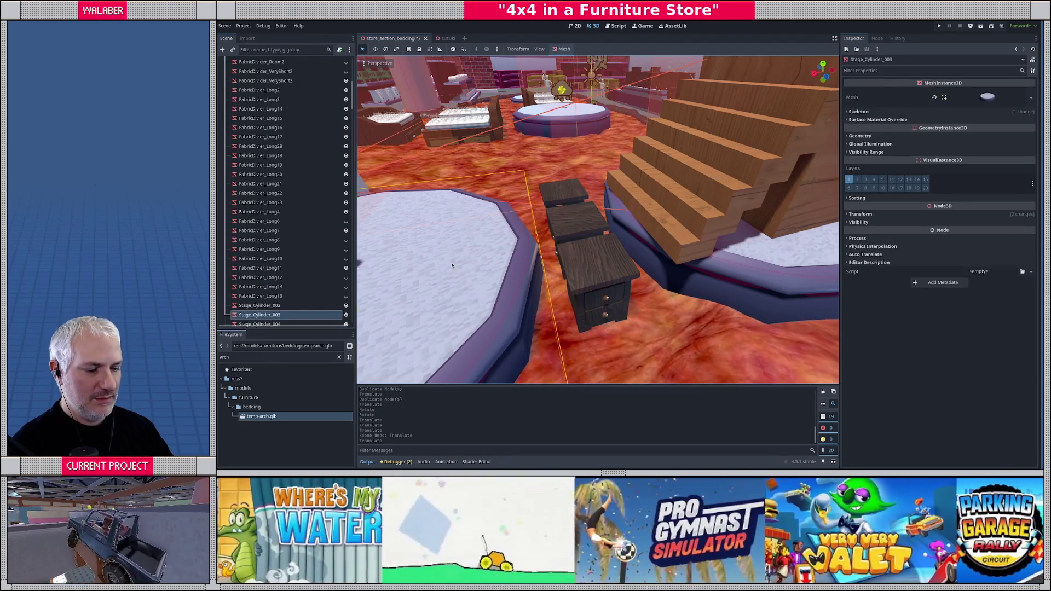
{"action": "scroll", "coordinate": [454, 266], "scroll_direction": "down", "scroll_amount": 5}
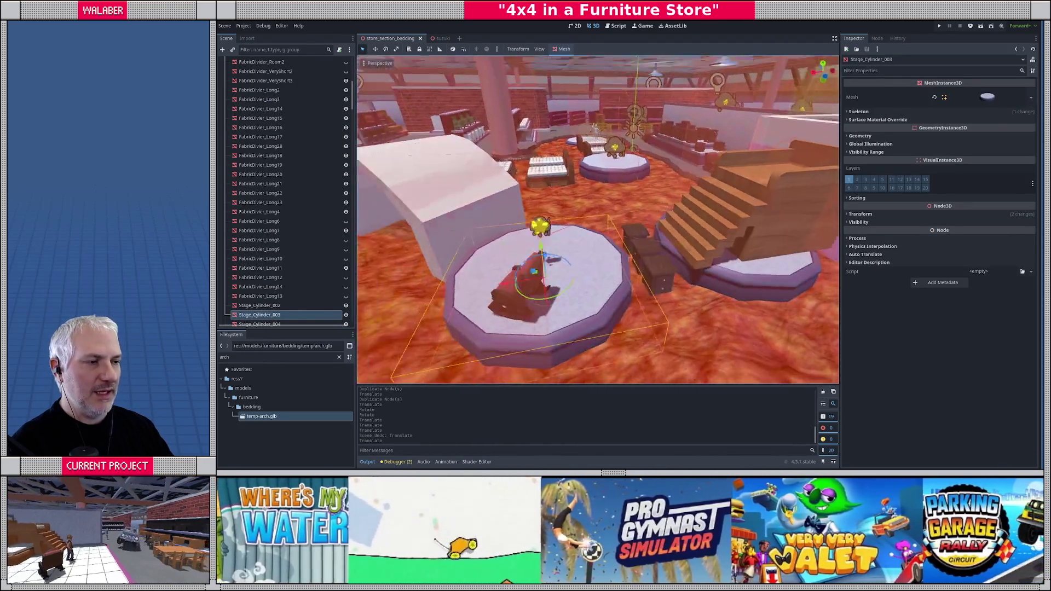
{"action": "scroll", "coordinate": [598, 219], "scroll_direction": "up", "scroll_amount": 5}
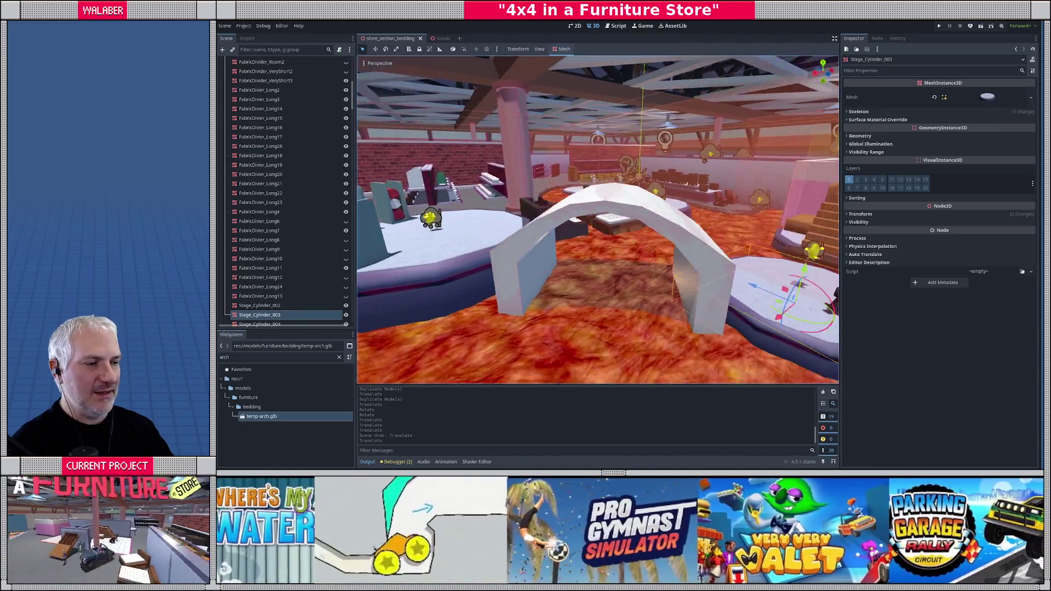
{"action": "scroll", "coordinate": [598, 219], "scroll_direction": "down", "scroll_amount": 5}
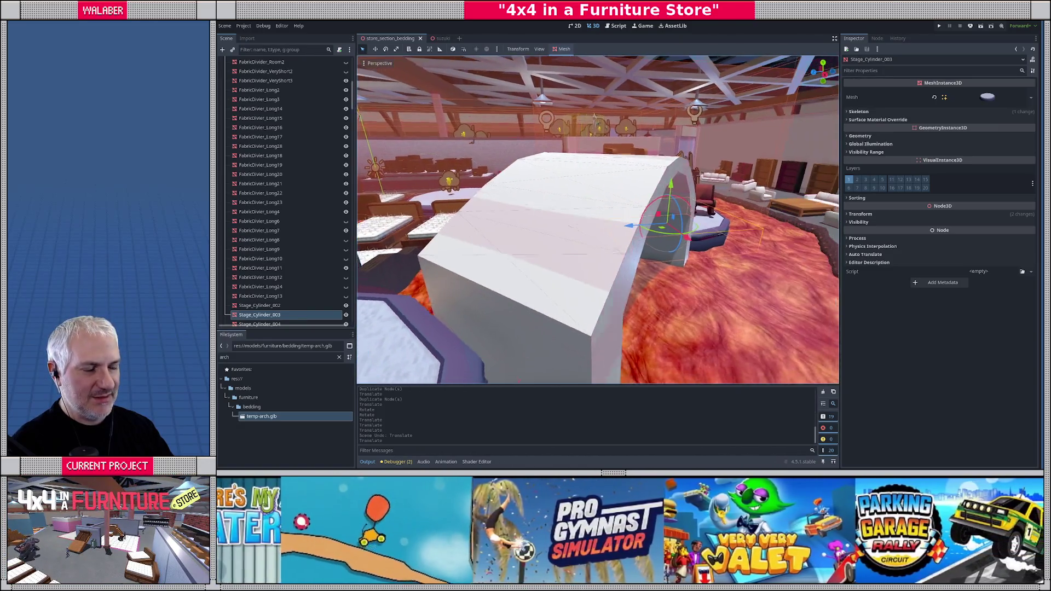
{"action": "scroll", "coordinate": [545, 280], "scroll_direction": "up", "scroll_amount": 5}
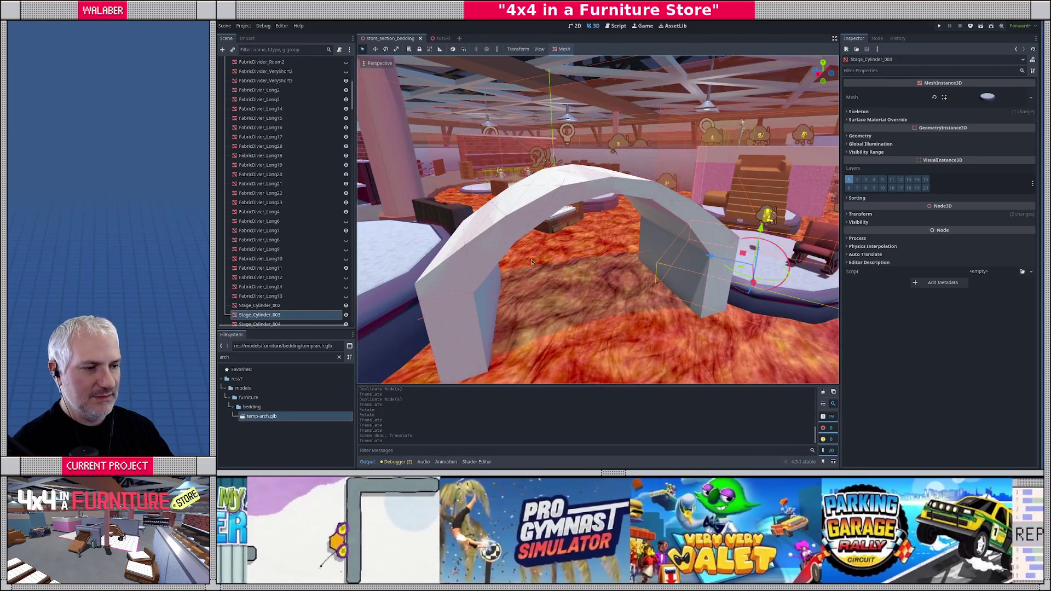
{"action": "scroll", "coordinate": [546, 279], "scroll_direction": "down", "scroll_amount": 3}
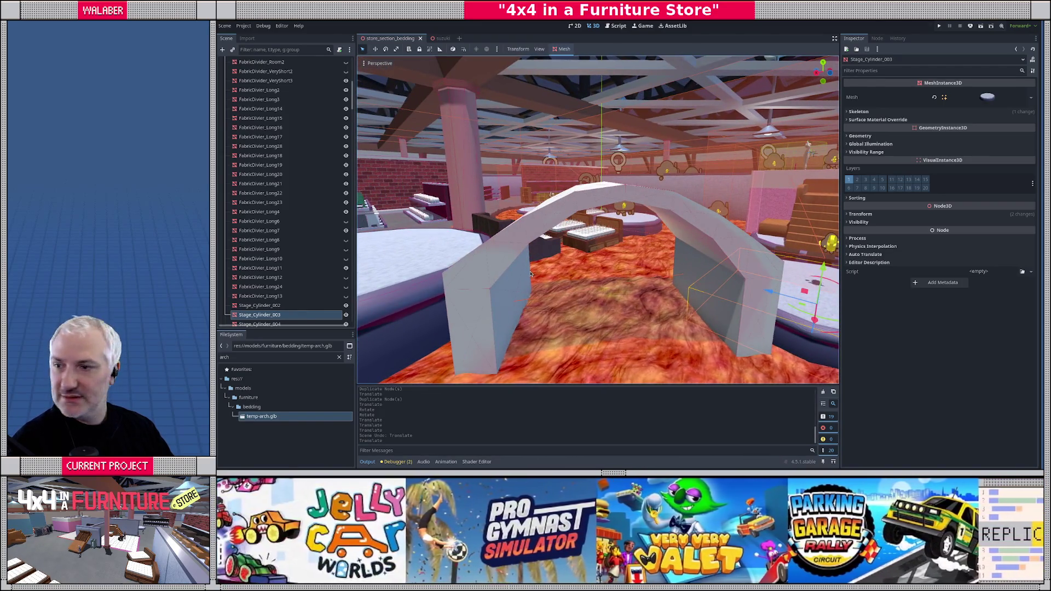
{"action": "key", "text": "alt+Tab"}
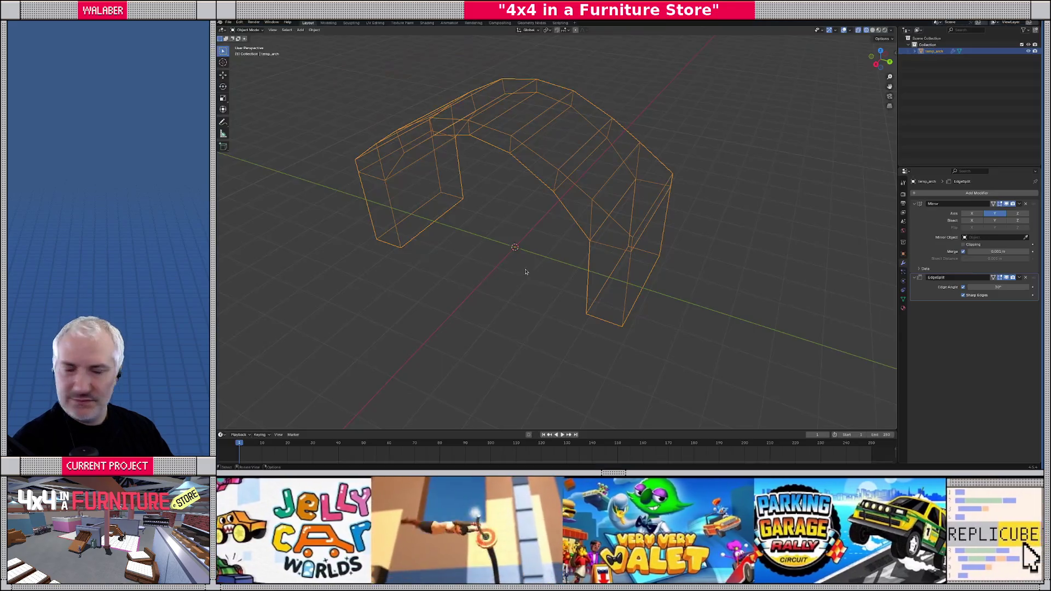
- Show the arch in solid shading and add a slid edge loop across the arch mesh
{"action": "key", "text": "shift+z"}
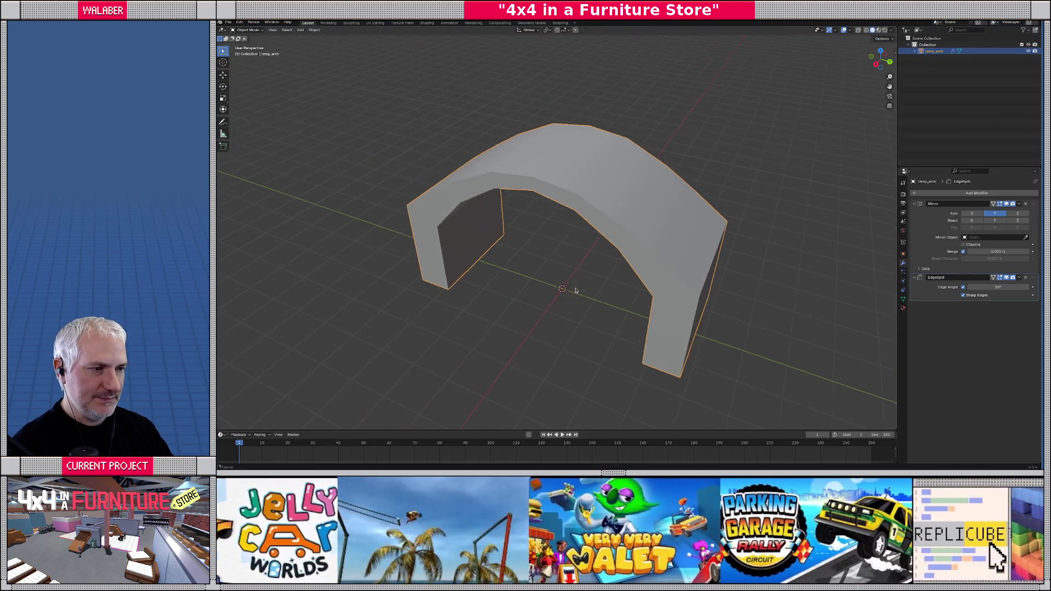
{"action": "key", "text": "Tab"}
{"action": "scroll", "coordinate": [542, 279], "scroll_direction": "right", "scroll_amount": 3}
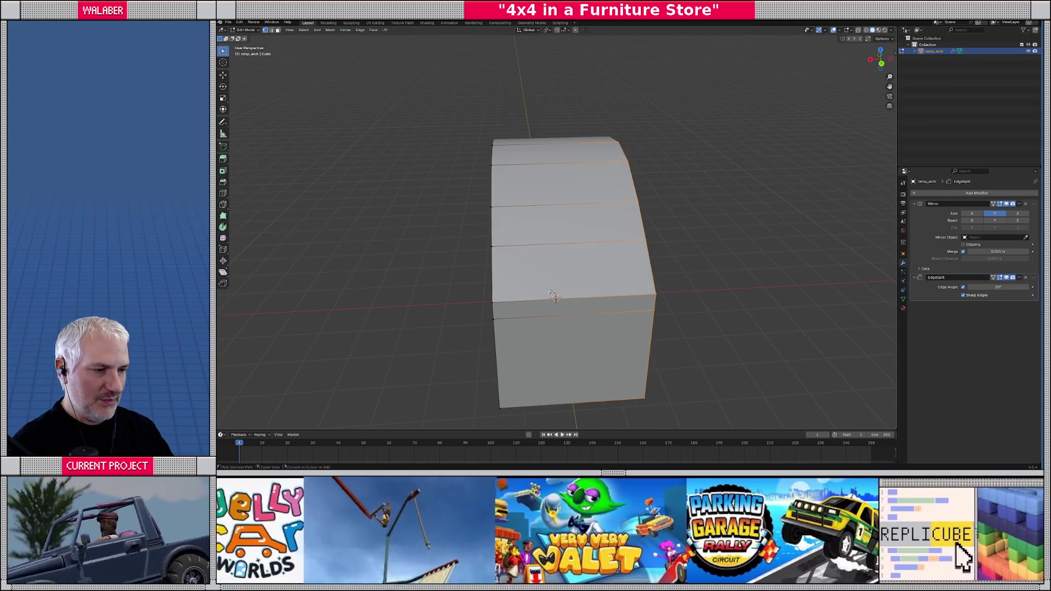
{"action": "key", "text": "ctrl+r"}
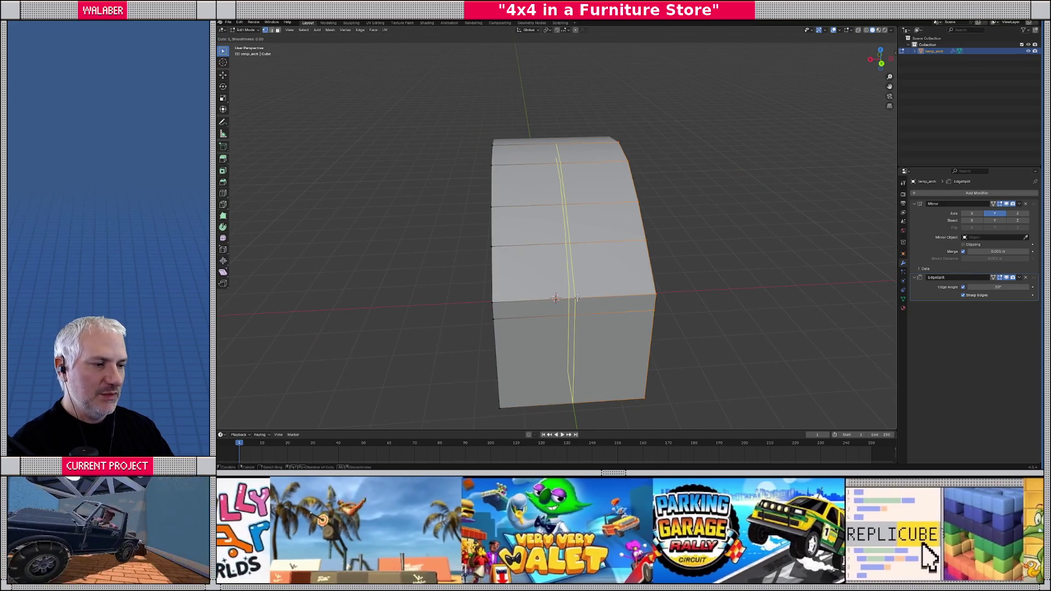
{"action": "left_click", "coordinate": [577, 298]}
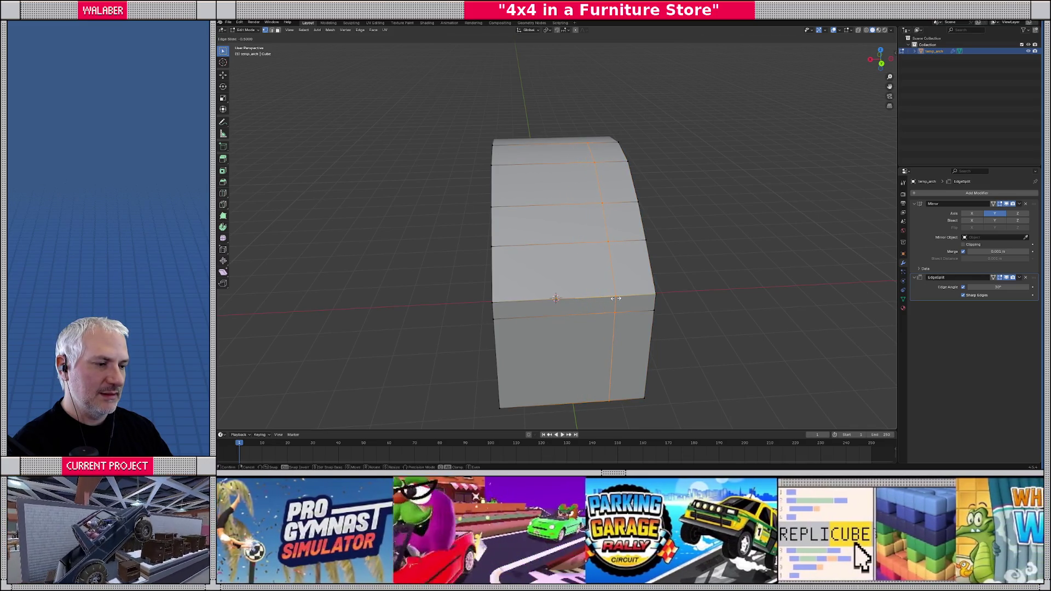
{"action": "left_click", "coordinate": [616, 298]}
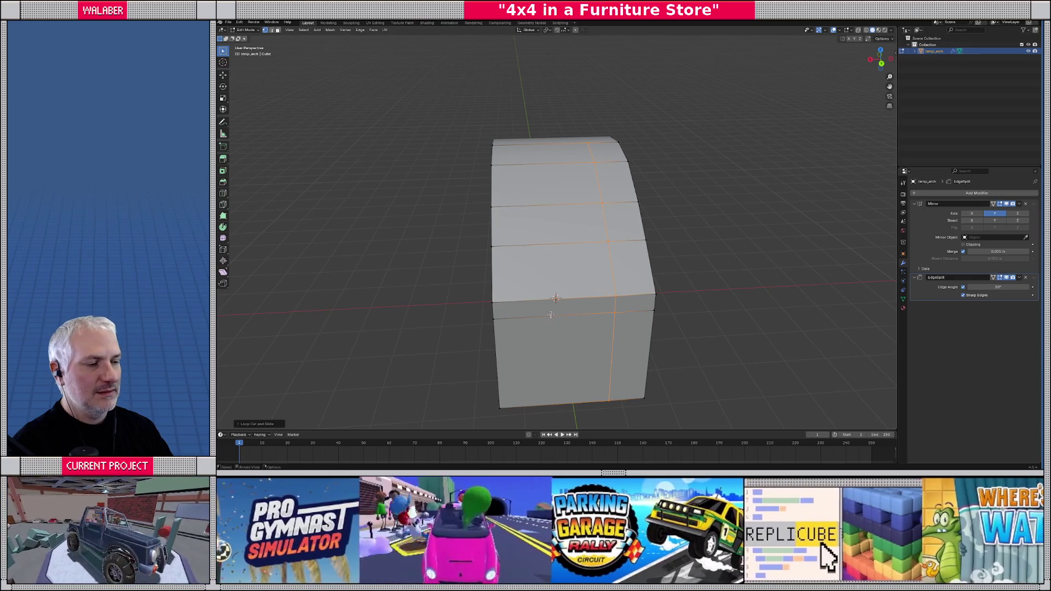
{"action": "scroll", "coordinate": [551, 314], "scroll_direction": "down", "scroll_amount": 3}
{"action": "left_click_drag", "start_coordinate": [551, 315], "coordinate": [571, 293]}
- Select the inner face strip from top to bottom, grow it, and delete those faces
{"action": "left_click", "coordinate": [534, 189]}
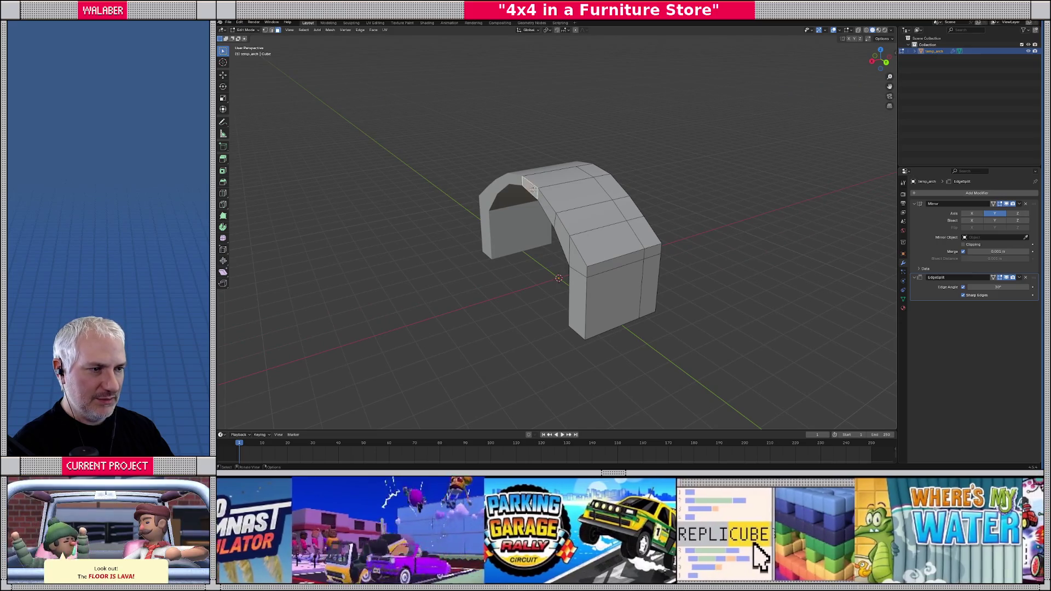
{"action": "left_click", "coordinate": [550, 206], "text": "shift"}
{"action": "left_click", "coordinate": [560, 225], "text": "shift"}
{"action": "left_click", "coordinate": [568, 247], "text": "shift"}
{"action": "left_click", "coordinate": [576, 266], "text": "shift"}
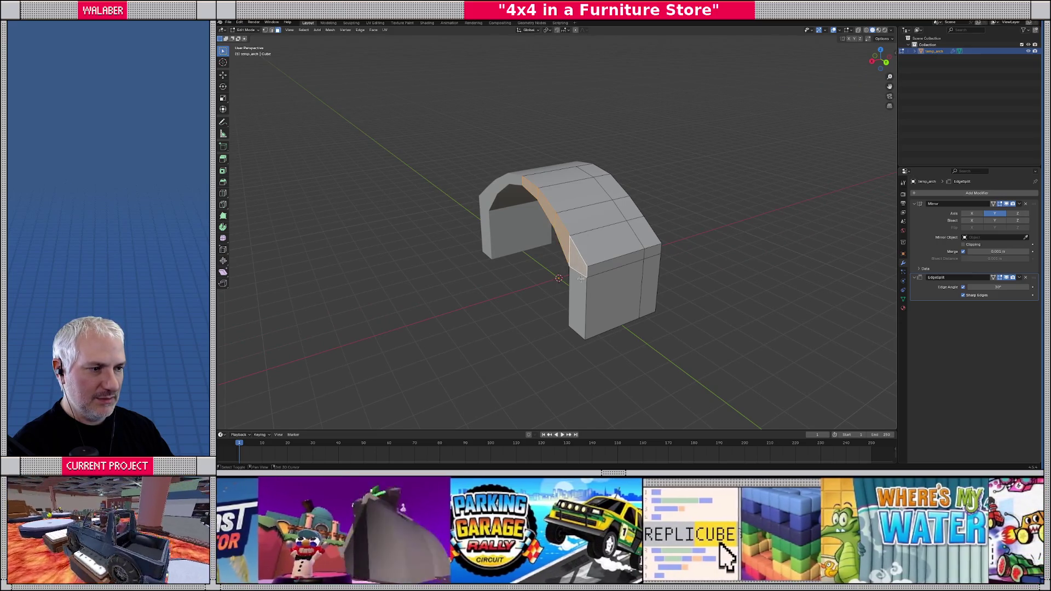
{"action": "left_click", "coordinate": [578, 288], "text": "shift"}
{"action": "key", "text": "ctrl+KP_Add"}
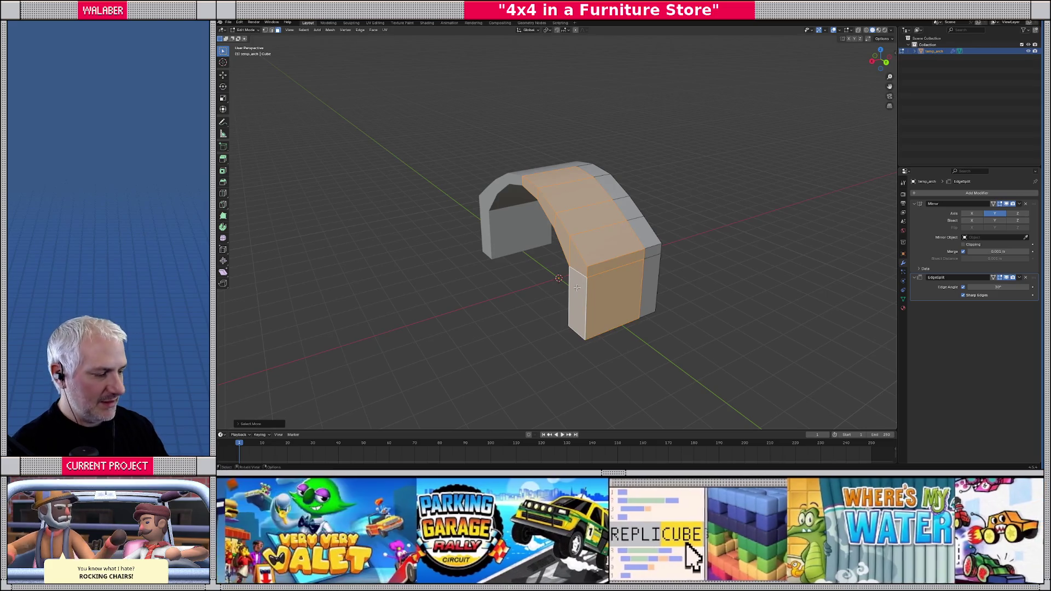
{"action": "key", "text": "x"}
{"action": "left_click", "coordinate": [577, 287]}
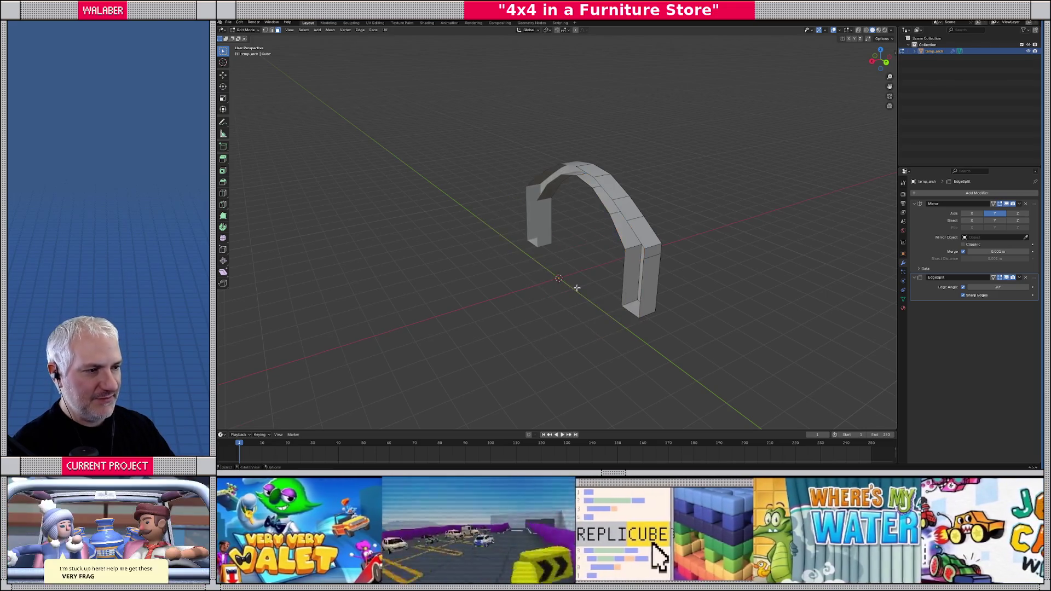
- In Object Mode, switch the Mirror modifier from the Z axis to the X axis
{"action": "key", "text": "Tab"}
{"action": "left_click", "coordinate": [1018, 214]}
{"action": "left_click", "coordinate": [1018, 214]}
{"action": "left_click", "coordinate": [972, 213]}
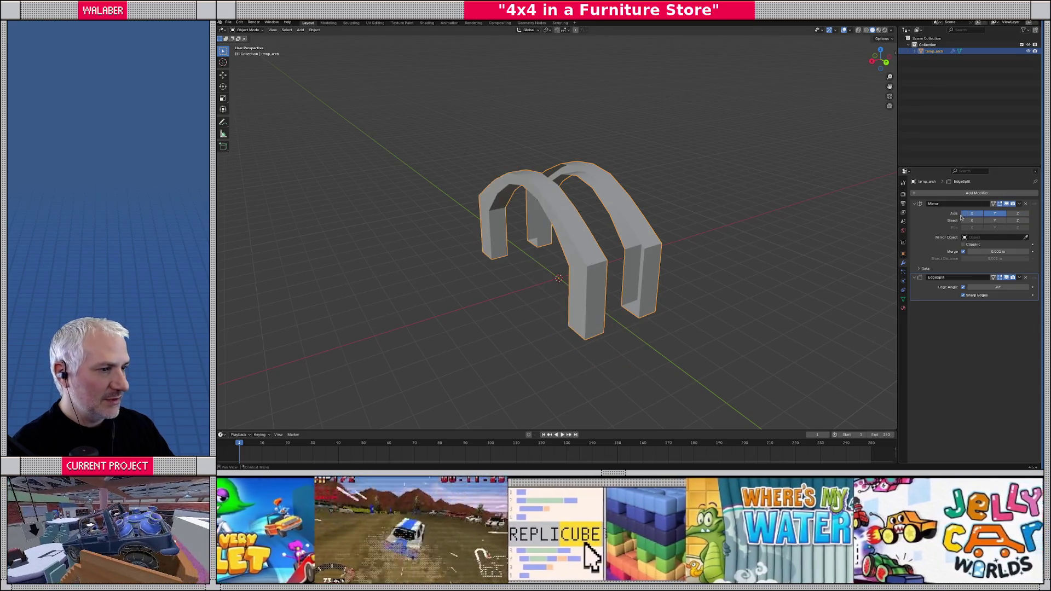
- Select the inner arch edges down to the pillar base, try Bridge Edge Loops, then undo it
{"action": "key", "text": "Tab"}
{"action": "scroll", "coordinate": [613, 177], "scroll_direction": "right", "scroll_amount": 5}
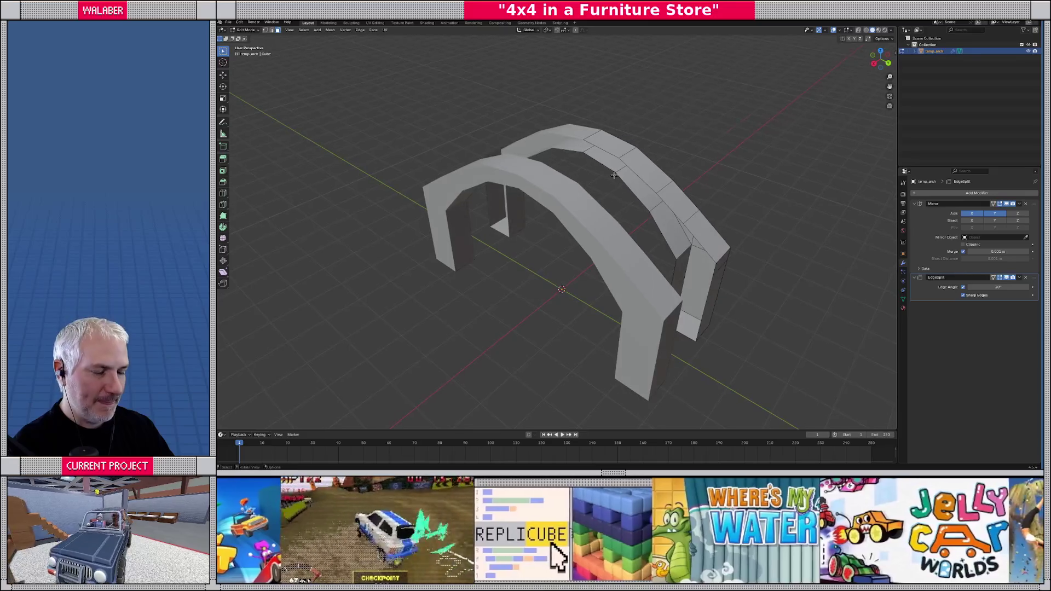
{"action": "left_click", "coordinate": [607, 150], "text": "shift"}
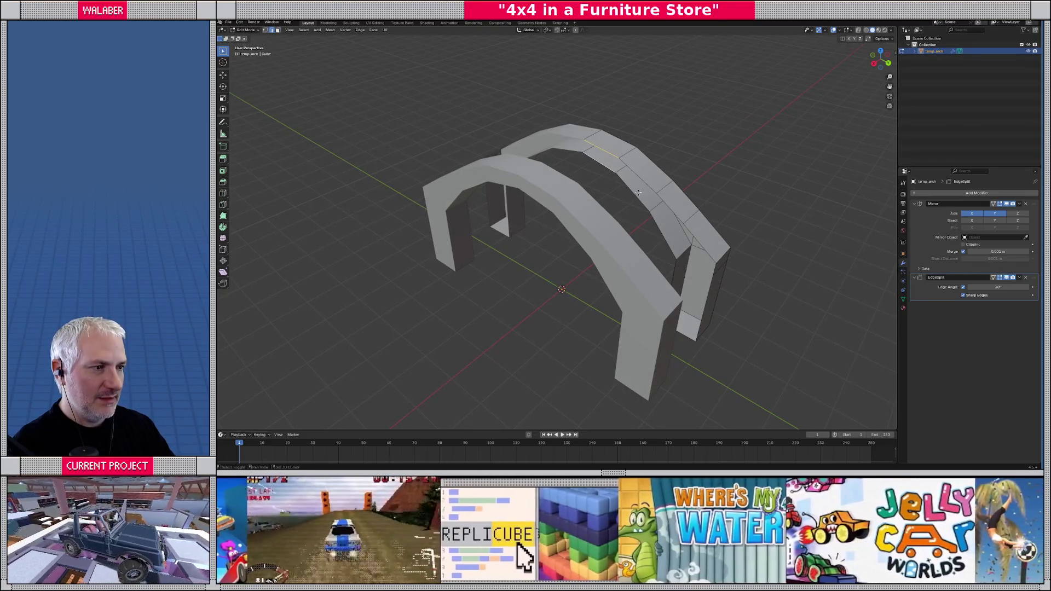
{"action": "left_click", "coordinate": [640, 192], "text": "shift"}
{"action": "left_click", "coordinate": [628, 170], "text": "shift"}
{"action": "left_click", "coordinate": [663, 230], "text": "shift"}
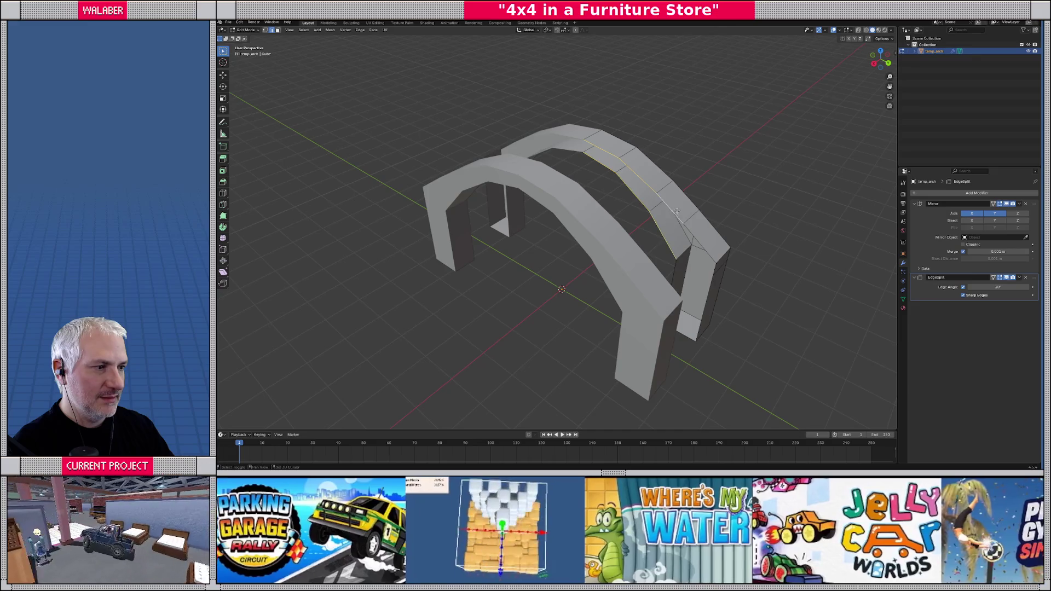
{"action": "left_click", "coordinate": [360, 30]}
{"action": "left_click", "coordinate": [374, 51]}
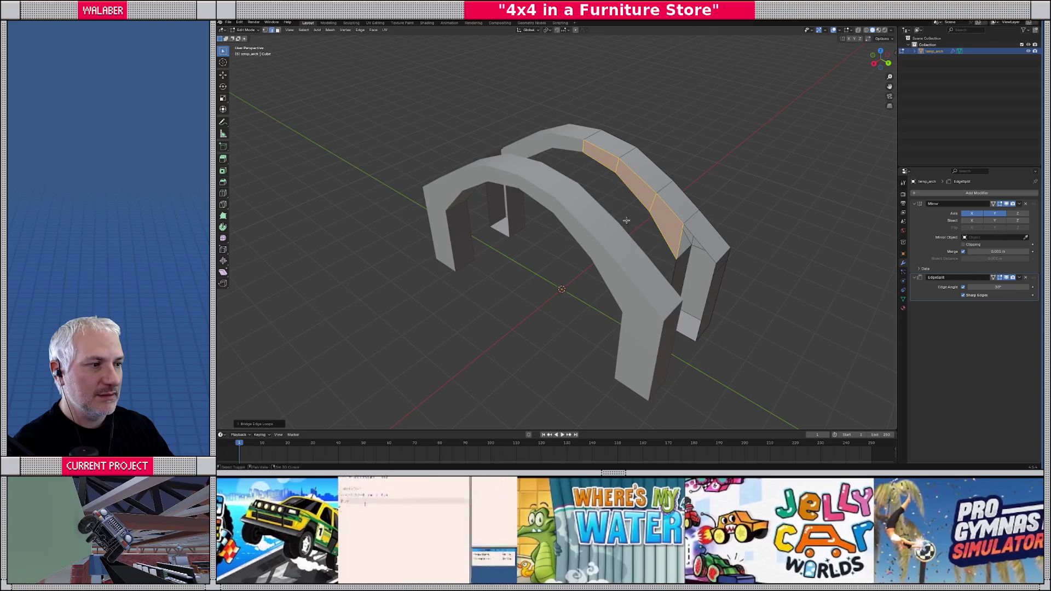
{"action": "scroll", "coordinate": [572, 211], "scroll_direction": "up", "scroll_amount": 4}
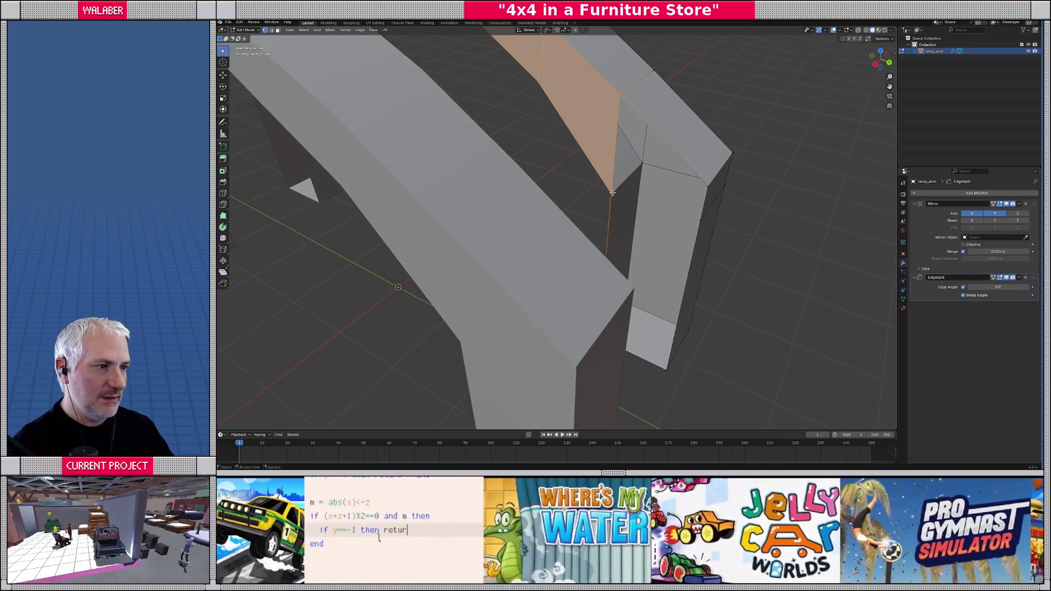
{"action": "key", "text": "ctrl+z"}
- Fill the arch's open hole with a new face and inspect both arches from the front
{"action": "left_click", "coordinate": [708, 219], "text": "shift"}
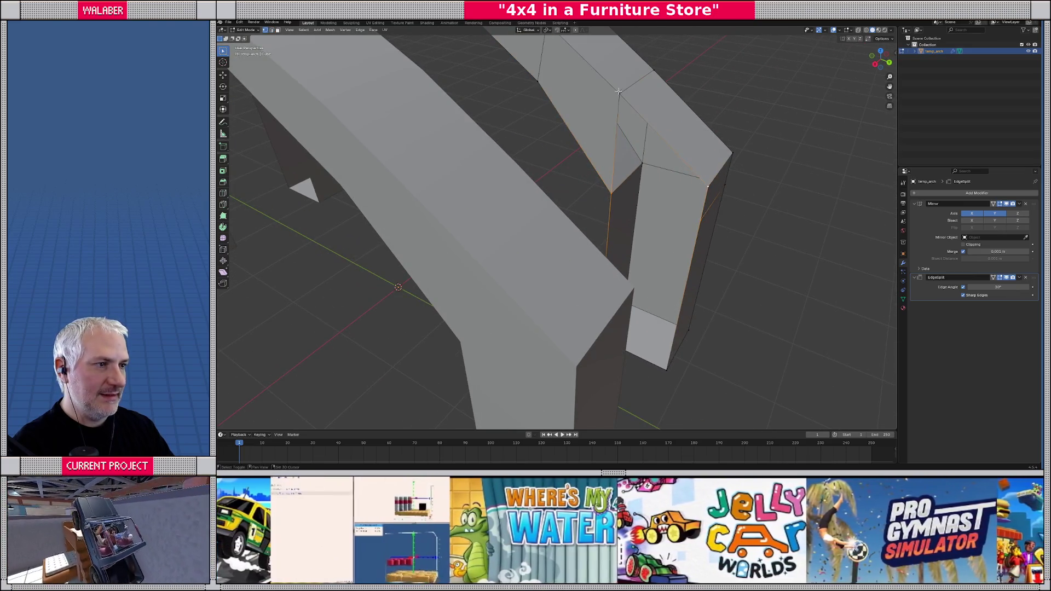
{"action": "key", "text": "f"}
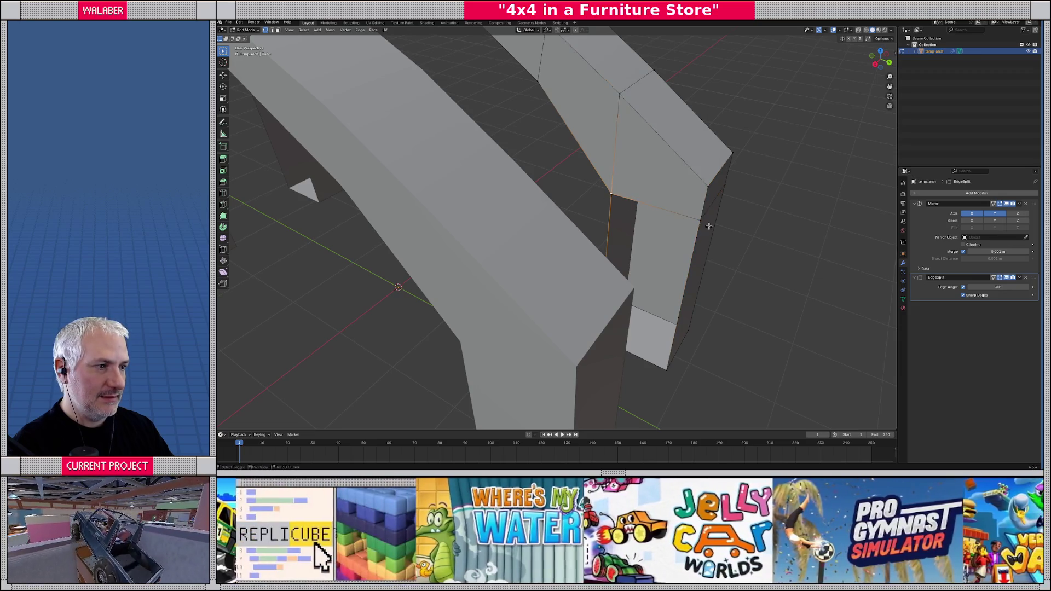
{"action": "left_click_drag", "start_coordinate": [609, 198], "coordinate": [526, 306]}
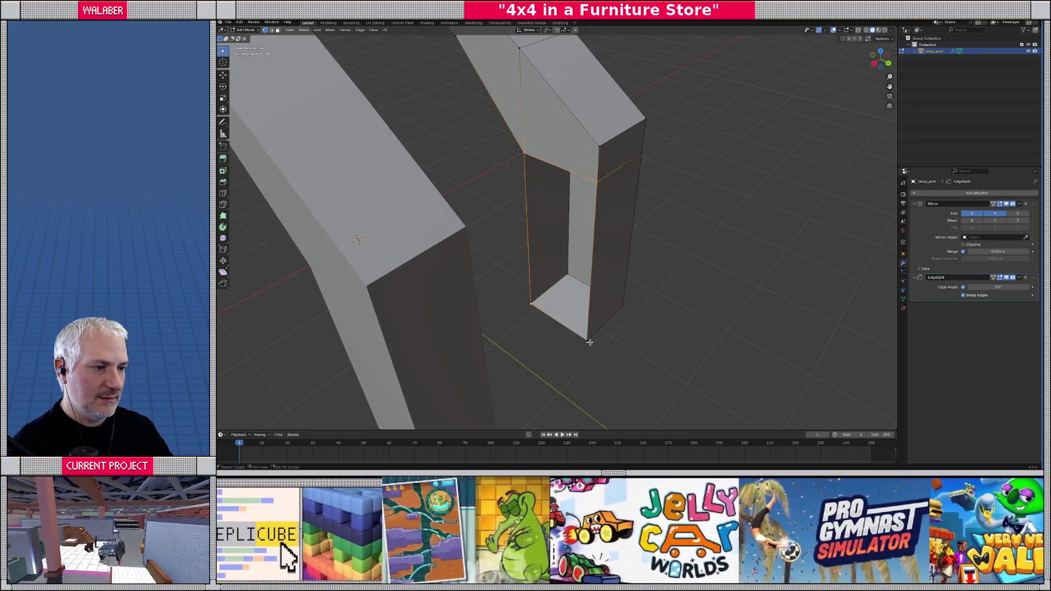
{"action": "left_click", "coordinate": [527, 307]}
{"action": "key", "text": "Tab"}
{"action": "scroll", "coordinate": [485, 250], "scroll_direction": "down", "scroll_amount": 4}
{"action": "mouse_move", "coordinate": [484, 250]}
{"action": "left_mouse_down"}
{"action": "mouse_move", "coordinate": [619, 268]}
{"action": "mouse_move", "coordinate": [593, 250]}
{"action": "mouse_move", "coordinate": [614, 254]}
{"action": "left_mouse_up"}
- Cut a centred edge loop down the right pillar and select its middle edges
{"action": "key", "text": "Tab"}
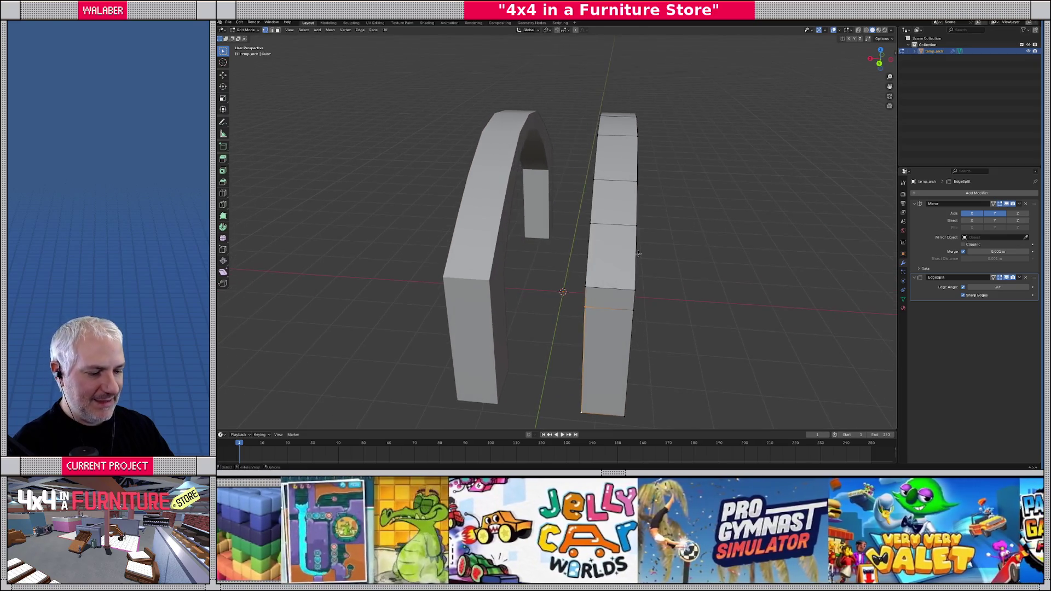
{"action": "key", "text": "ctrl+r"}
{"action": "left_click", "coordinate": [614, 290]}
{"action": "right_click", "coordinate": [613, 291]}
{"action": "left_click", "coordinate": [612, 249]}
{"action": "left_click", "coordinate": [614, 184], "text": "shift"}
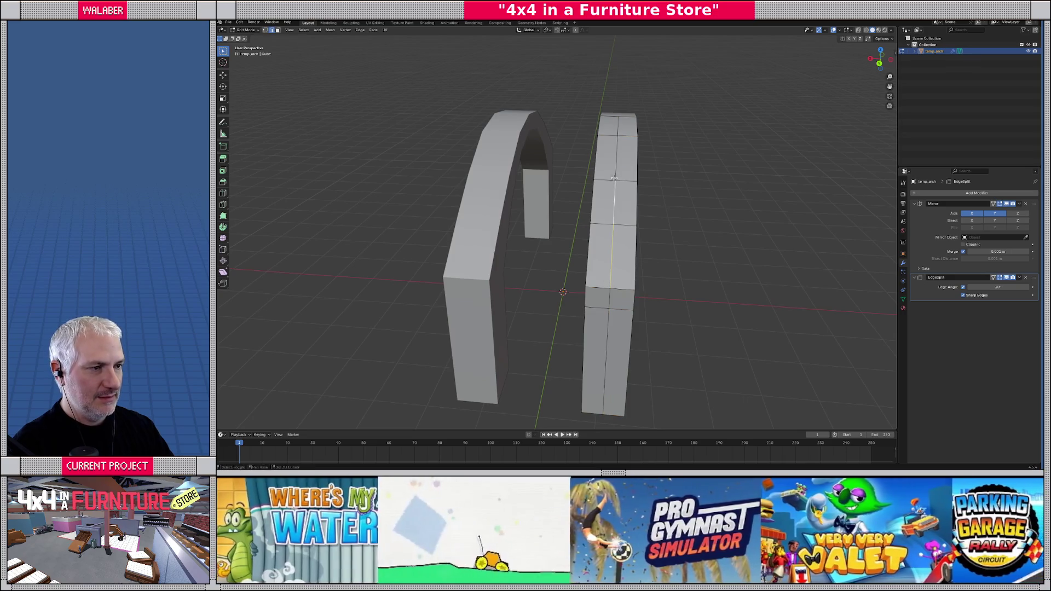
{"action": "left_click", "coordinate": [618, 148], "text": "shift"}
{"action": "left_click_drag", "start_coordinate": [619, 148], "coordinate": [595, 204]}
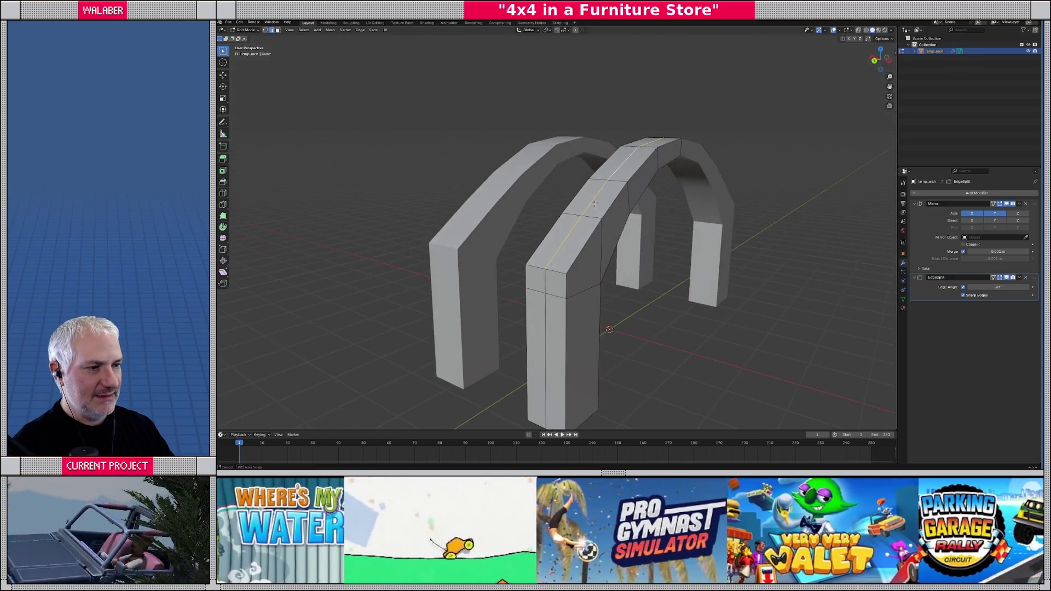
- Dissolve the front pillar's middle edge loop and select the front arch's top edge loops
{"action": "key", "text": "ctrl+x"}
{"action": "key", "text": "1"}
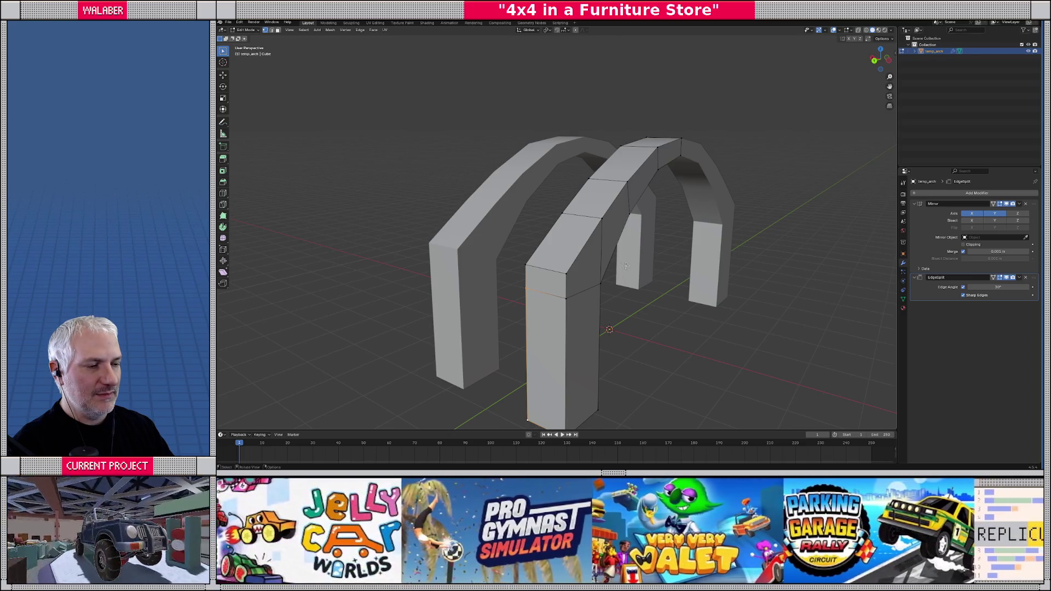
{"action": "left_click", "coordinate": [608, 210], "text": "alt"}
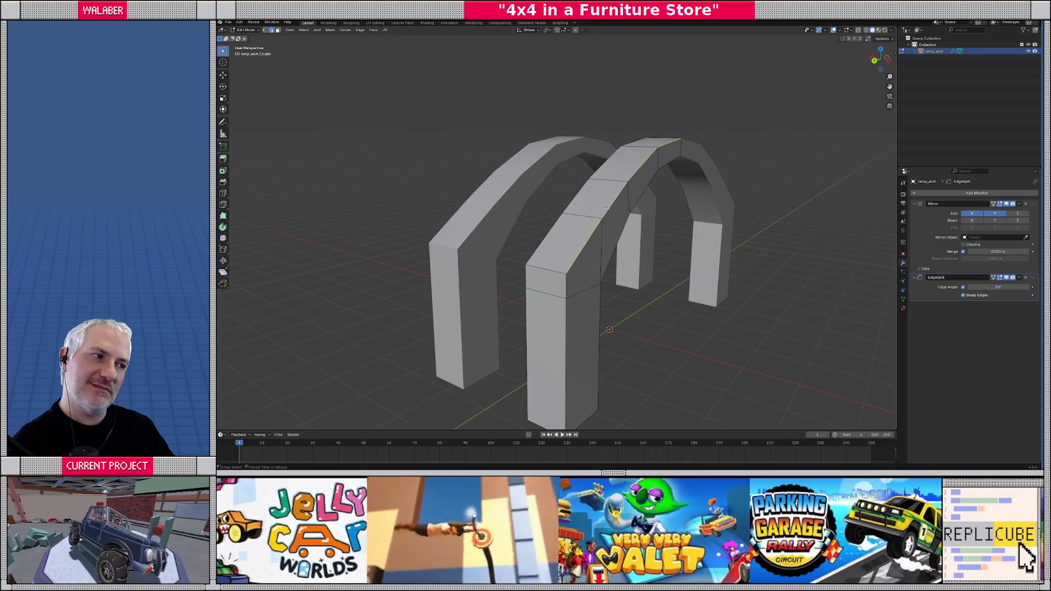
{"action": "left_click", "coordinate": [574, 197], "text": "alt"}
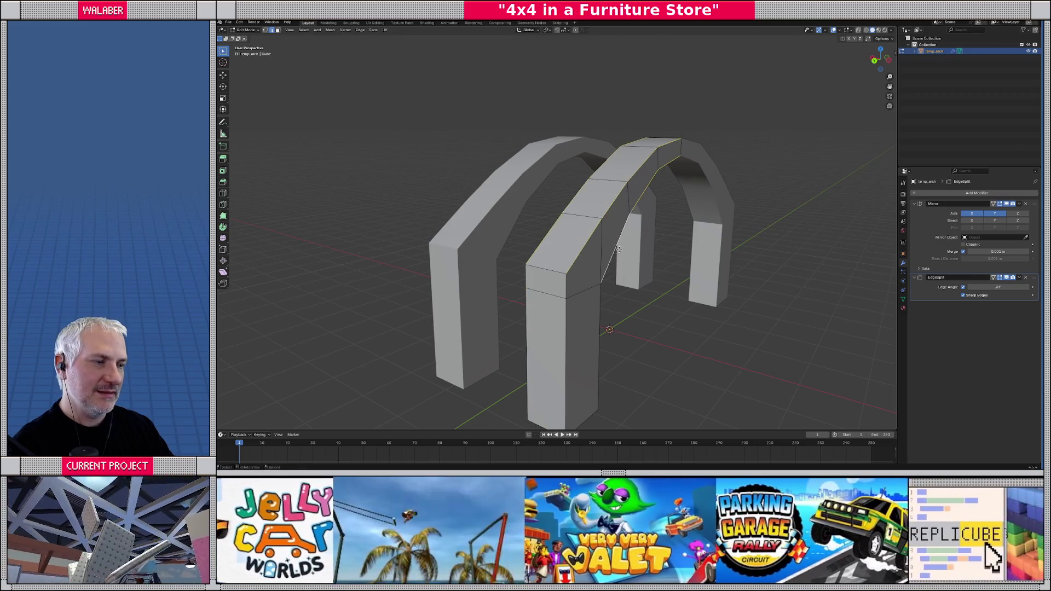
- Add the pillar's vertical corner edges and bevel them with 2 segments at about 0.116 m
{"action": "scroll", "coordinate": [611, 255], "scroll_direction": "right", "scroll_amount": 6}
{"action": "left_click", "coordinate": [606, 286], "text": "alt"}
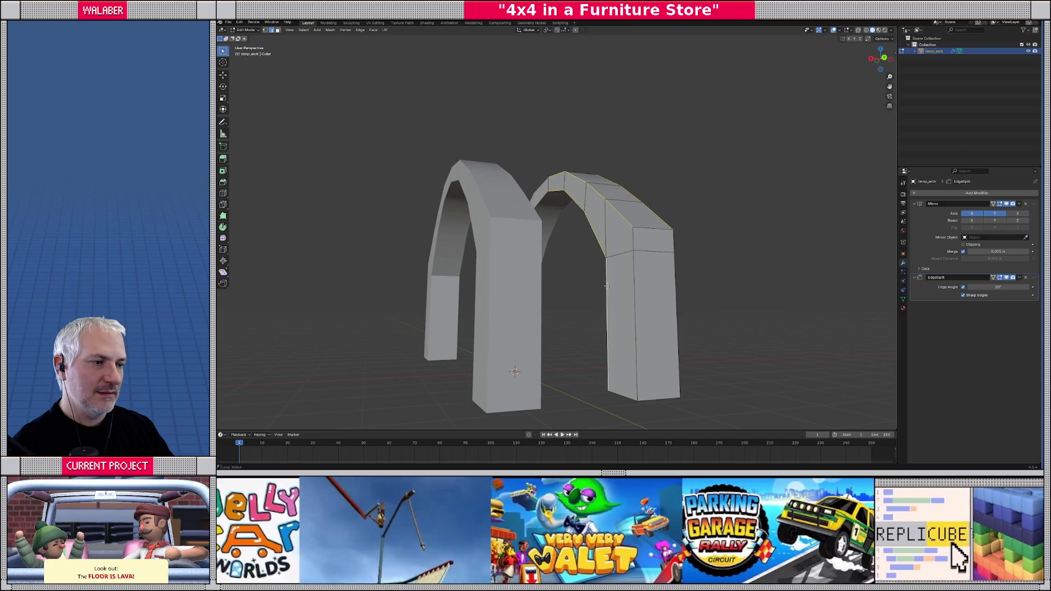
{"action": "left_click", "coordinate": [637, 296], "text": "shift"}
{"action": "scroll", "coordinate": [630, 285], "scroll_direction": "left", "scroll_amount": 5}
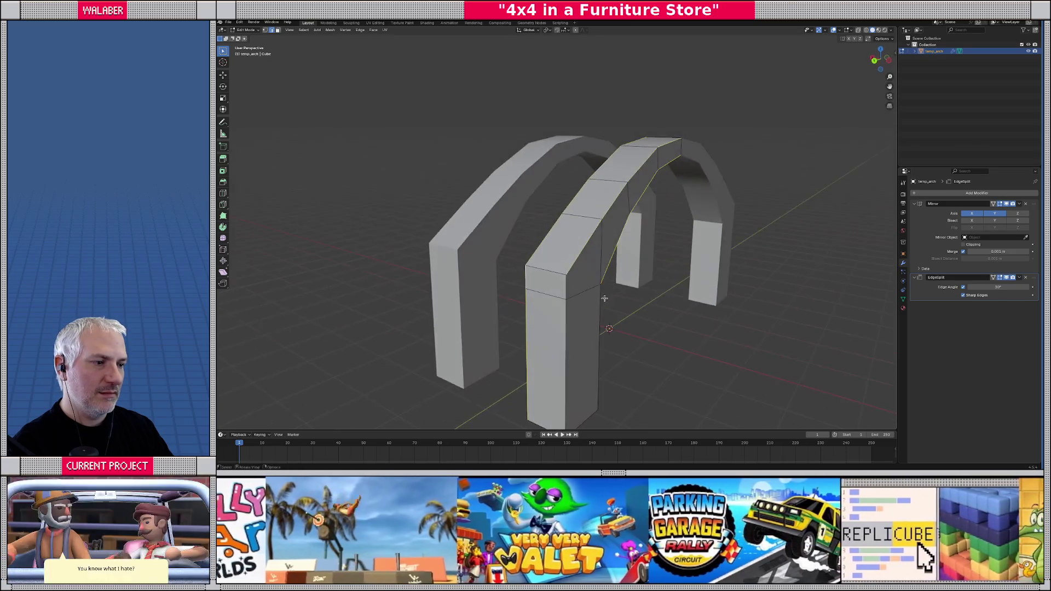
{"action": "left_click", "coordinate": [568, 324], "text": "shift"}
{"action": "left_click", "coordinate": [602, 313], "text": "shift"}
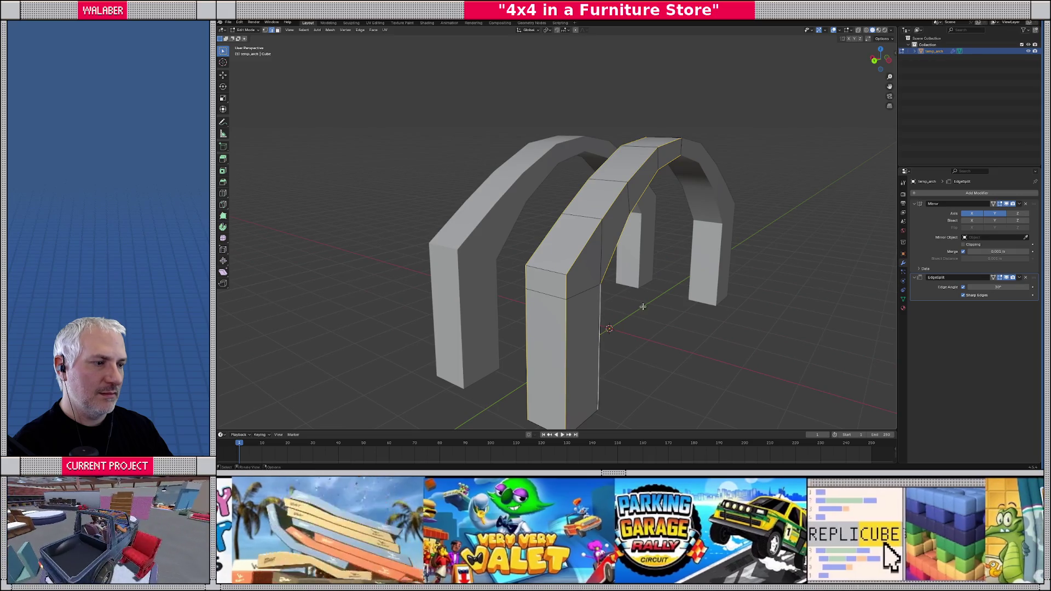
{"action": "key", "text": "ctrl+b"}
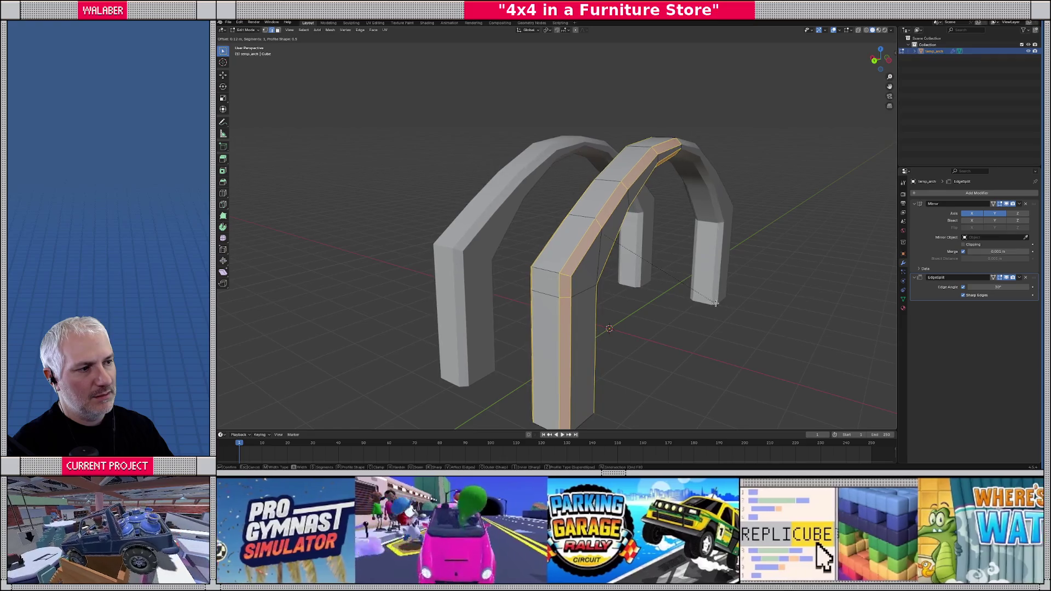
{"action": "scroll", "coordinate": [715, 304], "scroll_direction": "up", "scroll_amount": 1}
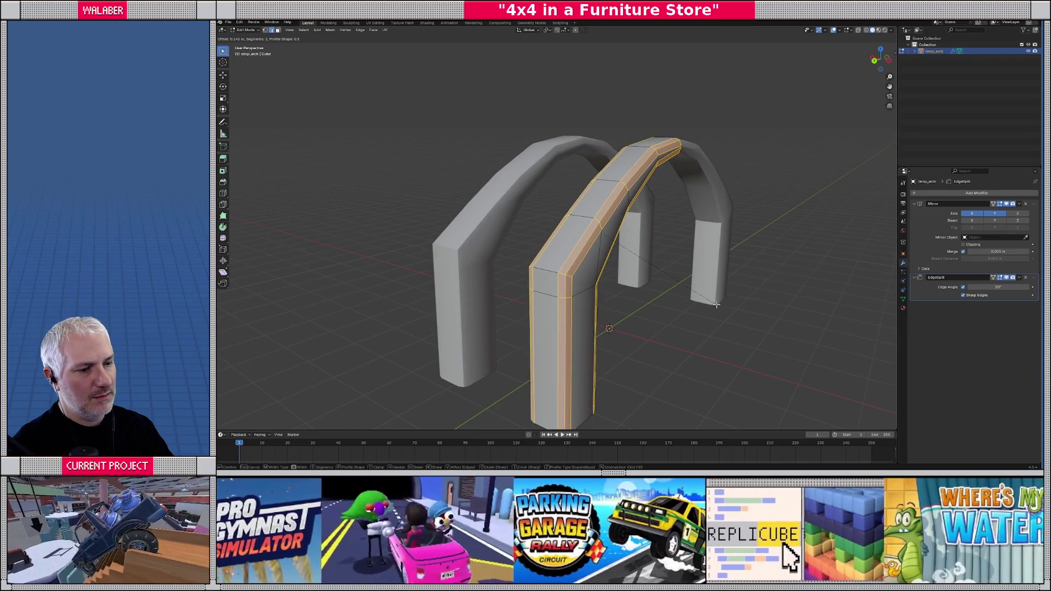
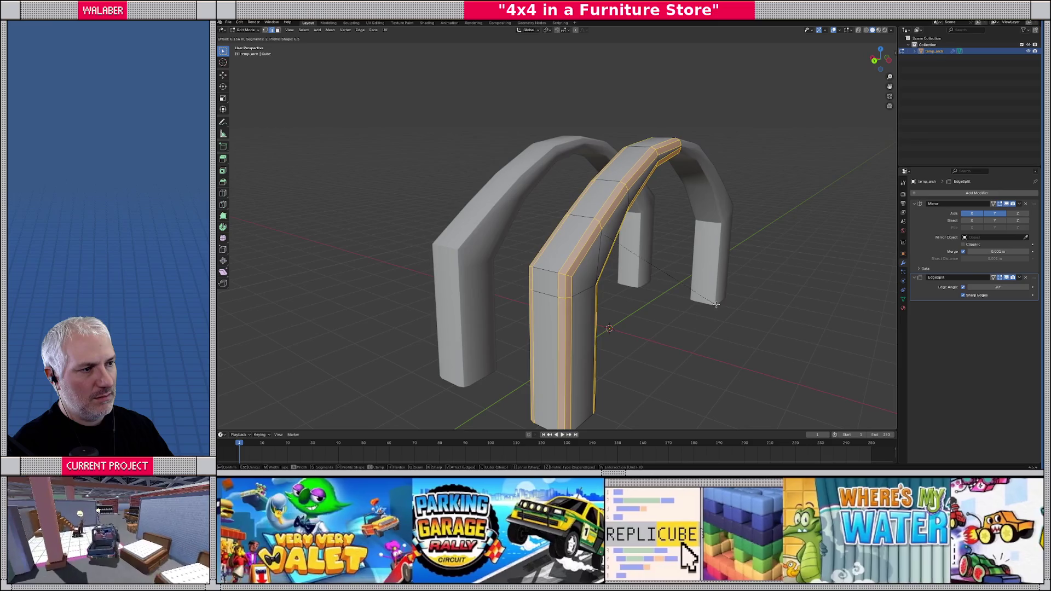
- Confirm the bevel on the arch and return to Edit Mode on the arch mesh
{"action": "left_click", "coordinate": [716, 305]}
{"action": "key", "text": "Tab"}
{"action": "mouse_move", "coordinate": [661, 295]}
{"action": "left_mouse_down"}
{"action": "mouse_move", "coordinate": [725, 291]}
{"action": "mouse_move", "coordinate": [572, 282]}
{"action": "mouse_move", "coordinate": [486, 293]}
{"action": "mouse_move", "coordinate": [624, 305]}
{"action": "mouse_move", "coordinate": [726, 289]}
{"action": "mouse_move", "coordinate": [559, 239]}
{"action": "mouse_move", "coordinate": [573, 260]}
{"action": "mouse_move", "coordinate": [604, 253]}
{"action": "left_mouse_up"}
{"action": "key", "text": "Tab"}
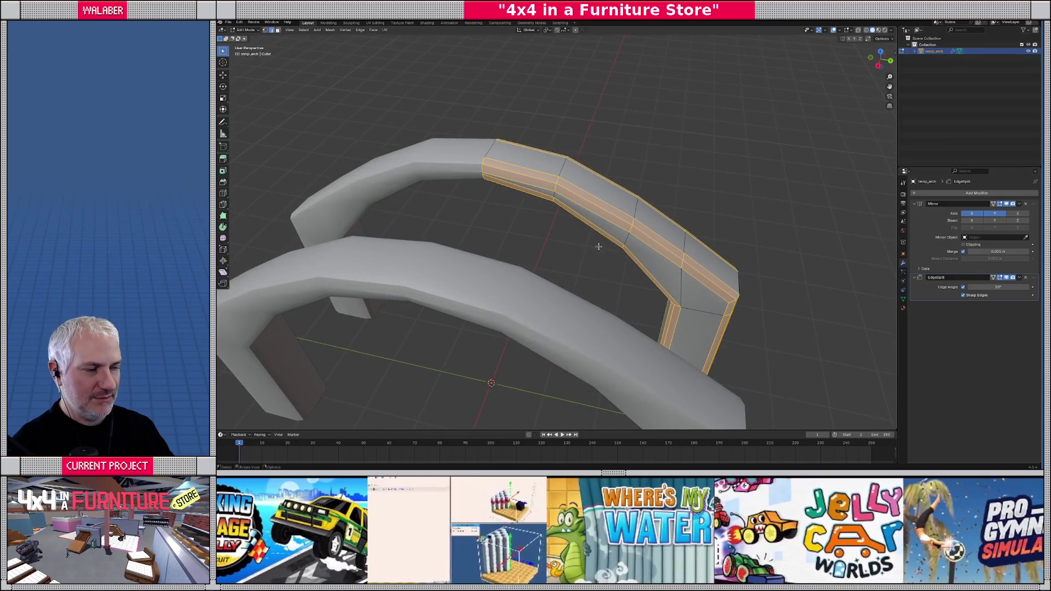
{"action": "left_click_drag", "start_coordinate": [492, 176], "coordinate": [494, 199]}
- Add two loop cuts across the top span of the arch
{"action": "key", "text": "ctrl+r"}
{"action": "left_click", "coordinate": [501, 176]}
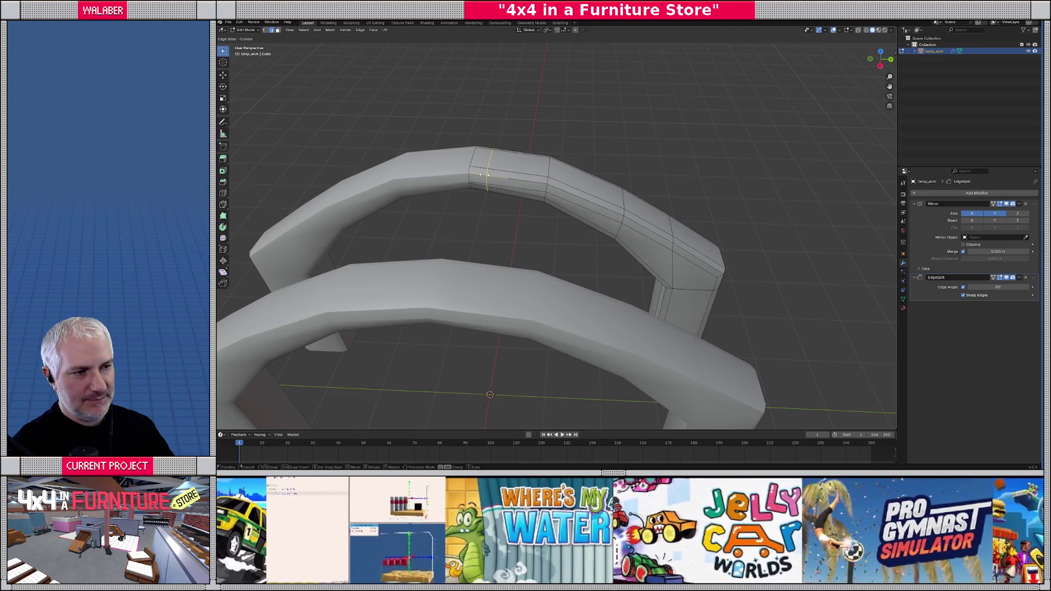
{"action": "left_click", "coordinate": [484, 175]}
{"action": "key", "text": "ctrl+r"}
{"action": "left_click", "coordinate": [579, 206]}
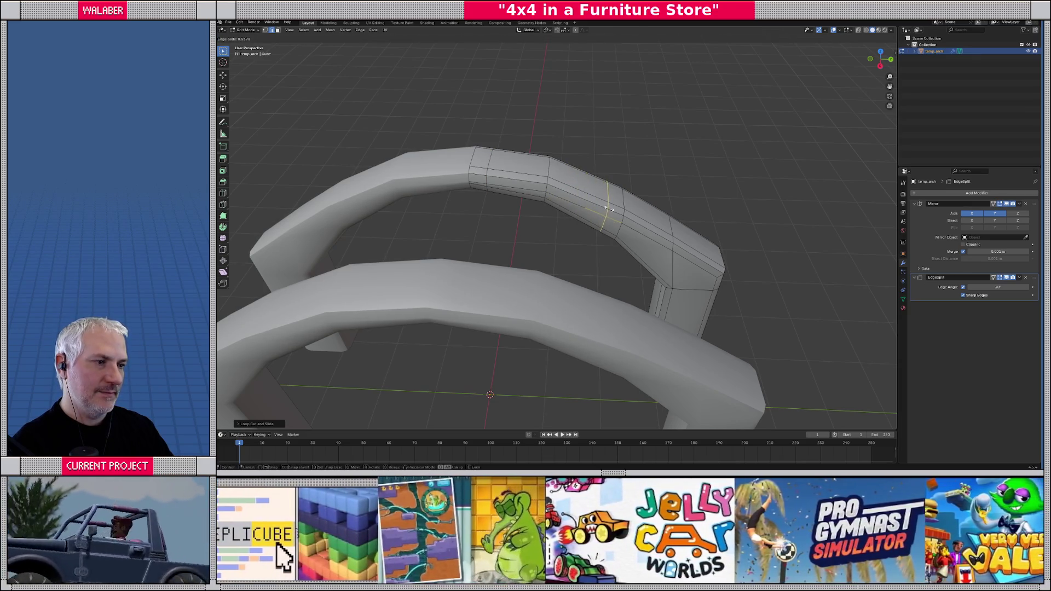
{"action": "left_click", "coordinate": [612, 209]}
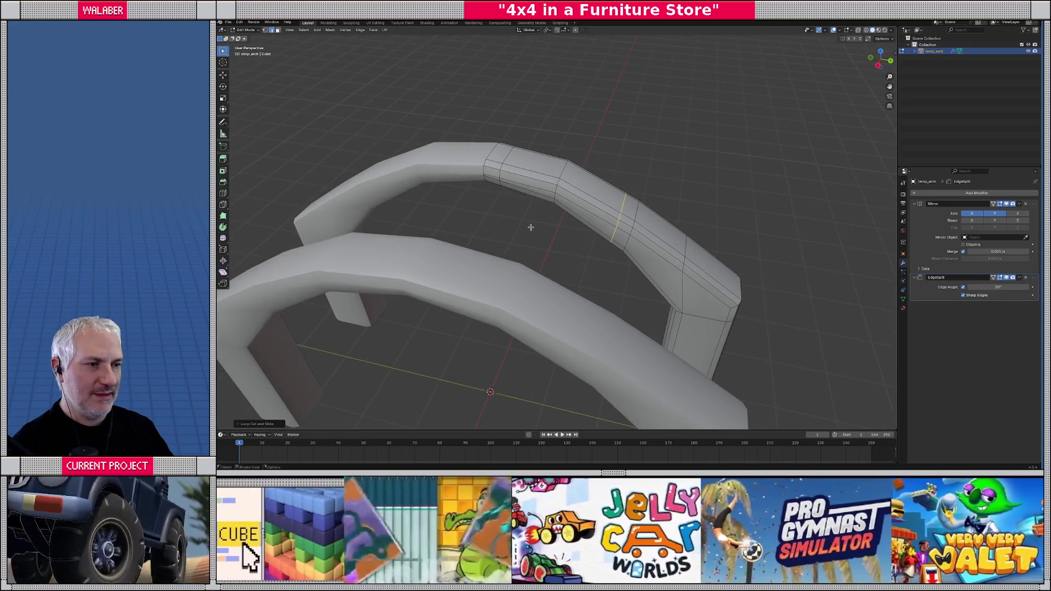
- Clear the selection and select two small faces on the arch's inner side
{"action": "left_click", "coordinate": [511, 223]}
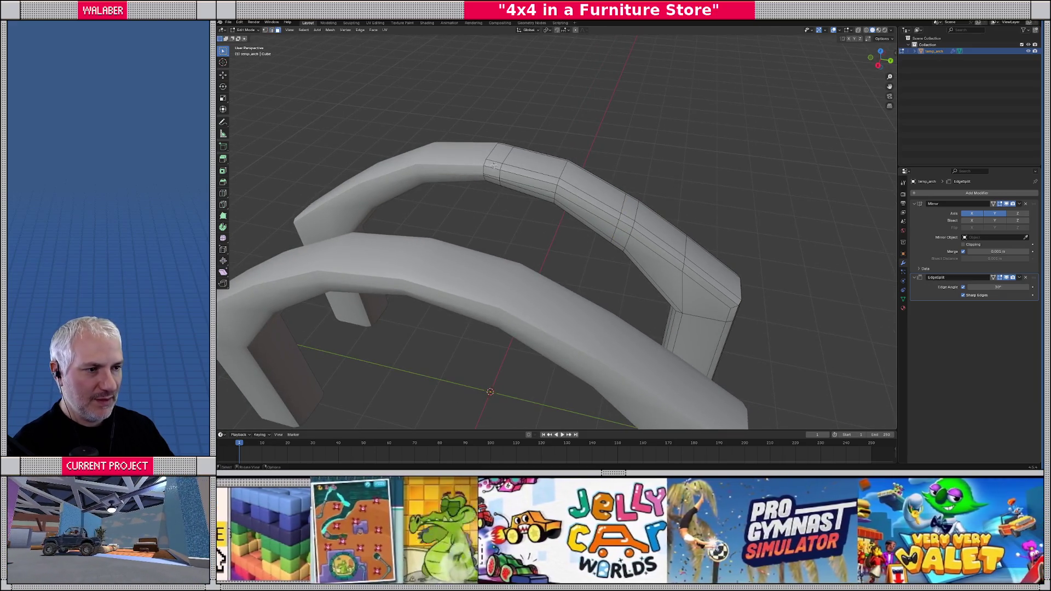
{"action": "left_click", "coordinate": [493, 167]}
{"action": "left_click", "coordinate": [494, 175], "text": "shift"}
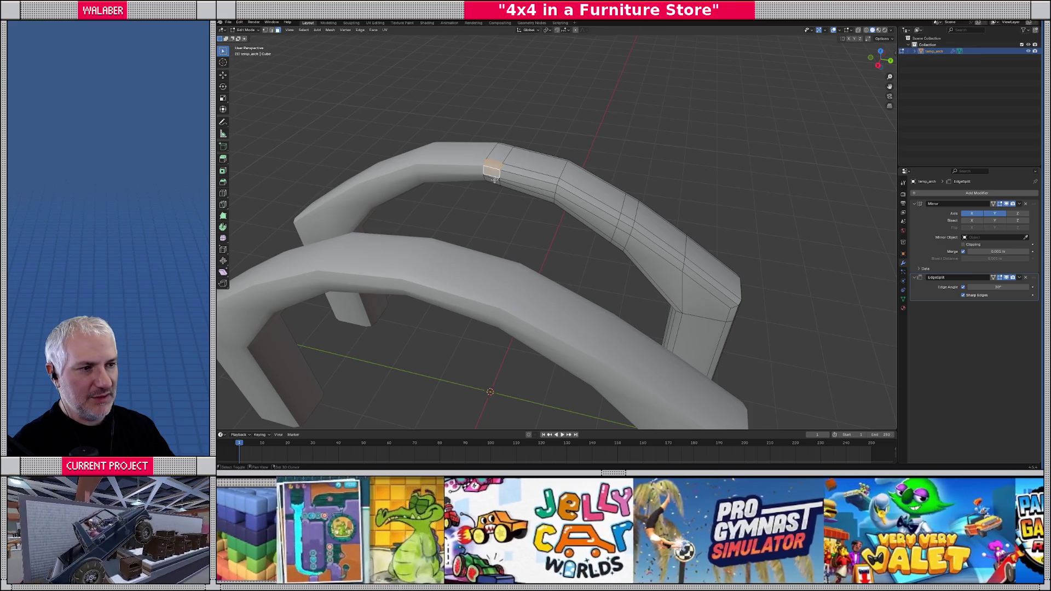
{"action": "scroll", "coordinate": [492, 186], "scroll_direction": "up", "scroll_amount": 4}
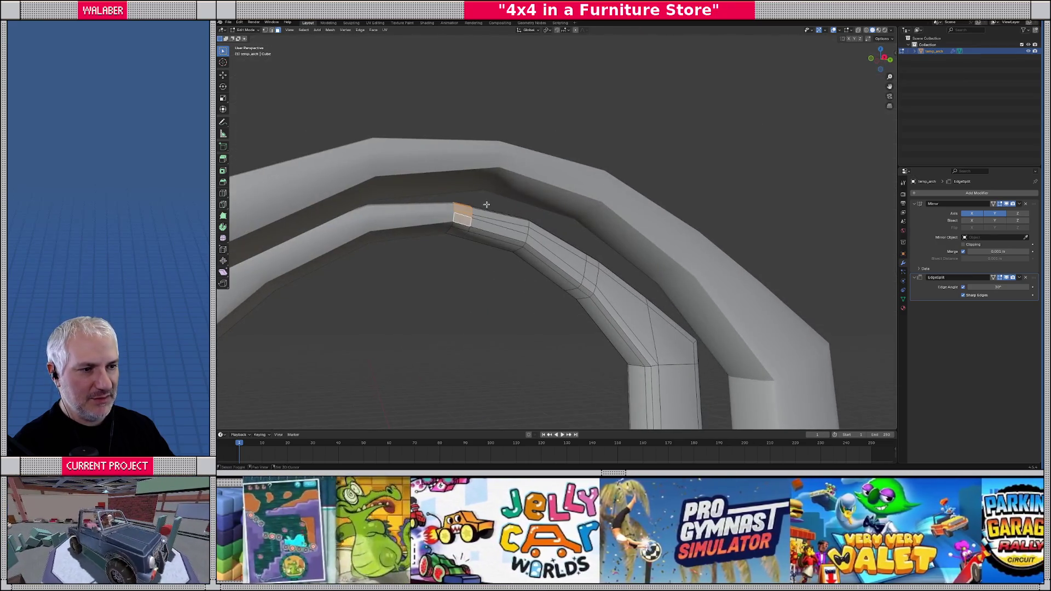
{"action": "scroll", "coordinate": [554, 282], "scroll_direction": "down", "scroll_amount": 2}
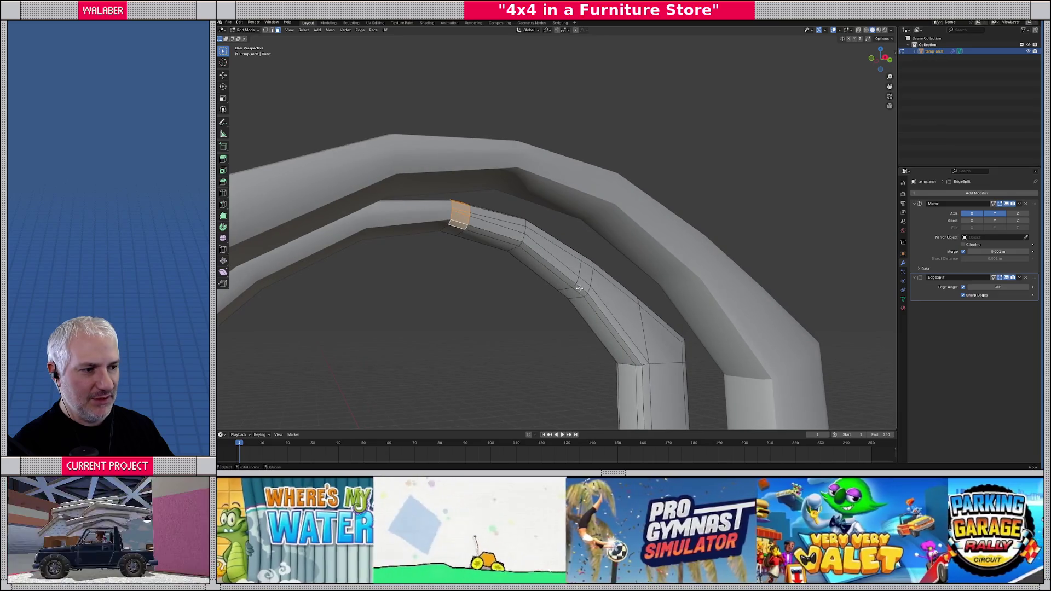
- Add two more inner faces and extrude them toward the centre from top view
{"action": "left_click", "coordinate": [579, 290], "text": "shift"}
{"action": "left_click", "coordinate": [584, 272], "text": "shift"}
{"action": "mouse_move", "coordinate": [584, 273]}
{"action": "left_mouse_down"}
{"action": "mouse_move", "coordinate": [538, 298]}
{"action": "mouse_move", "coordinate": [513, 386]}
{"action": "left_mouse_up"}
{"action": "key", "text": "KP_7"}
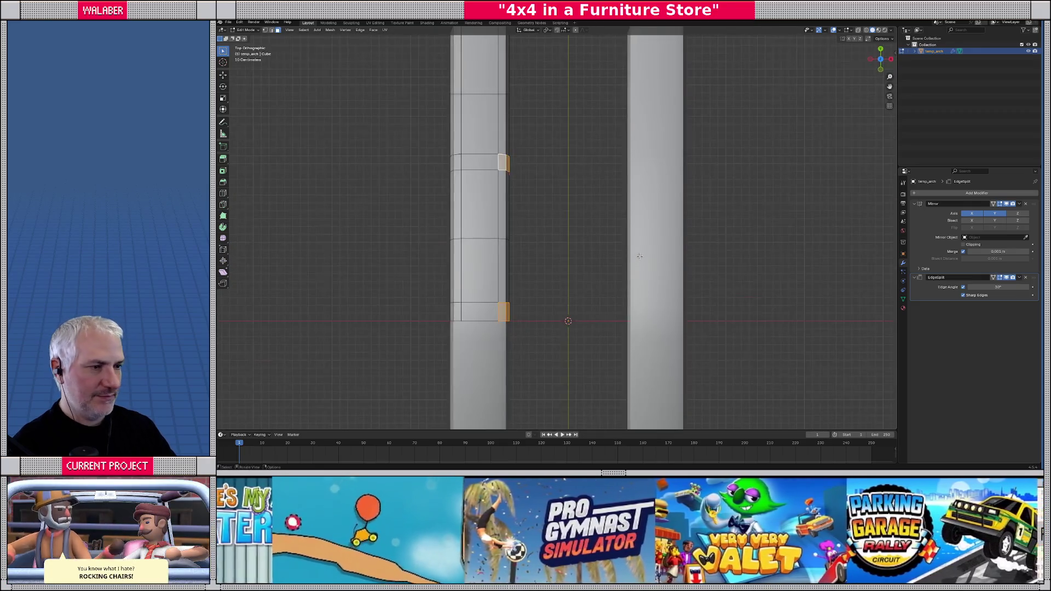
{"action": "key", "text": "e"}
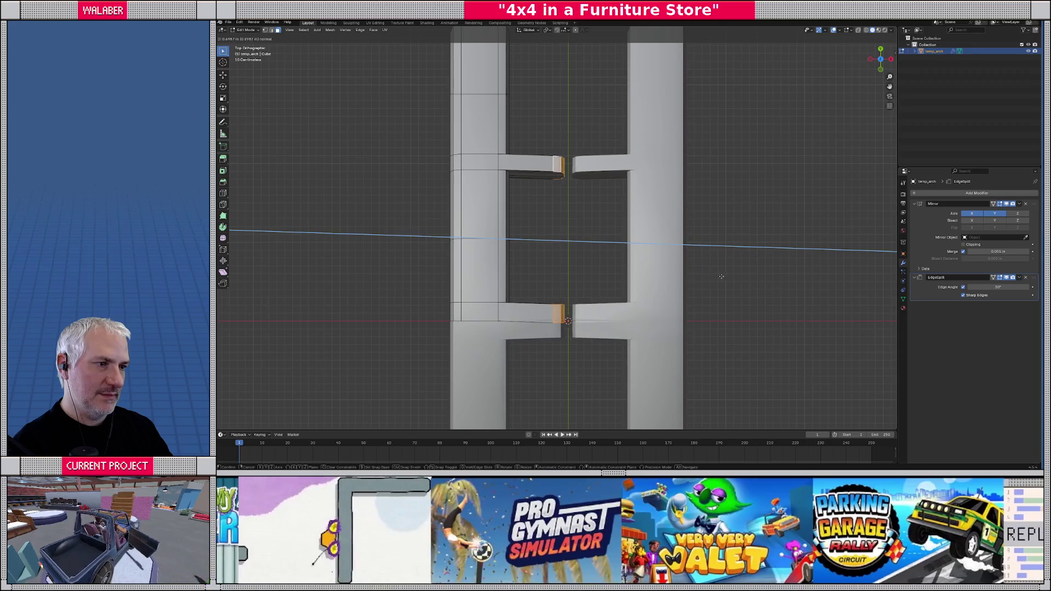
{"action": "left_click", "coordinate": [738, 279]}
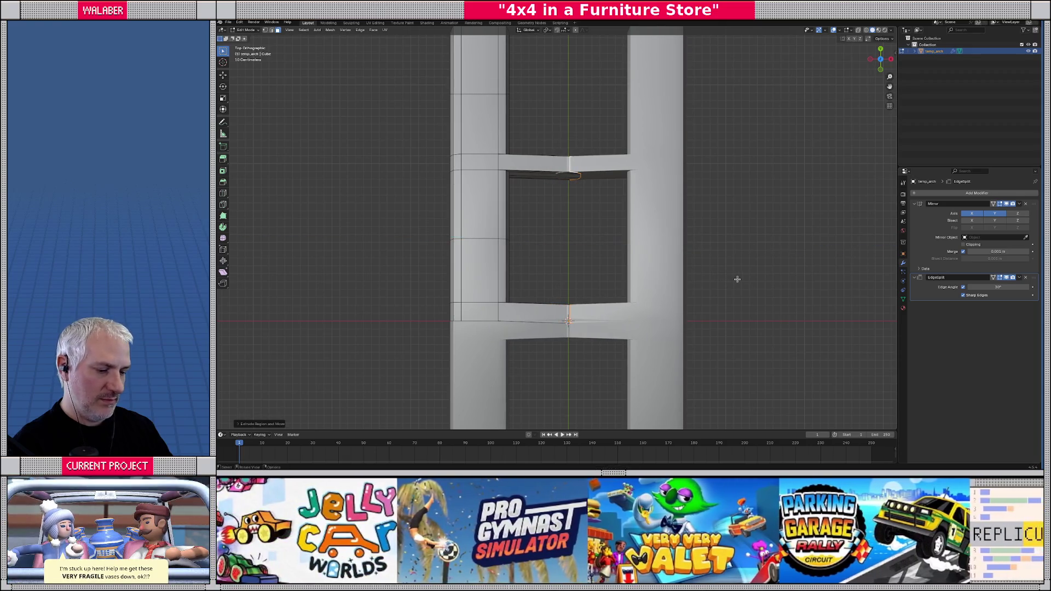
- Scale the crossbar ends to zero along X and move them onto the mirror centre line
{"action": "key", "text": "s"}
{"action": "key", "text": "x"}
{"action": "key", "text": "0"}
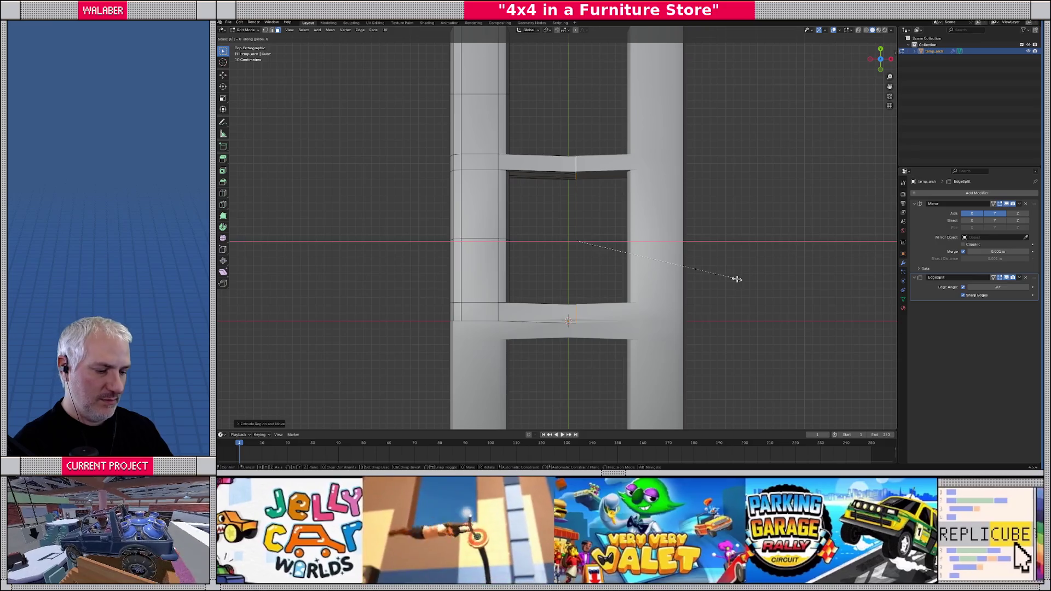
{"action": "key", "text": "Return"}
{"action": "key", "text": "g"}
{"action": "key", "text": "x"}
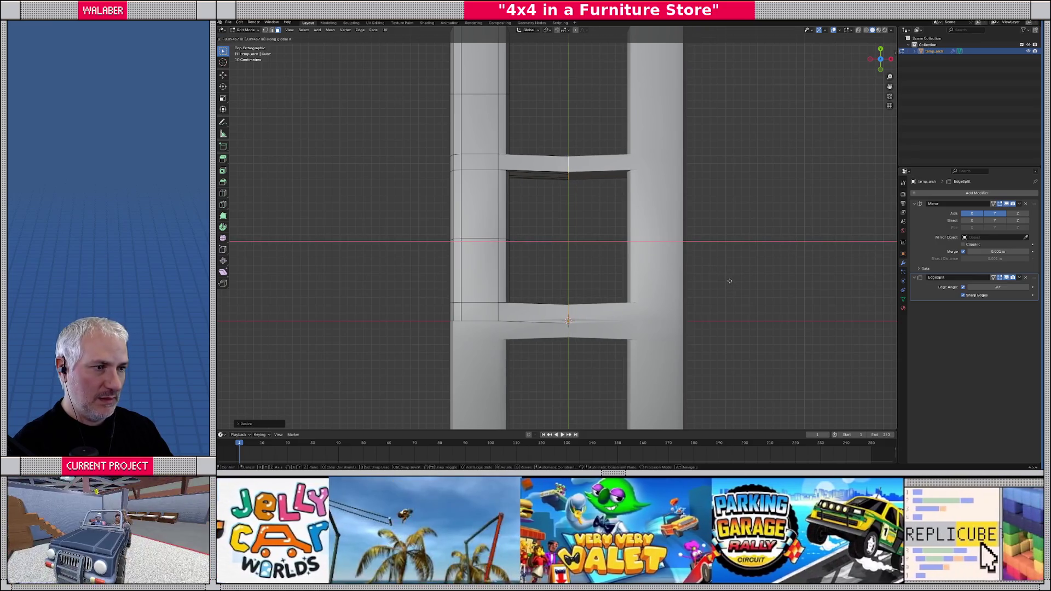
{"action": "left_click", "coordinate": [730, 281]}
{"action": "mouse_move", "coordinate": [580, 236]}
{"action": "left_mouse_down"}
{"action": "mouse_move", "coordinate": [696, 186]}
{"action": "mouse_move", "coordinate": [588, 244]}
{"action": "left_mouse_up"}
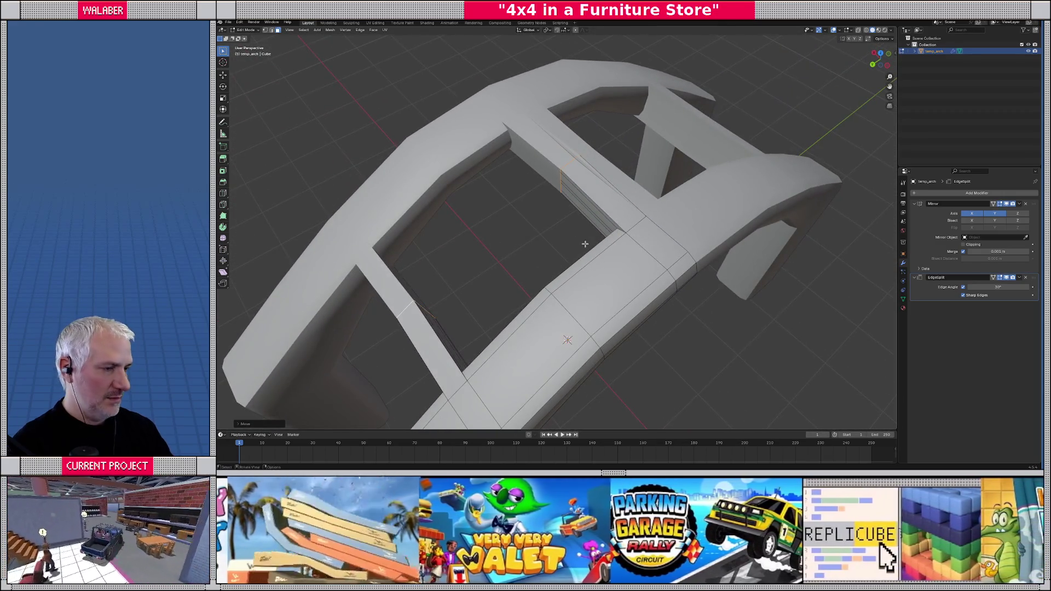
- Switch to edge select and slide the crossbar's edge loop along the arch
{"action": "key", "text": "KP_Divide"}
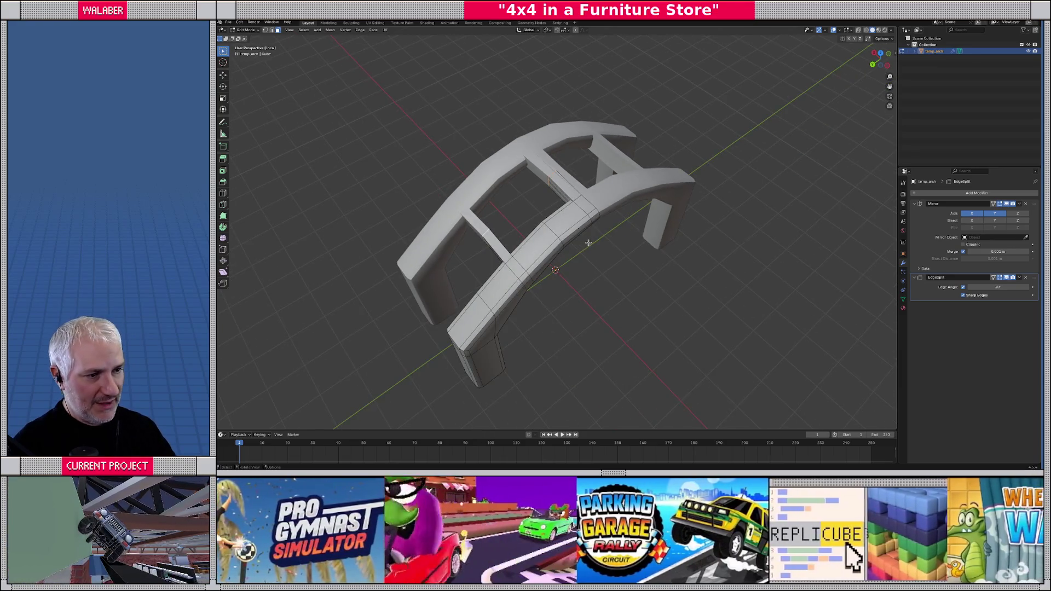
{"action": "key", "text": "KP_Divide"}
{"action": "scroll", "coordinate": [570, 204], "scroll_direction": "up", "scroll_amount": 3}
{"action": "mouse_move", "coordinate": [571, 204]}
{"action": "left_mouse_down"}
{"action": "mouse_move", "coordinate": [584, 255]}
{"action": "mouse_move", "coordinate": [569, 270]}
{"action": "mouse_move", "coordinate": [606, 302]}
{"action": "left_mouse_up"}
{"action": "key", "text": "2"}
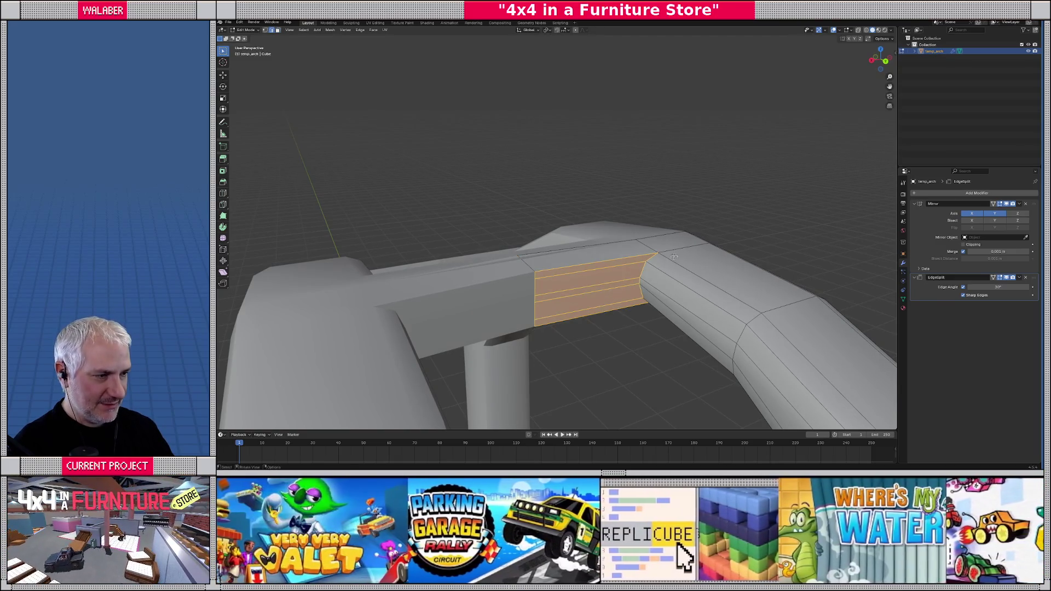
{"action": "left_click_drag", "start_coordinate": [698, 292], "coordinate": [618, 281]}
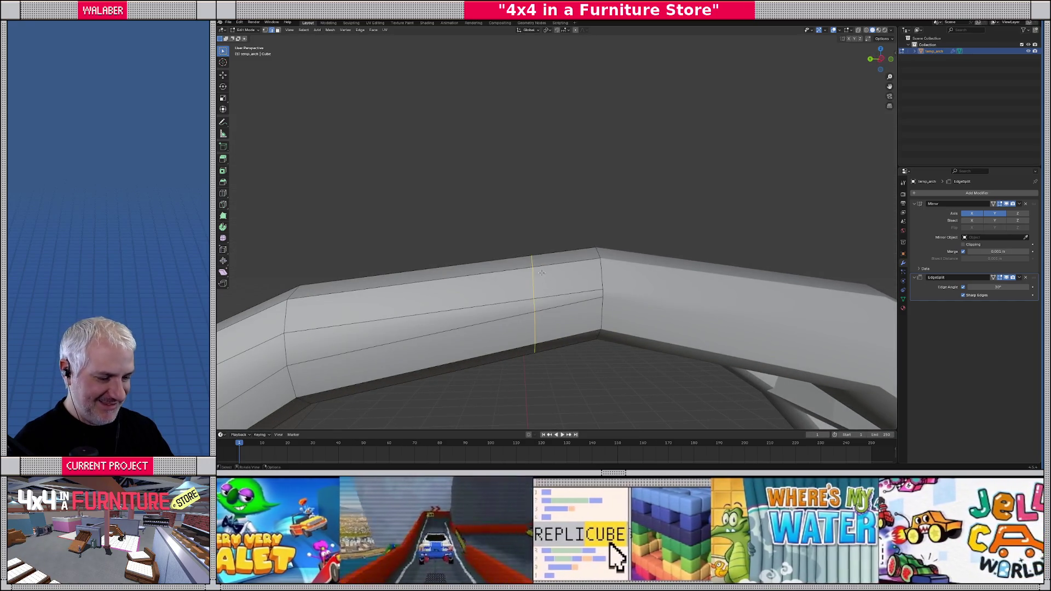
{"action": "key", "text": "shift+v"}
{"action": "left_click", "coordinate": [567, 270]}
- From top view, vertex-slide the crossbar's vertices so the joint lines up
{"action": "mouse_move", "coordinate": [567, 270]}
{"action": "left_mouse_down"}
{"action": "mouse_move", "coordinate": [670, 332]}
{"action": "mouse_move", "coordinate": [664, 314]}
{"action": "left_mouse_up"}
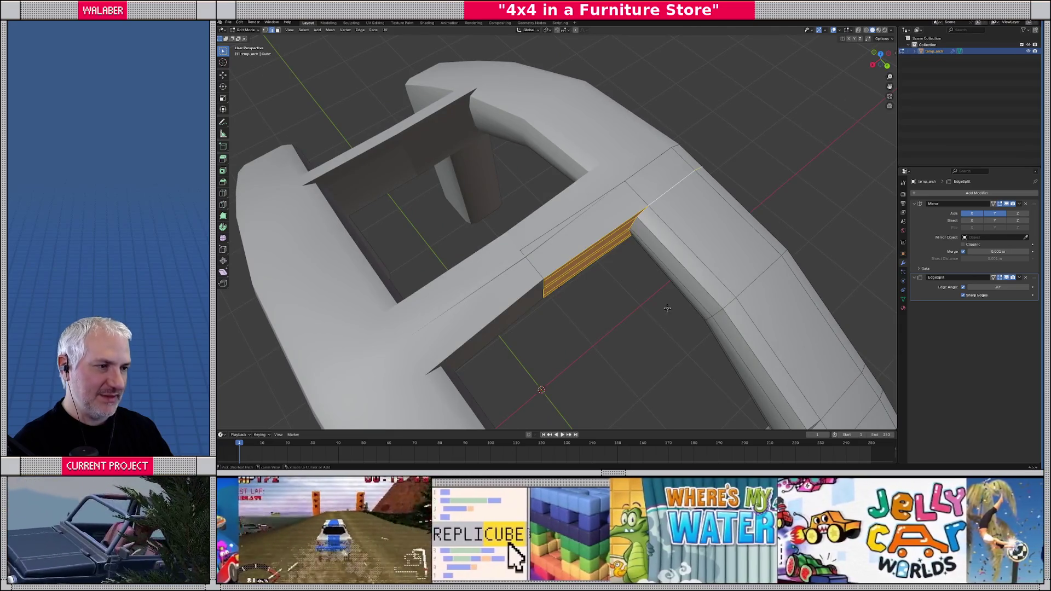
{"action": "key", "text": "shift+v"}
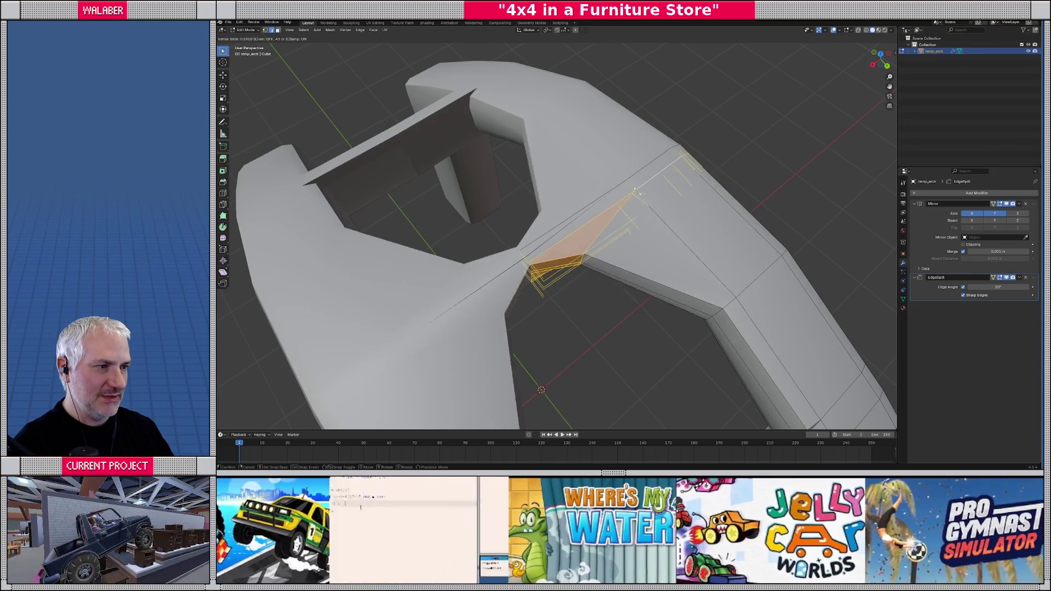
{"action": "left_click", "coordinate": [649, 206]}
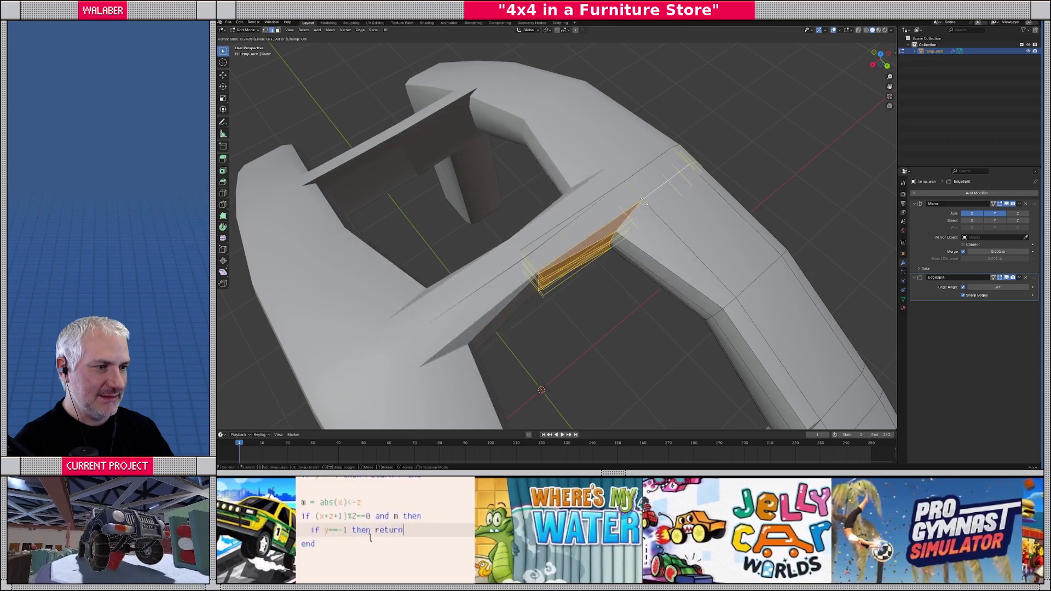
{"action": "left_click_drag", "start_coordinate": [665, 269], "coordinate": [583, 243]}
- In wireframe, move the edge strip sideways and flatten it to zero along Y
{"action": "scroll", "coordinate": [584, 243], "scroll_direction": "up", "scroll_amount": 2}
{"action": "key", "text": "shift+z"}
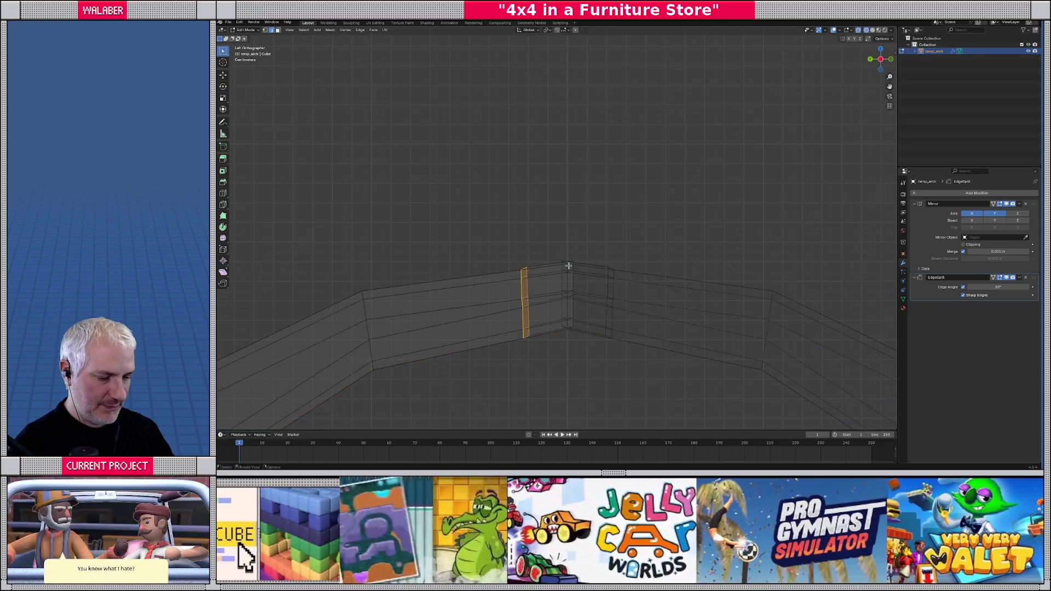
{"action": "key", "text": "g"}
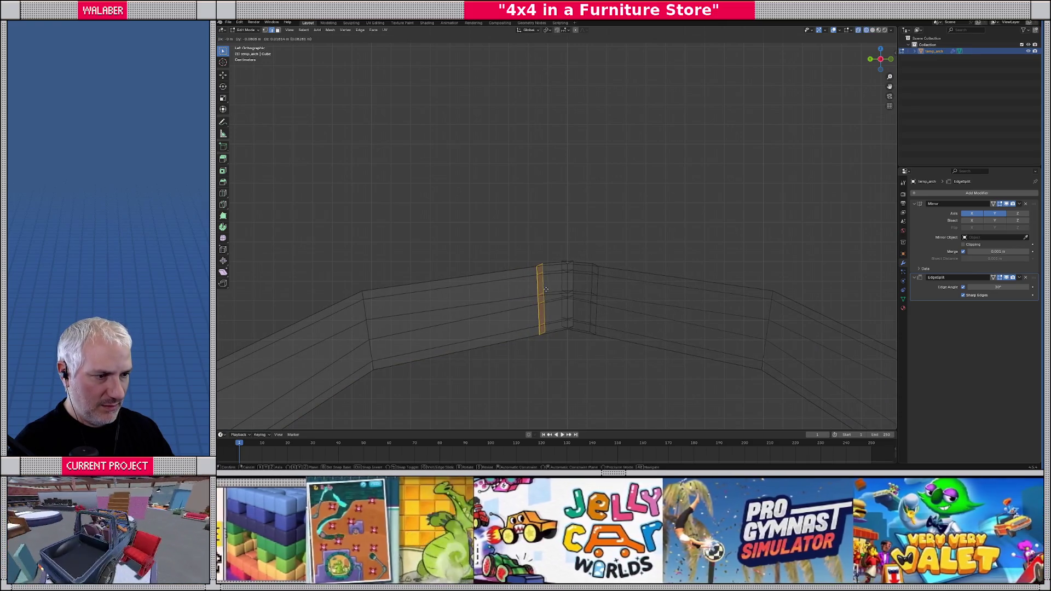
{"action": "left_click", "coordinate": [546, 289]}
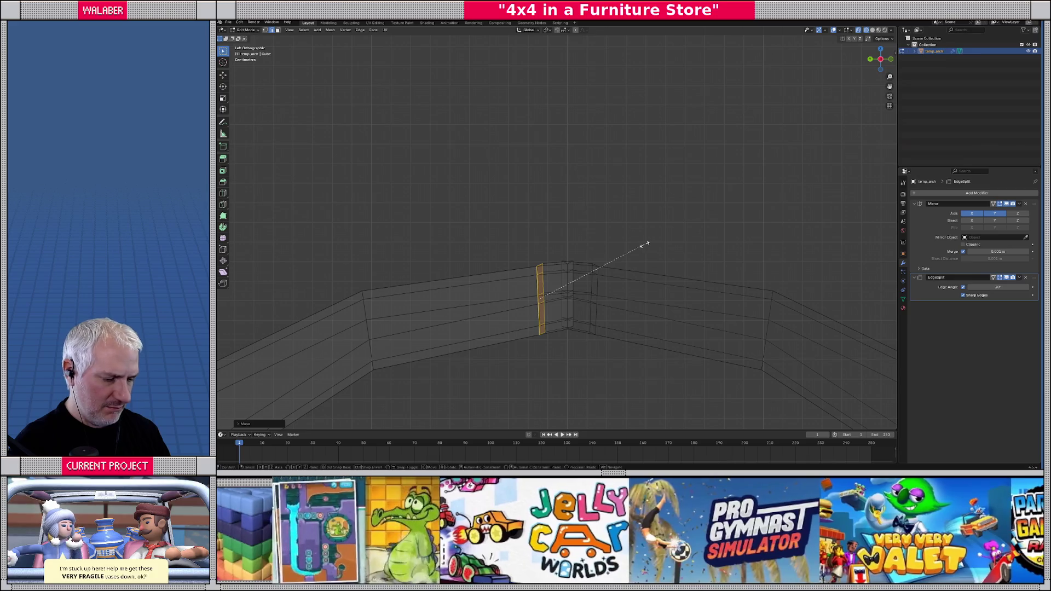
{"action": "key", "text": "y"}
{"action": "key", "text": "0"}
{"action": "key", "text": "Return"}
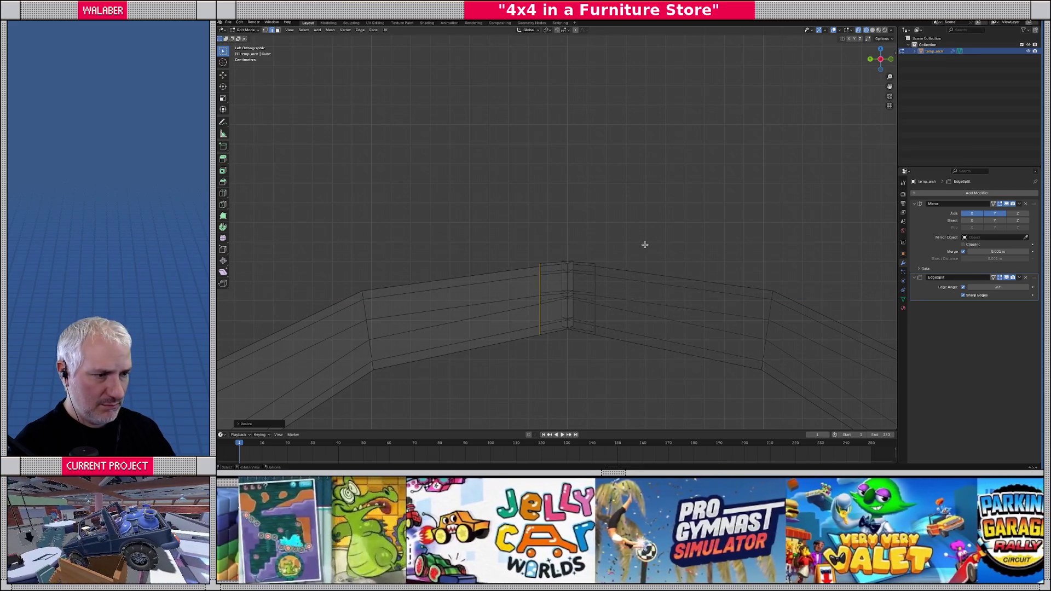
{"action": "key", "text": "g"}
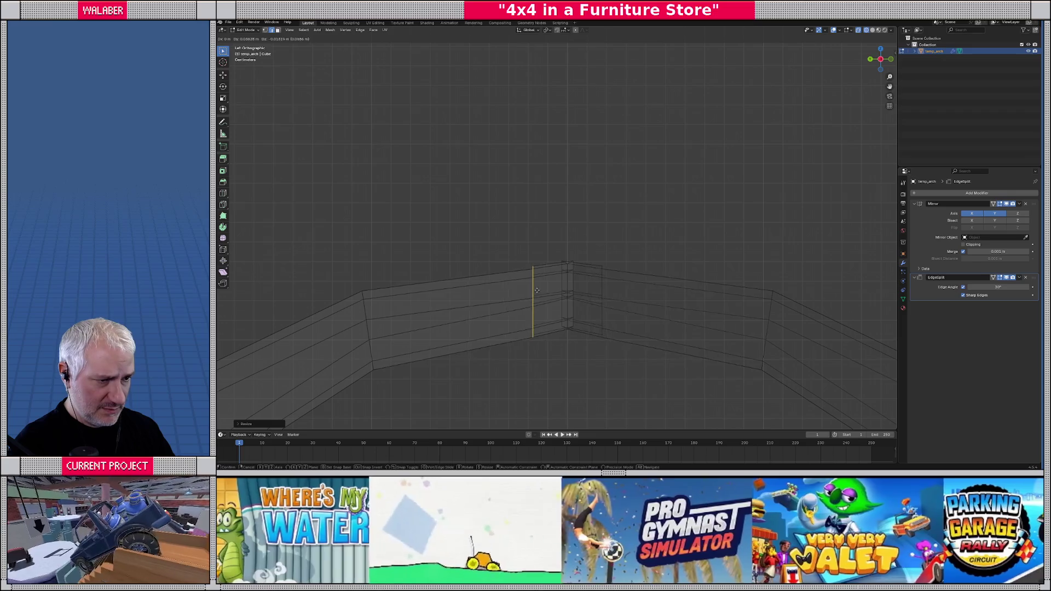
{"action": "left_click", "coordinate": [537, 288]}
{"action": "key", "text": "shift+z"}
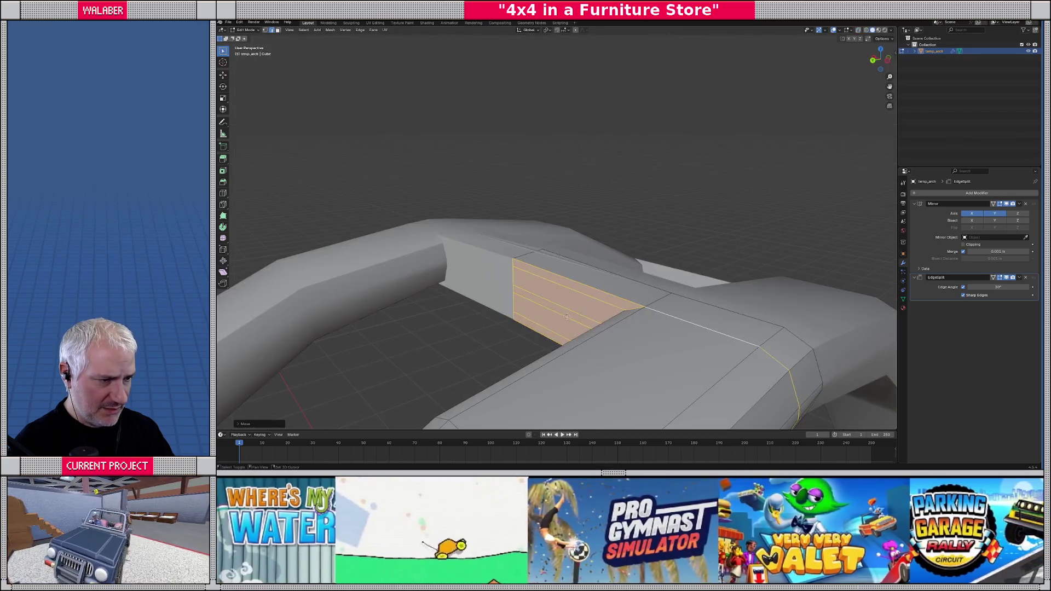
- Check the arch from side and front views, then move the crossbar face into place
{"action": "mouse_move", "coordinate": [621, 303]}
{"action": "left_mouse_down"}
{"action": "mouse_move", "coordinate": [512, 300]}
{"action": "mouse_move", "coordinate": [539, 345]}
{"action": "left_mouse_up"}
{"action": "key", "text": "shift+z"}
{"action": "key", "text": "KP_3"}
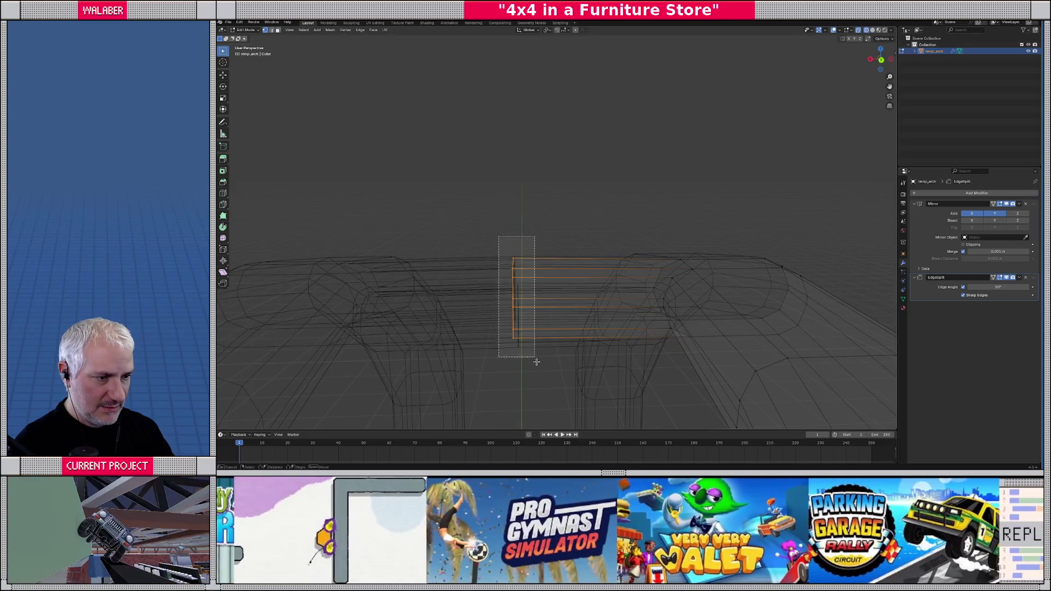
{"action": "key", "text": "KP_1"}
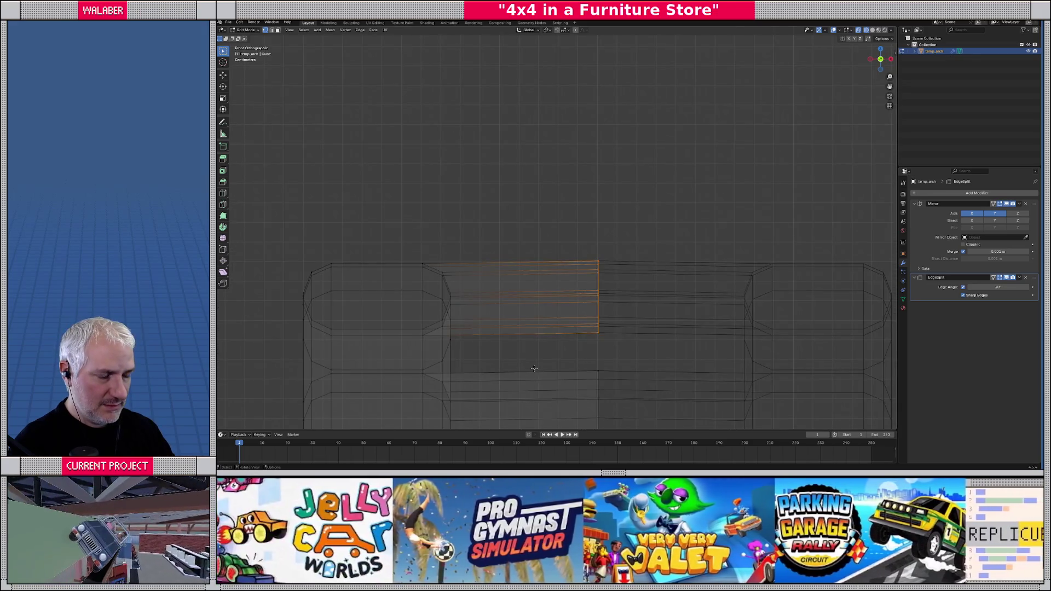
{"action": "key", "text": "ctrl+KP_3"}
{"action": "scroll", "coordinate": [534, 369], "scroll_direction": "up", "scroll_amount": 2}
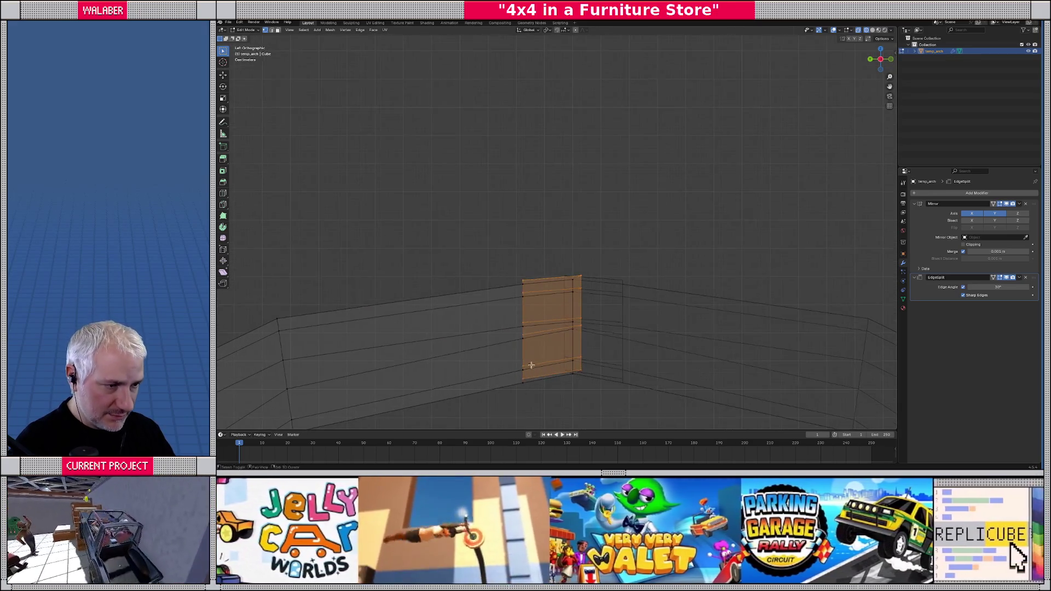
{"action": "key", "text": "g"}
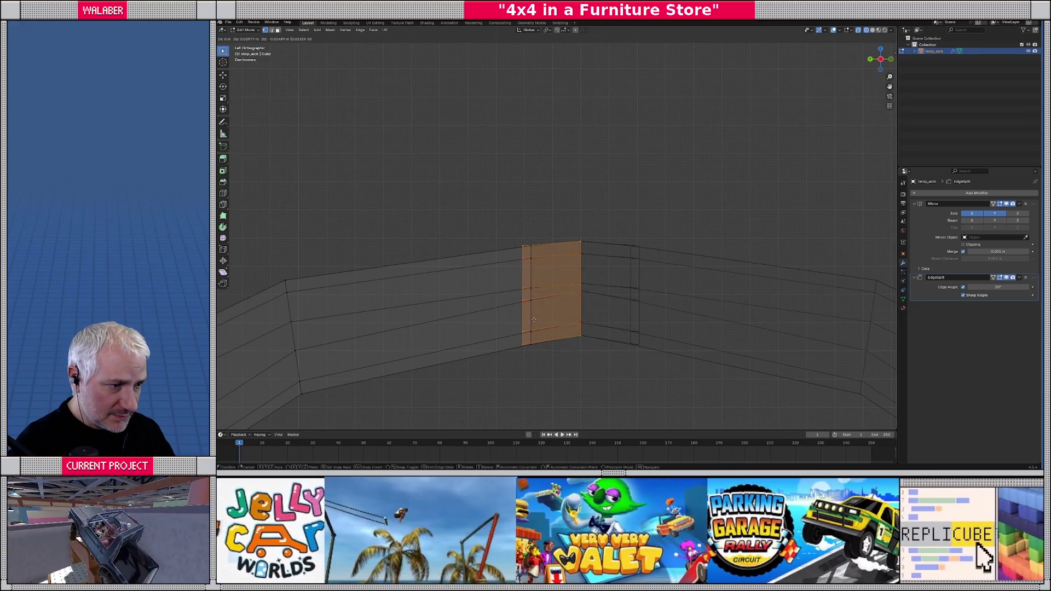
{"action": "left_click", "coordinate": [533, 320]}
- Slide the face's left edges right, then return to solid shading and Object Mode
{"action": "left_click_drag", "start_coordinate": [499, 223], "coordinate": [526, 360]}
{"action": "key", "text": "g"}
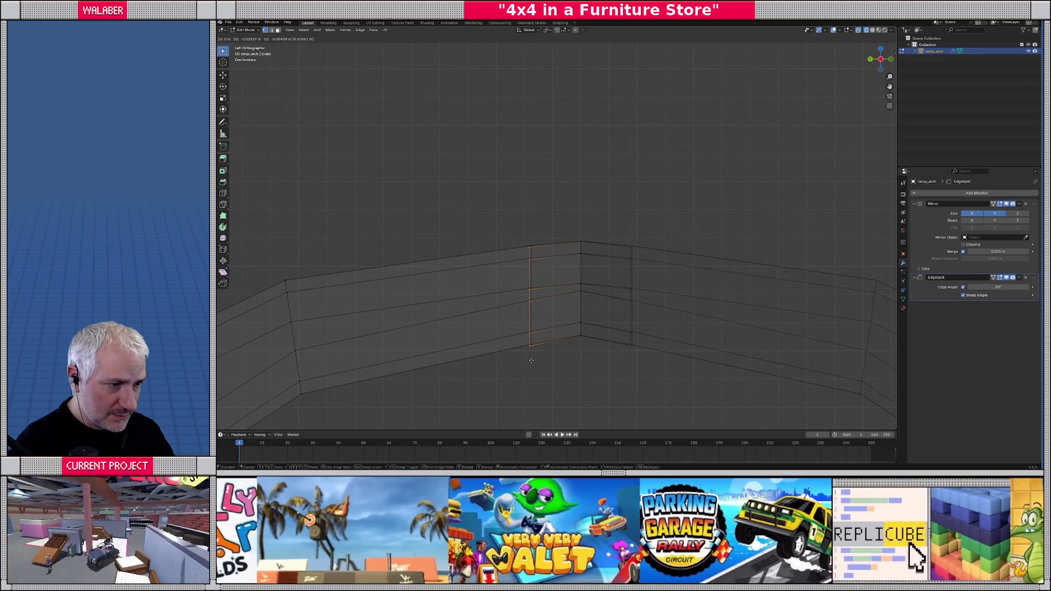
{"action": "left_click", "coordinate": [532, 359]}
{"action": "mouse_move", "coordinate": [570, 353]}
{"action": "left_mouse_down"}
{"action": "mouse_move", "coordinate": [604, 365]}
{"action": "mouse_move", "coordinate": [544, 281]}
{"action": "left_mouse_up"}
{"action": "key", "text": "shift+z"}
{"action": "key", "text": "Tab"}
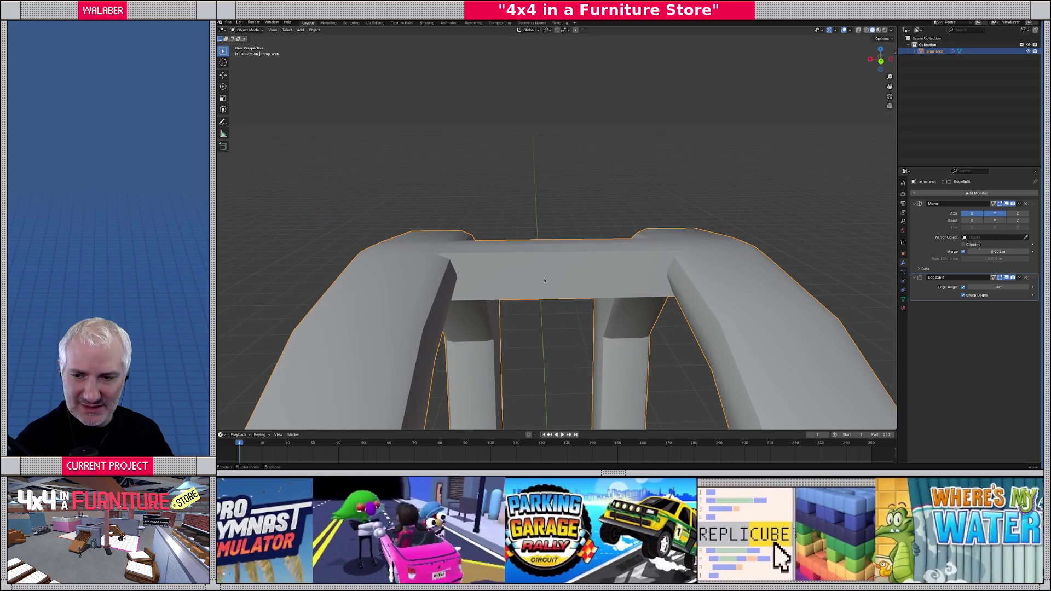
- Re-enter Edit Mode, select the crossbar's vertical edge loop, and turn on X-ray
{"action": "key", "text": "Tab"}
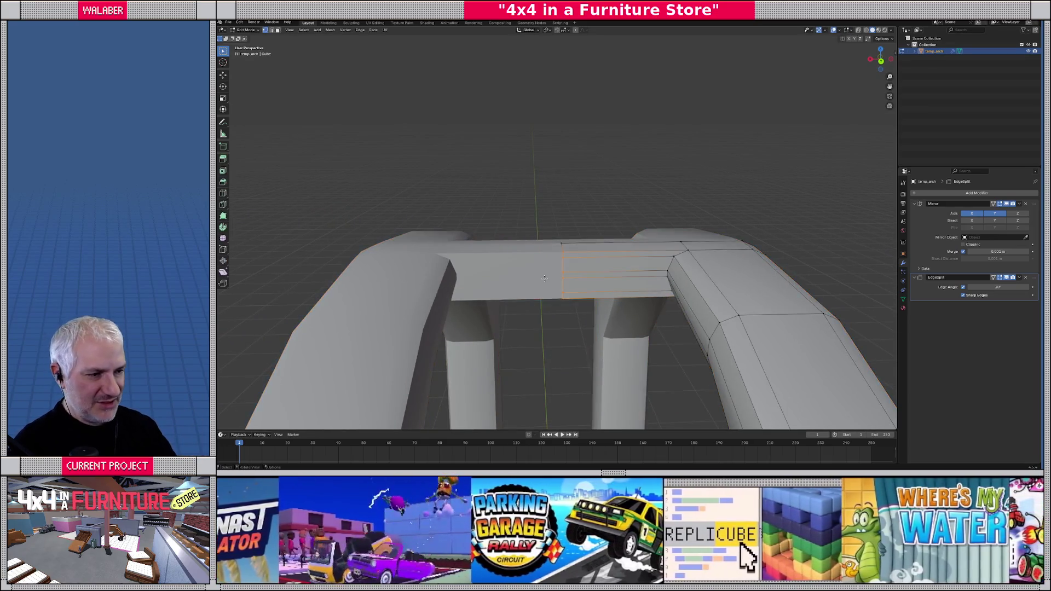
{"action": "scroll", "coordinate": [544, 279], "scroll_direction": "up", "scroll_amount": 2}
{"action": "key", "text": "Tab"}
{"action": "mouse_move", "coordinate": [591, 290]}
{"action": "left_mouse_down"}
{"action": "mouse_move", "coordinate": [627, 300]}
{"action": "mouse_move", "coordinate": [553, 303]}
{"action": "mouse_move", "coordinate": [562, 274]}
{"action": "left_mouse_up"}
{"action": "key", "text": "Tab"}
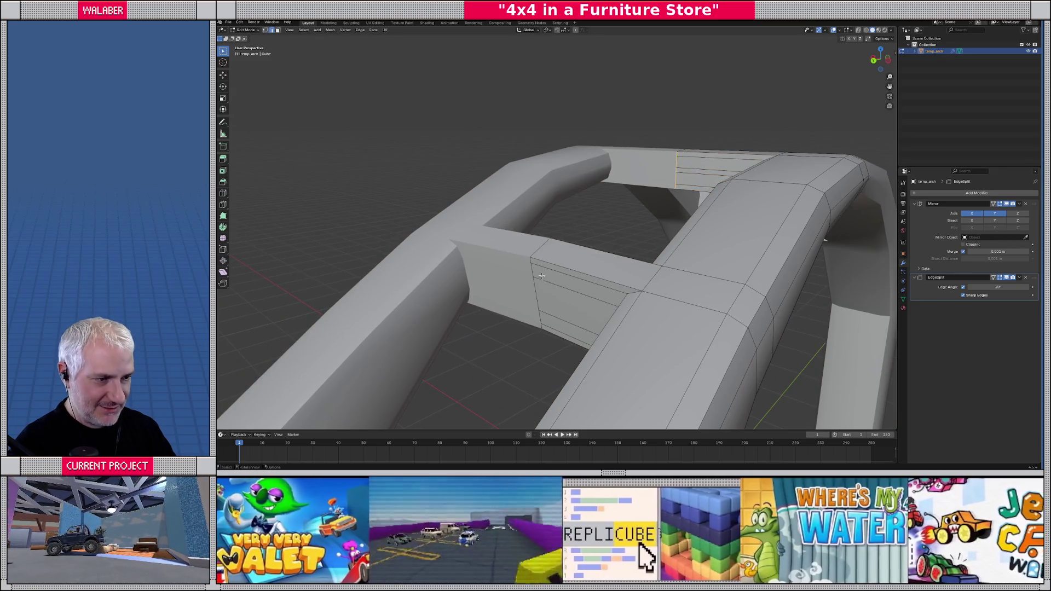
{"action": "left_click", "coordinate": [535, 274], "text": "alt"}
{"action": "key", "text": "alt+z"}
{"action": "left_click_drag", "start_coordinate": [533, 274], "coordinate": [577, 268]}
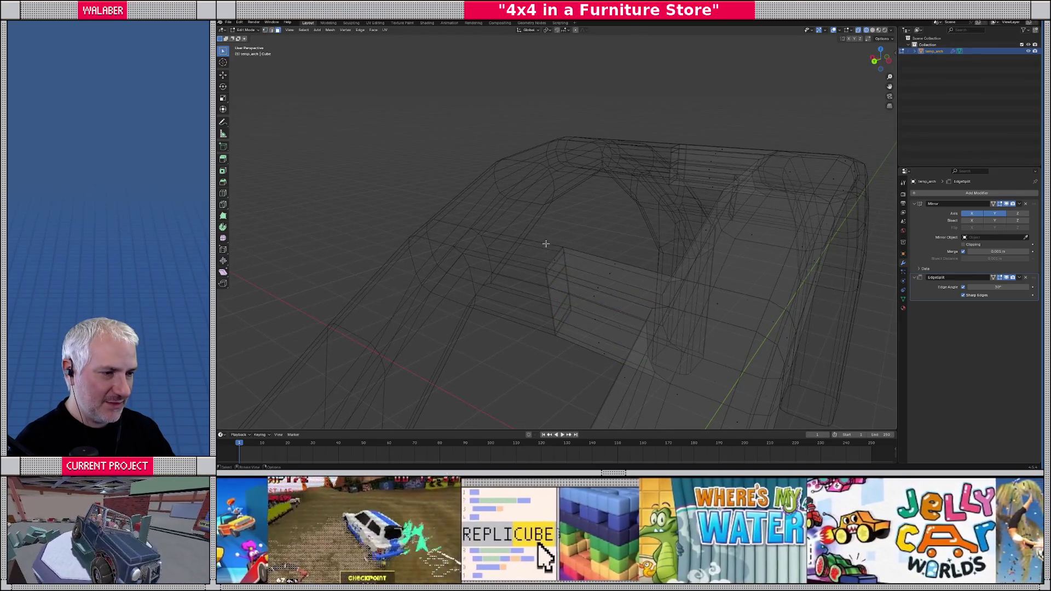
- Delete the two hidden vertical faces inside the arch's bars
{"action": "left_click", "coordinate": [566, 320]}
{"action": "key", "text": "x"}
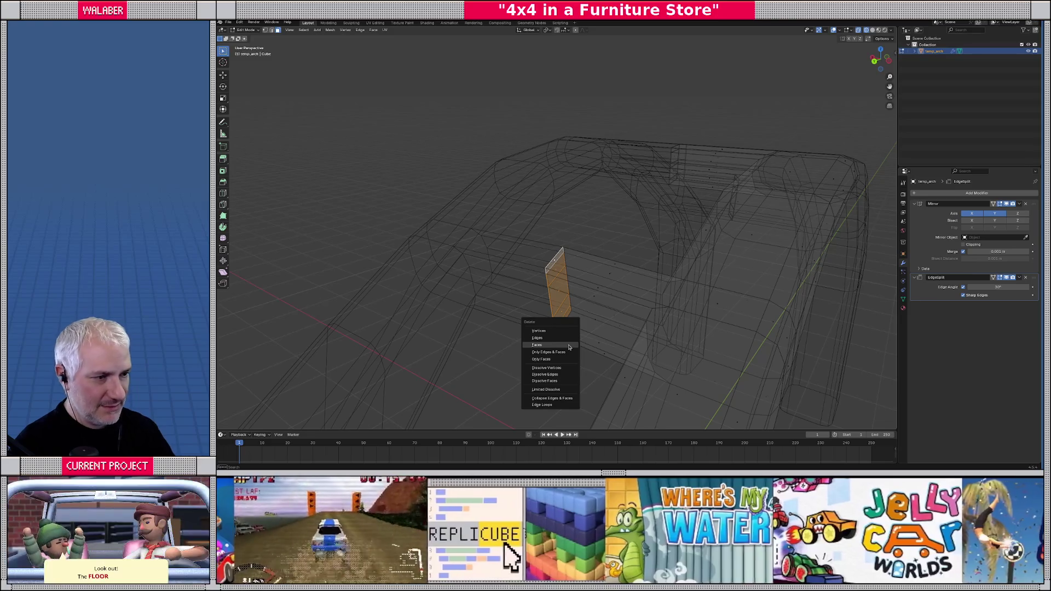
{"action": "left_click", "coordinate": [569, 348]}
{"action": "left_click", "coordinate": [671, 156]}
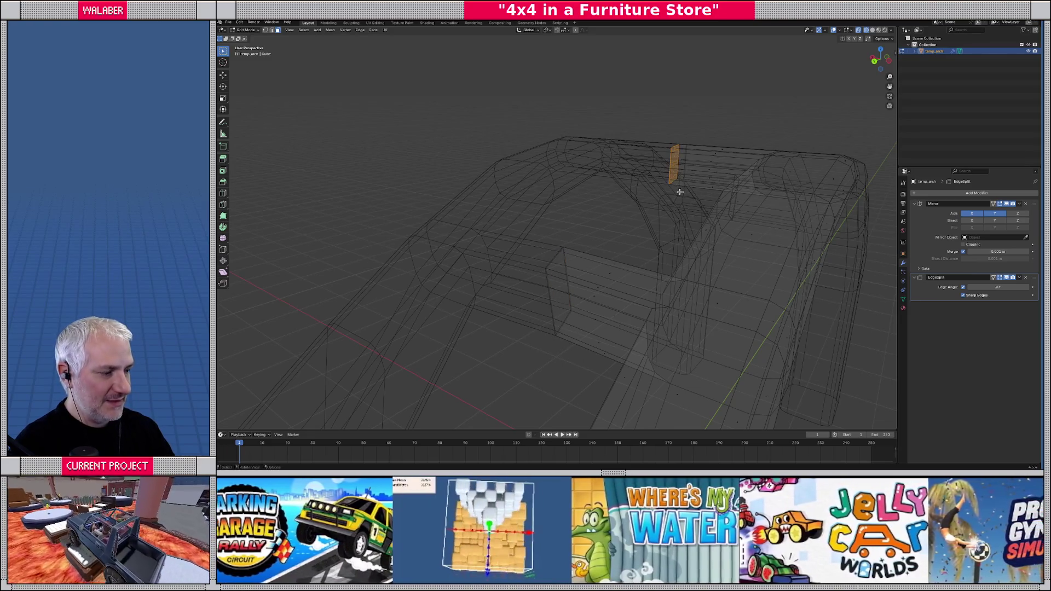
{"action": "key", "text": "x"}
{"action": "left_click", "coordinate": [680, 194]}
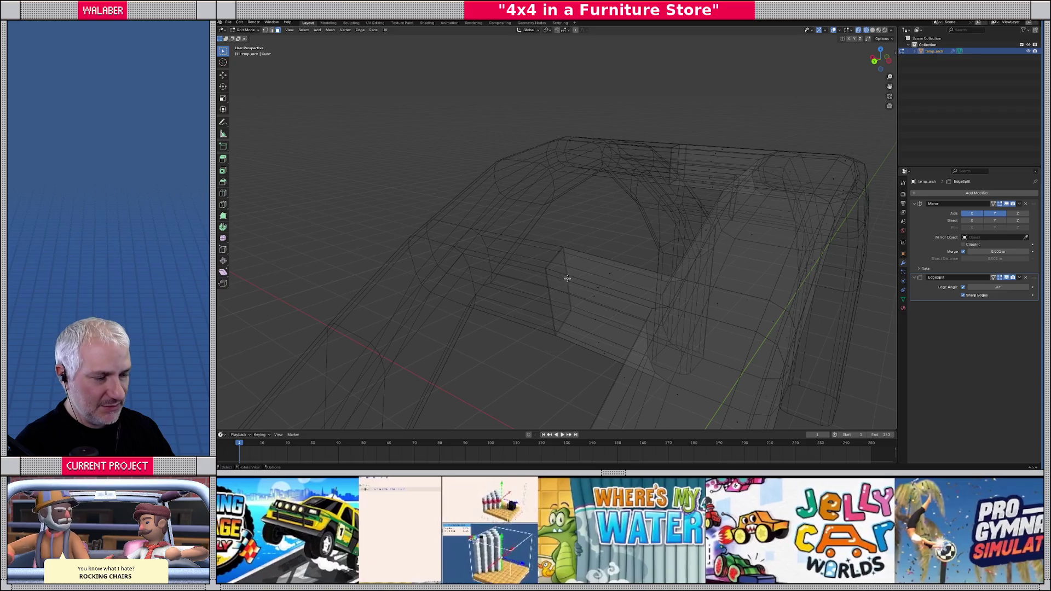
- Select the crossbar face, frame it, and view the mesh from the front
{"action": "key", "text": "Tab"}
{"action": "key", "text": "Tab"}
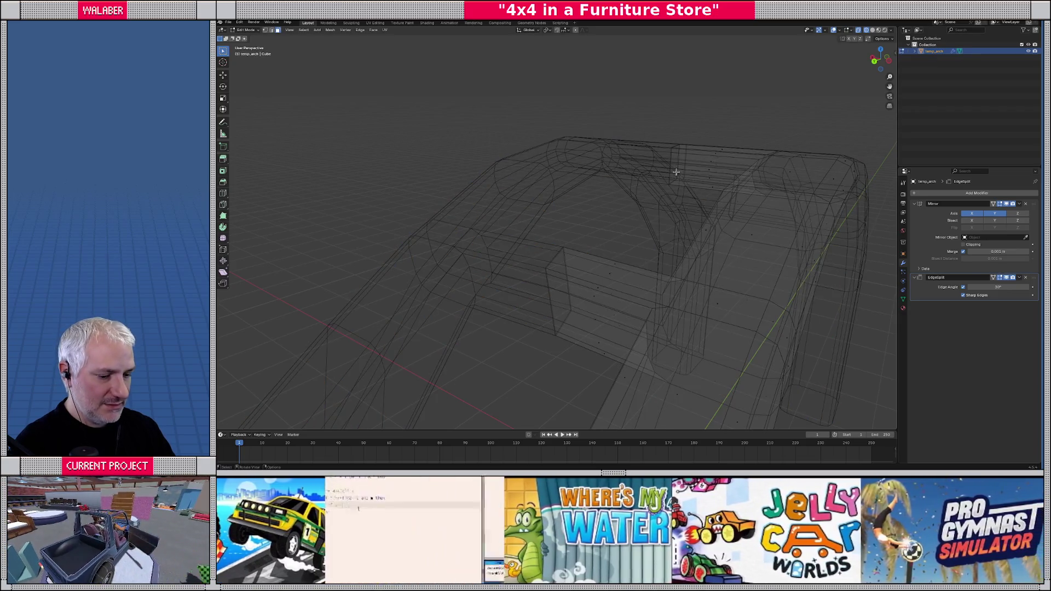
{"action": "left_click", "coordinate": [671, 159]}
{"action": "key", "text": "KP_Decimal"}
{"action": "key", "text": "KP_1"}
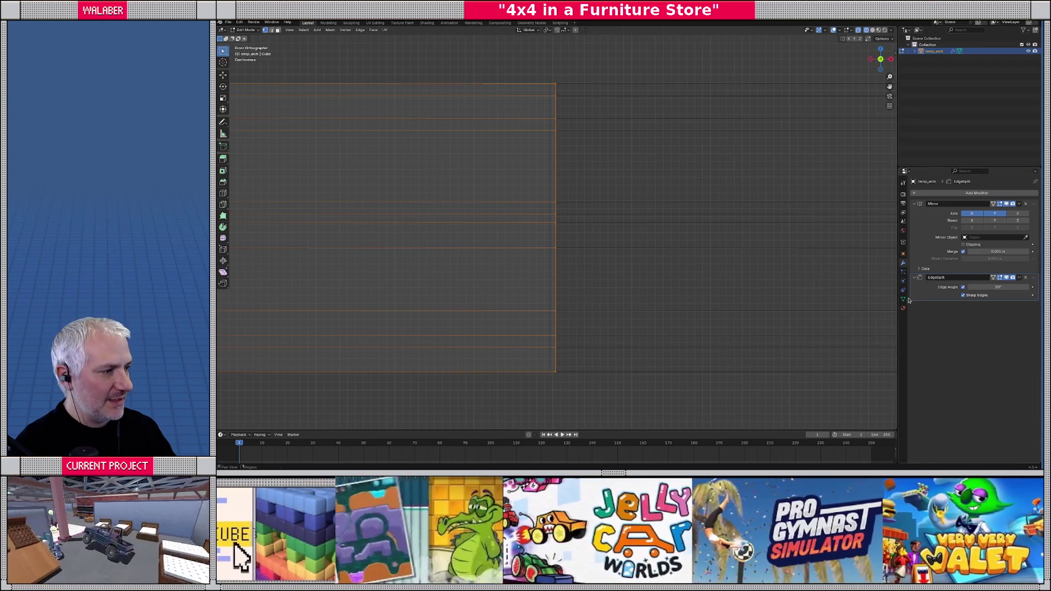
- Open the snapping settings and shift the crossbar along X, left then back right
{"action": "left_click", "coordinate": [566, 31]}
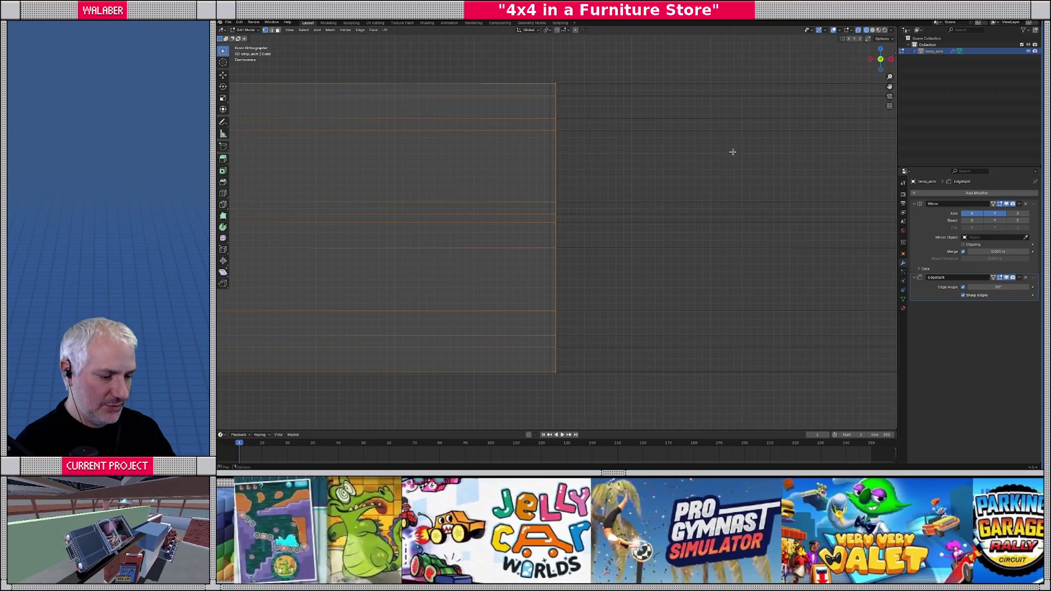
{"action": "key", "text": "g"}
{"action": "key", "text": "x"}
{"action": "left_click", "coordinate": [725, 151]}
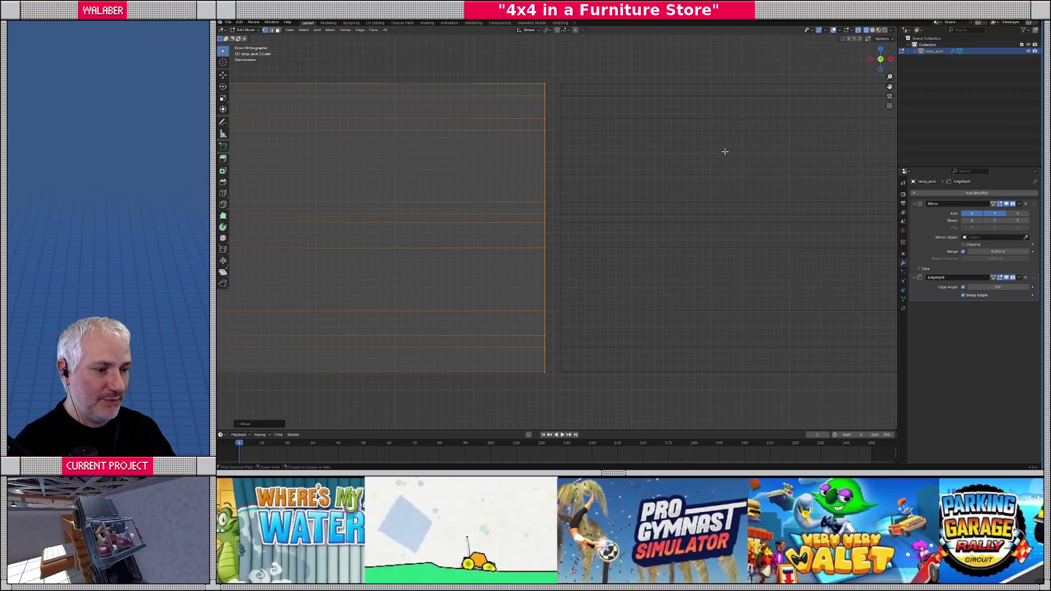
{"action": "key", "text": "g"}
{"action": "key", "text": "x"}
{"action": "left_click", "coordinate": [659, 172]}
- Frame the selected edges in front view and move them along X
{"action": "mouse_move", "coordinate": [660, 172]}
{"action": "left_mouse_down"}
{"action": "mouse_move", "coordinate": [697, 199]}
{"action": "mouse_move", "coordinate": [642, 228]}
{"action": "mouse_move", "coordinate": [330, 209]}
{"action": "mouse_move", "coordinate": [444, 318]}
{"action": "left_mouse_up"}
{"action": "key", "text": "KP_Decimal"}
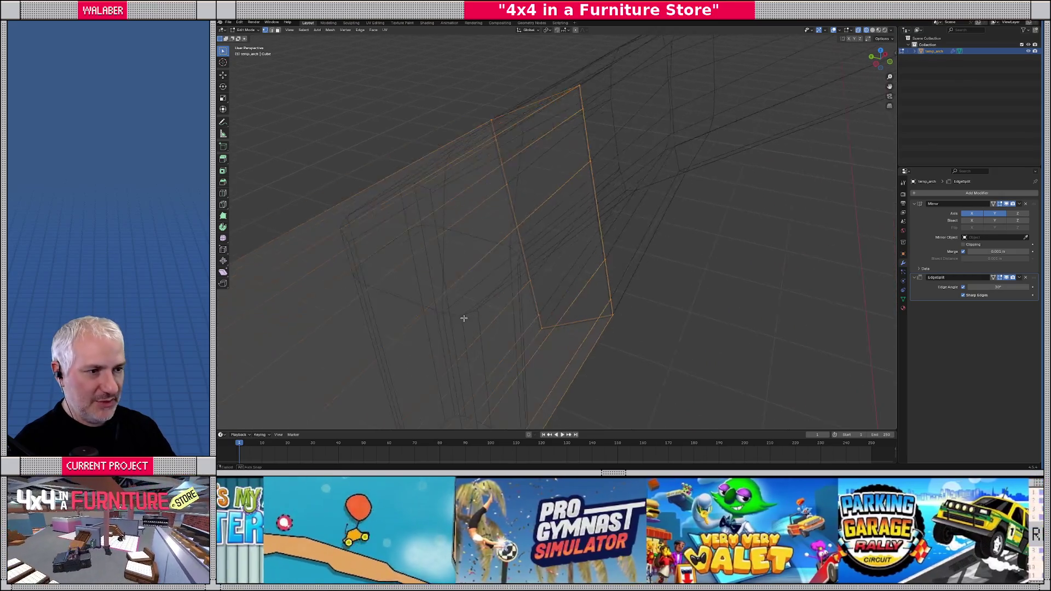
{"action": "key", "text": "KP_1"}
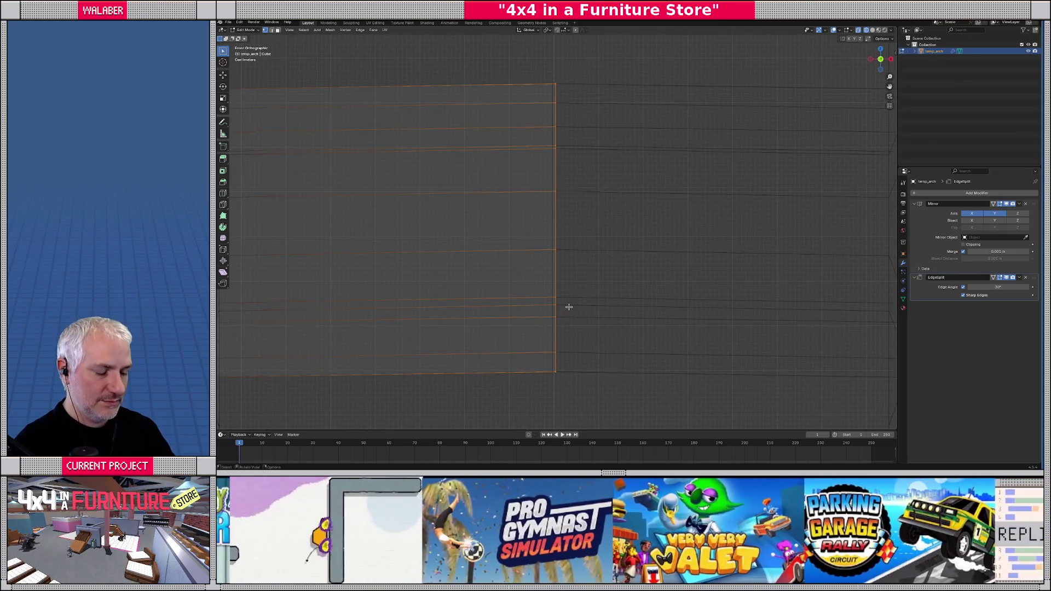
{"action": "key", "text": "g"}
{"action": "key", "text": "x"}
{"action": "left_click", "coordinate": [569, 296]}
{"action": "scroll", "coordinate": [568, 281], "scroll_direction": "down", "scroll_amount": 5}
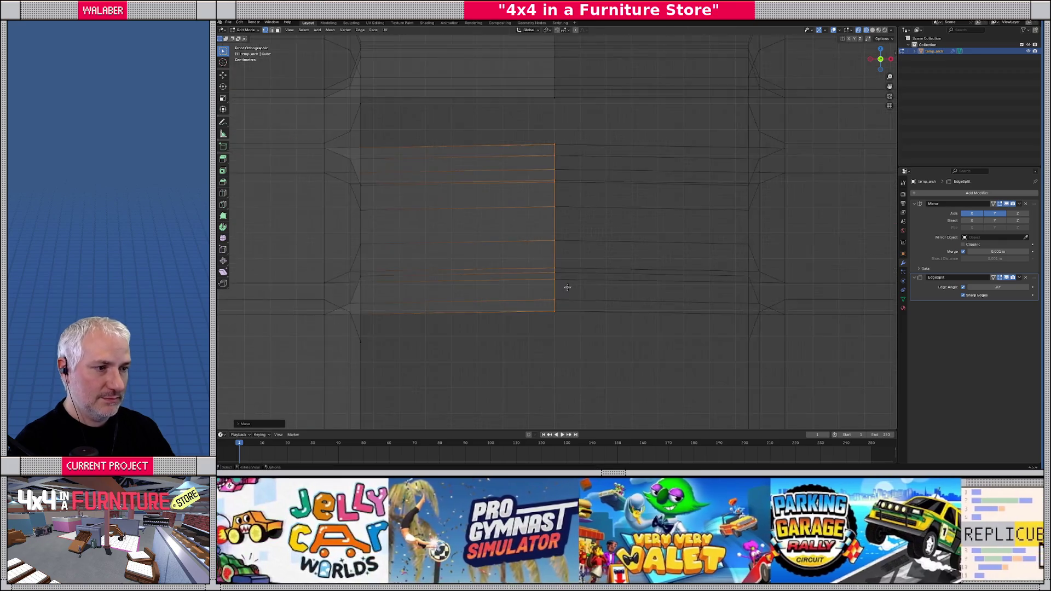
- Check the side and front views, then reposition the side-bar edge loop
{"action": "key", "text": "KP_3"}
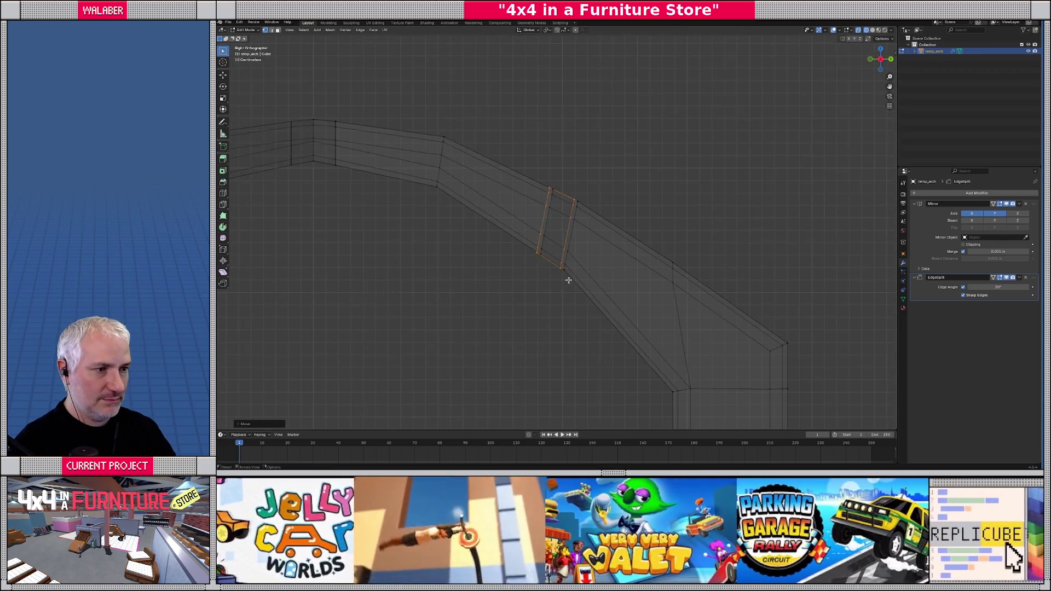
{"action": "key", "text": "ctrl+KP_1"}
{"action": "key", "text": "KP_1"}
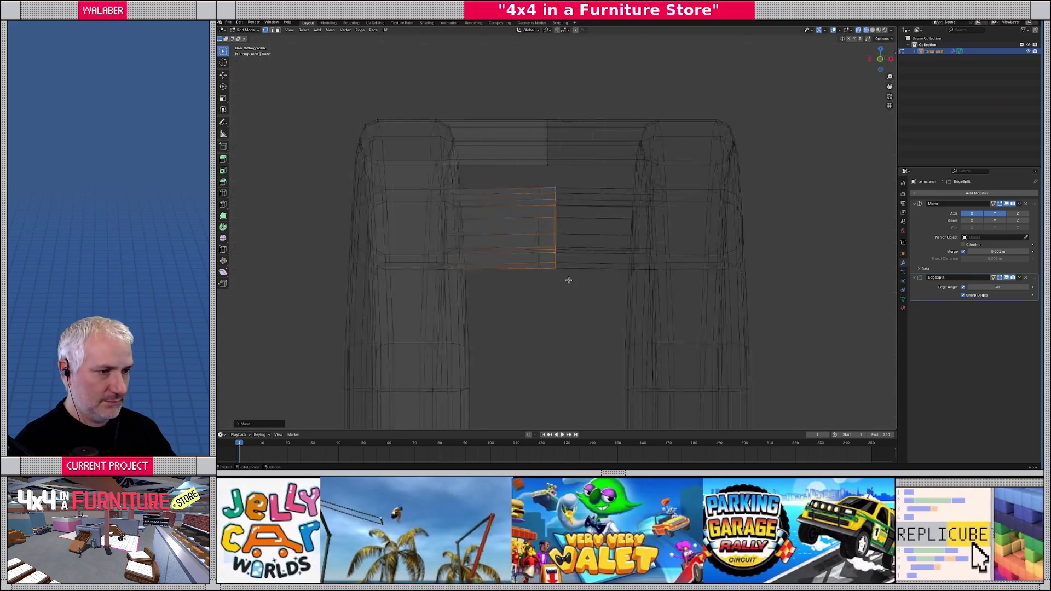
{"action": "key", "text": "ctrl+KP_3"}
{"action": "scroll", "coordinate": [568, 280], "scroll_direction": "up", "scroll_amount": 8}
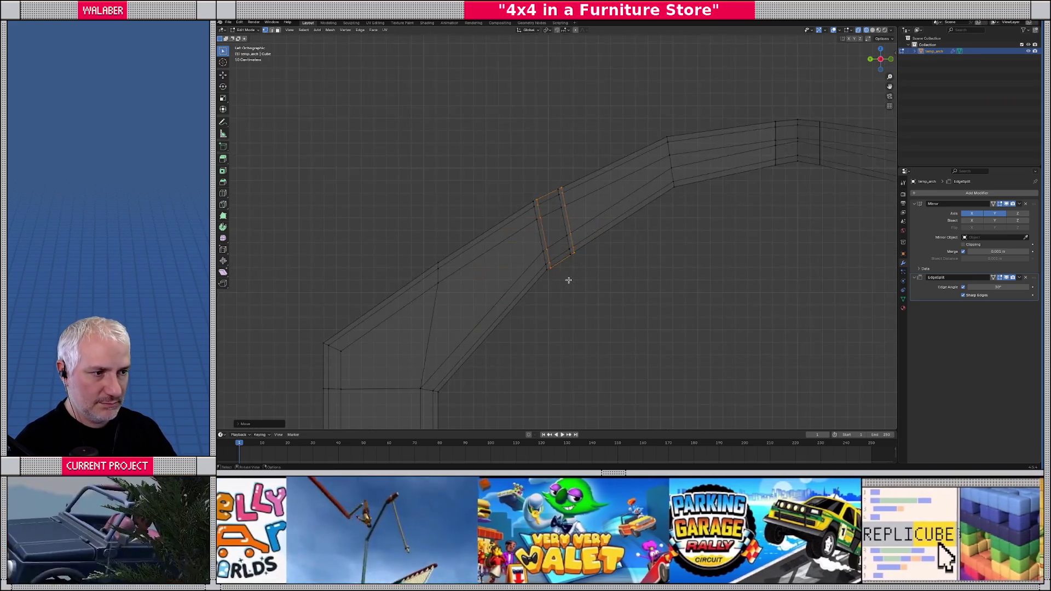
{"action": "key", "text": "g"}
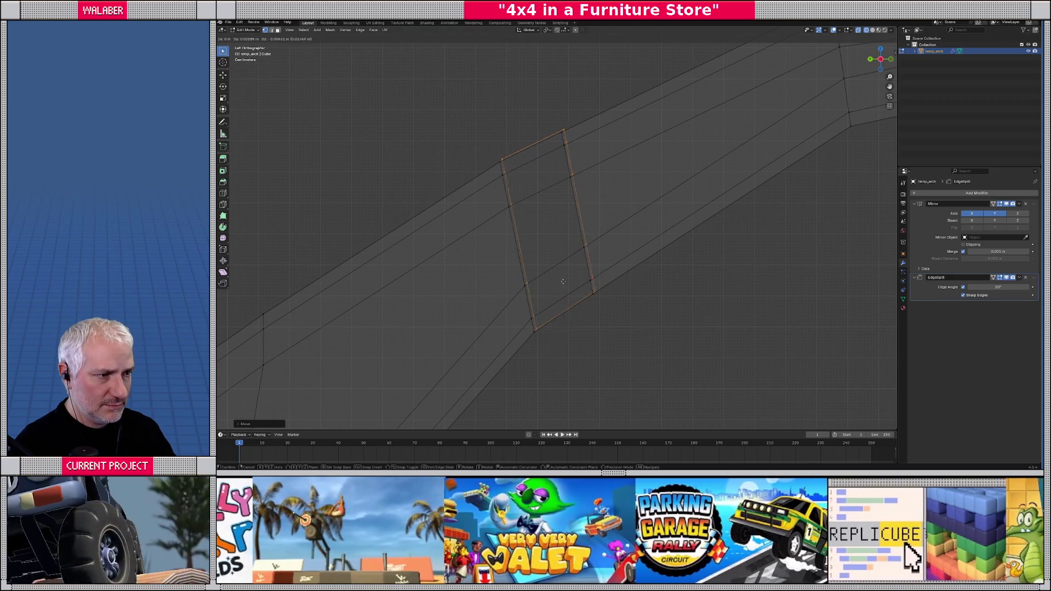
{"action": "left_click", "coordinate": [602, 289]}
- In right orthographic view, move the edge loop with global X locked, then restore solid shading
{"action": "key", "text": "KP_4"}
{"action": "key", "text": "KP_8"}
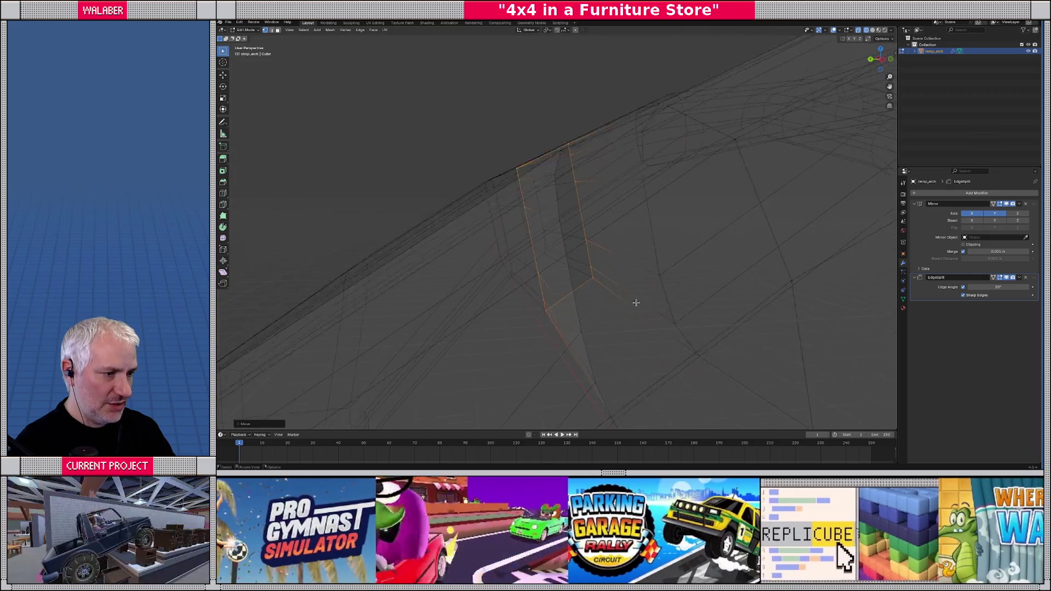
{"action": "key", "text": "KP_2"}
{"action": "key", "text": "KP_2"}
{"action": "key", "text": "KP_5"}
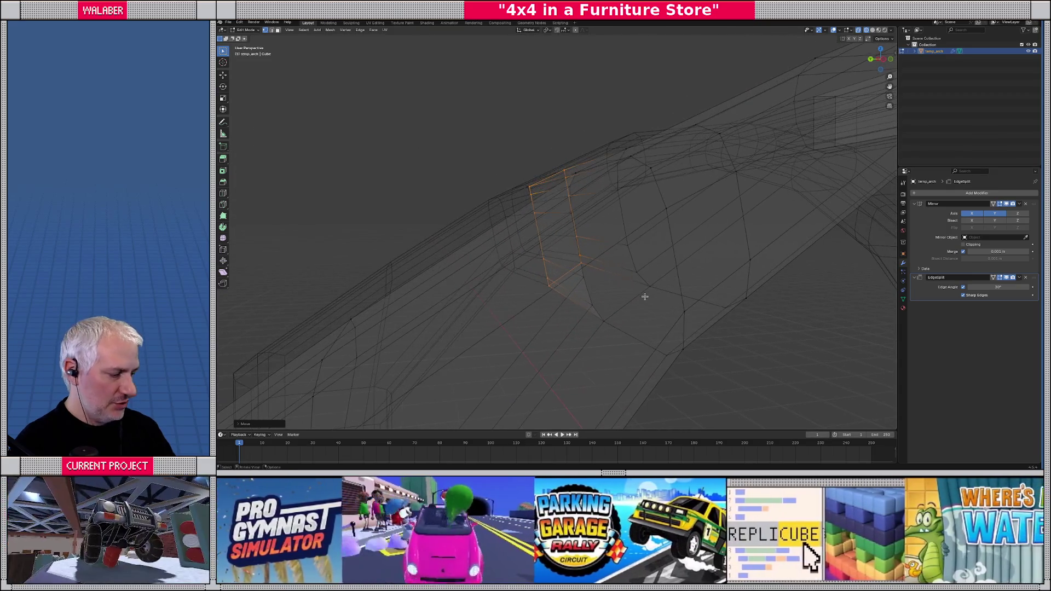
{"action": "key", "text": "KP_3"}
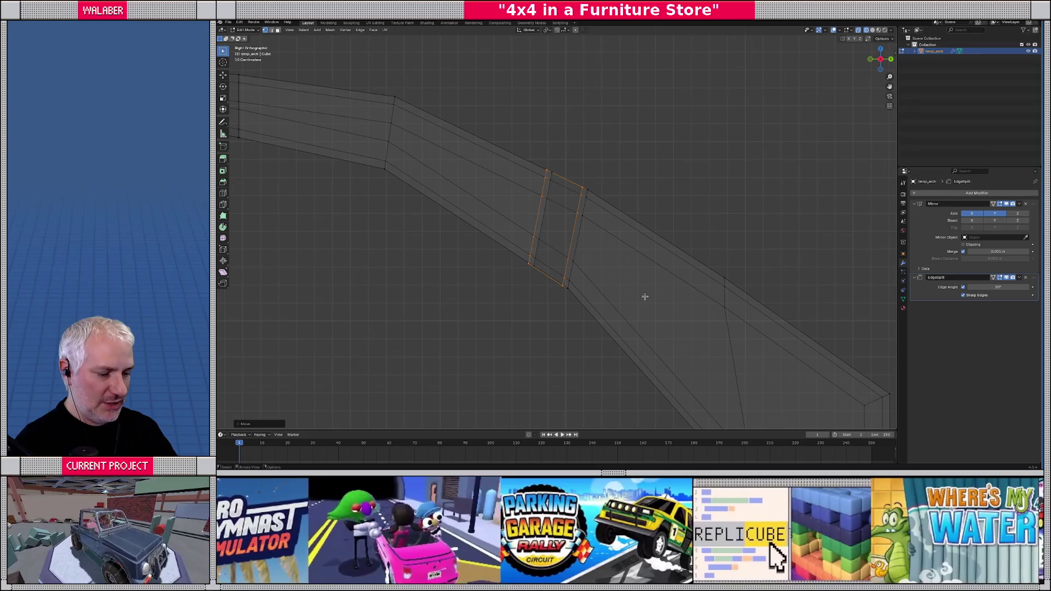
{"action": "key", "text": "g"}
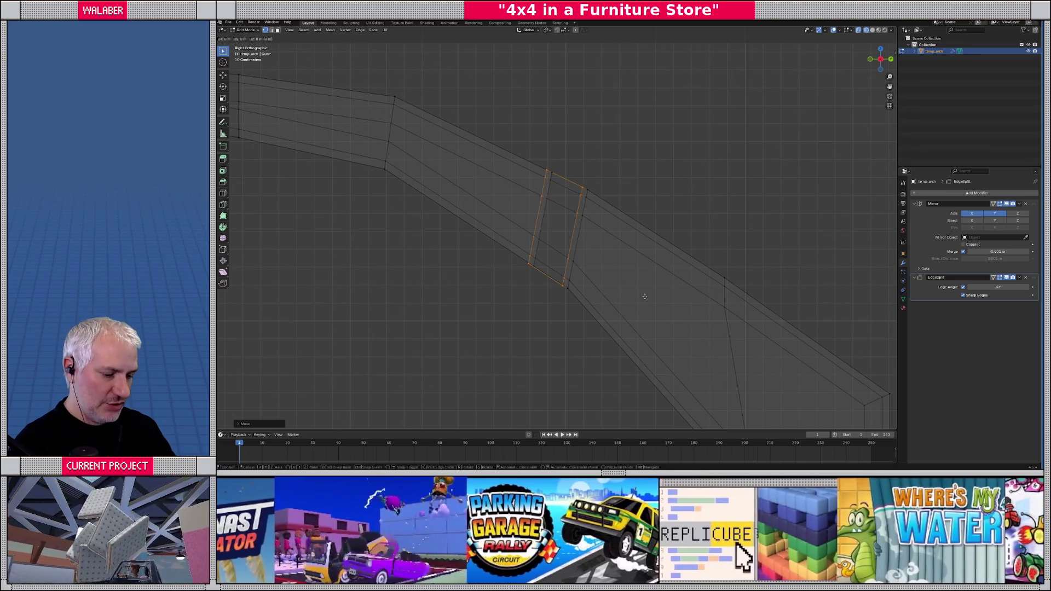
{"action": "key", "text": "shift+x"}
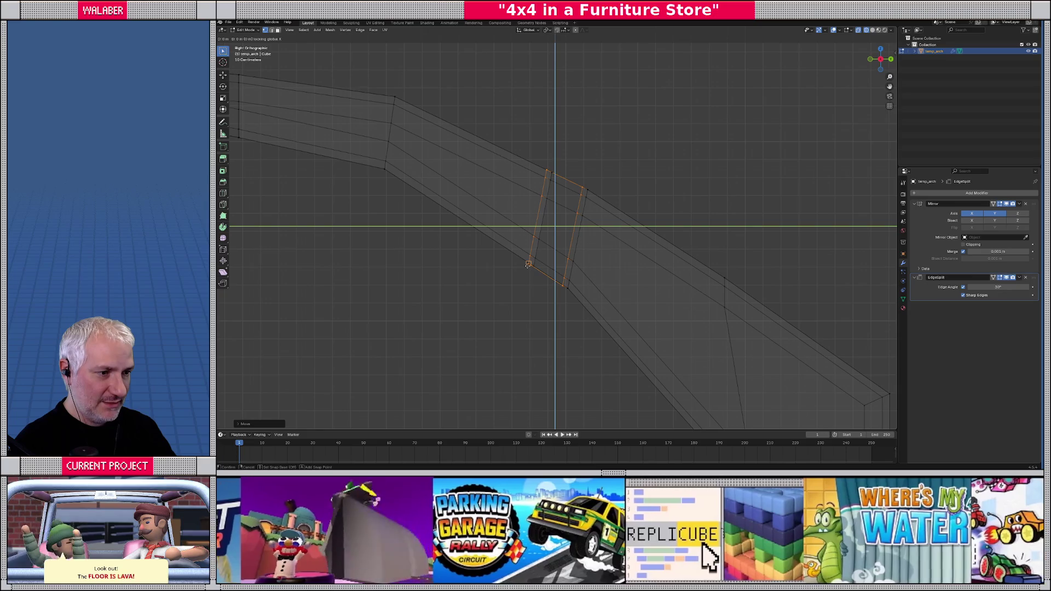
{"action": "left_click", "coordinate": [527, 264]}
{"action": "mouse_move", "coordinate": [544, 278]}
{"action": "left_mouse_down"}
{"action": "mouse_move", "coordinate": [554, 308]}
{"action": "mouse_move", "coordinate": [580, 284]}
{"action": "mouse_move", "coordinate": [557, 261]}
{"action": "mouse_move", "coordinate": [572, 258]}
{"action": "mouse_move", "coordinate": [601, 187]}
{"action": "left_mouse_up"}
{"action": "key", "text": "shift+z"}
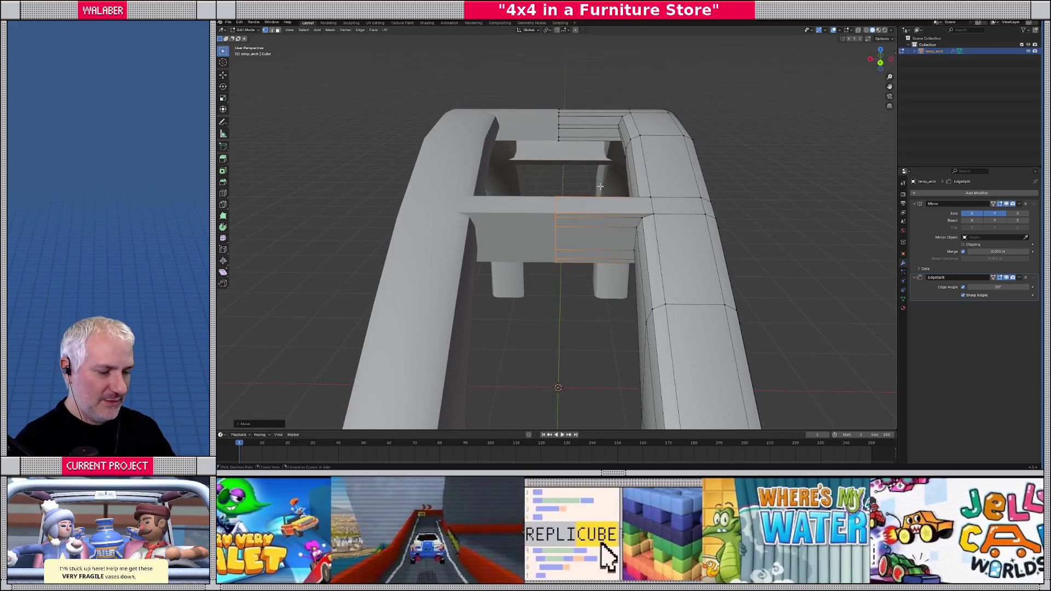
- Add a centred loop cut on the crossbar beam and flatten it straight with S X 0
{"action": "key", "text": "ctrl+r"}
{"action": "left_click", "coordinate": [601, 215]}
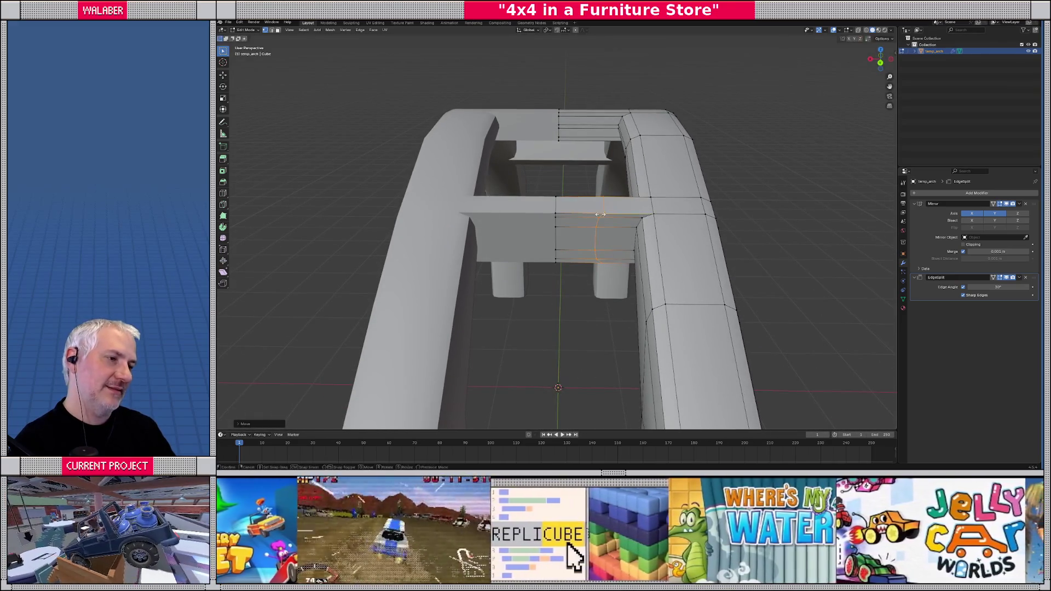
{"action": "right_click", "coordinate": [601, 215]}
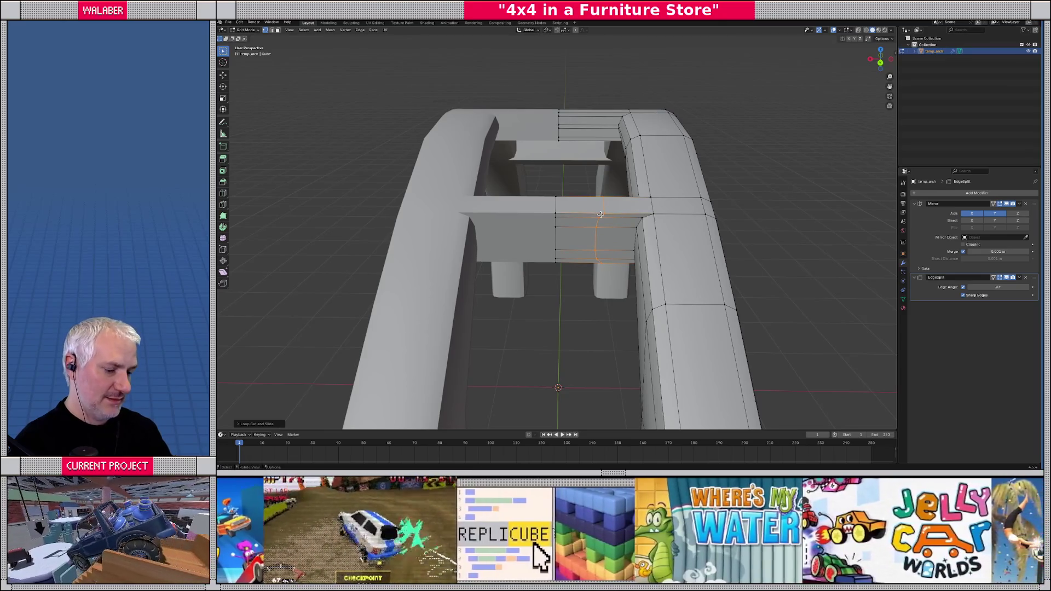
{"action": "key", "text": "s"}
{"action": "key", "text": "x"}
{"action": "key", "text": "0"}
{"action": "key", "text": "Return"}
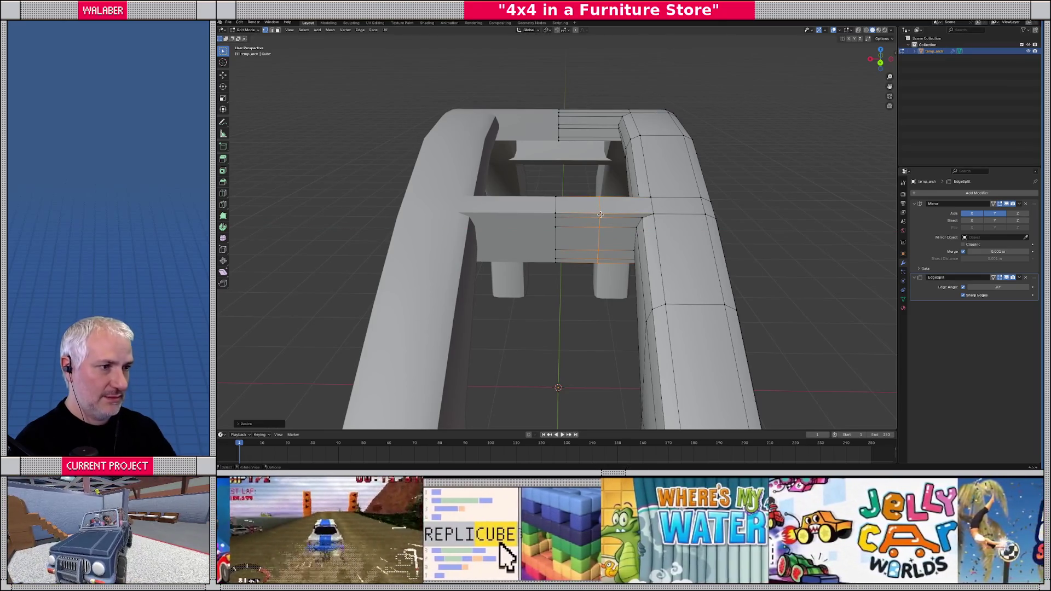
- Flatten the top beam's edge loop along X with S X 0
{"action": "left_click", "coordinate": [582, 110], "text": "alt"}
{"action": "key", "text": "s"}
{"action": "key", "text": "x"}
{"action": "key", "text": "0"}
{"action": "key", "text": "Return"}
- Select faces on the middle and upper crossbars and raise the upper face along Z
{"action": "mouse_move", "coordinate": [582, 110]}
{"action": "left_mouse_down"}
{"action": "mouse_move", "coordinate": [555, 173]}
{"action": "mouse_move", "coordinate": [610, 178]}
{"action": "mouse_move", "coordinate": [606, 189]}
{"action": "left_mouse_up"}
{"action": "left_click", "coordinate": [558, 256]}
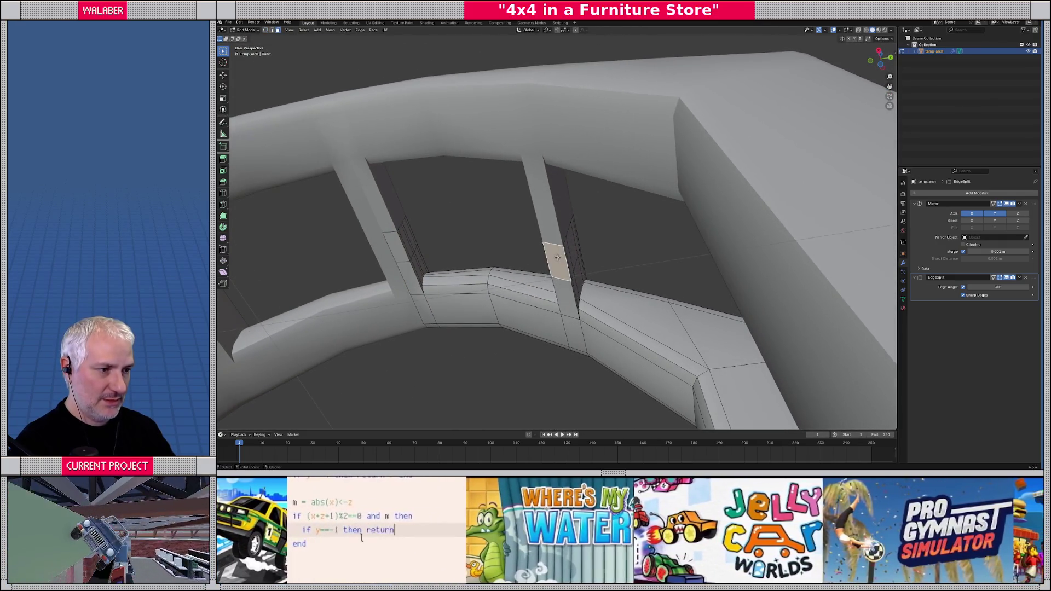
{"action": "key", "text": "ctrl+KP_Add"}
{"action": "left_click_drag", "start_coordinate": [557, 257], "coordinate": [517, 271]}
{"action": "left_click", "coordinate": [585, 248]}
{"action": "left_click_drag", "start_coordinate": [585, 248], "coordinate": [657, 261]}
{"action": "left_click_drag", "start_coordinate": [538, 233], "coordinate": [666, 268]}
{"action": "key", "text": "g"}
{"action": "key", "text": "z"}
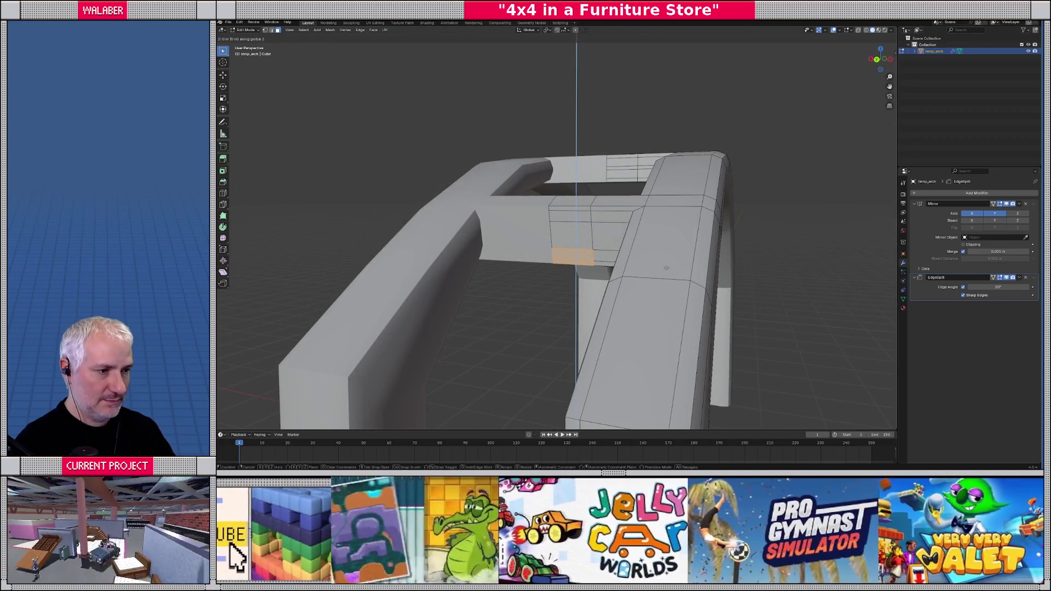
{"action": "left_click", "coordinate": [648, 257]}
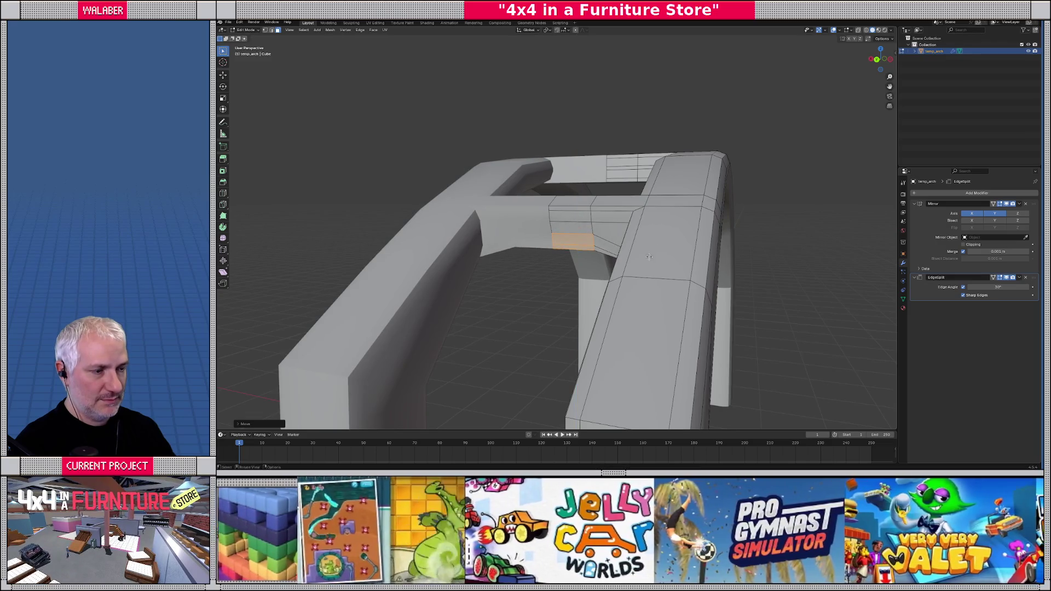
- Reposition the selected geometry in side orthographic wireframe view, then return to solid shading
{"action": "key", "text": "KP_3"}
{"action": "key", "text": "shift+z"}
{"action": "scroll", "coordinate": [647, 258], "scroll_direction": "up", "scroll_amount": 4}
{"action": "key", "text": "g"}
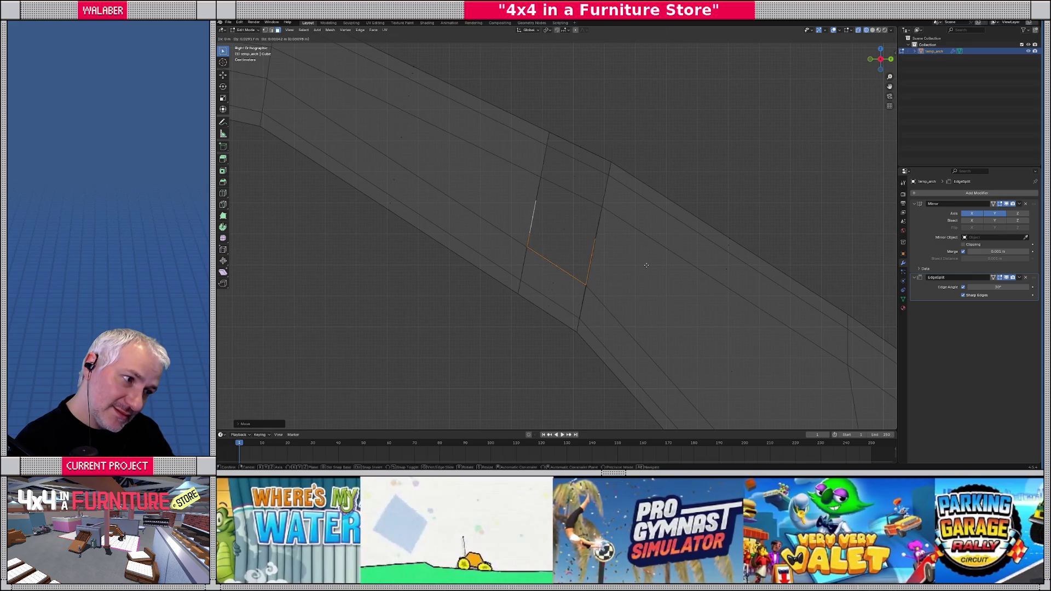
{"action": "left_click", "coordinate": [647, 265]}
{"action": "scroll", "coordinate": [535, 263], "scroll_direction": "down", "scroll_amount": 4}
{"action": "mouse_move", "coordinate": [535, 263]}
{"action": "left_mouse_down"}
{"action": "mouse_move", "coordinate": [547, 235]}
{"action": "mouse_move", "coordinate": [553, 241]}
{"action": "mouse_move", "coordinate": [558, 250]}
{"action": "mouse_move", "coordinate": [530, 268]}
{"action": "mouse_move", "coordinate": [523, 250]}
{"action": "mouse_move", "coordinate": [582, 225]}
{"action": "mouse_move", "coordinate": [552, 101]}
{"action": "left_mouse_up"}
{"action": "key", "text": "shift+z"}
- Orbit around the arch and turn on X-ray see-through display
{"action": "mouse_move", "coordinate": [554, 175]}
{"action": "left_mouse_down"}
{"action": "mouse_move", "coordinate": [597, 162]}
{"action": "mouse_move", "coordinate": [652, 246]}
{"action": "mouse_move", "coordinate": [622, 220]}
{"action": "mouse_move", "coordinate": [640, 217]}
{"action": "mouse_move", "coordinate": [635, 226]}
{"action": "mouse_move", "coordinate": [639, 213]}
{"action": "left_mouse_up"}
{"action": "scroll", "coordinate": [616, 184], "scroll_direction": "down", "scroll_amount": 5}
{"action": "key", "text": "alt+z"}
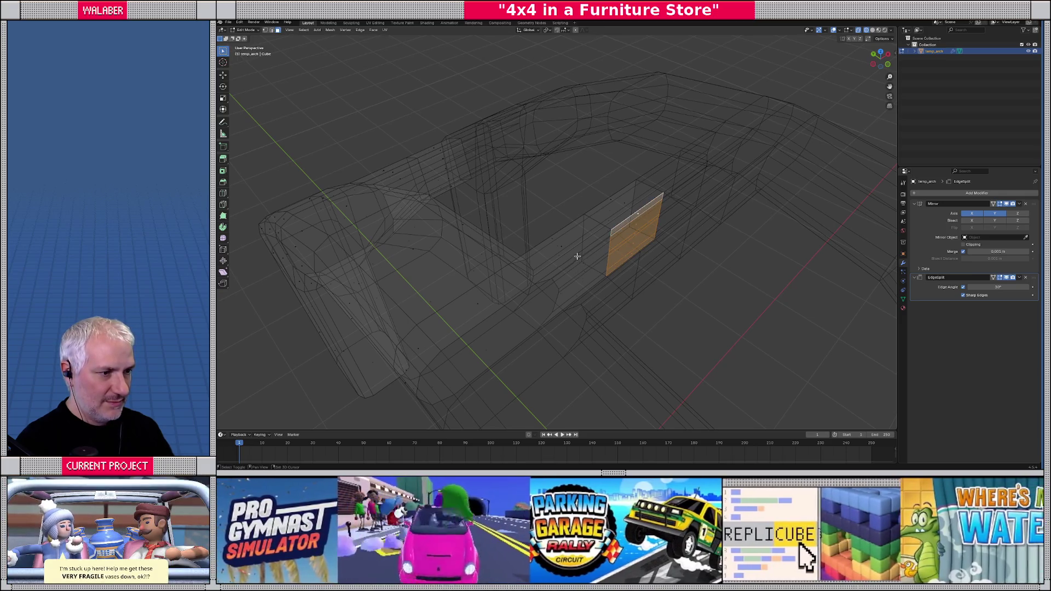
- Extrude the selected edges into a new crossbar face and delete the stray face
{"action": "left_click", "coordinate": [577, 256], "text": "shift"}
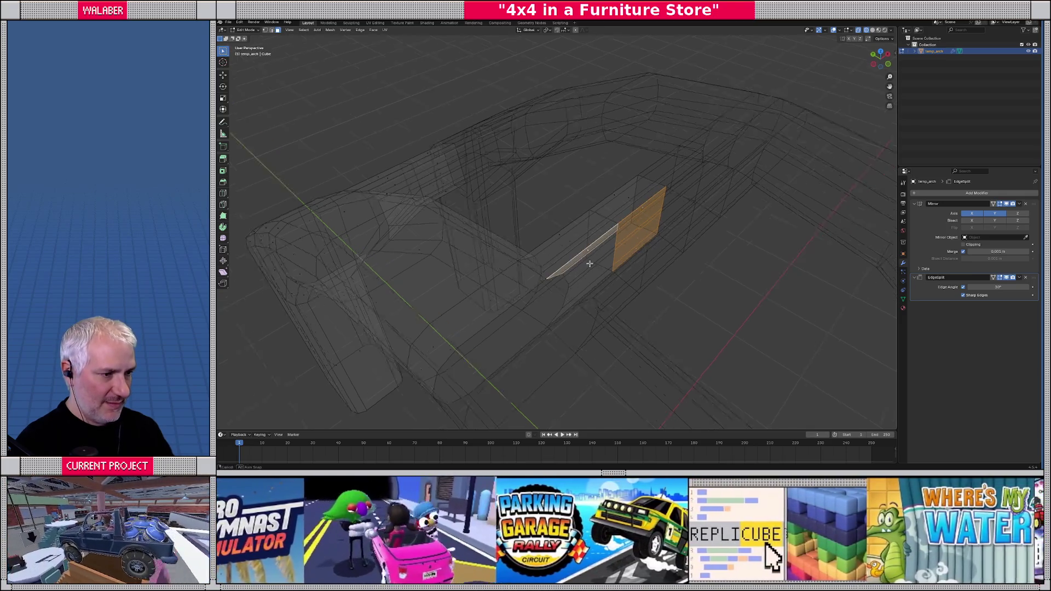
{"action": "key", "text": "KP_4"}
{"action": "key", "text": "KP_4"}
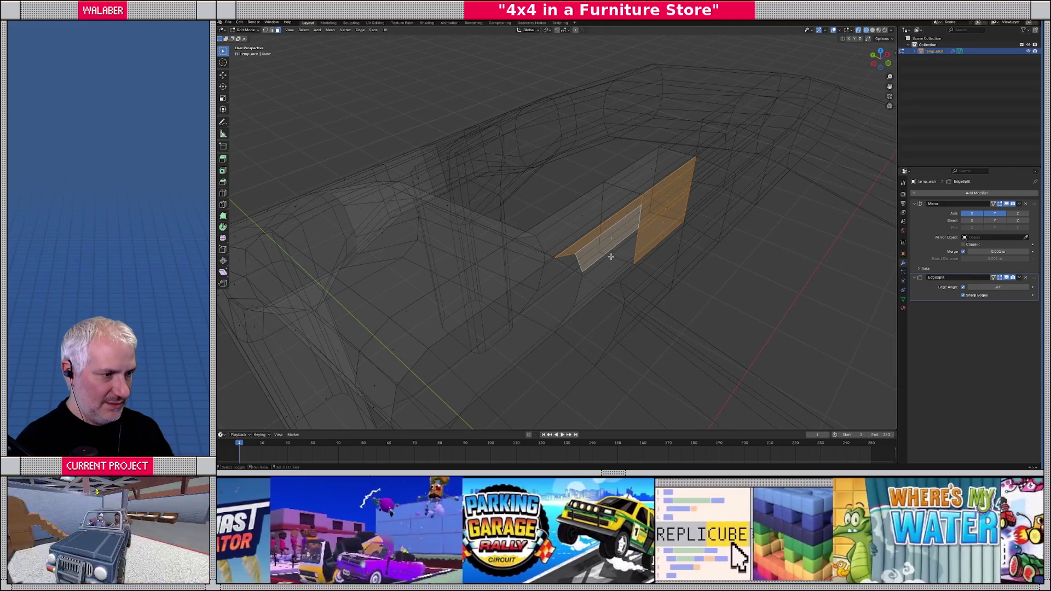
{"action": "left_click", "coordinate": [608, 286]}
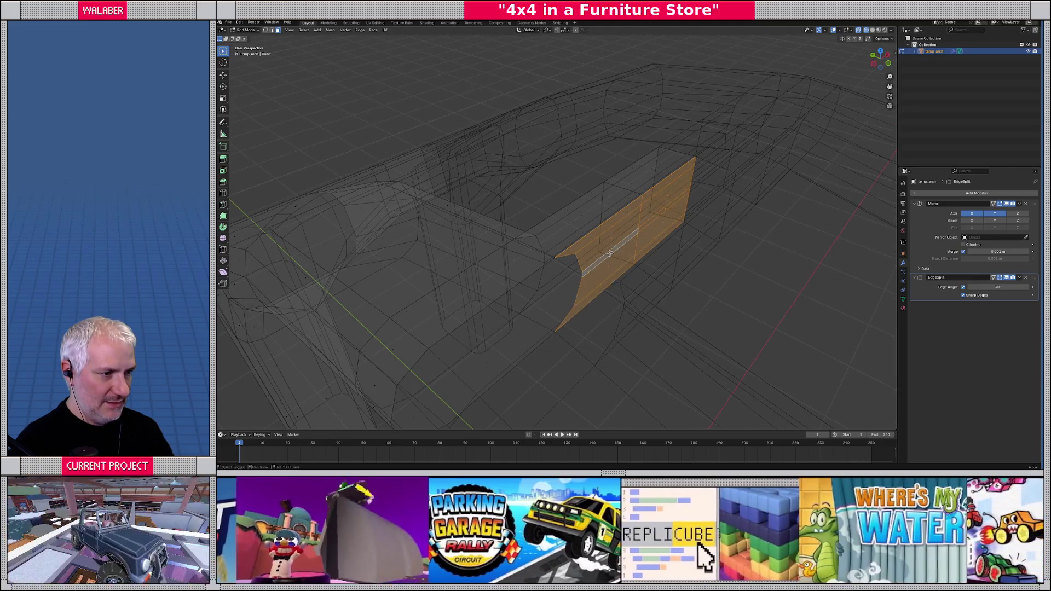
{"action": "key", "text": "x"}
{"action": "left_click", "coordinate": [610, 255]}
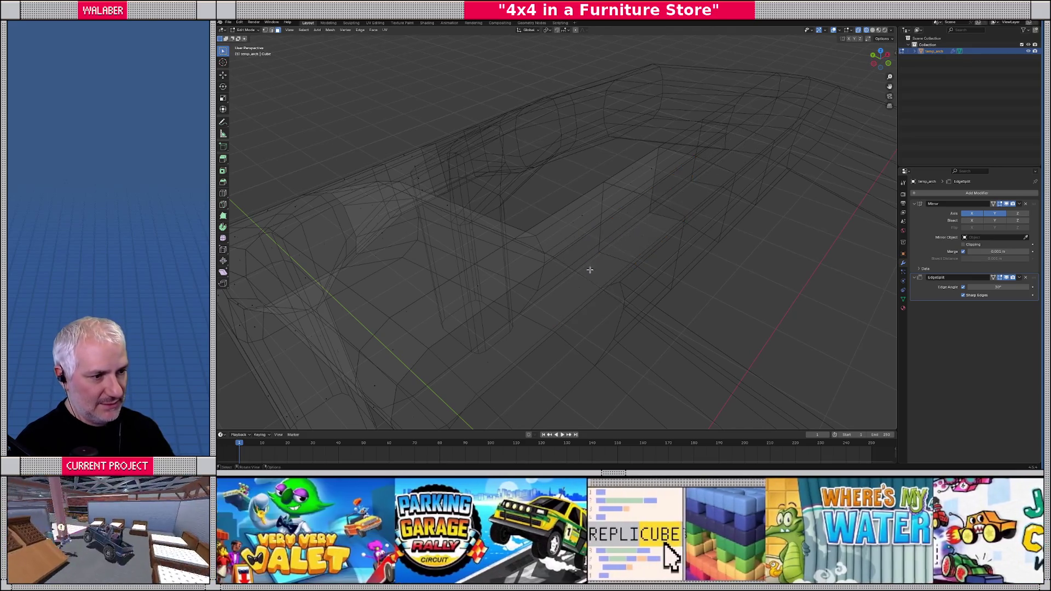
- Select the two stacked crossbar faces and raise them along Z in front view
{"action": "left_click", "coordinate": [555, 297]}
{"action": "mouse_move", "coordinate": [556, 297]}
{"action": "left_mouse_down"}
{"action": "mouse_move", "coordinate": [590, 231]}
{"action": "mouse_move", "coordinate": [623, 225]}
{"action": "mouse_move", "coordinate": [589, 253]}
{"action": "mouse_move", "coordinate": [575, 241]}
{"action": "mouse_move", "coordinate": [583, 248]}
{"action": "mouse_move", "coordinate": [588, 236]}
{"action": "left_mouse_up"}
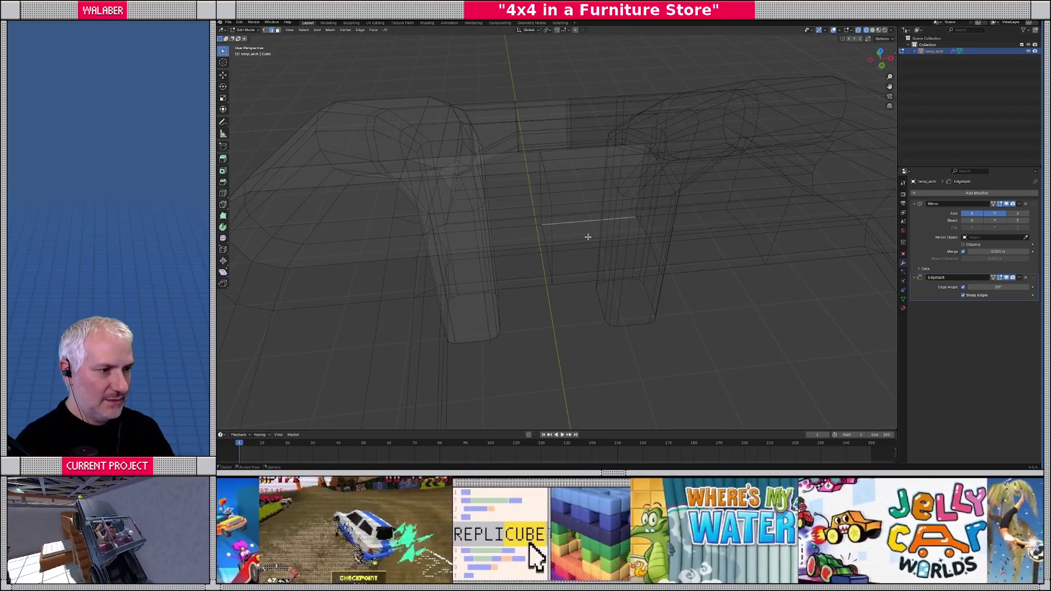
{"action": "key", "text": "3"}
{"action": "left_click", "coordinate": [591, 234]}
{"action": "key", "text": "ctrl+KP_Add"}
{"action": "key", "text": "ctrl+KP_Add"}
{"action": "left_click", "coordinate": [591, 232]}
{"action": "left_click", "coordinate": [589, 203], "text": "shift"}
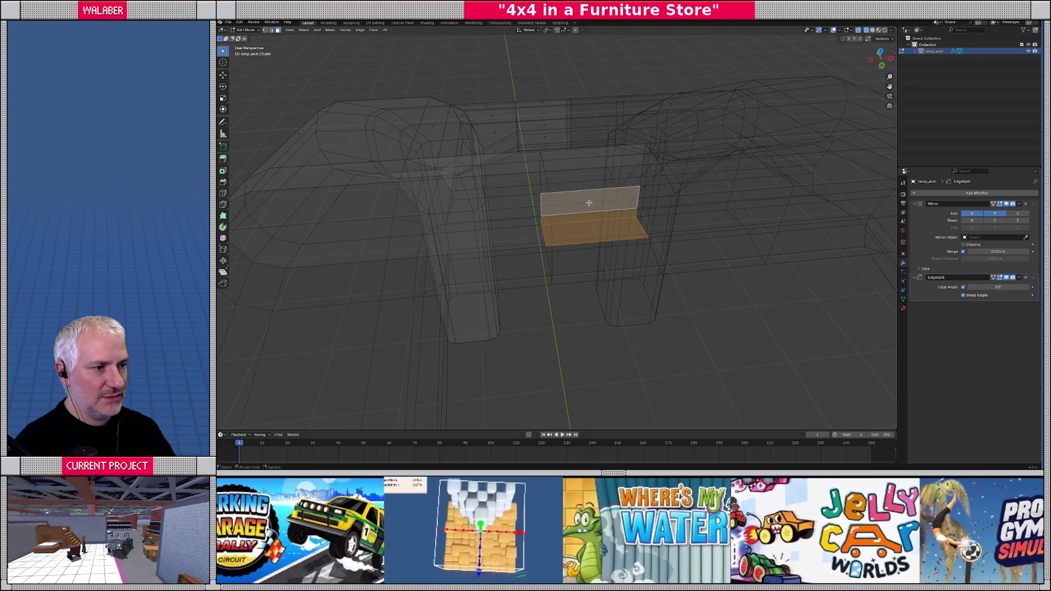
{"action": "key", "text": "KP_1"}
{"action": "key", "text": "g"}
{"action": "key", "text": "z"}
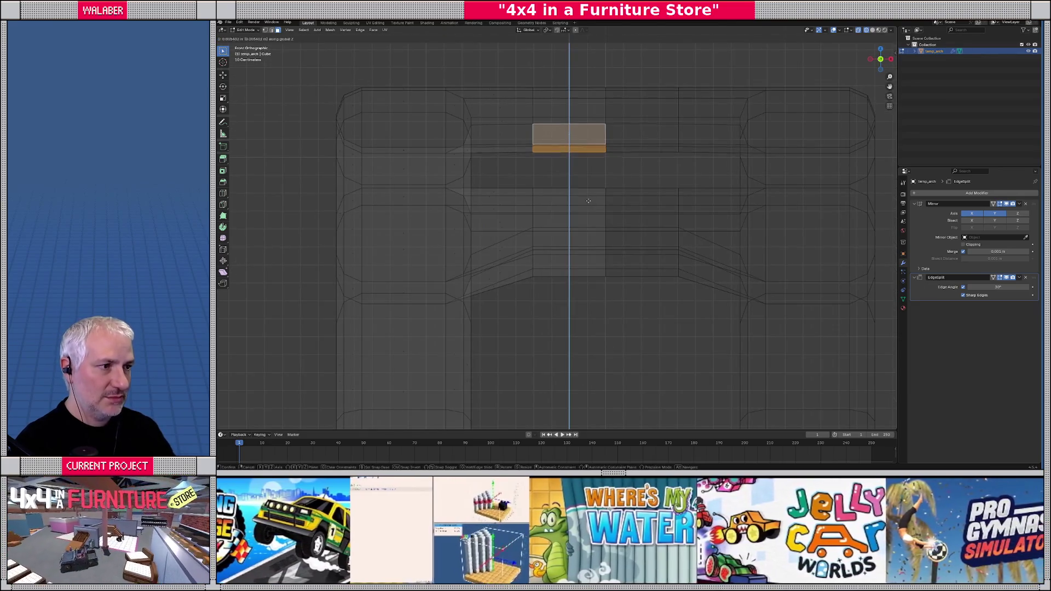
{"action": "left_click", "coordinate": [585, 187]}
- Raise the selected edge along Z in wireframe, then return to Object Mode with solid shading
{"action": "key", "text": "shift+z"}
{"action": "mouse_move", "coordinate": [584, 181]}
{"action": "left_mouse_down"}
{"action": "mouse_move", "coordinate": [524, 199]}
{"action": "mouse_move", "coordinate": [548, 188]}
{"action": "mouse_move", "coordinate": [530, 185]}
{"action": "mouse_move", "coordinate": [521, 190]}
{"action": "mouse_move", "coordinate": [533, 200]}
{"action": "mouse_move", "coordinate": [504, 219]}
{"action": "mouse_move", "coordinate": [462, 190]}
{"action": "mouse_move", "coordinate": [497, 276]}
{"action": "mouse_move", "coordinate": [483, 241]}
{"action": "mouse_move", "coordinate": [514, 242]}
{"action": "mouse_move", "coordinate": [552, 203]}
{"action": "left_mouse_up"}
{"action": "key", "text": "1"}
{"action": "key", "text": "shift+z"}
{"action": "key", "text": "shift+z"}
{"action": "key", "text": "shift+z"}
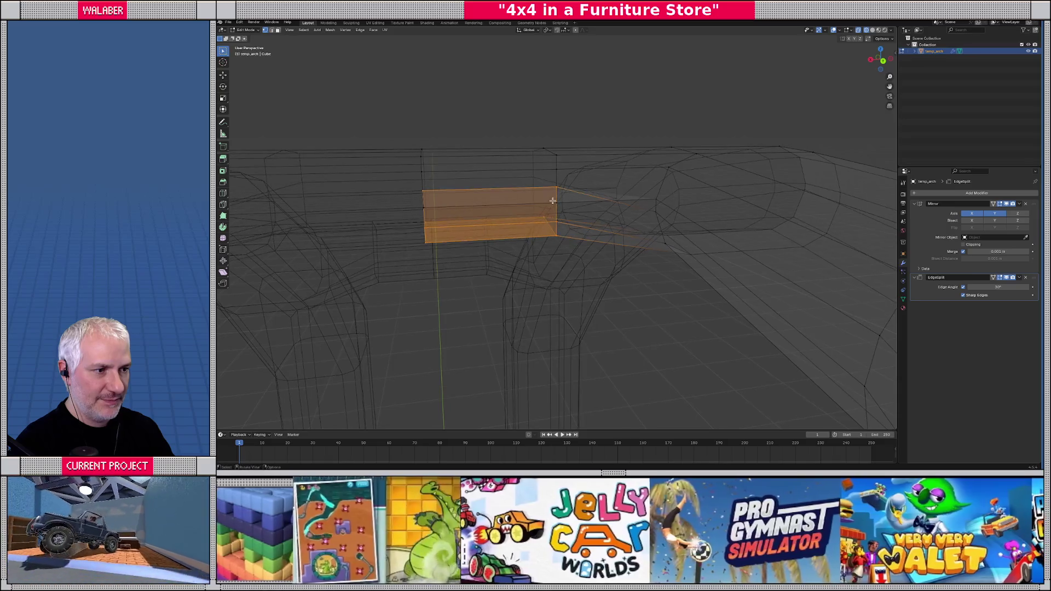
{"action": "key", "text": "g"}
{"action": "key", "text": "z"}
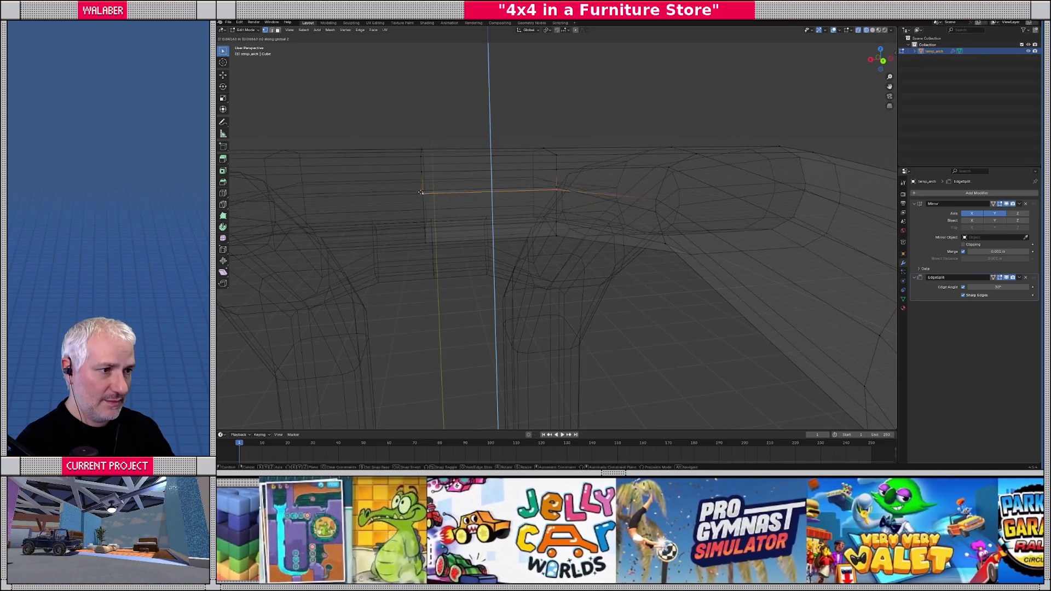
{"action": "left_click", "coordinate": [420, 185]}
{"action": "key", "text": "Tab"}
{"action": "key", "text": "shift+z"}
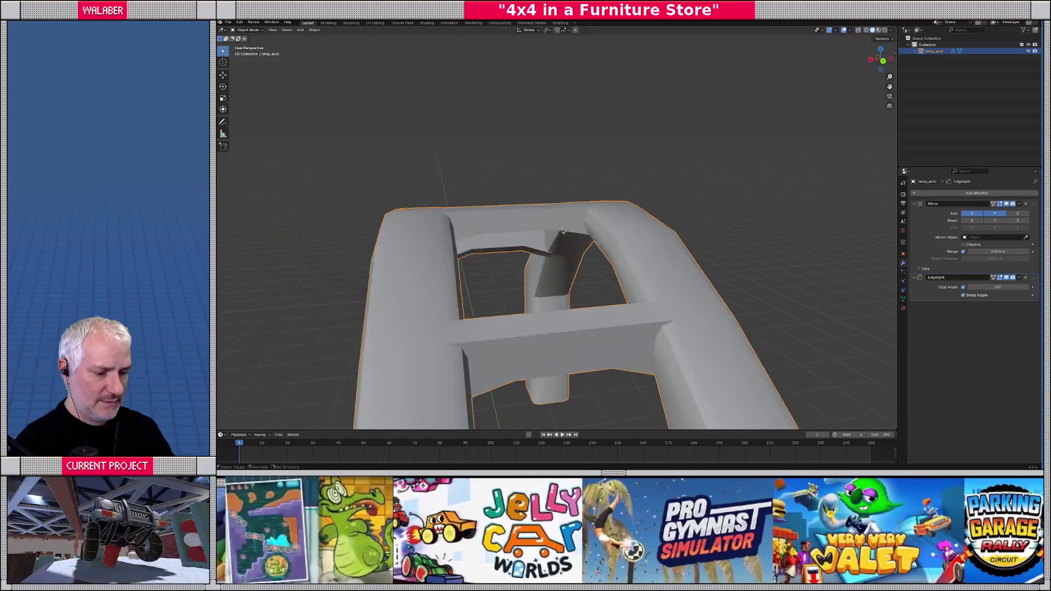
- Orbit to a side view of the arch and show its Principled BSDF material settings
{"action": "mouse_move", "coordinate": [548, 239]}
{"action": "left_mouse_down"}
{"action": "mouse_move", "coordinate": [446, 211]}
{"action": "mouse_move", "coordinate": [650, 222]}
{"action": "mouse_move", "coordinate": [490, 244]}
{"action": "mouse_move", "coordinate": [399, 219]}
{"action": "mouse_move", "coordinate": [315, 230]}
{"action": "mouse_move", "coordinate": [791, 243]}
{"action": "left_mouse_up"}
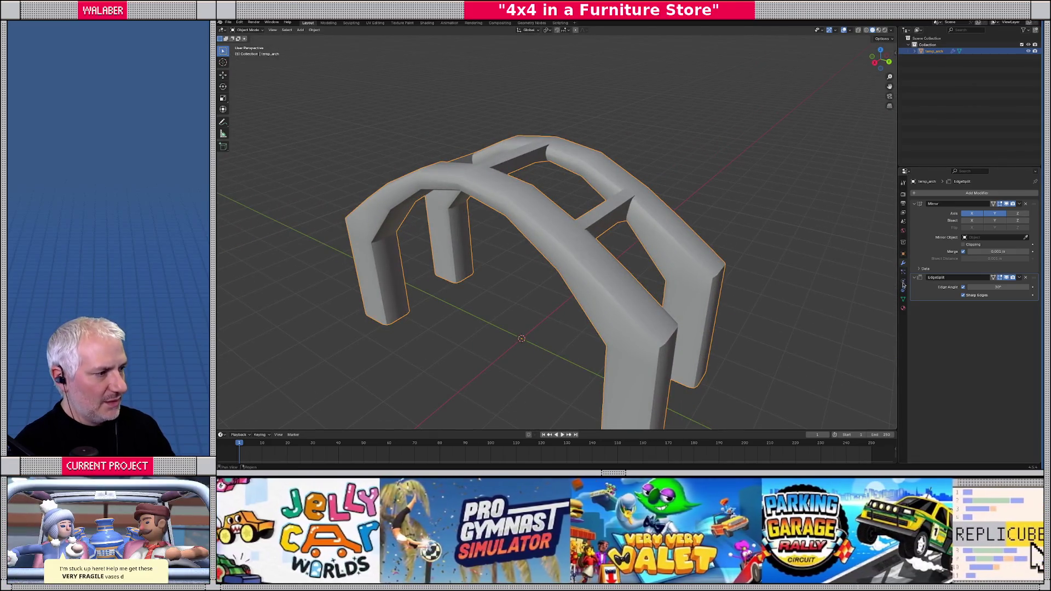
{"action": "left_click", "coordinate": [903, 308]}
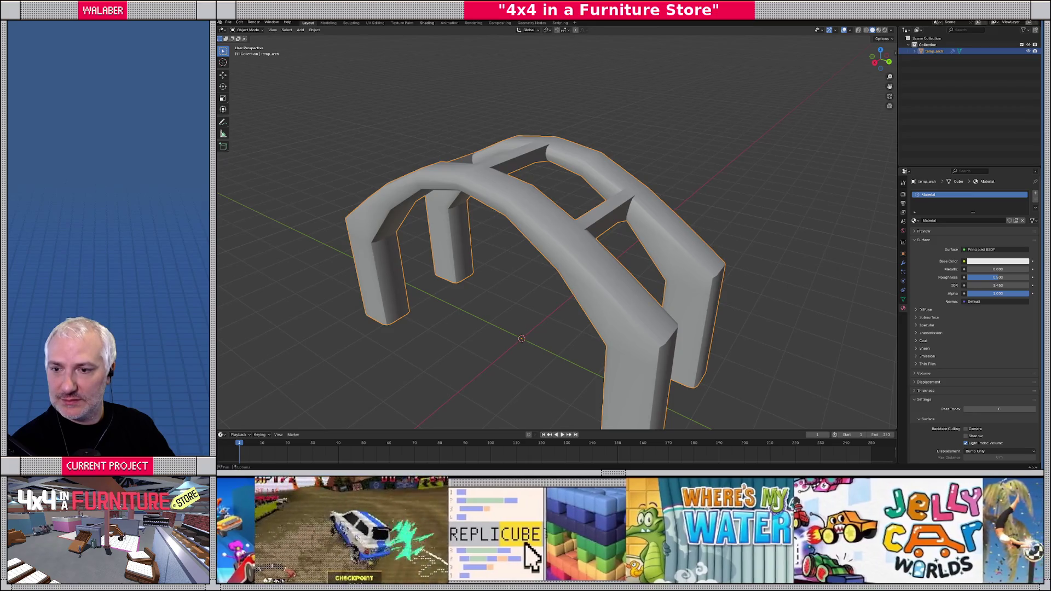
- In Shading, set the arch's Base Color near black and Metallic to 1.0, then return to Modeling
{"action": "left_click", "coordinate": [428, 23]}
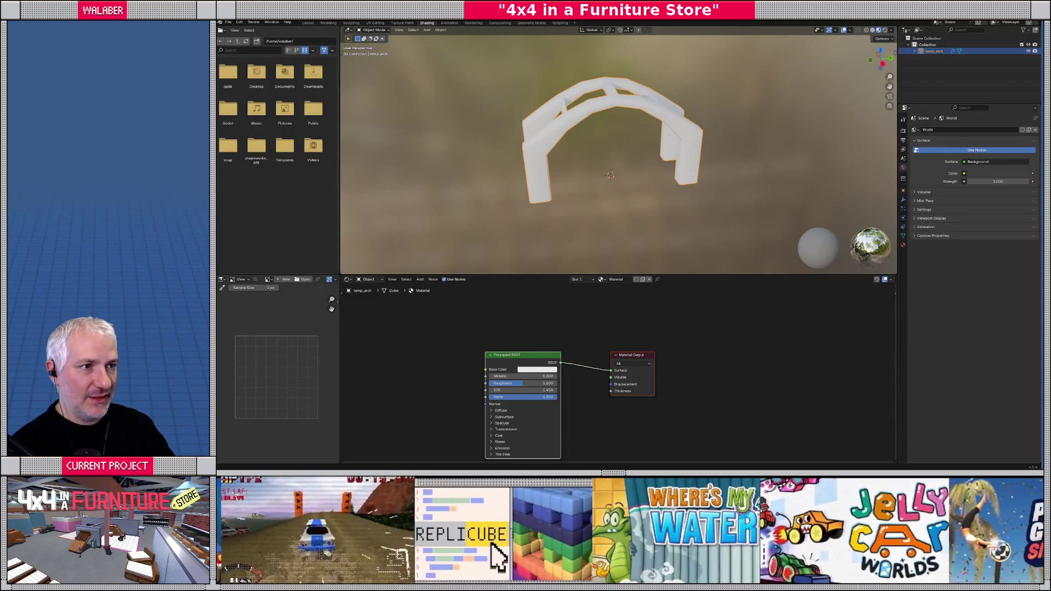
{"action": "scroll", "coordinate": [586, 175], "scroll_direction": "up", "scroll_amount": 5}
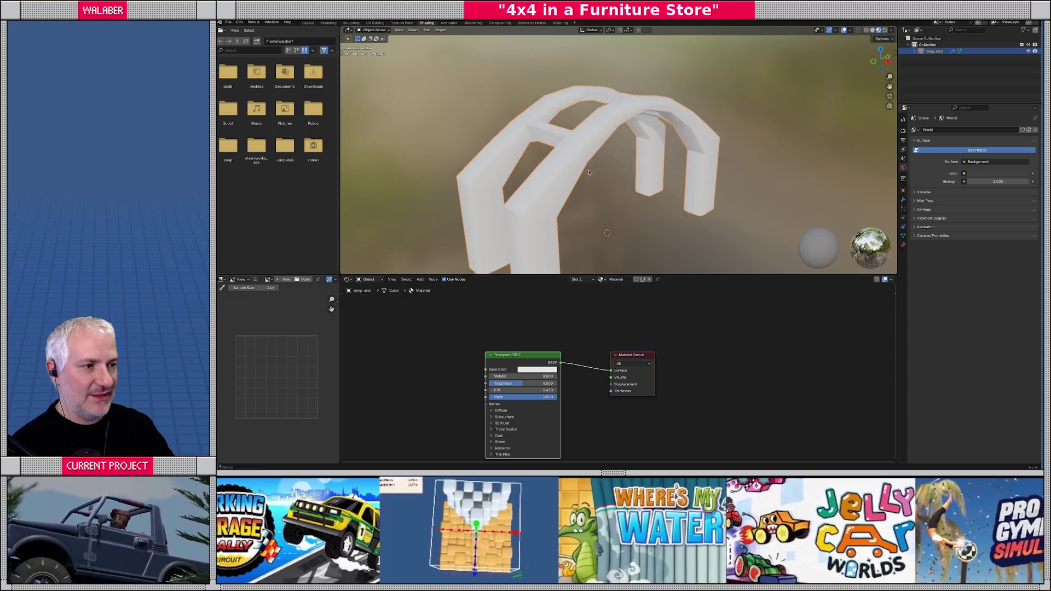
{"action": "left_click", "coordinate": [537, 370]}
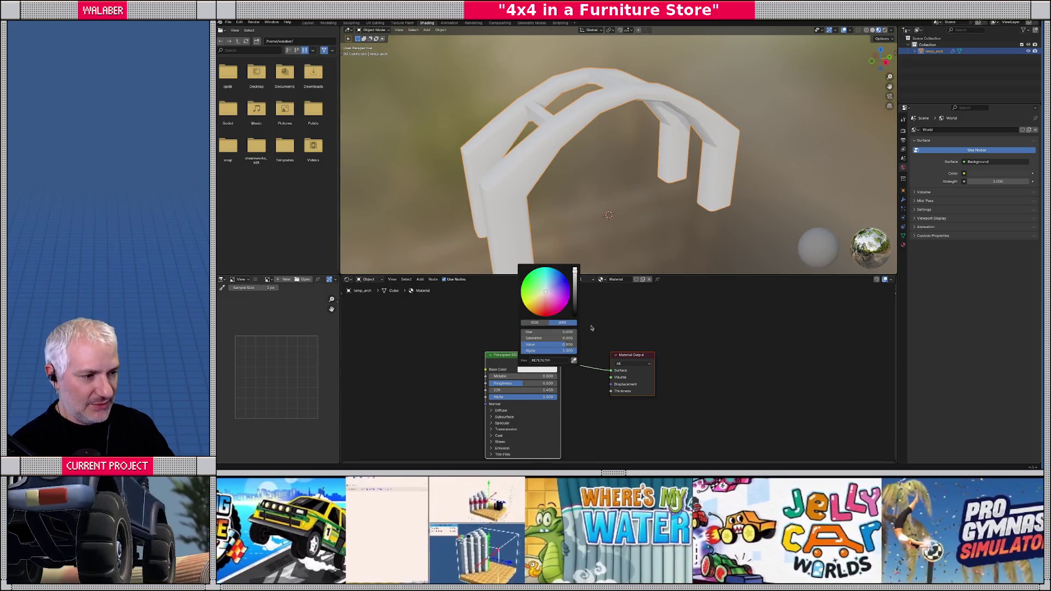
{"action": "left_click_drag", "start_coordinate": [575, 269], "coordinate": [574, 314]}
{"action": "mouse_move", "coordinate": [496, 378]}
{"action": "left_mouse_down"}
{"action": "mouse_move", "coordinate": [509, 388]}
{"action": "mouse_move", "coordinate": [493, 387]}
{"action": "mouse_move", "coordinate": [538, 387]}
{"action": "left_mouse_up"}
{"action": "left_click_drag", "start_coordinate": [463, 217], "coordinate": [477, 170]}
{"action": "left_click_drag", "start_coordinate": [427, 115], "coordinate": [526, 123]}
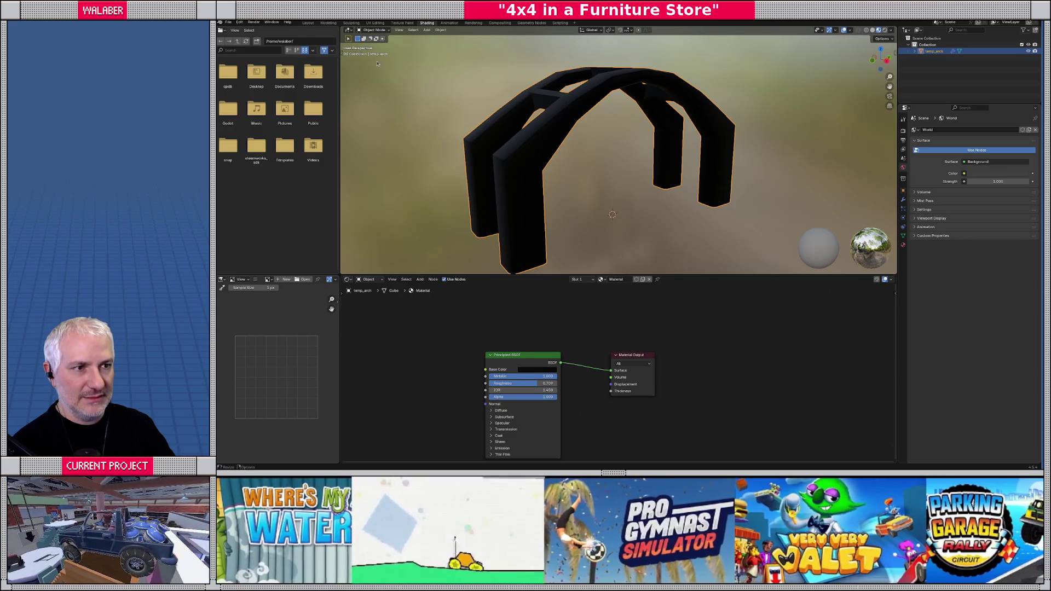
{"action": "left_click", "coordinate": [328, 23]}
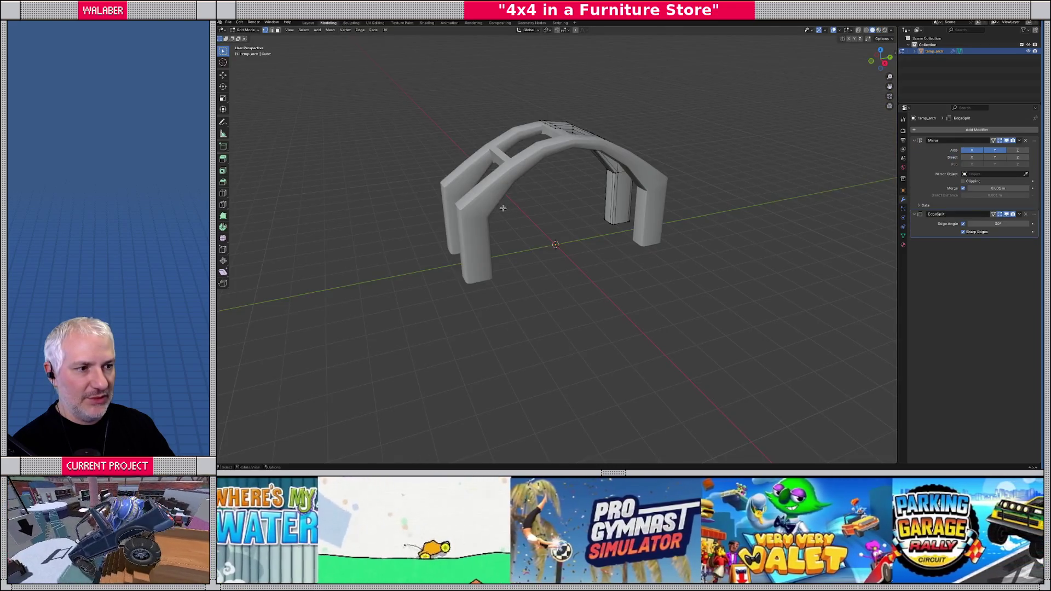
- In Edit Mode, select the leg's top and bottom edge loops and shift them along Y
{"action": "key", "text": "Tab"}
{"action": "mouse_move", "coordinate": [504, 222]}
{"action": "left_mouse_down"}
{"action": "mouse_move", "coordinate": [535, 231]}
{"action": "mouse_move", "coordinate": [498, 218]}
{"action": "mouse_move", "coordinate": [544, 211]}
{"action": "mouse_move", "coordinate": [559, 195]}
{"action": "mouse_move", "coordinate": [541, 188]}
{"action": "left_mouse_up"}
{"action": "scroll", "coordinate": [543, 195], "scroll_direction": "up", "scroll_amount": 5}
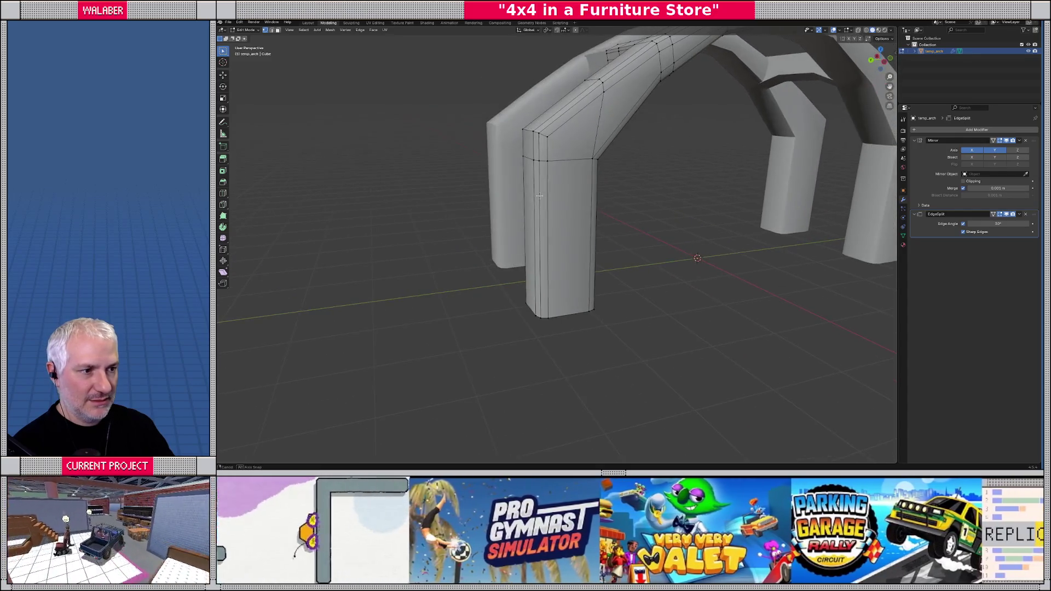
{"action": "key", "text": "2"}
{"action": "left_click", "coordinate": [534, 162]}
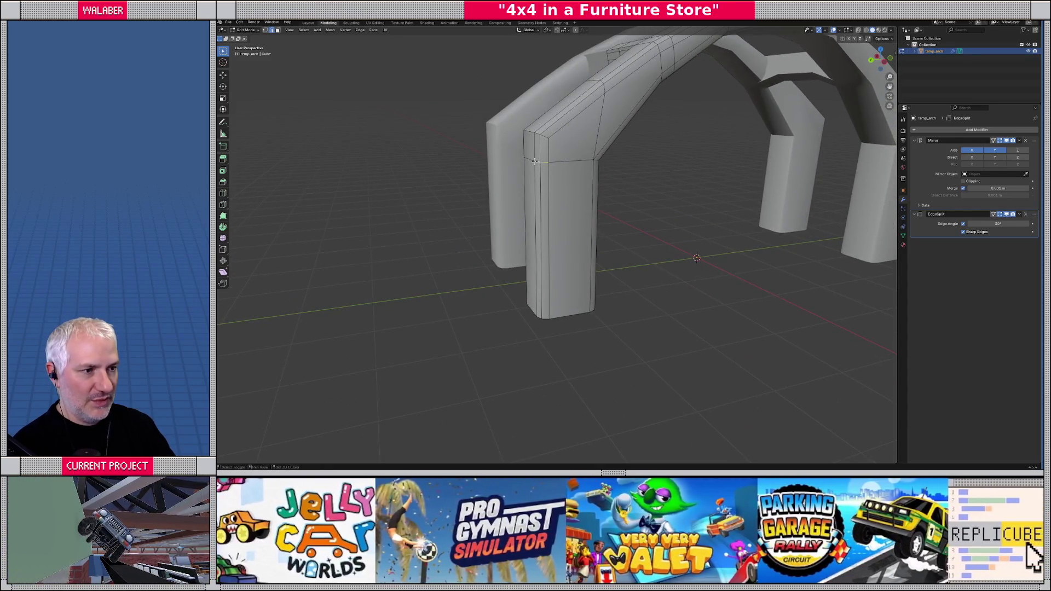
{"action": "mouse_move", "coordinate": [534, 162]}
{"action": "left_mouse_down"}
{"action": "mouse_move", "coordinate": [605, 169]}
{"action": "mouse_move", "coordinate": [620, 184]}
{"action": "mouse_move", "coordinate": [570, 180]}
{"action": "mouse_move", "coordinate": [605, 321]}
{"action": "mouse_move", "coordinate": [626, 294]}
{"action": "left_mouse_up"}
{"action": "left_click", "coordinate": [608, 323], "text": "shift"}
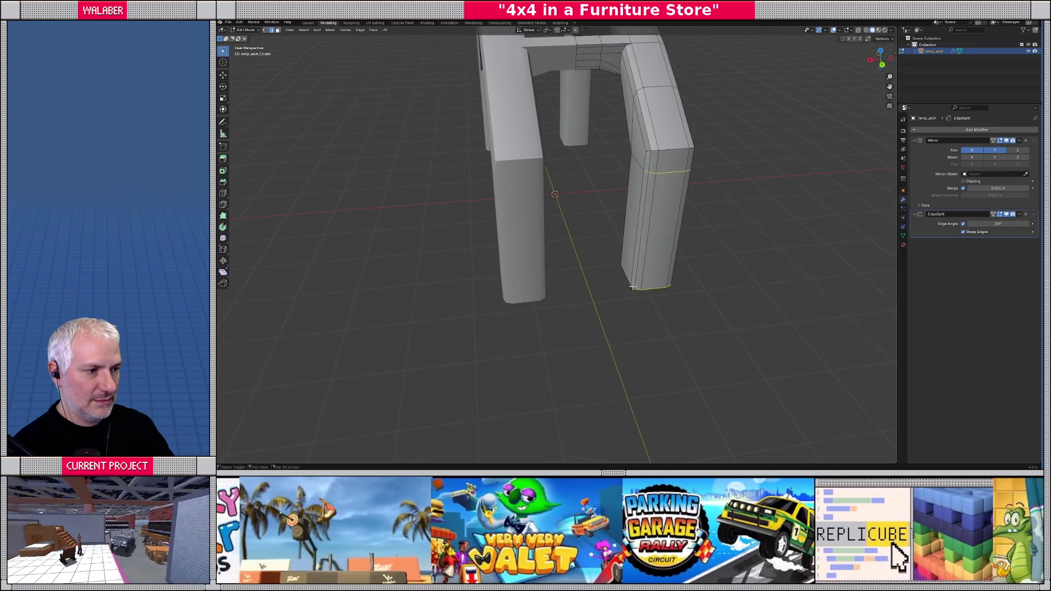
{"action": "key", "text": "KP_3"}
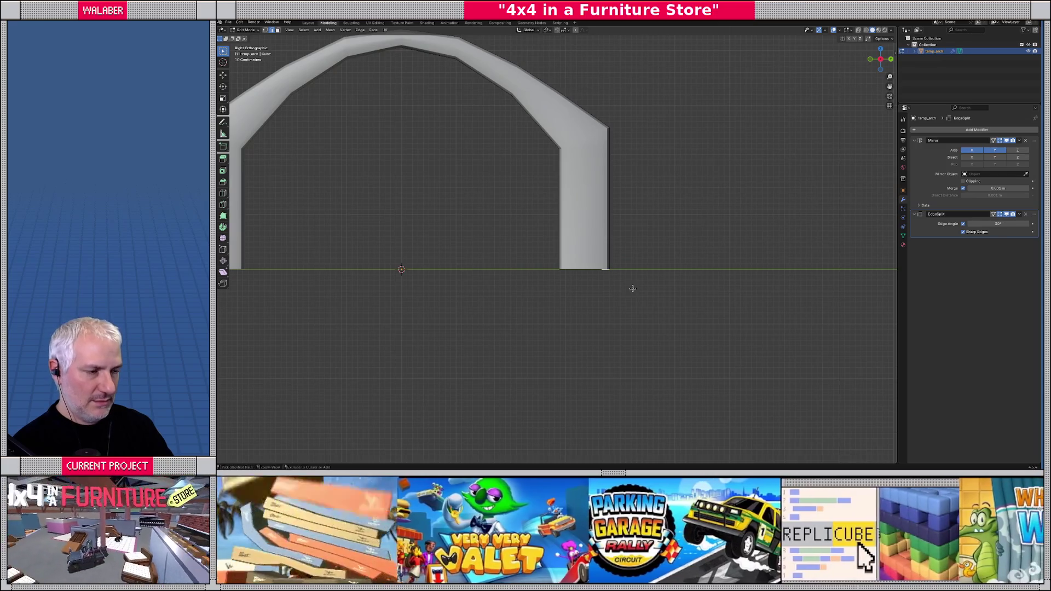
{"action": "key", "text": "ctrl+KP_3"}
{"action": "key", "text": "g"}
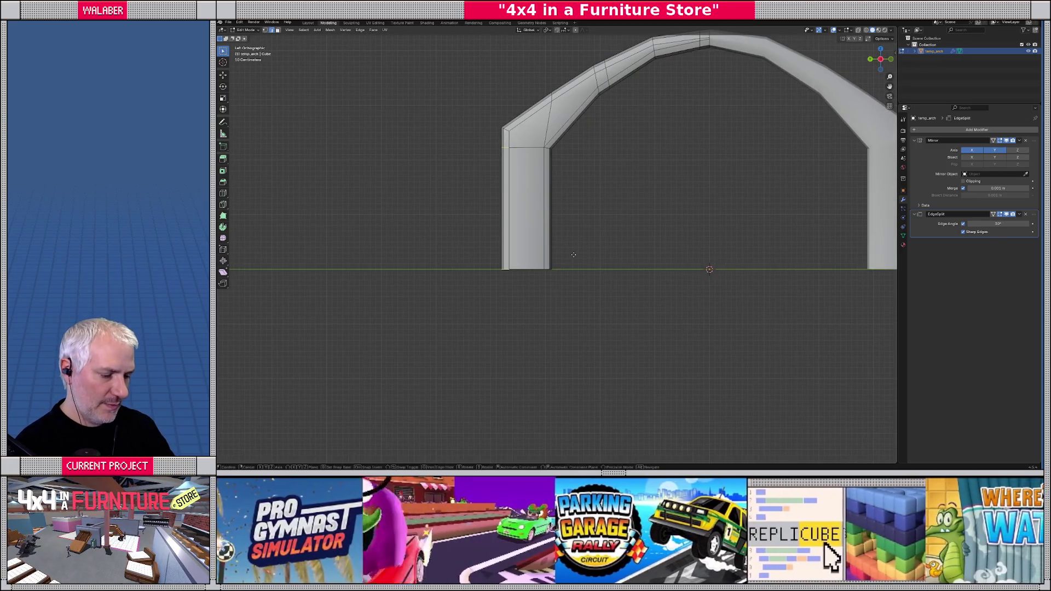
{"action": "key", "text": "y"}
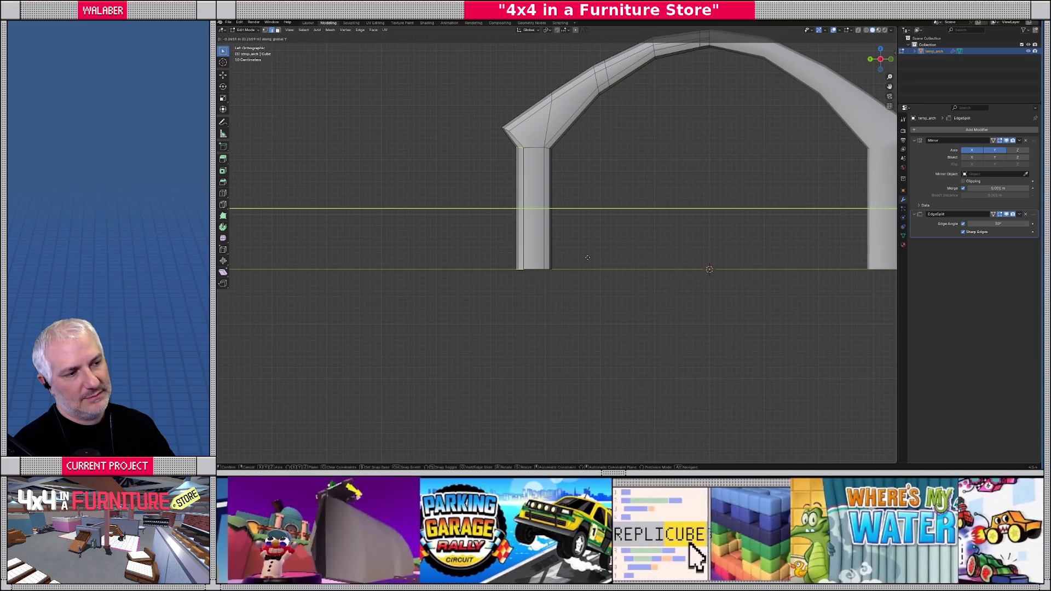
{"action": "left_click", "coordinate": [588, 257]}
- Select the leg's side faces, move them outward along Y, and return to Object Mode
{"action": "left_click_drag", "start_coordinate": [598, 234], "coordinate": [581, 244]}
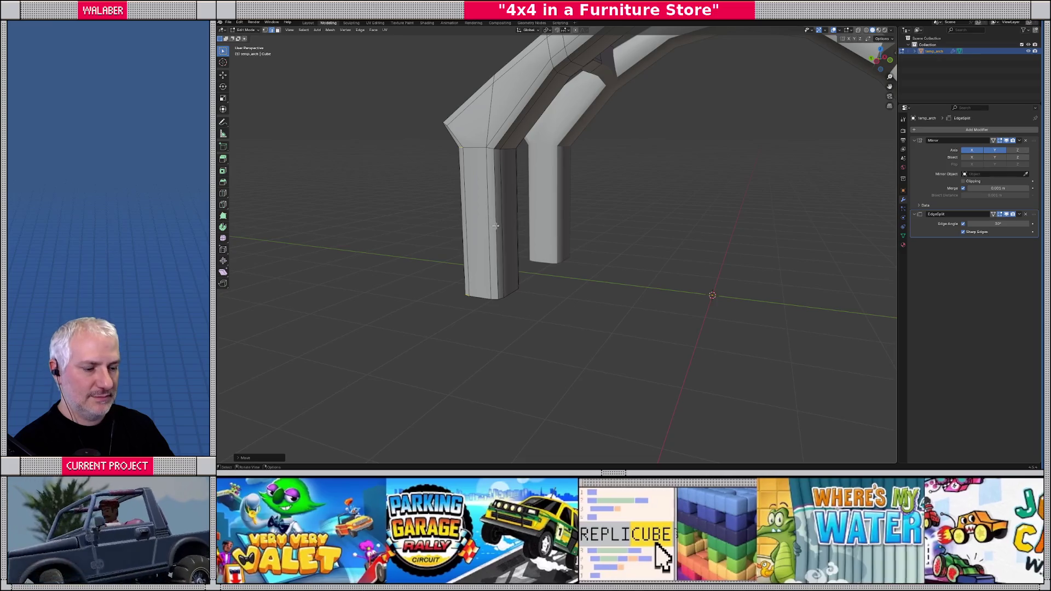
{"action": "key", "text": "3"}
{"action": "left_click", "coordinate": [509, 202]}
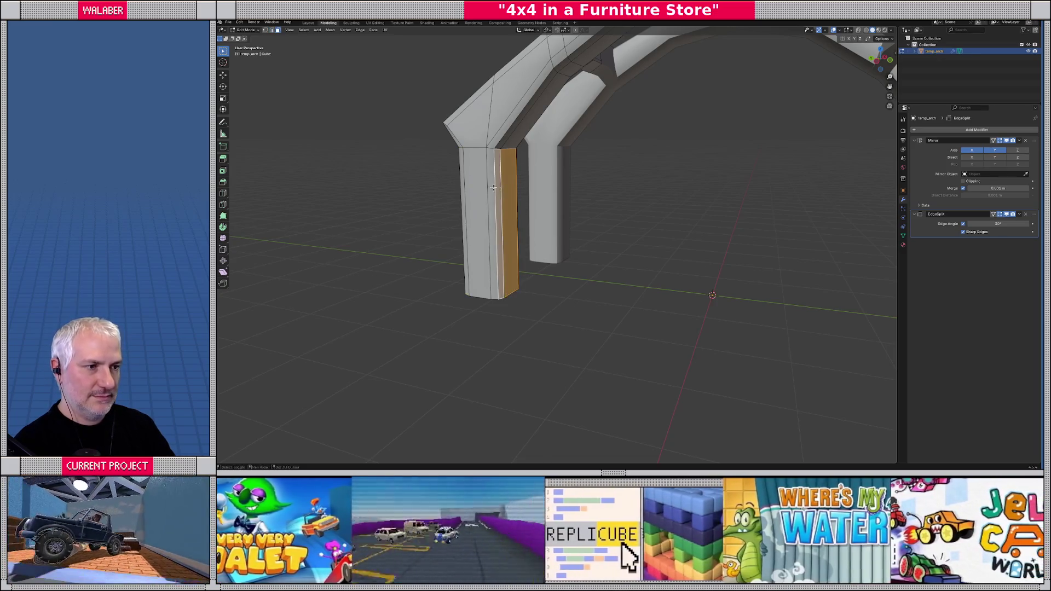
{"action": "left_click", "coordinate": [493, 188], "text": "shift"}
{"action": "left_click_drag", "start_coordinate": [493, 188], "coordinate": [567, 197]}
{"action": "left_click", "coordinate": [509, 194], "text": "shift"}
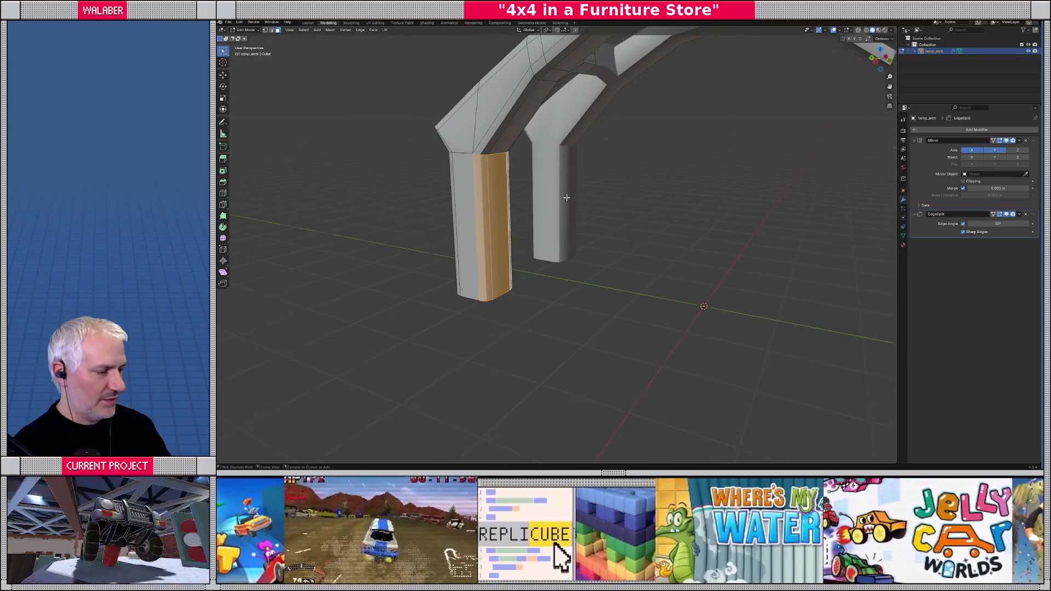
{"action": "key", "text": "ctrl+KP_3"}
{"action": "key", "text": "g"}
{"action": "key", "text": "y"}
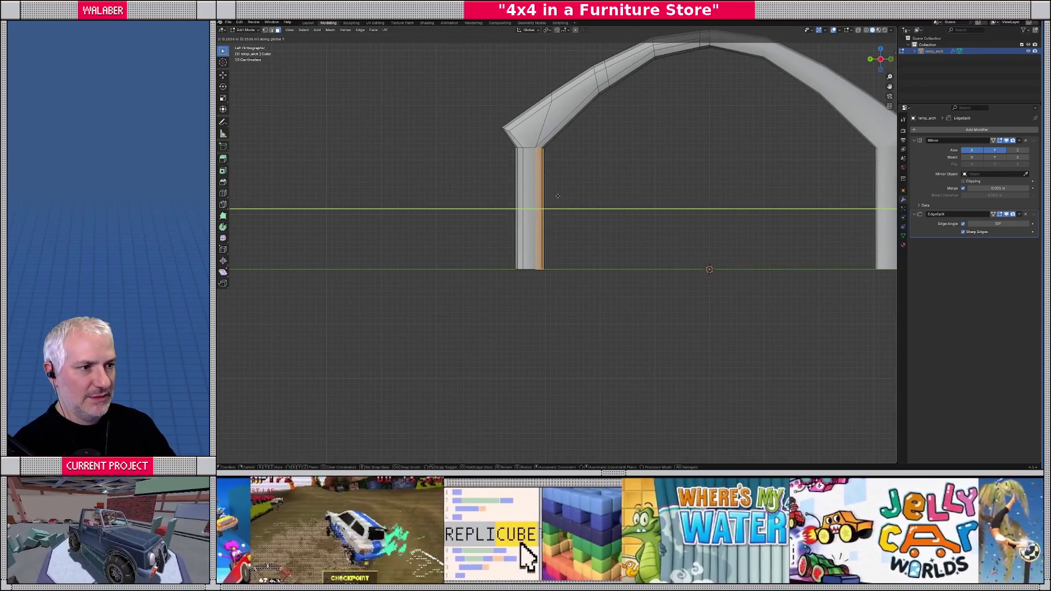
{"action": "left_click", "coordinate": [563, 196]}
{"action": "key", "text": "Tab"}
{"action": "left_click_drag", "start_coordinate": [493, 201], "coordinate": [564, 226]}
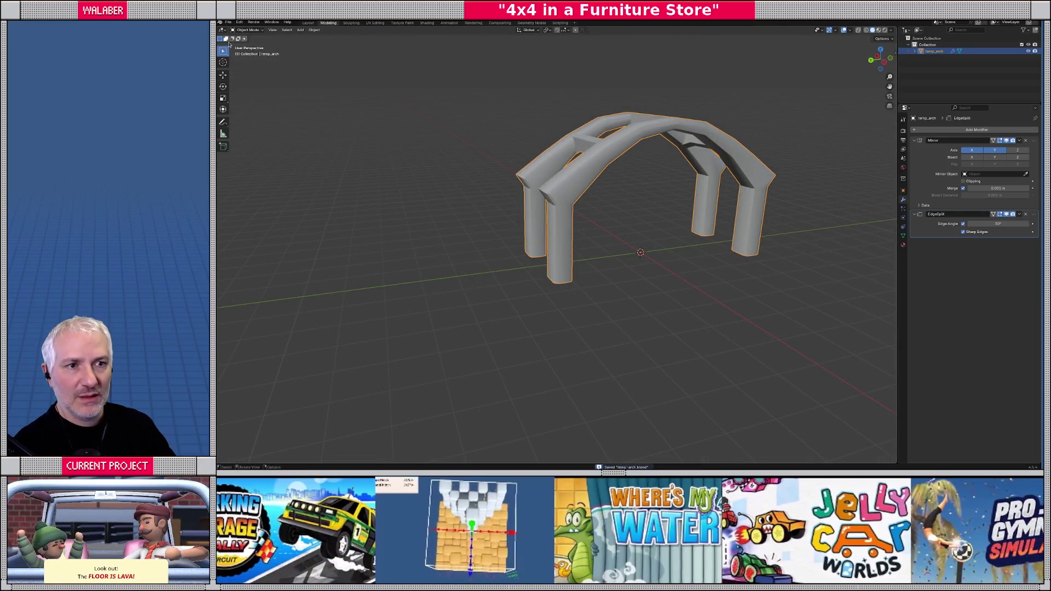
- Export the arch as glTF 2.0 (temp-arch.glb) and view the reimported arch in Godot
{"action": "left_click", "coordinate": [228, 22]}
{"action": "mouse_move", "coordinate": [263, 120]}
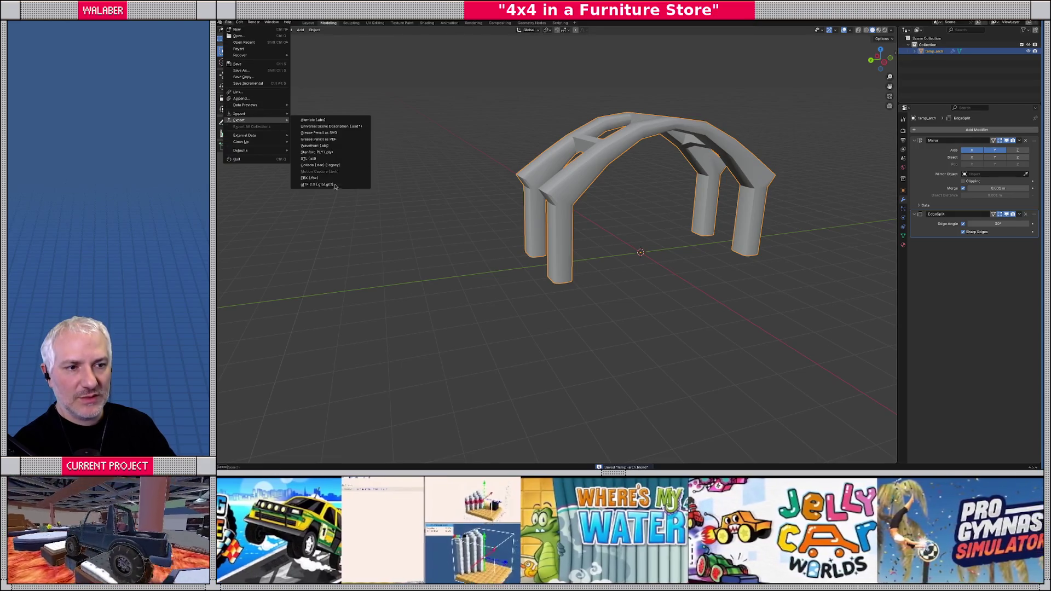
{"action": "left_click", "coordinate": [336, 186]}
{"action": "left_click", "coordinate": [833, 382]}
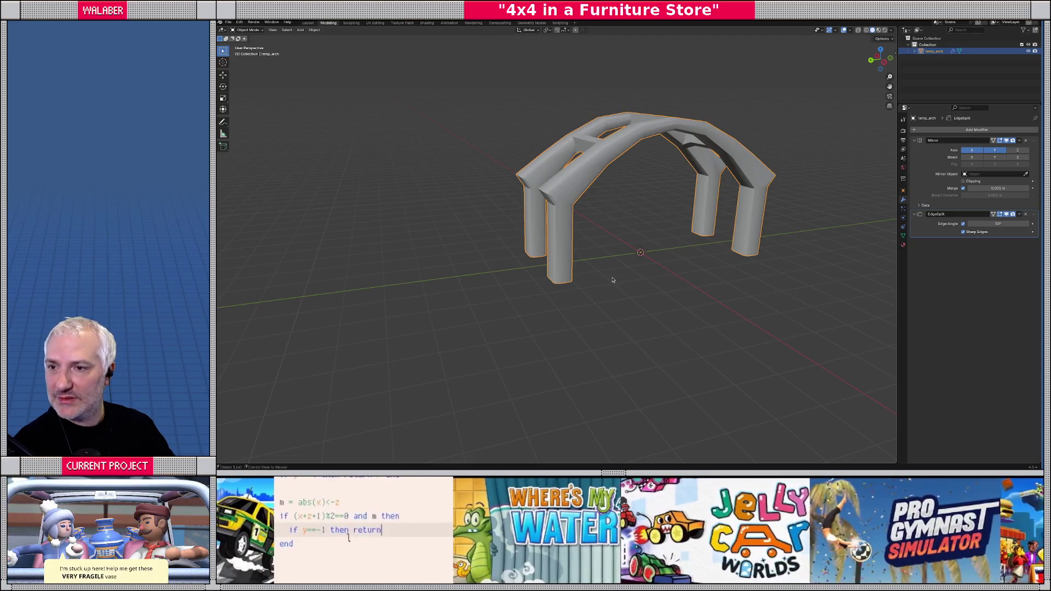
{"action": "key", "text": "alt+Tab"}
{"action": "mouse_move", "coordinate": [601, 273]}
{"action": "left_mouse_down"}
{"action": "mouse_move", "coordinate": [573, 292]}
{"action": "mouse_move", "coordinate": [555, 260]}
{"action": "left_mouse_up"}
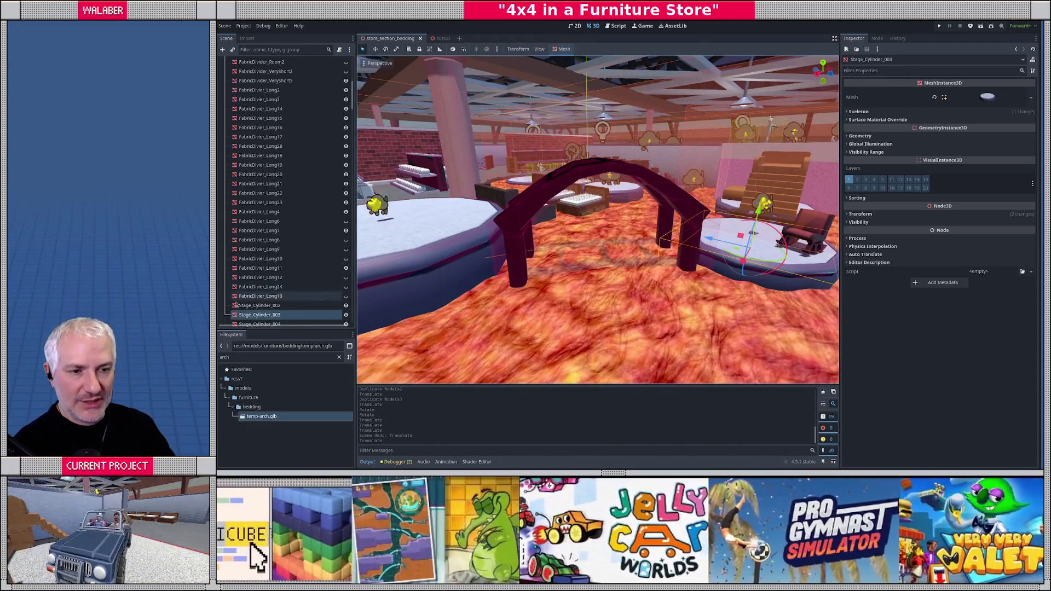
- Delete the arch's old StaticBody3D collision node
{"action": "scroll", "coordinate": [284, 290], "scroll_direction": "down", "scroll_amount": 10}
{"action": "scroll", "coordinate": [284, 290], "scroll_direction": "down", "scroll_amount": 15}
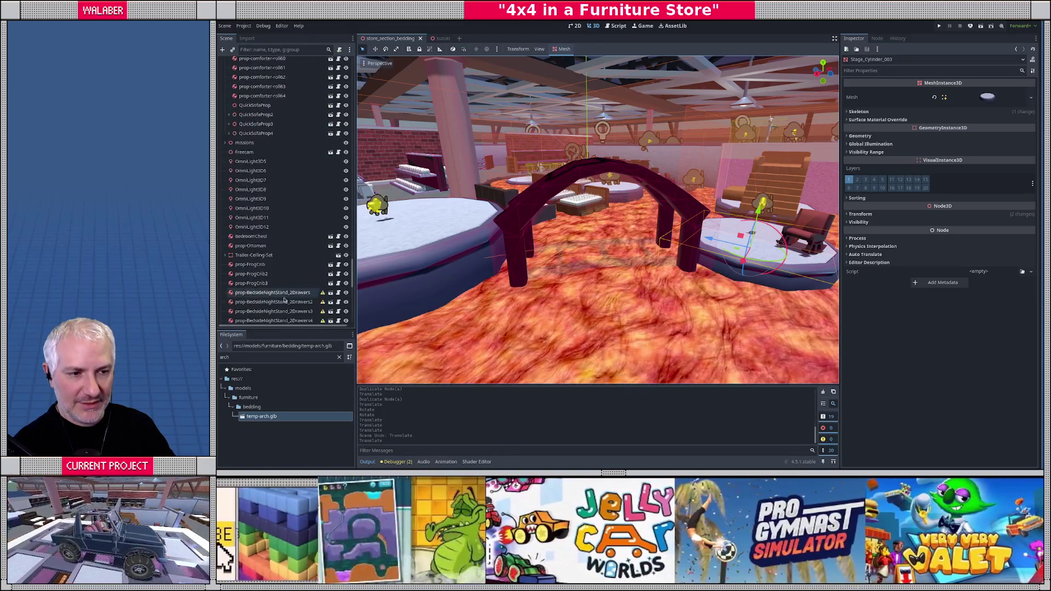
{"action": "left_click", "coordinate": [262, 308]}
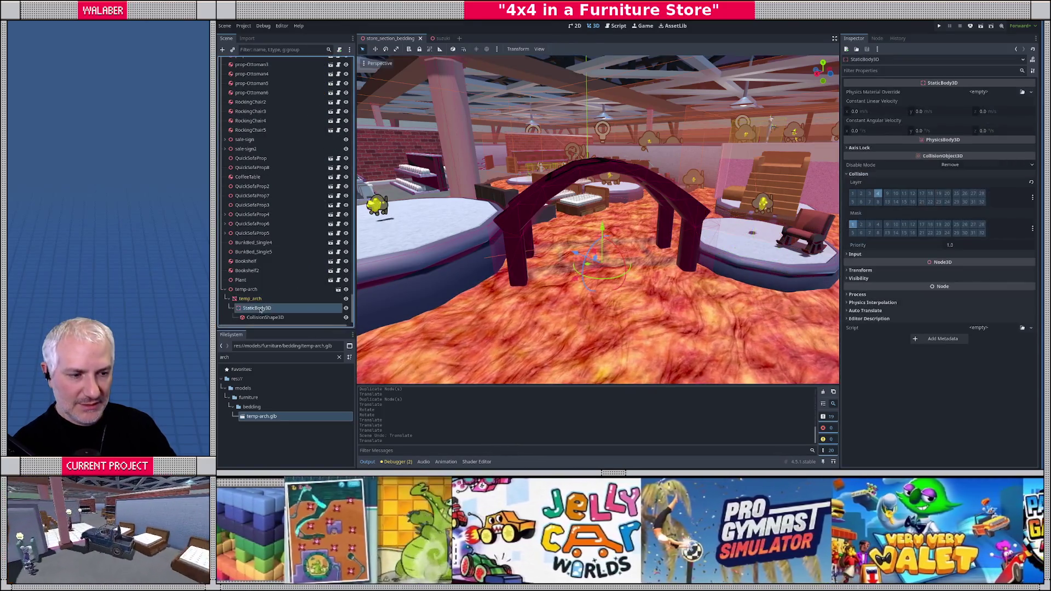
{"action": "key", "text": "Delete"}
{"action": "key", "text": "Return"}
- Create a trimesh static-body collision shape for the temp_arch mesh
{"action": "left_click", "coordinate": [251, 318]}
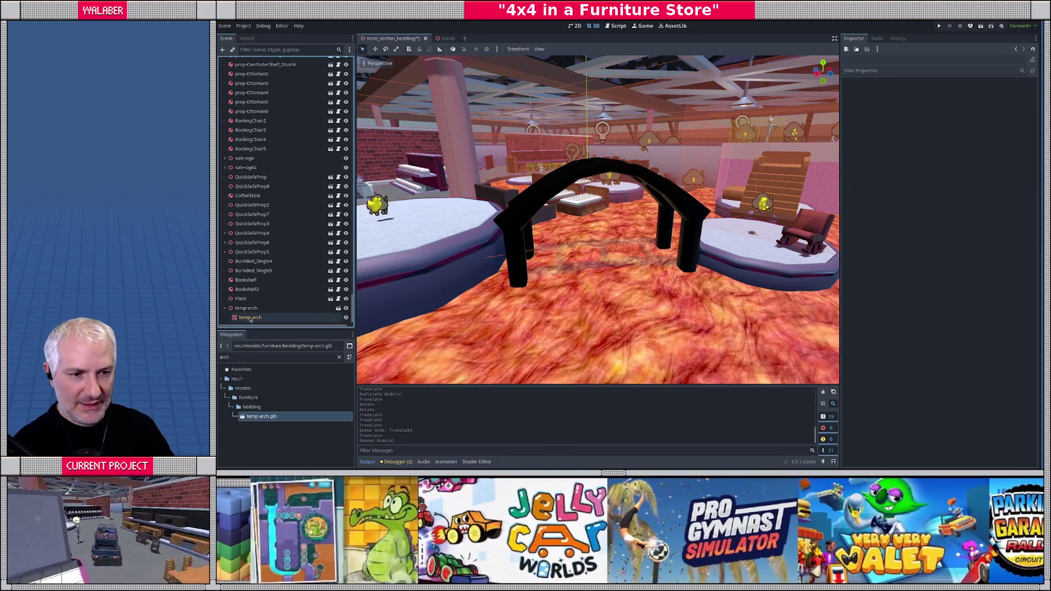
{"action": "left_click", "coordinate": [563, 49]}
{"action": "left_click", "coordinate": [577, 59]}
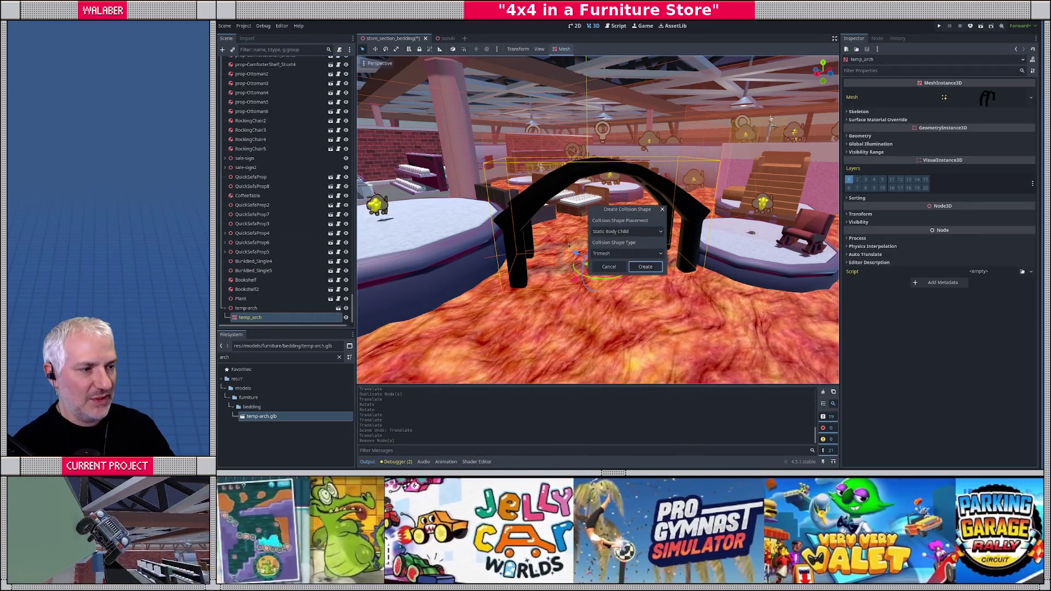
{"action": "left_click", "coordinate": [646, 267]}
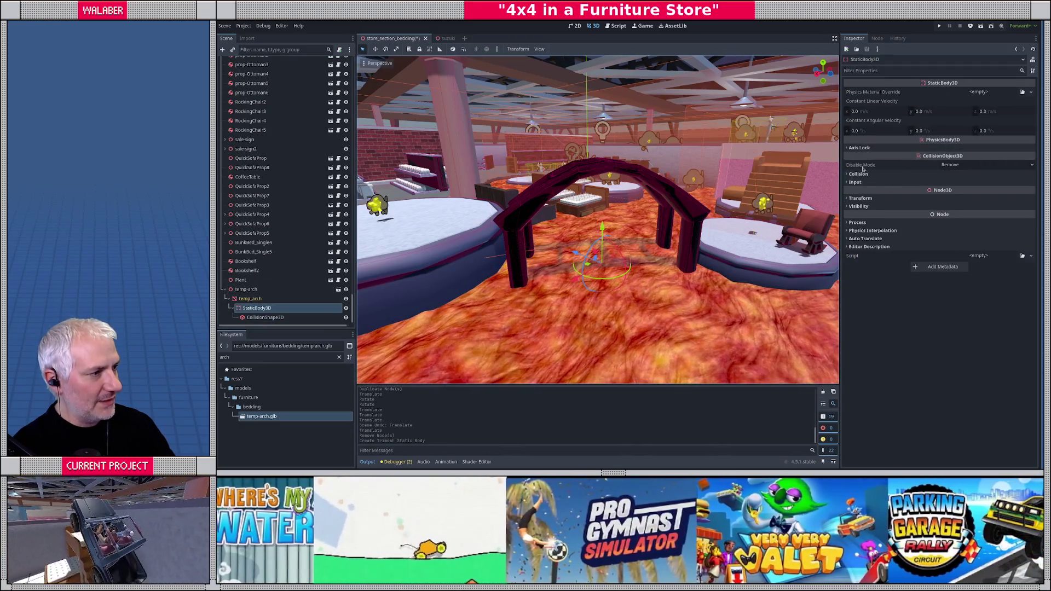
- Move the body's collision layer from General to Walls, then launch the game with F5
{"action": "left_click", "coordinate": [859, 173]}
{"action": "left_click", "coordinate": [1033, 200]}
{"action": "left_click", "coordinate": [970, 220]}
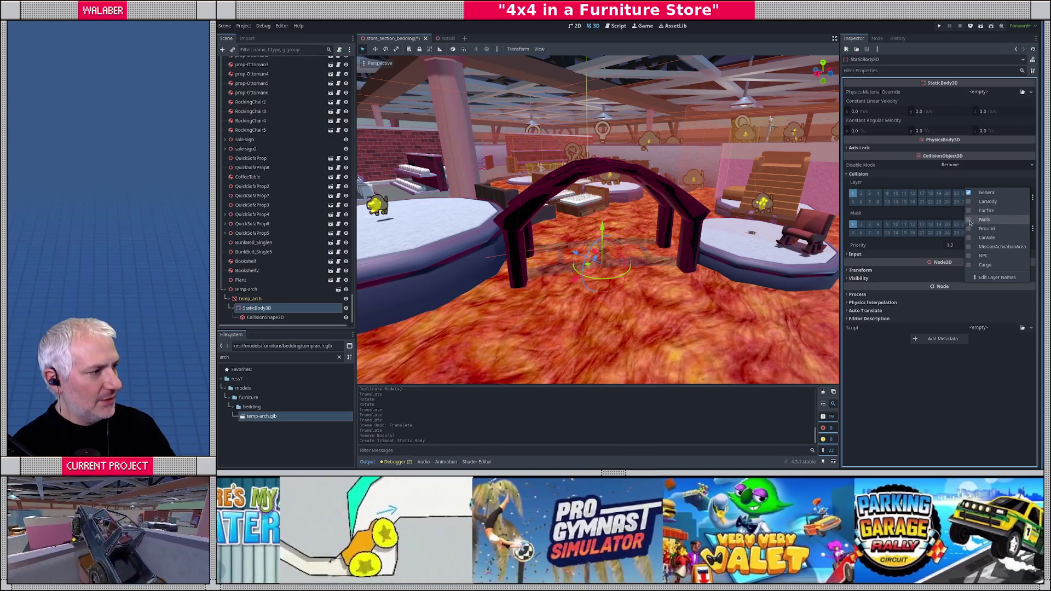
{"action": "left_click", "coordinate": [969, 192]}
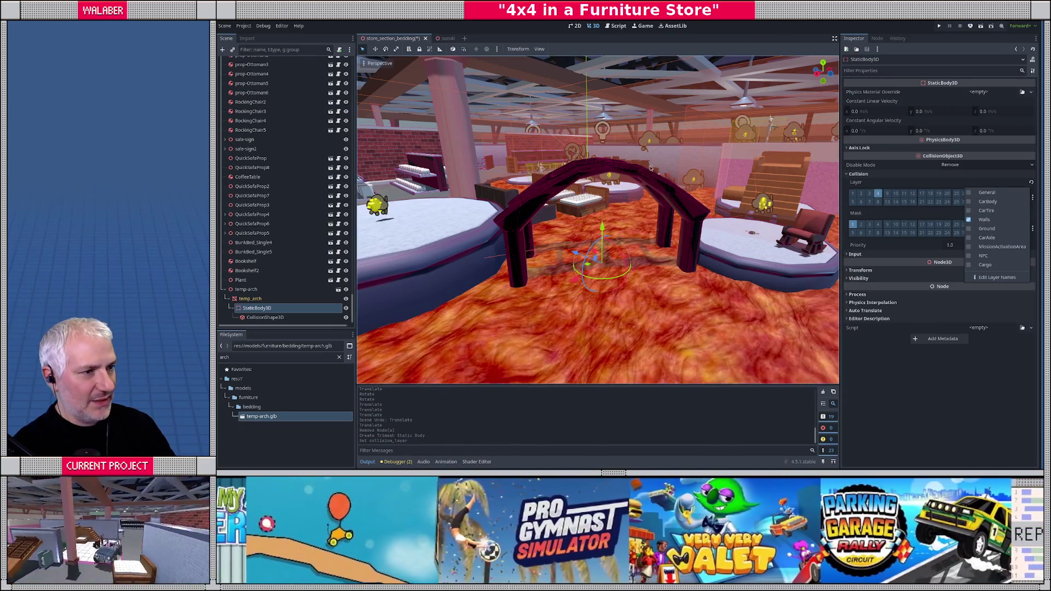
{"action": "left_click", "coordinate": [735, 198]}
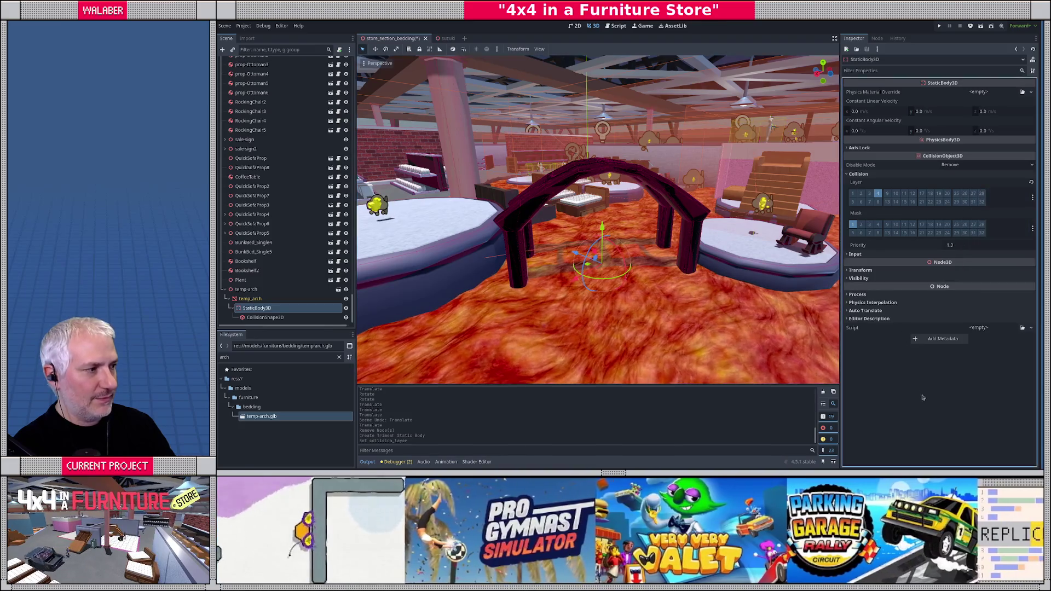
{"action": "left_click_drag", "start_coordinate": [735, 198], "coordinate": [623, 231]}
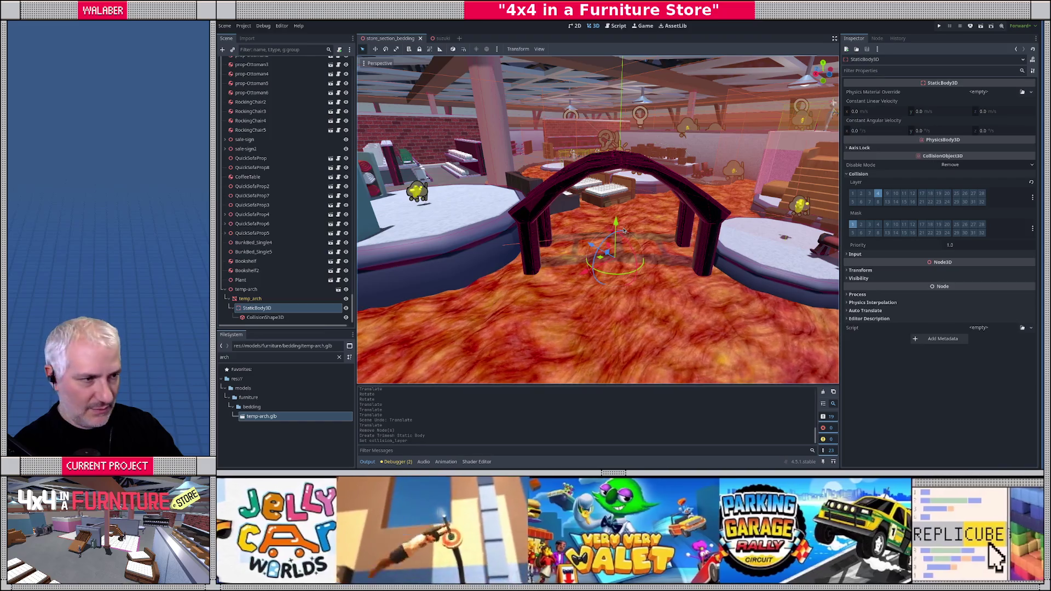
{"action": "key", "text": "F5"}
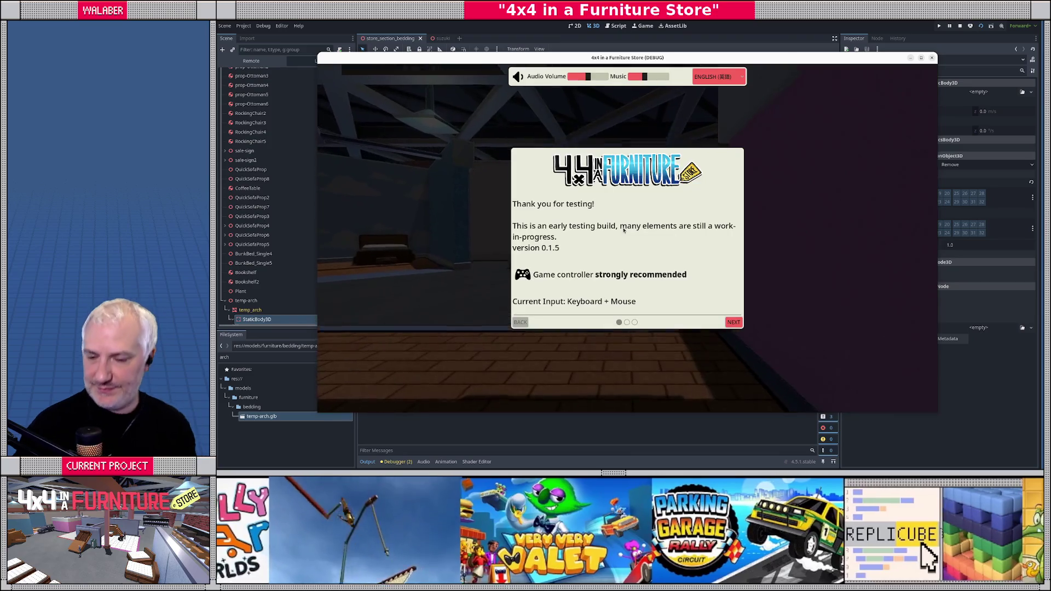
- Advance past the welcome dialog to the 'The floor is lava!' mission prompt
{"action": "key", "text": "Return"}
{"action": "key", "text": "Return"}
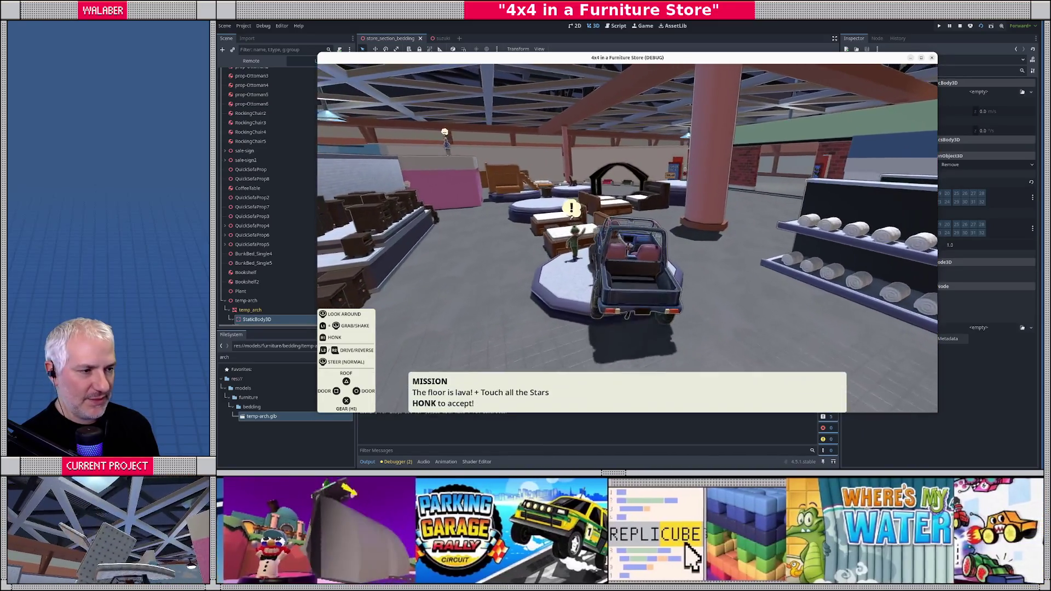
- Accept the lava mission, drive around the new arch, then pause and stop the game
{"action": "key", "text": "space"}
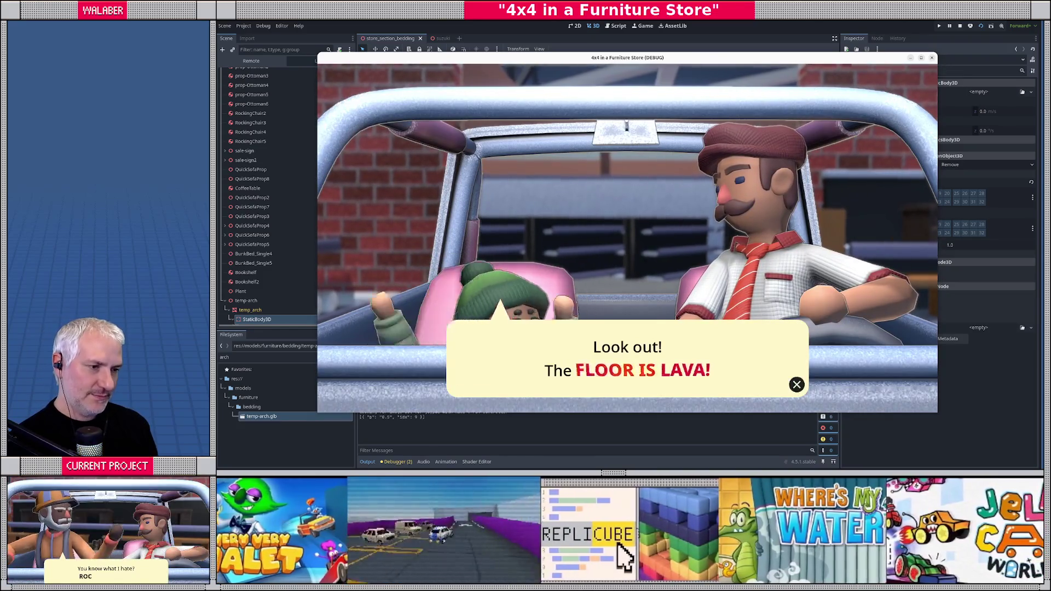
{"action": "key", "text": "space"}
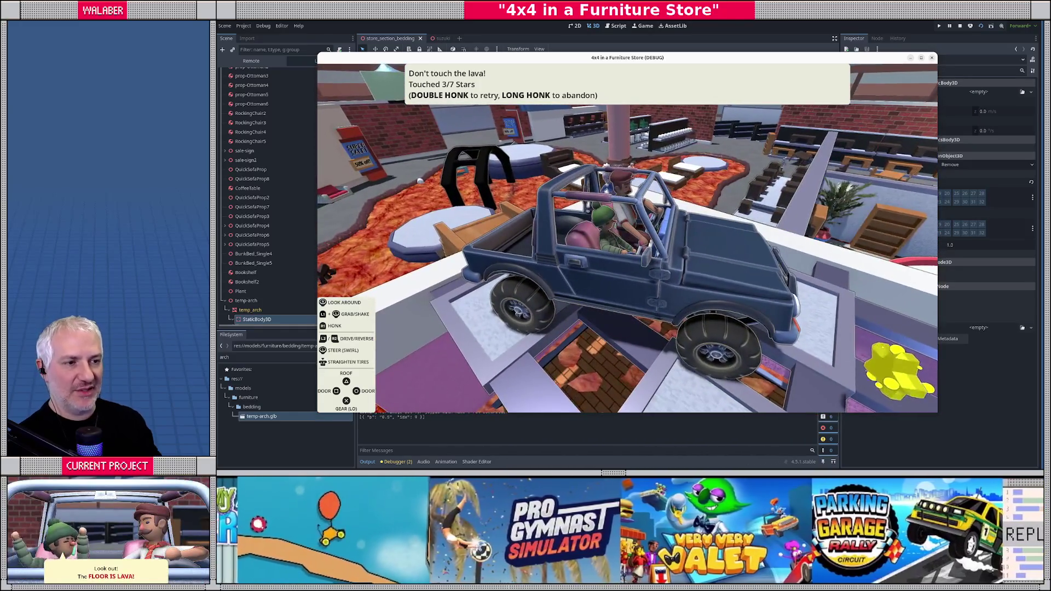
{"action": "key", "text": "Escape"}
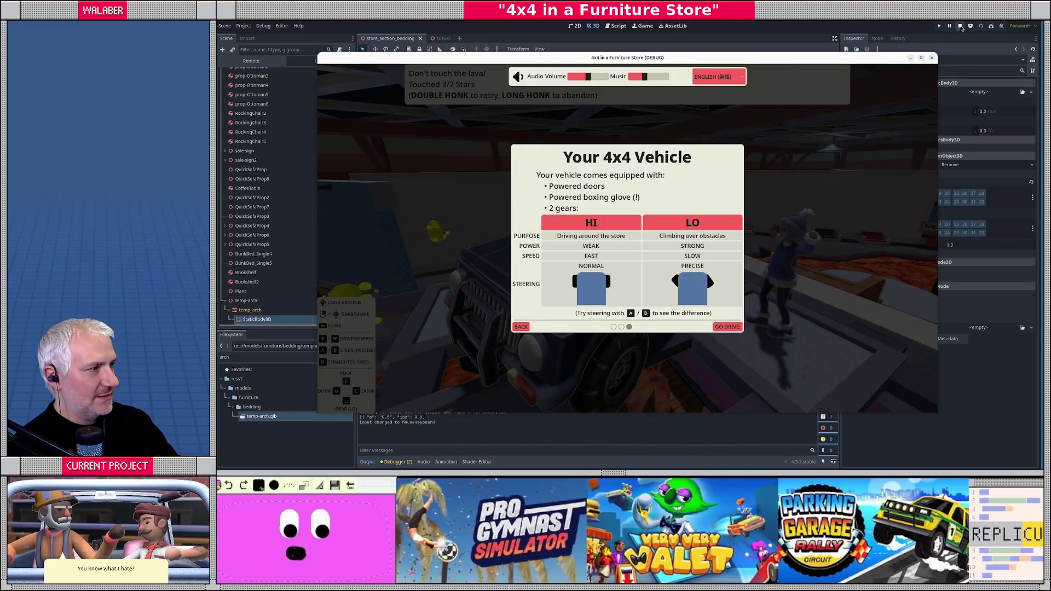
{"action": "left_click", "coordinate": [961, 26]}
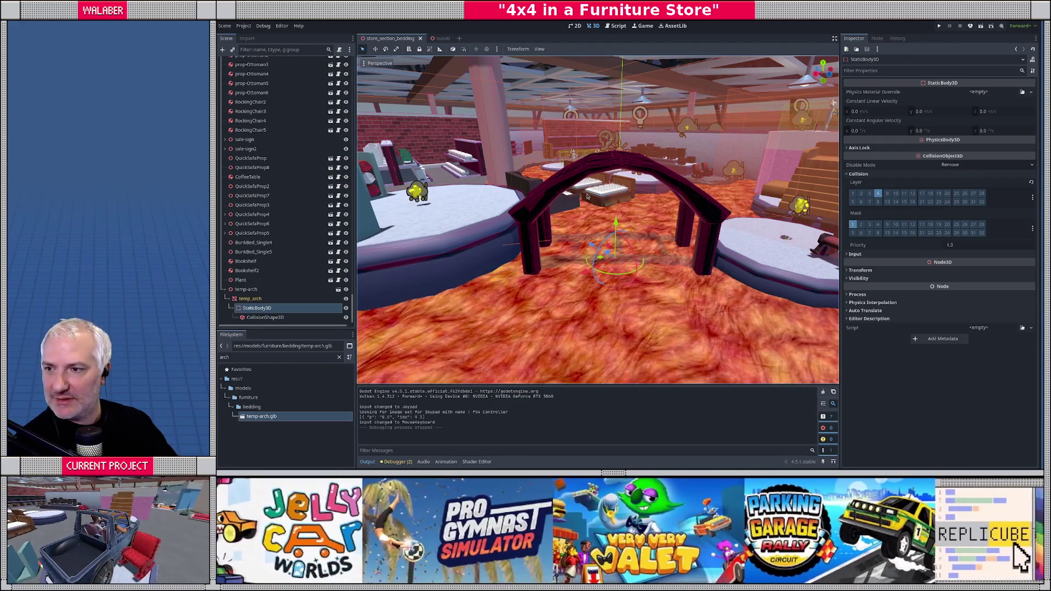
- Back in Blender's top-view wireframe Edit Mode, box-select the left rail and shift it along X toward the centre
{"action": "key", "text": "alt+Tab"}
{"action": "key", "text": "KP_7"}
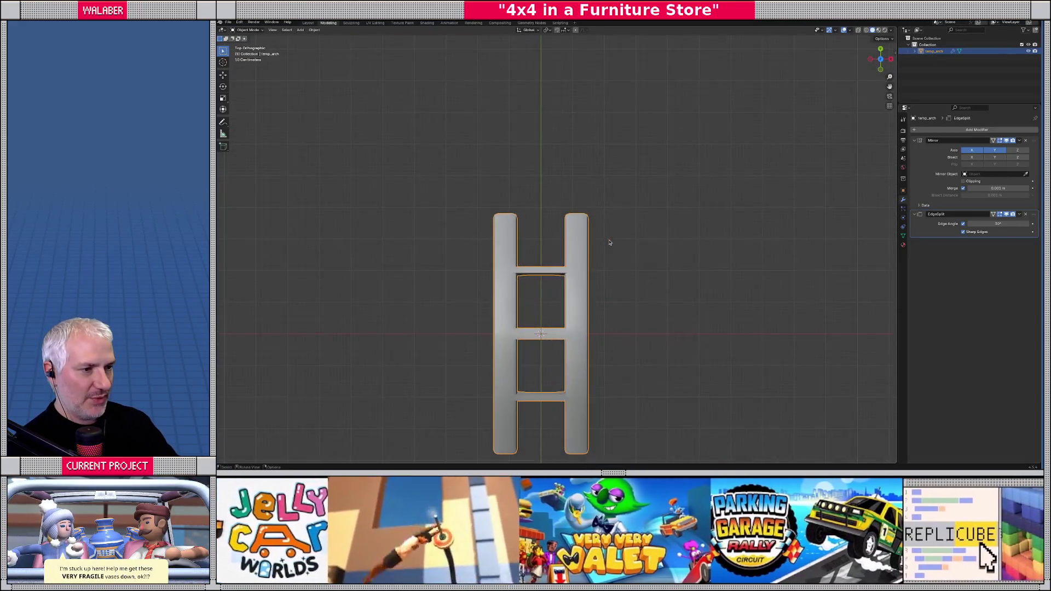
{"action": "key", "text": "alt+Home"}
{"action": "key", "text": "Tab"}
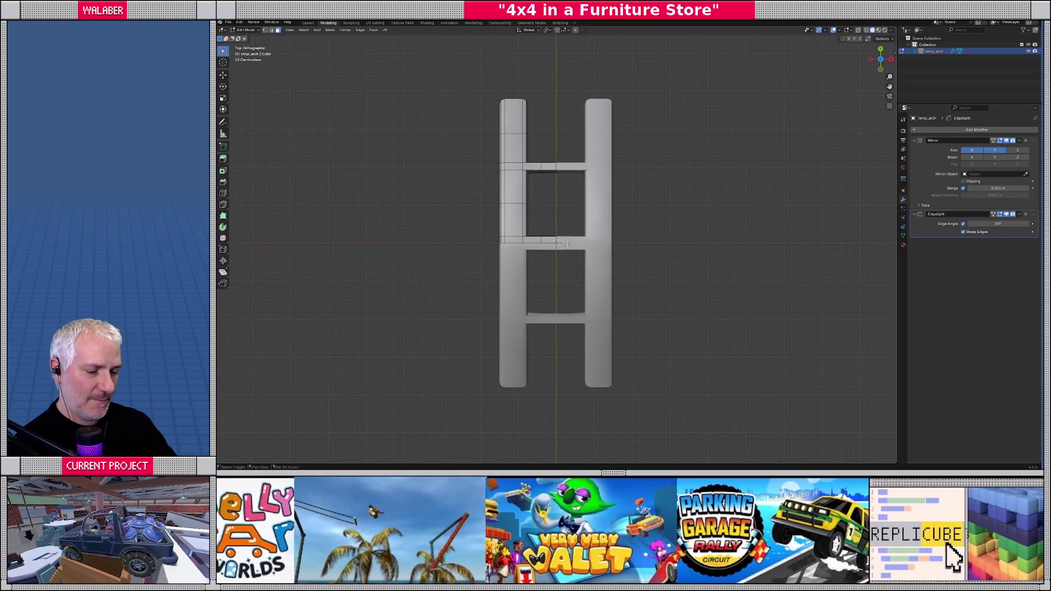
{"action": "key", "text": "shift+z"}
{"action": "scroll", "coordinate": [550, 218], "scroll_direction": "up", "scroll_amount": 1}
{"action": "left_click_drag", "start_coordinate": [520, 113], "coordinate": [544, 288]}
{"action": "scroll", "coordinate": [539, 262], "scroll_direction": "up", "scroll_amount": 2}
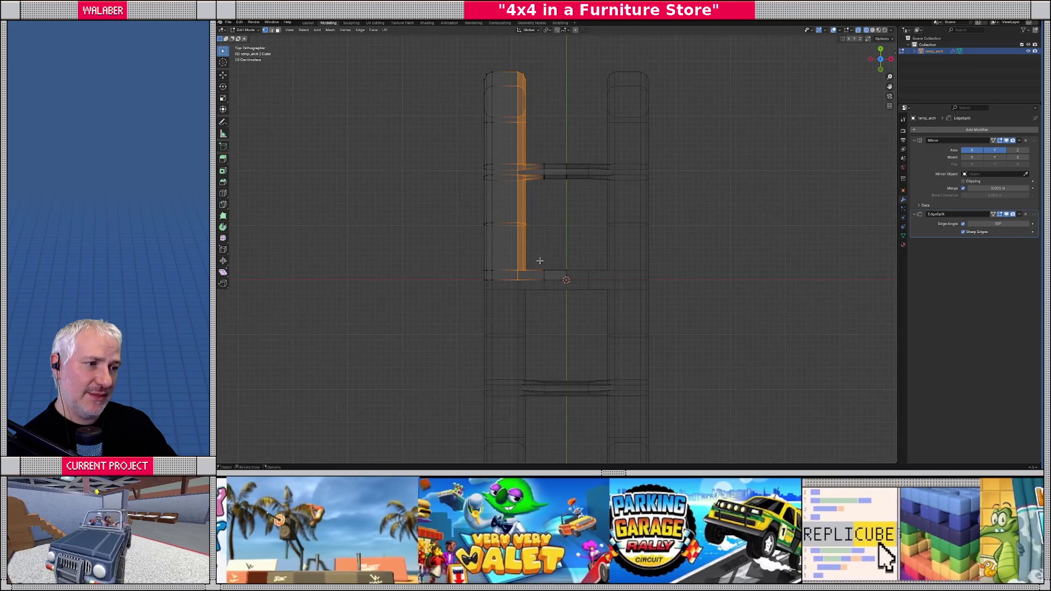
{"action": "mouse_move", "coordinate": [457, 55]}
{"action": "left_mouse_down"}
{"action": "mouse_move", "coordinate": [529, 293]}
{"action": "mouse_move", "coordinate": [551, 309]}
{"action": "left_mouse_up"}
{"action": "key", "text": "g"}
{"action": "key", "text": "x"}
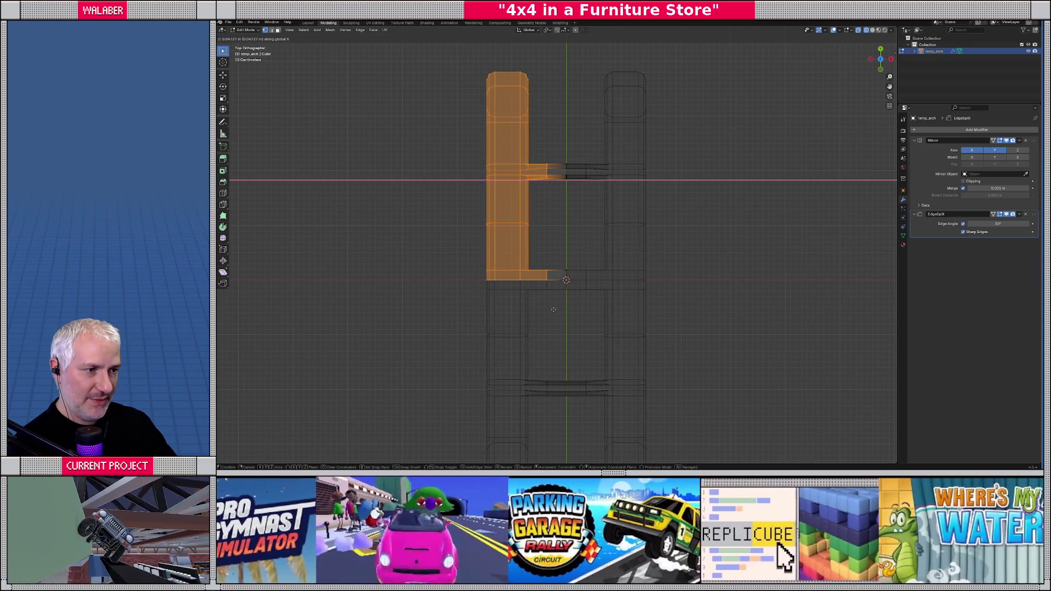
{"action": "left_click", "coordinate": [556, 306]}
- Move the rail's inner edge strip along X, then return to Object Mode in solid shading
{"action": "left_click_drag", "start_coordinate": [512, 64], "coordinate": [538, 294]}
{"action": "key", "text": "g"}
{"action": "key", "text": "x"}
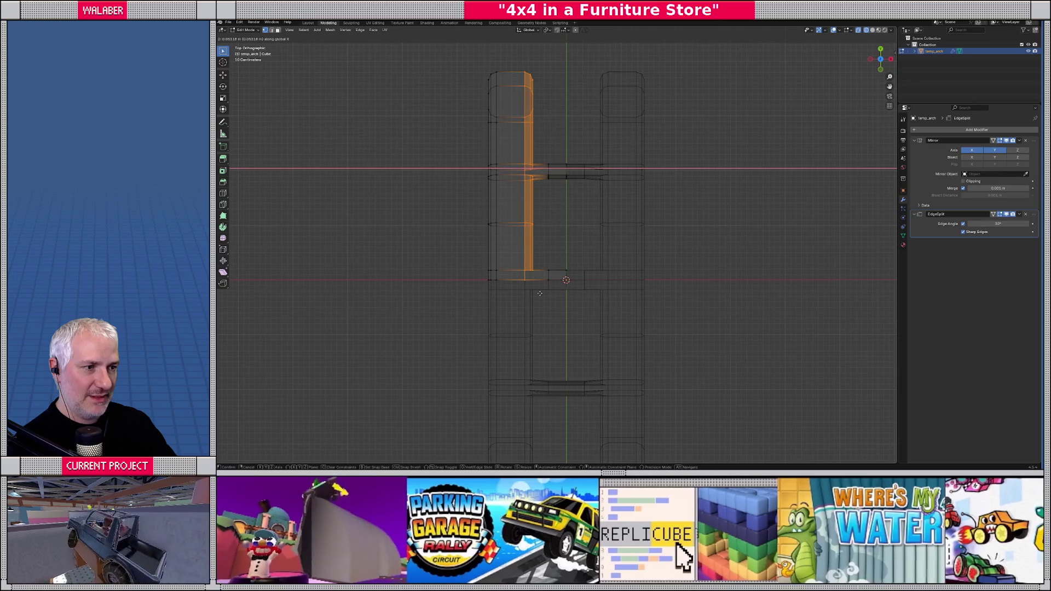
{"action": "key", "text": "Return"}
{"action": "key", "text": "Tab"}
{"action": "mouse_move", "coordinate": [468, 308]}
{"action": "left_mouse_down"}
{"action": "mouse_move", "coordinate": [537, 265]}
{"action": "mouse_move", "coordinate": [529, 246]}
{"action": "left_mouse_up"}
{"action": "key", "text": "shift+z"}
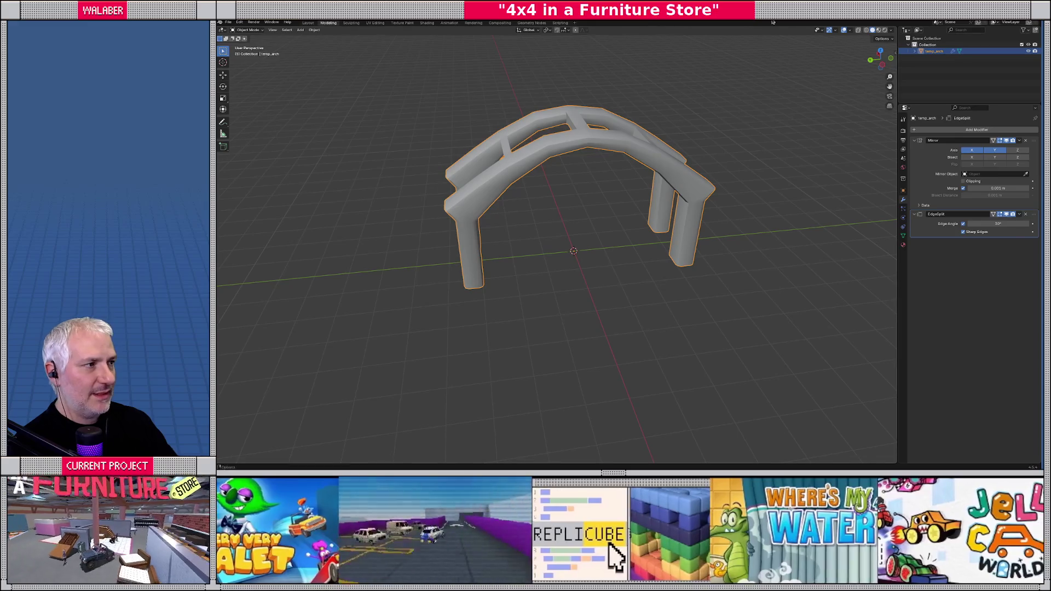
- Change the arch's Principled BSDF base colour from black to dark navy blue
{"action": "left_click", "coordinate": [879, 31]}
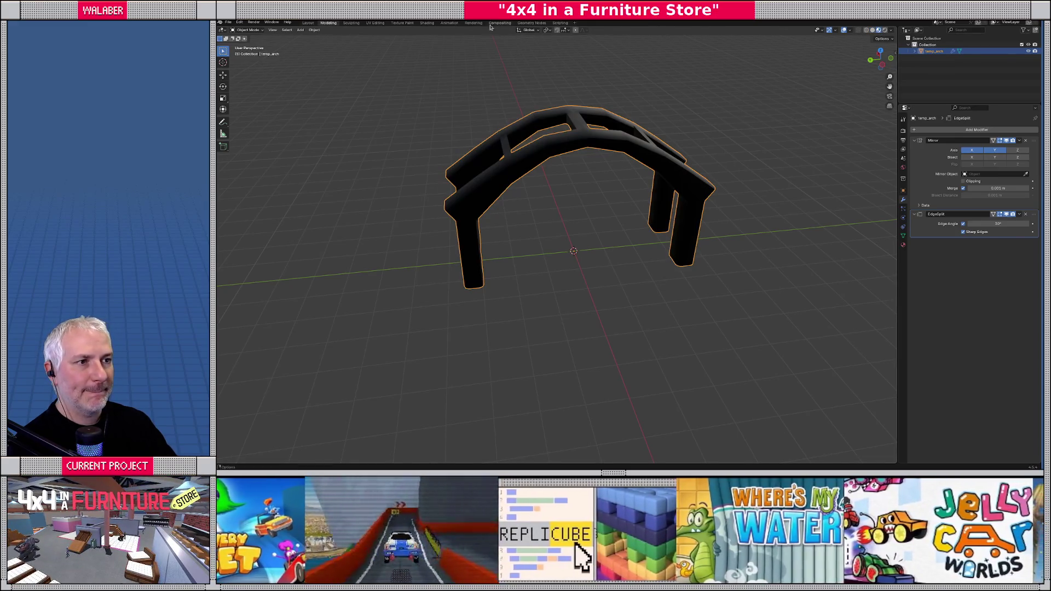
{"action": "left_click", "coordinate": [427, 23]}
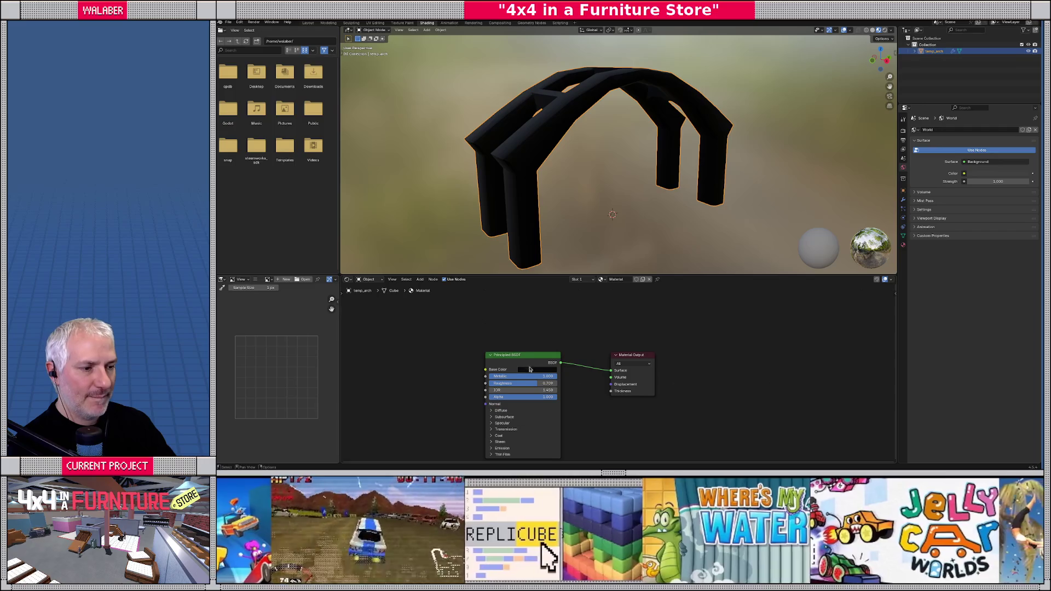
{"action": "left_click", "coordinate": [530, 369]}
{"action": "mouse_move", "coordinate": [576, 299]}
{"action": "left_mouse_down"}
{"action": "mouse_move", "coordinate": [550, 286]}
{"action": "mouse_move", "coordinate": [575, 301]}
{"action": "left_mouse_up"}
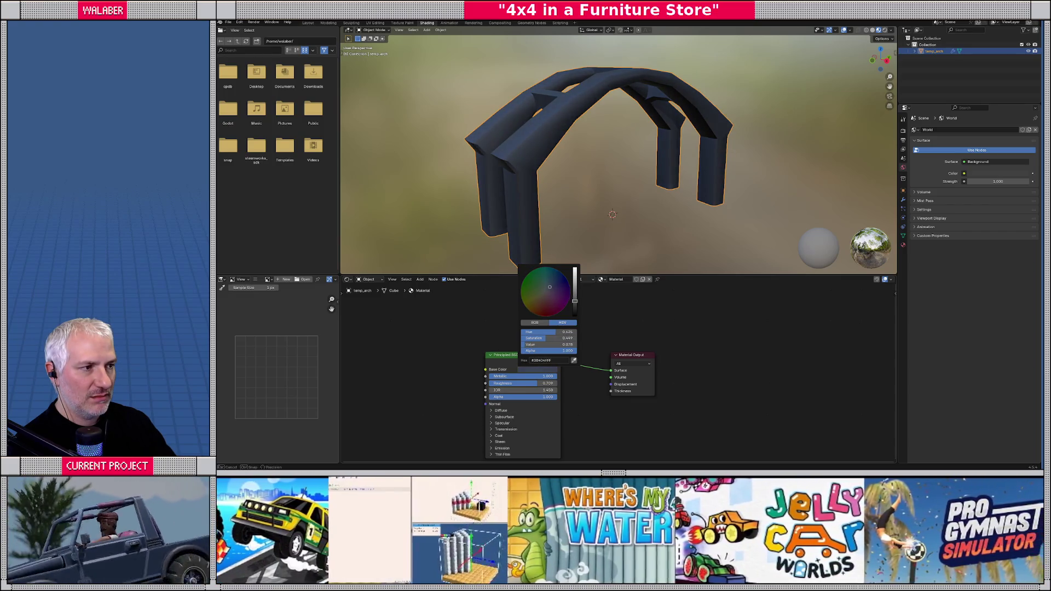
{"action": "mouse_move", "coordinate": [596, 183]}
{"action": "left_mouse_down"}
{"action": "mouse_move", "coordinate": [644, 168]}
{"action": "mouse_move", "coordinate": [620, 182]}
{"action": "left_mouse_up"}
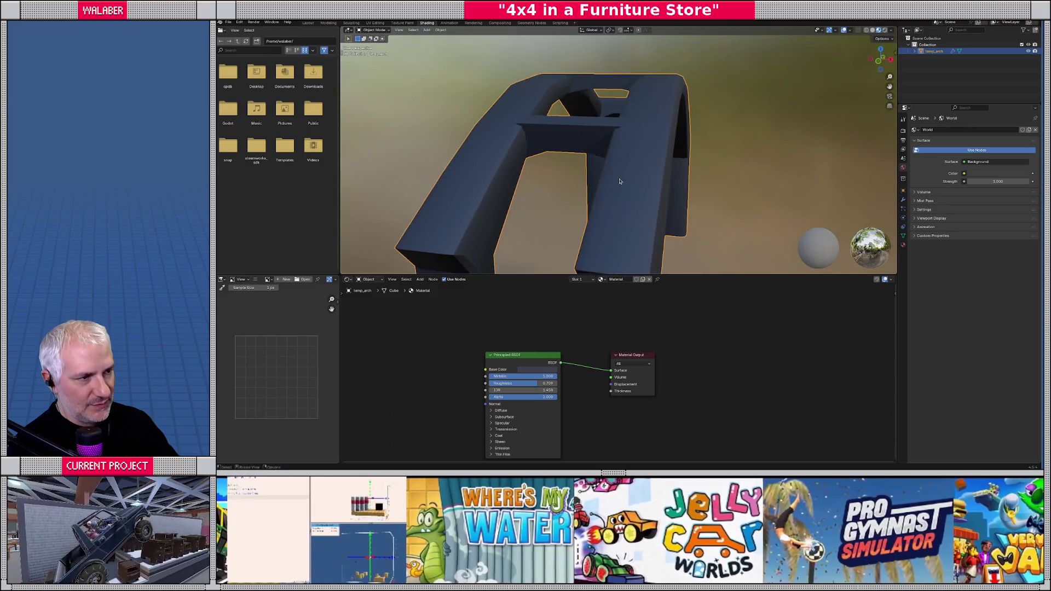
{"action": "key", "text": "KP_Divide"}
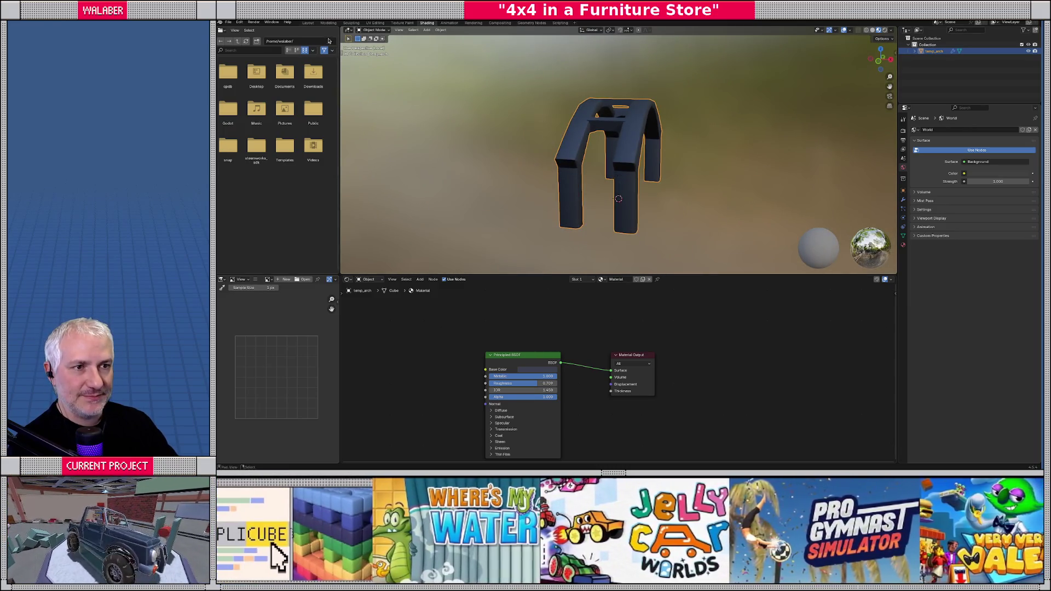
{"action": "left_click", "coordinate": [308, 23]}
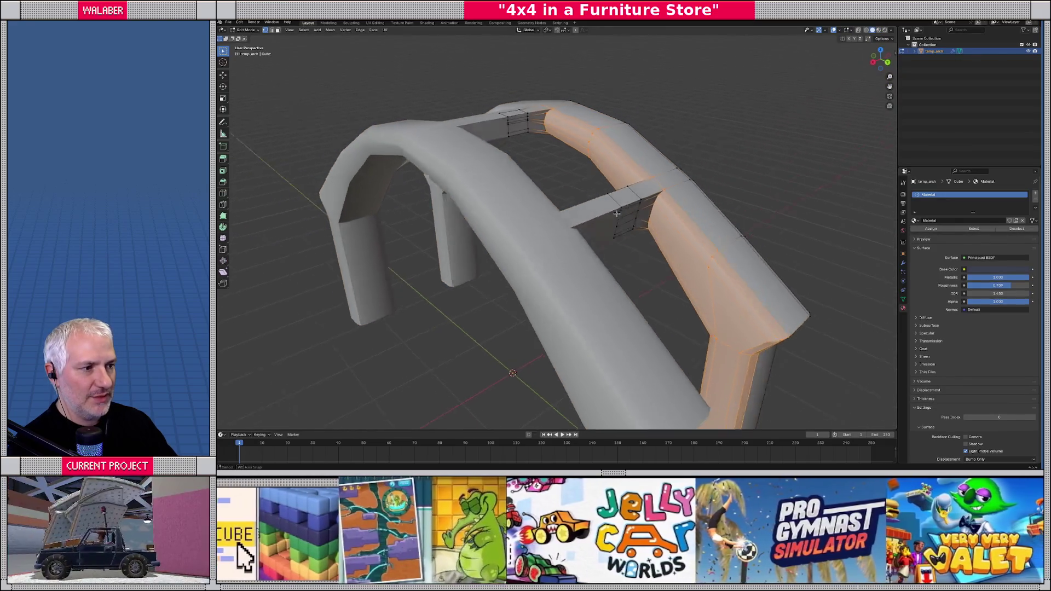
- Delete the crossbar end faces on the top and underside where it meets the arch
{"action": "scroll", "coordinate": [592, 230], "scroll_direction": "up", "scroll_amount": 5}
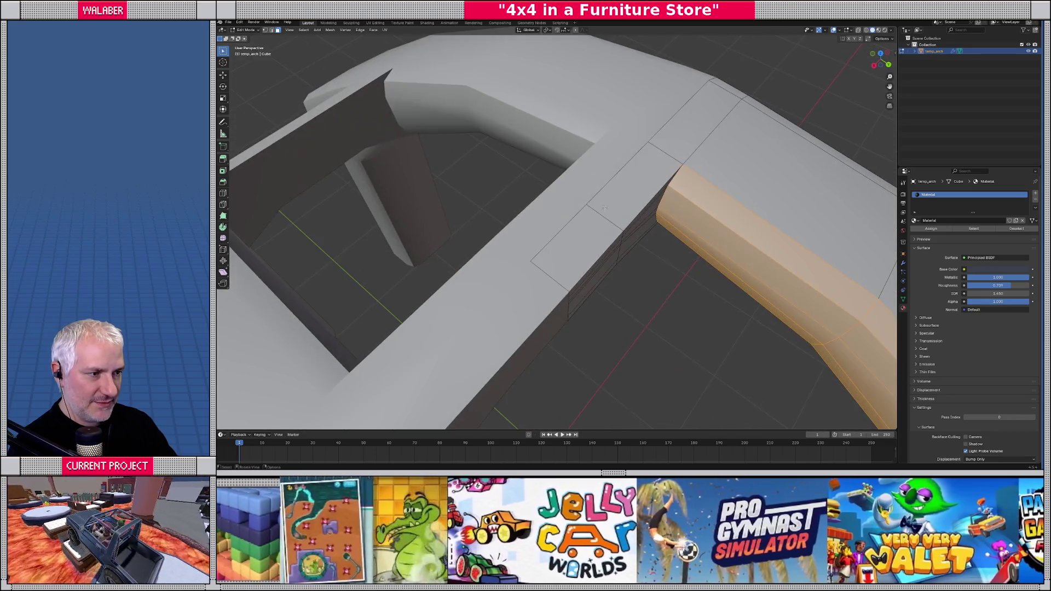
{"action": "left_click", "coordinate": [594, 219]}
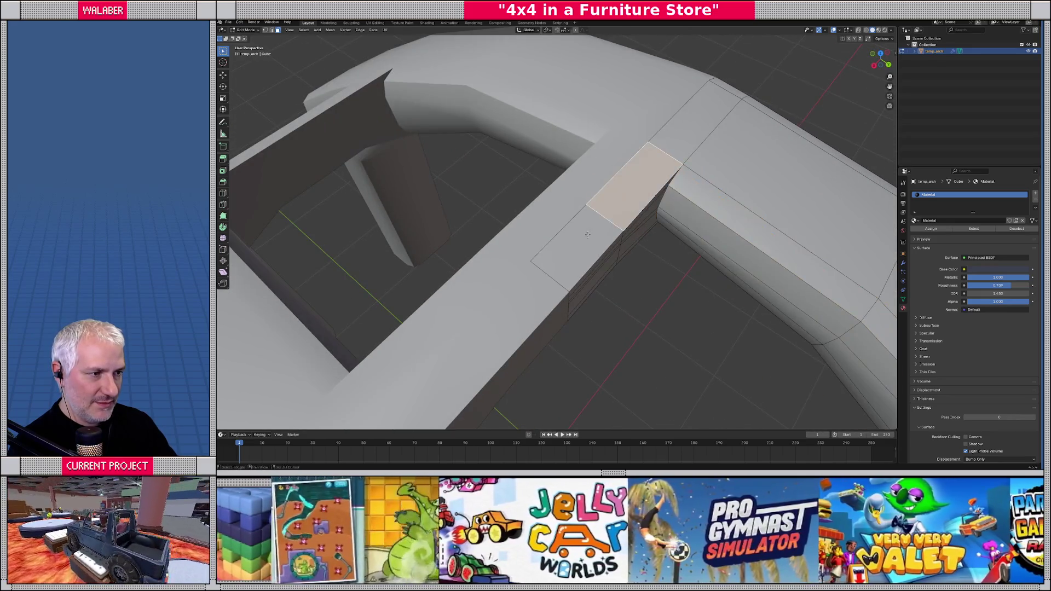
{"action": "left_click_drag", "start_coordinate": [597, 231], "coordinate": [638, 274]}
{"action": "left_click", "coordinate": [629, 263], "text": "shift"}
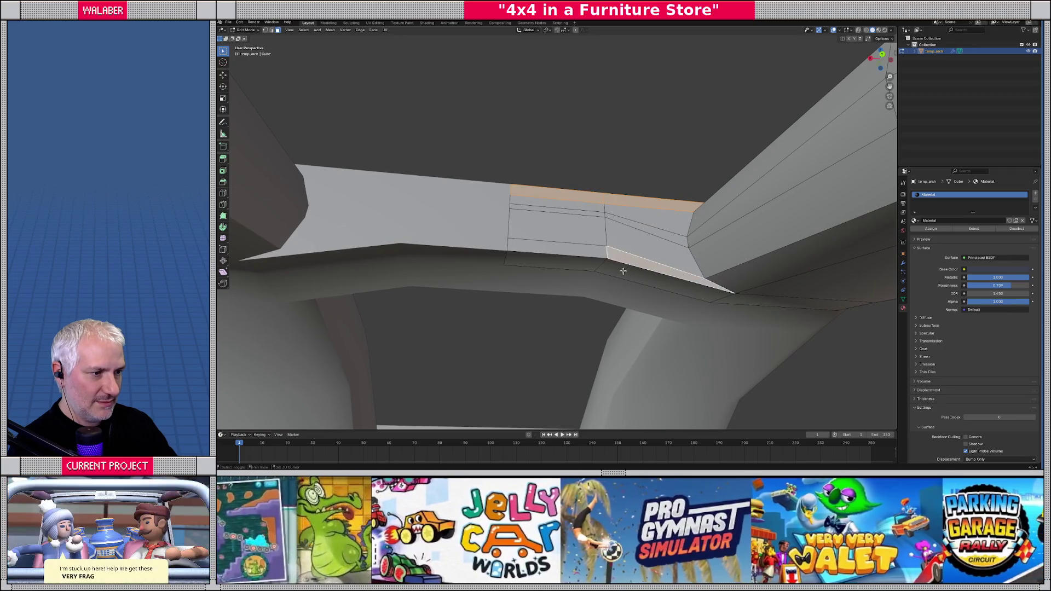
{"action": "left_click", "coordinate": [590, 264], "text": "shift"}
{"action": "key", "text": "x"}
{"action": "left_click", "coordinate": [585, 256]}
- Move the upper edge beside the crossbar to its corner, closing the crossbar's top
{"action": "left_click_drag", "start_coordinate": [585, 255], "coordinate": [630, 305]}
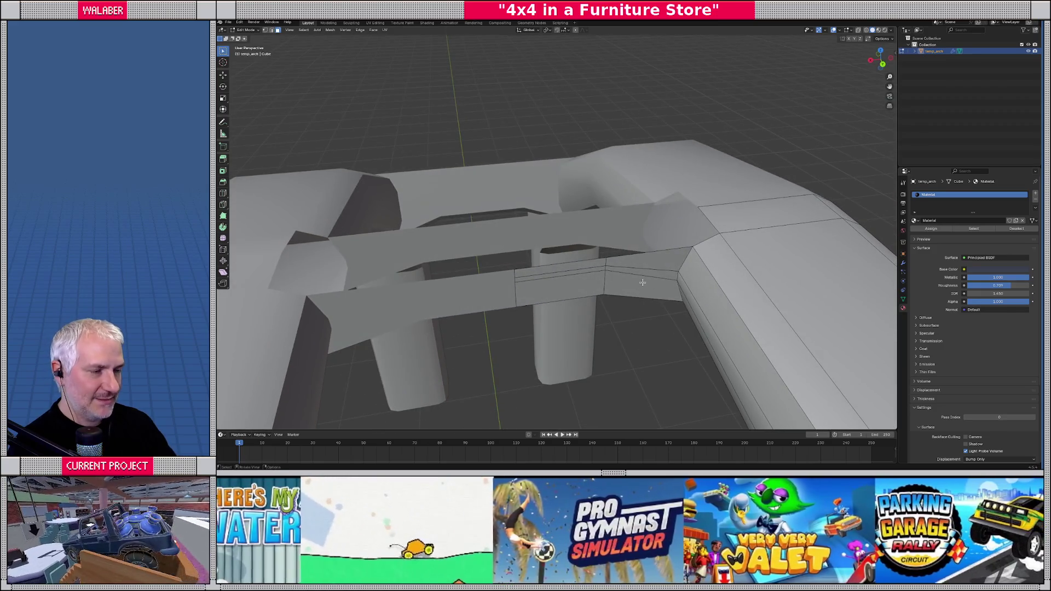
{"action": "left_click", "coordinate": [701, 213]}
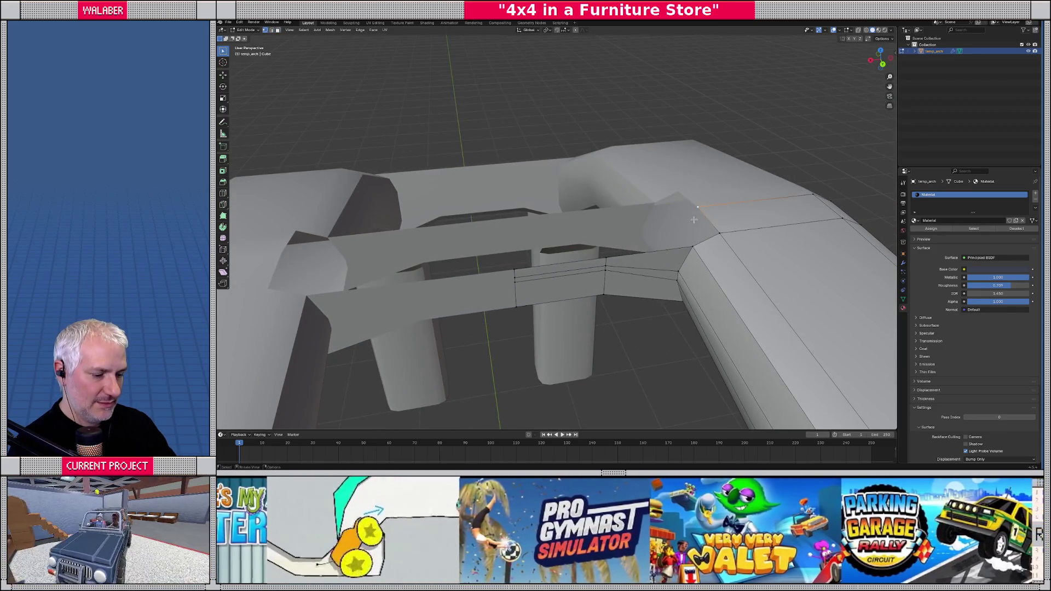
{"action": "key", "text": "2"}
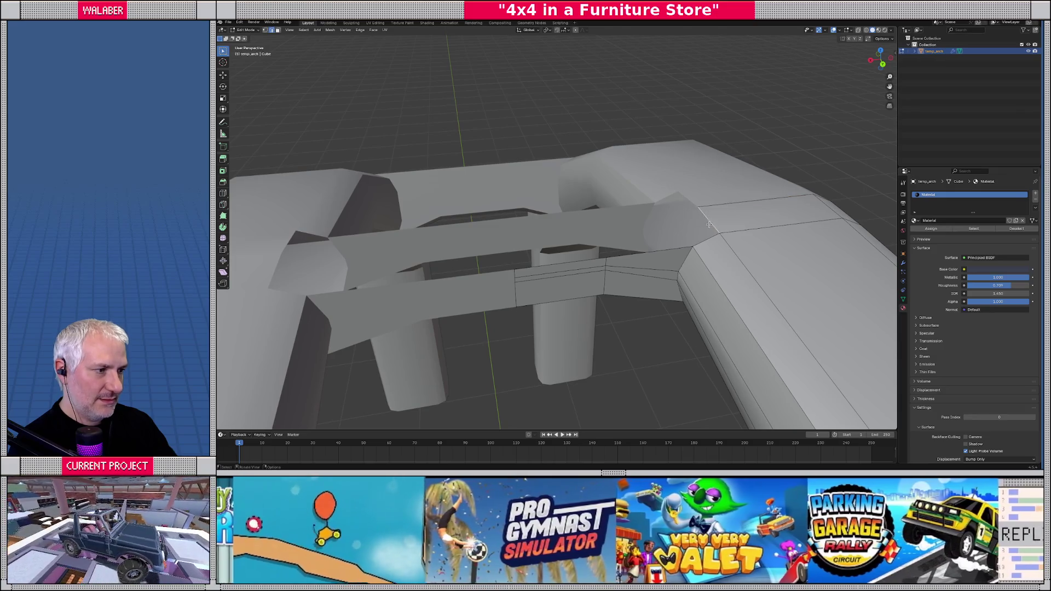
{"action": "key", "text": "g"}
{"action": "left_click", "coordinate": [722, 234]}
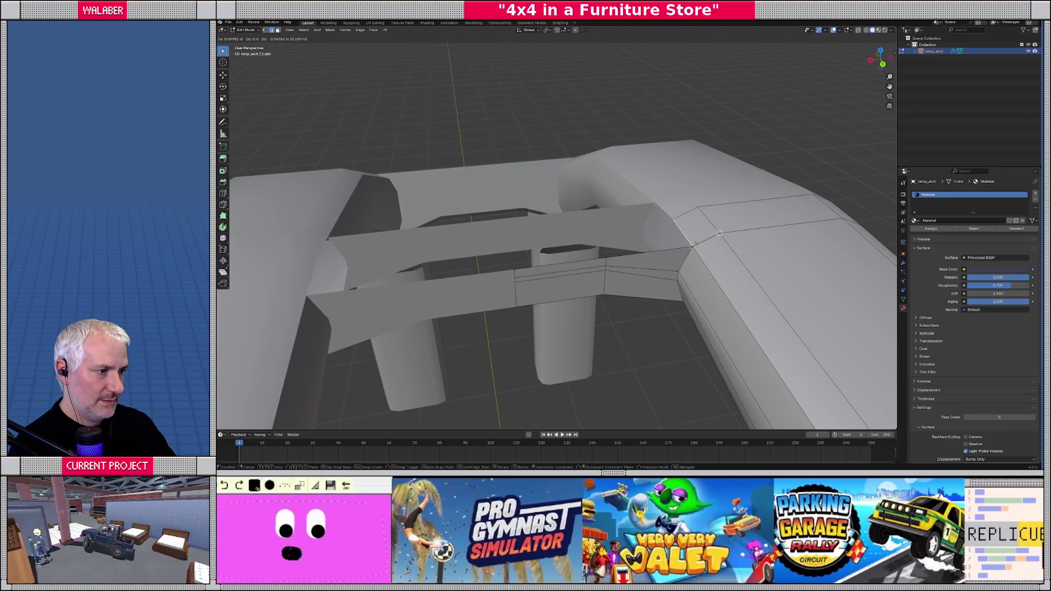
{"action": "left_click", "coordinate": [694, 245]}
{"action": "key", "text": "g"}
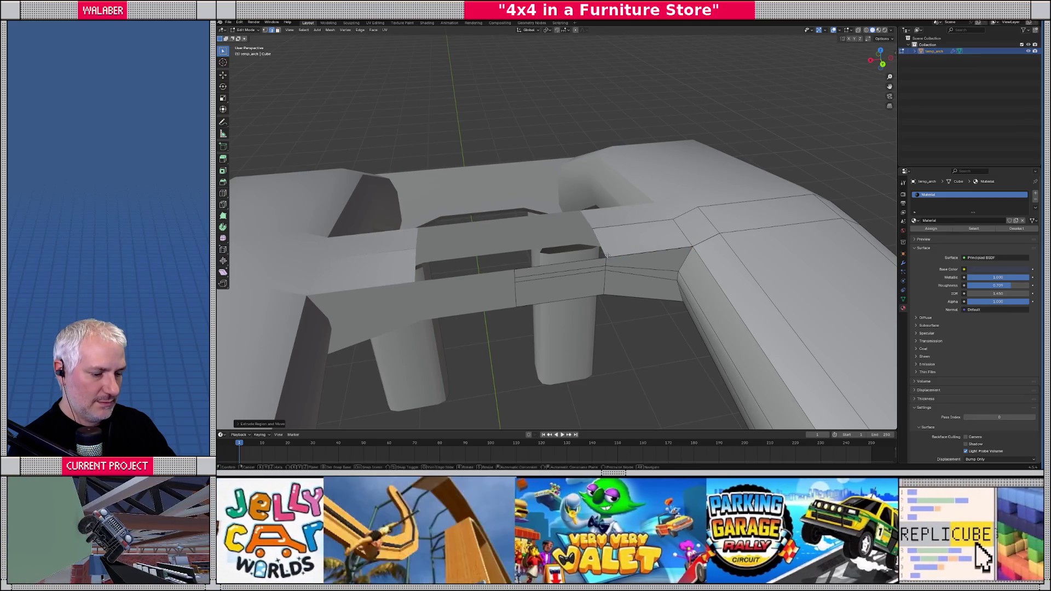
{"action": "key", "text": "Escape"}
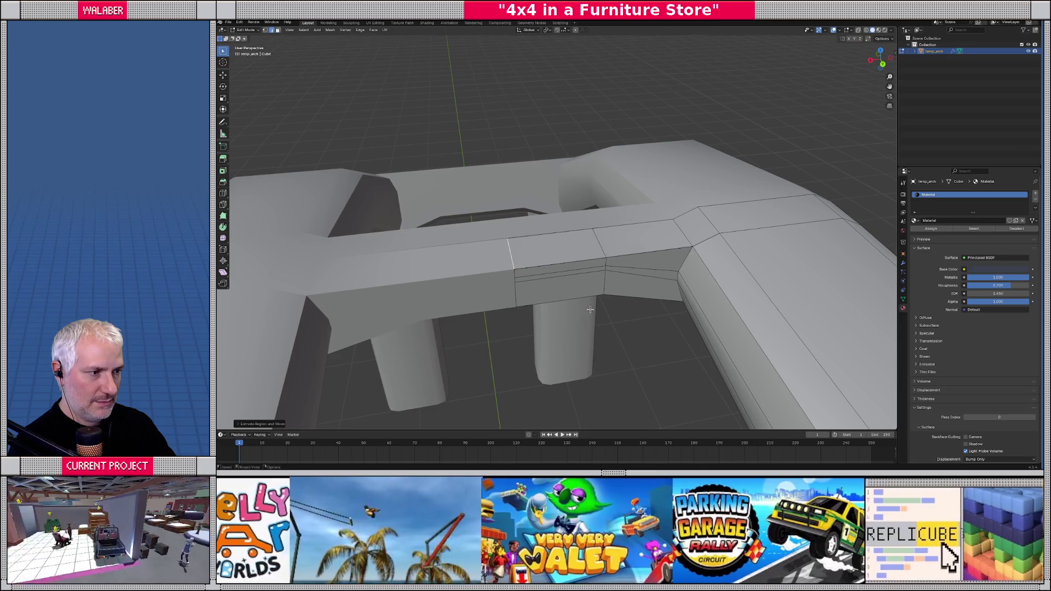
- Move and extend the edge under the joint across the crossbar's underside gap
{"action": "left_click_drag", "start_coordinate": [586, 279], "coordinate": [585, 249]}
{"action": "left_click", "coordinate": [728, 278]}
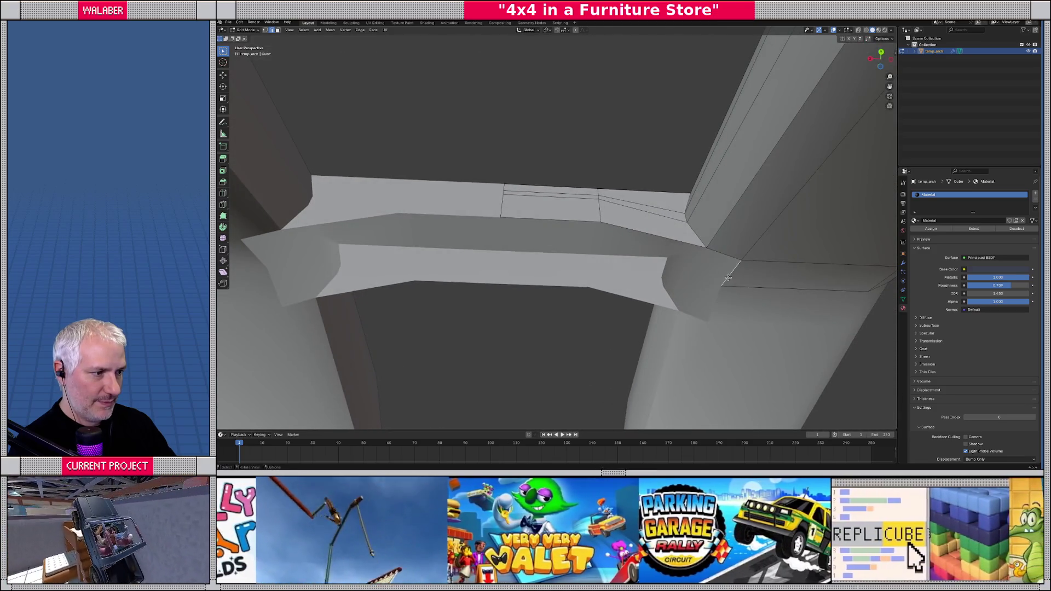
{"action": "key", "text": "g"}
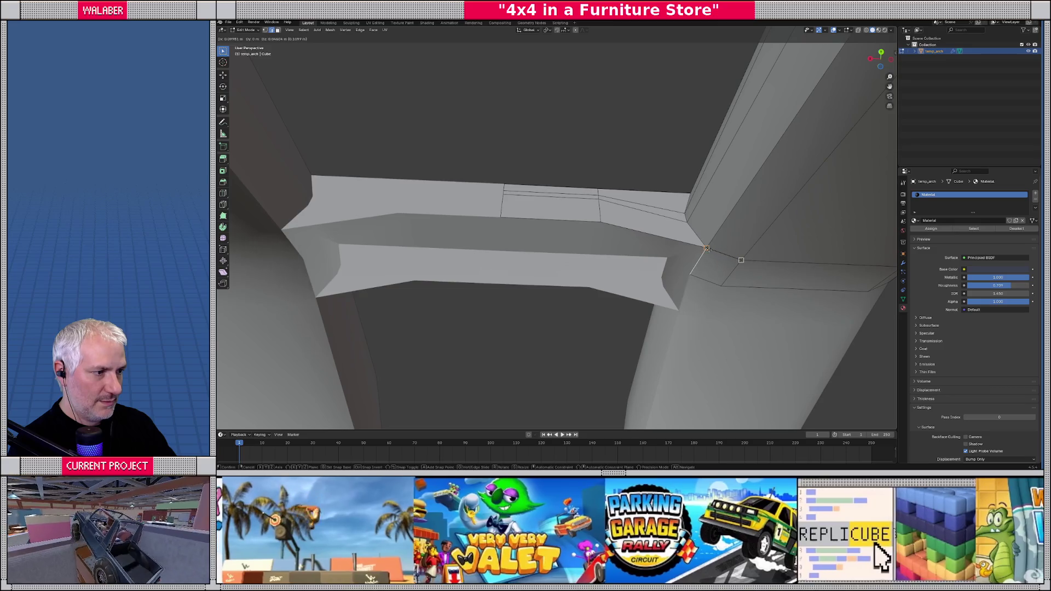
{"action": "left_click", "coordinate": [707, 250]}
{"action": "key", "text": "g"}
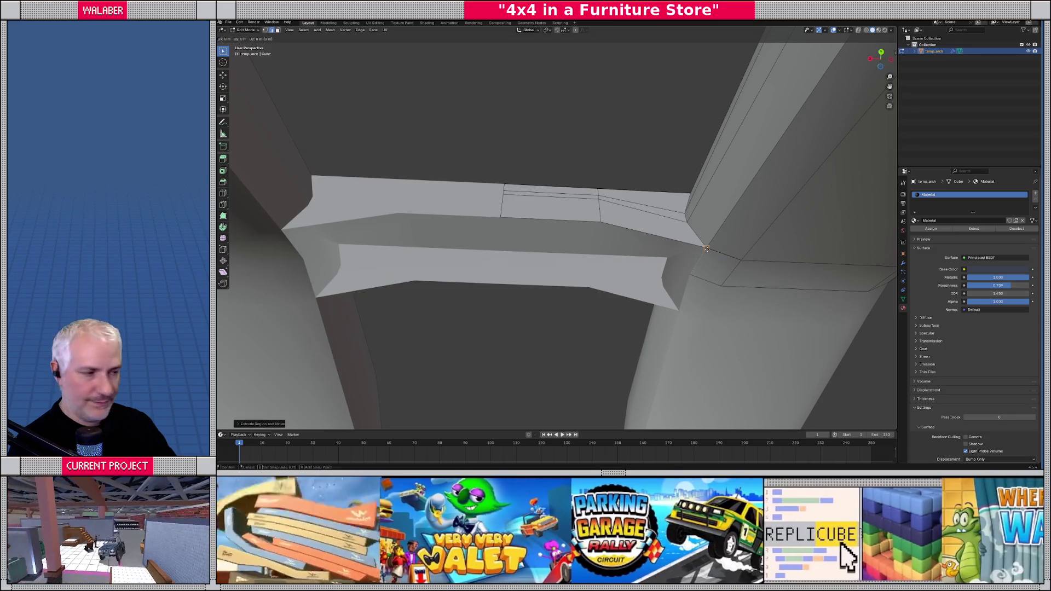
{"action": "left_click", "coordinate": [602, 225]}
{"action": "key", "text": "g"}
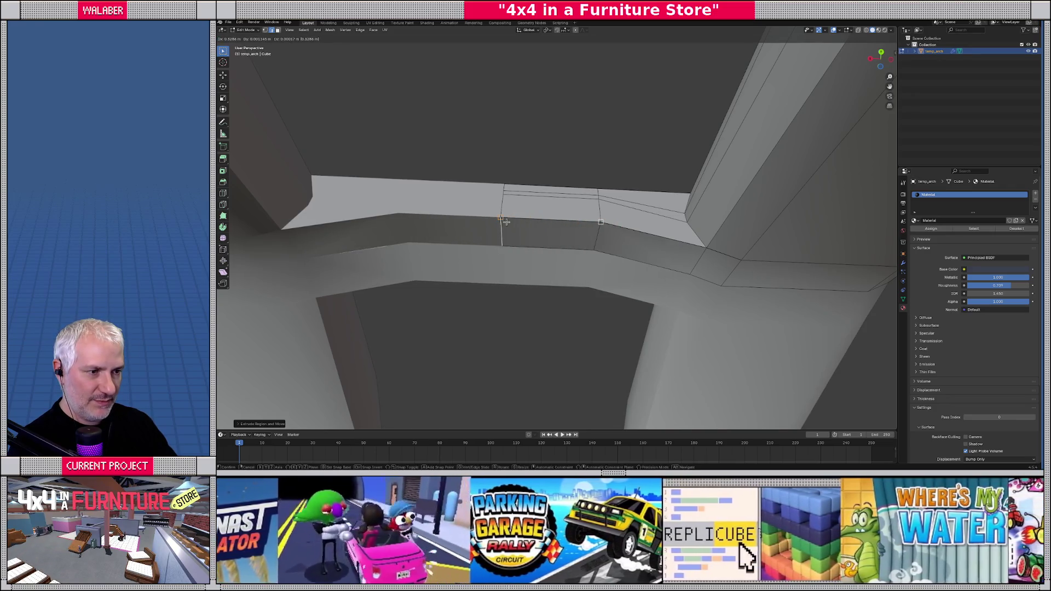
{"action": "left_click", "coordinate": [582, 228]}
- Check the whole arch in Object Mode, then return to editing its mesh
{"action": "key", "text": "Tab"}
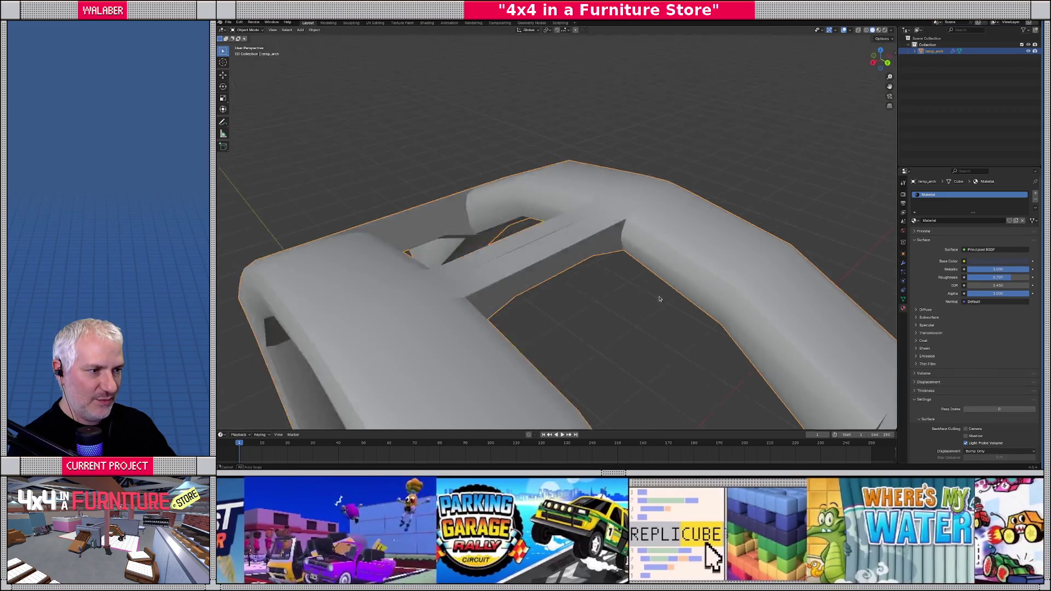
{"action": "key", "text": "Tab"}
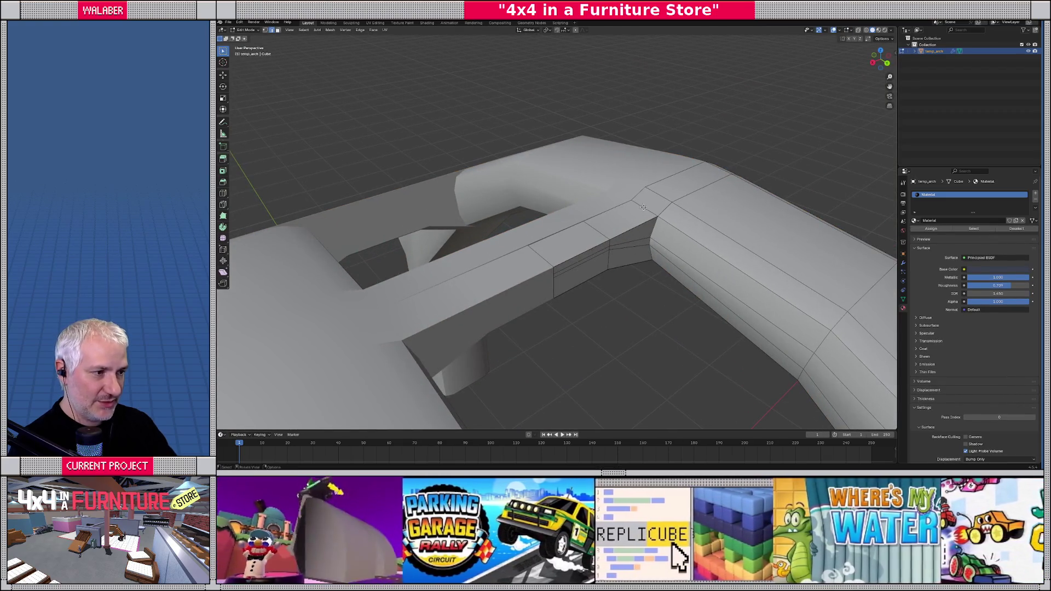
{"action": "scroll", "coordinate": [644, 207], "scroll_direction": "up", "scroll_amount": 10}
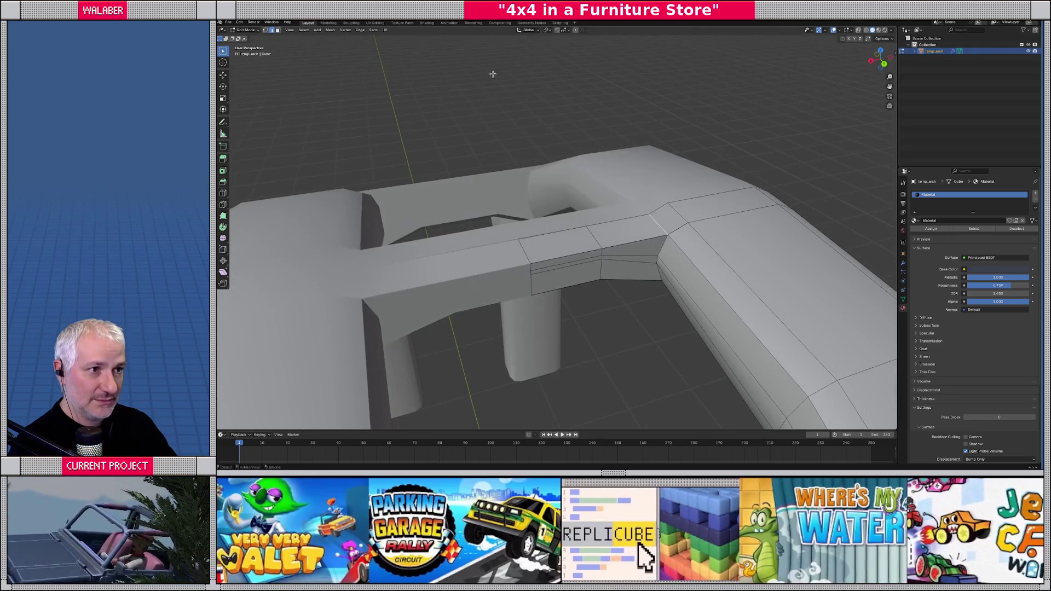
{"action": "left_click", "coordinate": [360, 30]}
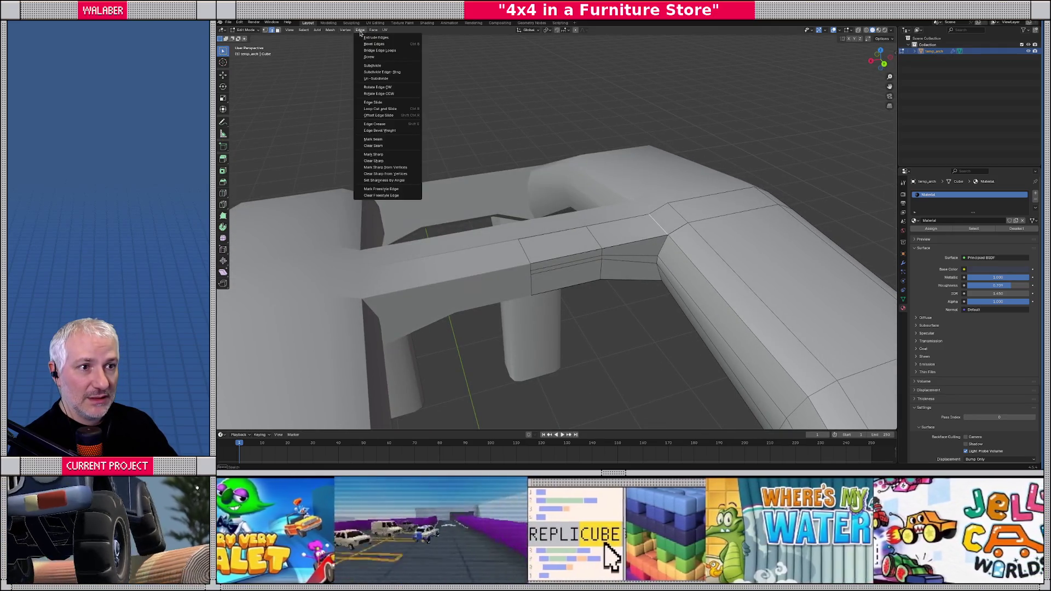
- Mark the two joint edges under the crossbar as sharp and review the shading
{"action": "left_click", "coordinate": [374, 155]}
{"action": "scroll", "coordinate": [653, 234], "scroll_direction": "up", "scroll_amount": 5}
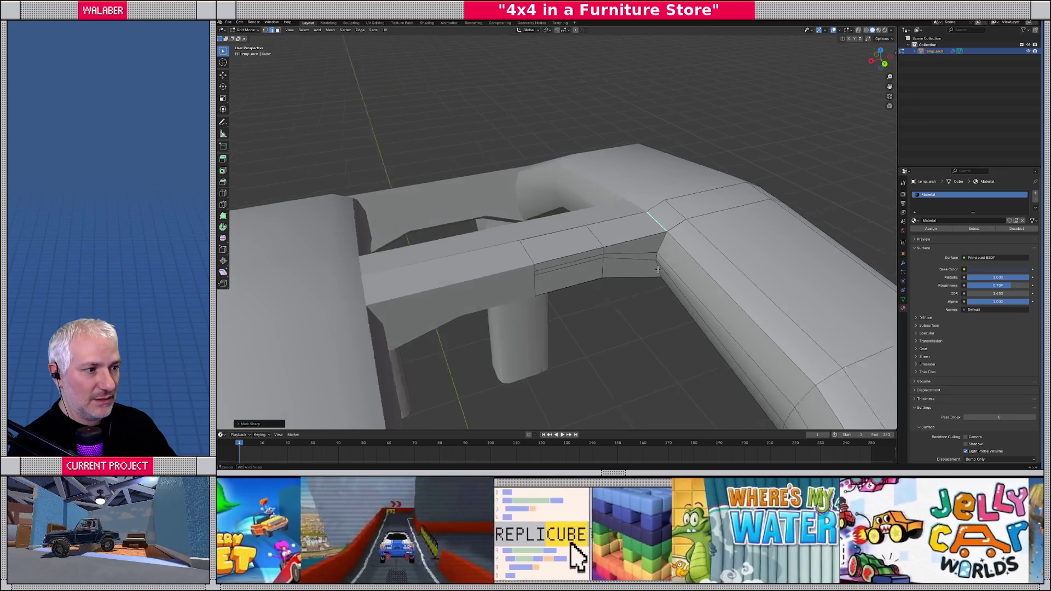
{"action": "left_click", "coordinate": [666, 282]}
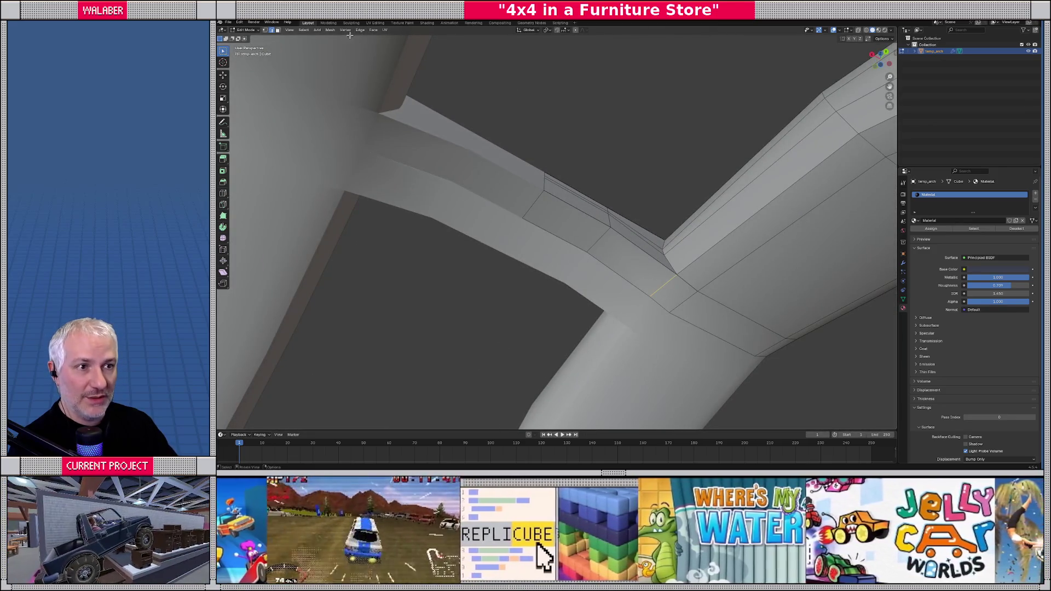
{"action": "left_click", "coordinate": [360, 30]}
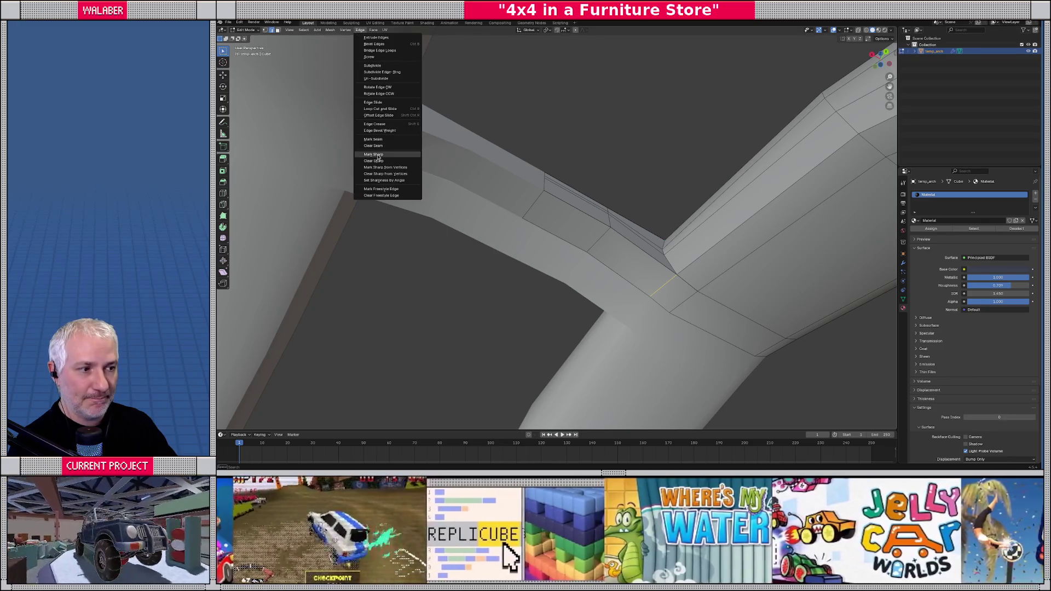
{"action": "left_click", "coordinate": [378, 156]}
{"action": "scroll", "coordinate": [659, 310], "scroll_direction": "down", "scroll_amount": 3}
{"action": "key", "text": "Tab"}
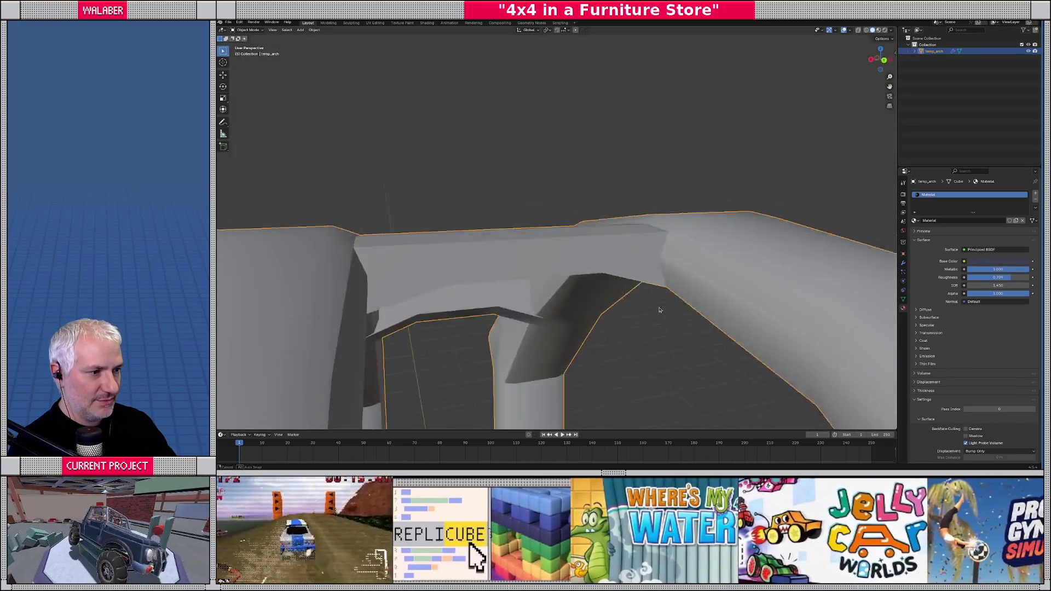
{"action": "scroll", "coordinate": [660, 310], "scroll_direction": "down", "scroll_amount": 4}
{"action": "key", "text": "Tab"}
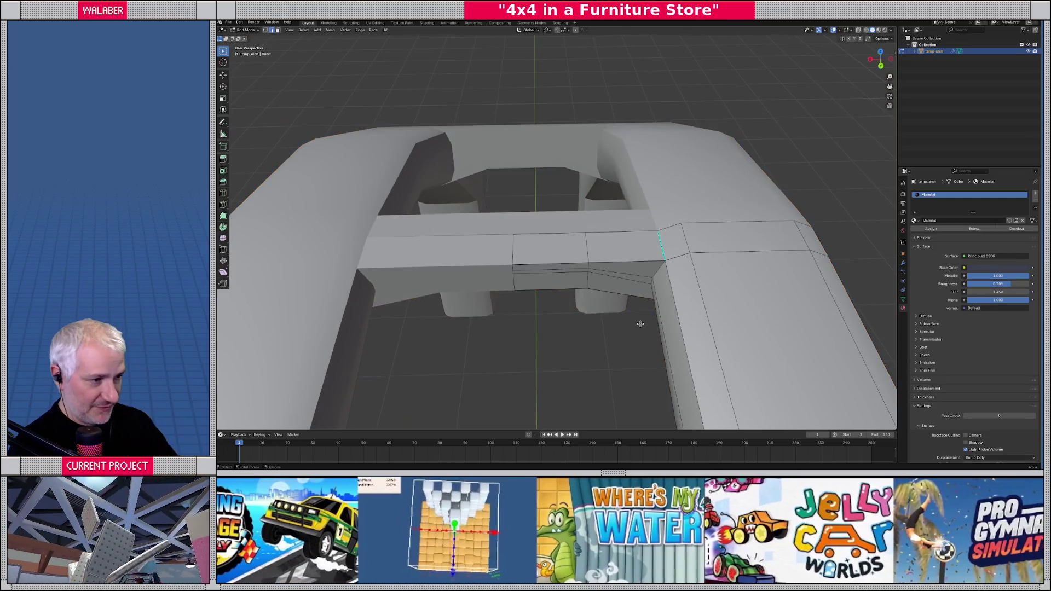
{"action": "scroll", "coordinate": [640, 324], "scroll_direction": "up", "scroll_amount": 5}
{"action": "scroll", "coordinate": [602, 227], "scroll_direction": "up", "scroll_amount": 1}
- In top view, align the stray joint vertices along one axis
{"action": "key", "text": "KP_7"}
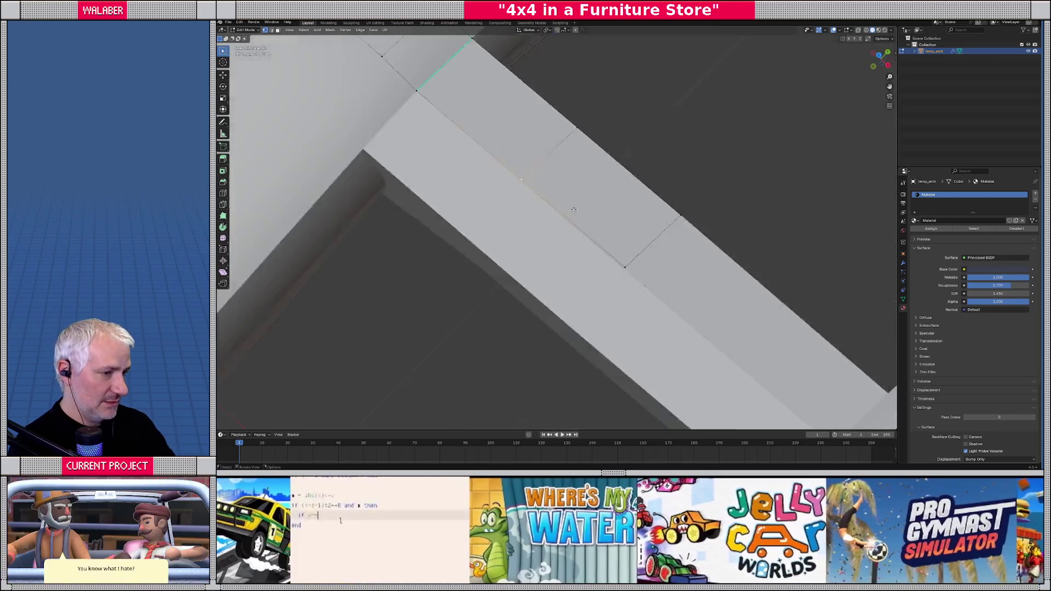
{"action": "scroll", "coordinate": [527, 217], "scroll_direction": "up", "scroll_amount": 3}
{"action": "scroll", "coordinate": [526, 217], "scroll_direction": "up", "scroll_amount": 2}
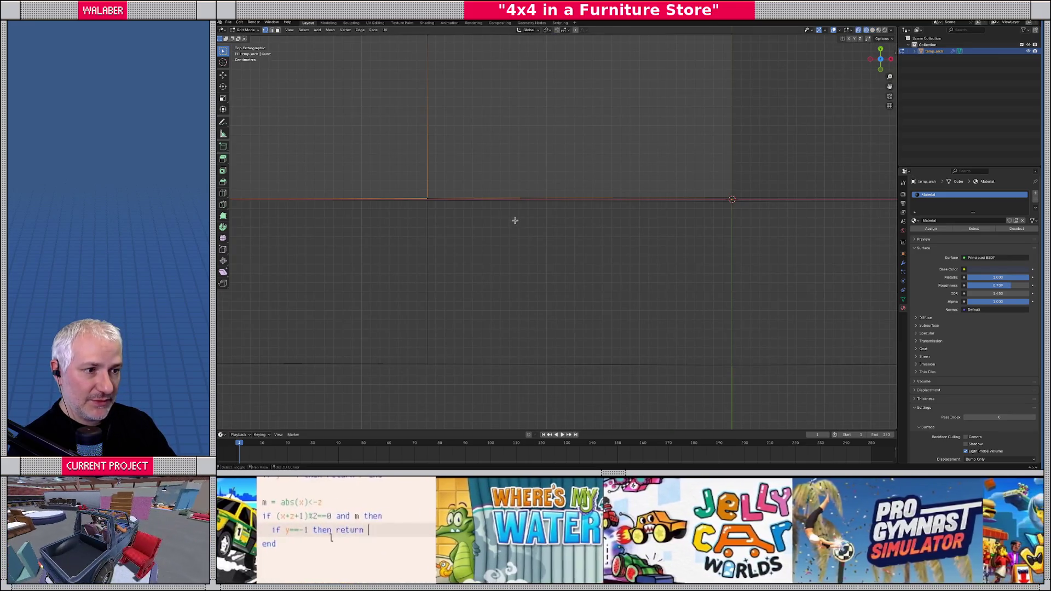
{"action": "left_click_drag", "start_coordinate": [404, 160], "coordinate": [457, 208]}
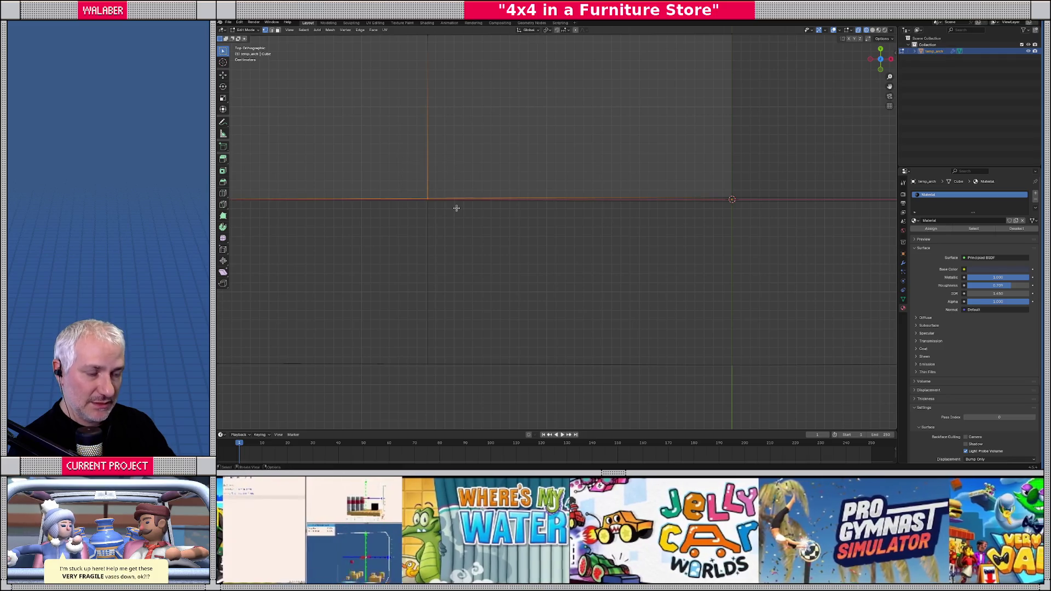
{"action": "key", "text": "g"}
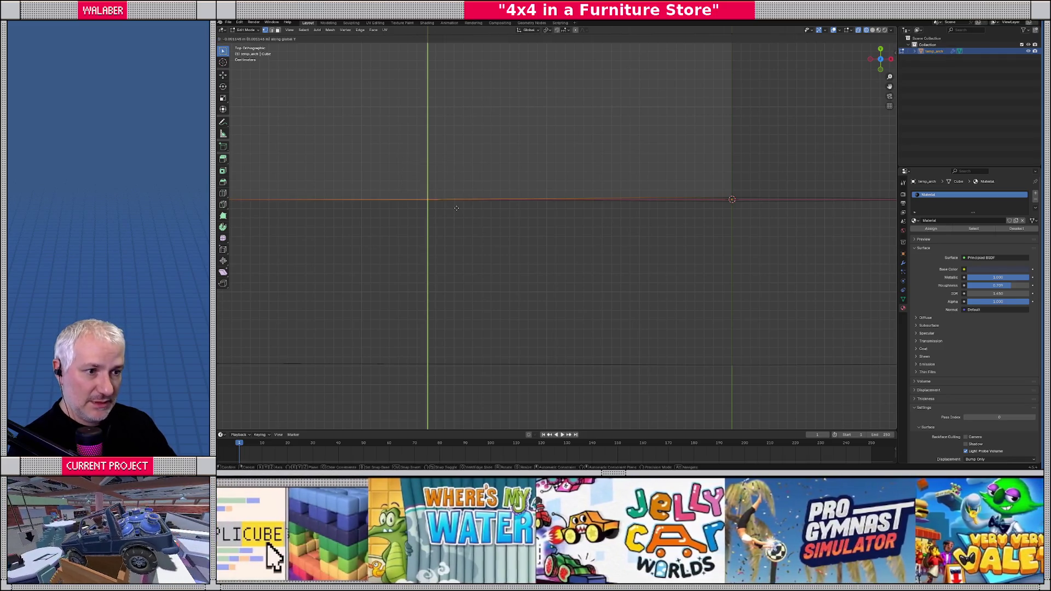
{"action": "left_click", "coordinate": [457, 208]}
{"action": "left_click_drag", "start_coordinate": [677, 173], "coordinate": [757, 223]}
{"action": "scroll", "coordinate": [757, 223], "scroll_direction": "down", "scroll_amount": 4}
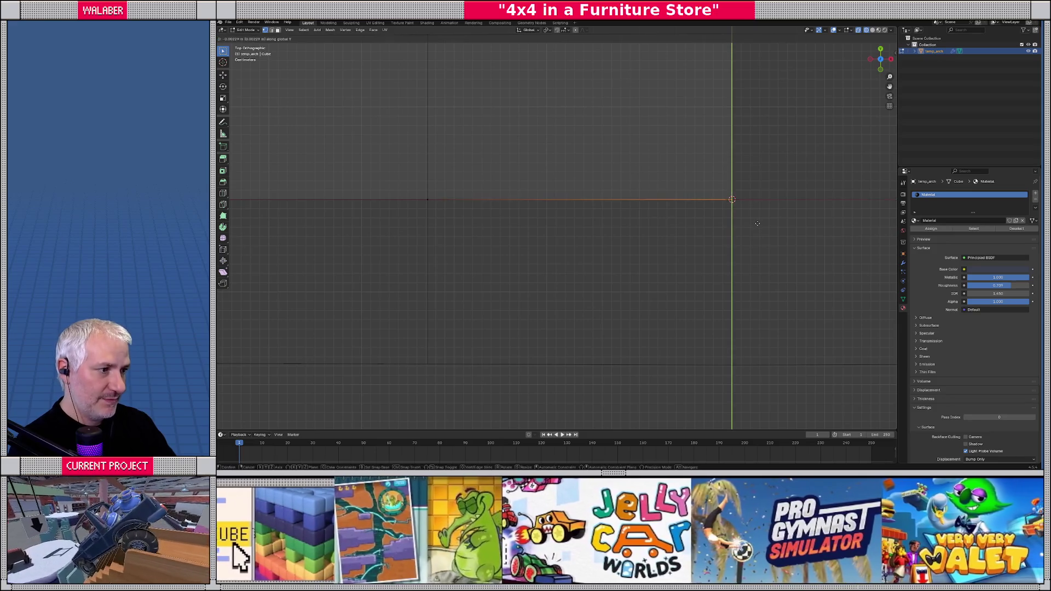
- View the whole arch in Solid shading, then go back into Edit Mode
{"action": "key", "text": "Tab"}
{"action": "mouse_move", "coordinate": [617, 270]}
{"action": "left_mouse_down"}
{"action": "mouse_move", "coordinate": [553, 227]}
{"action": "mouse_move", "coordinate": [549, 211]}
{"action": "mouse_move", "coordinate": [513, 209]}
{"action": "left_mouse_up"}
{"action": "key", "text": "shift+z"}
{"action": "mouse_move", "coordinate": [592, 247]}
{"action": "left_mouse_down"}
{"action": "mouse_move", "coordinate": [701, 283]}
{"action": "mouse_move", "coordinate": [784, 263]}
{"action": "left_mouse_up"}
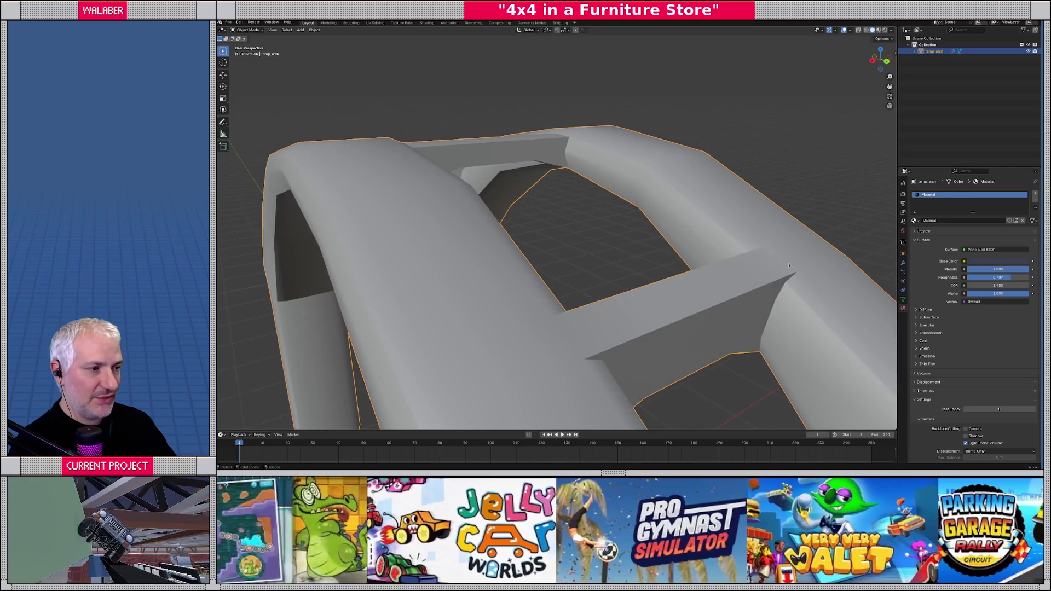
{"action": "key", "text": "Tab"}
{"action": "left_click_drag", "start_coordinate": [734, 306], "coordinate": [699, 297]}
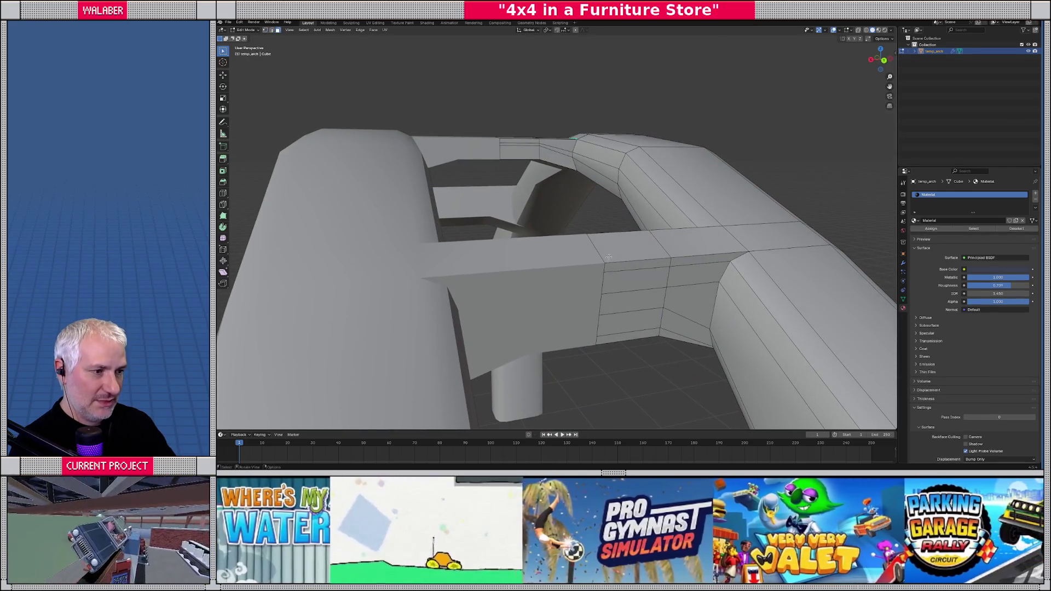
- Select the crossbar junction faces above and below the rail joint
{"action": "left_click", "coordinate": [630, 251]}
{"action": "left_click", "coordinate": [687, 250], "text": "shift"}
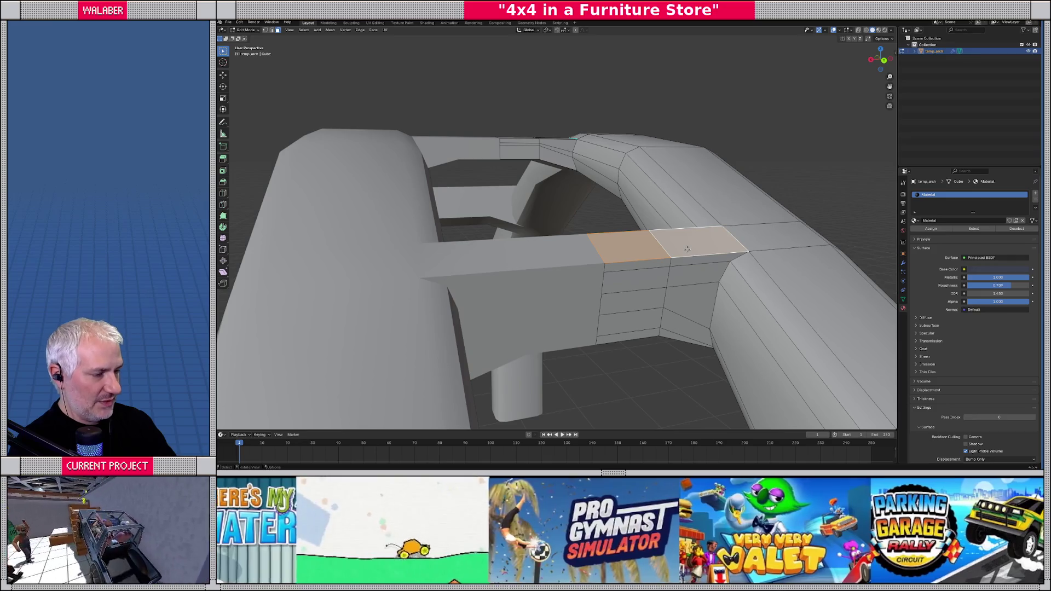
{"action": "left_click_drag", "start_coordinate": [655, 264], "coordinate": [638, 179]}
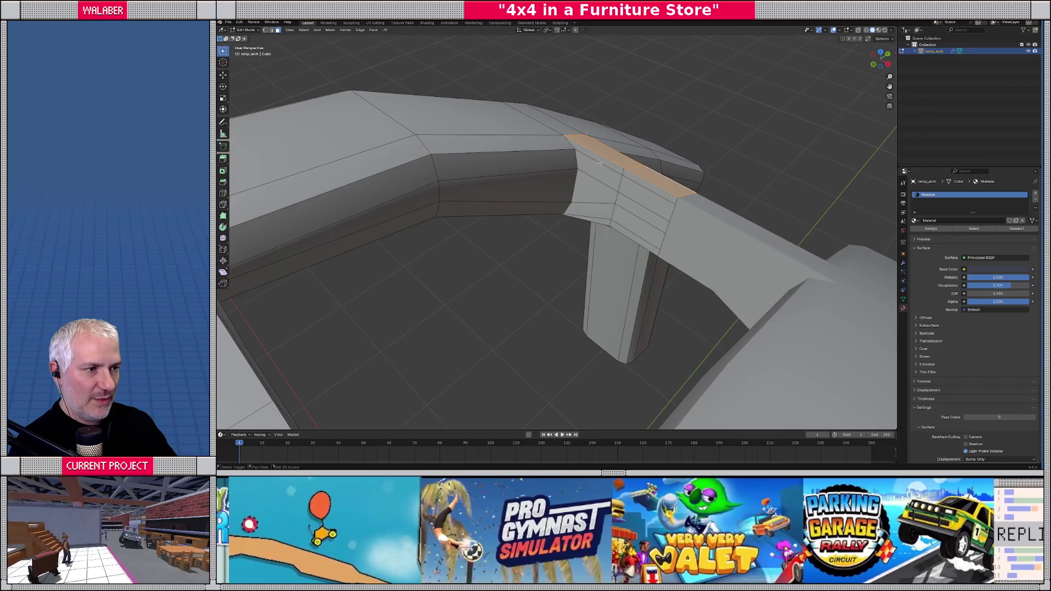
{"action": "left_click", "coordinate": [638, 179], "text": "shift"}
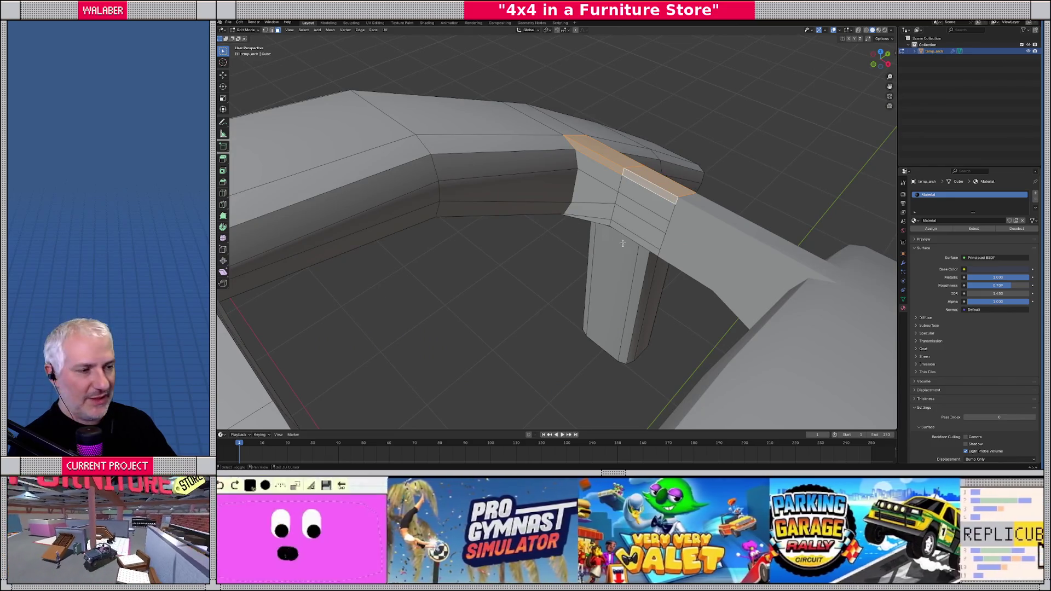
{"action": "left_click_drag", "start_coordinate": [614, 255], "coordinate": [614, 242]}
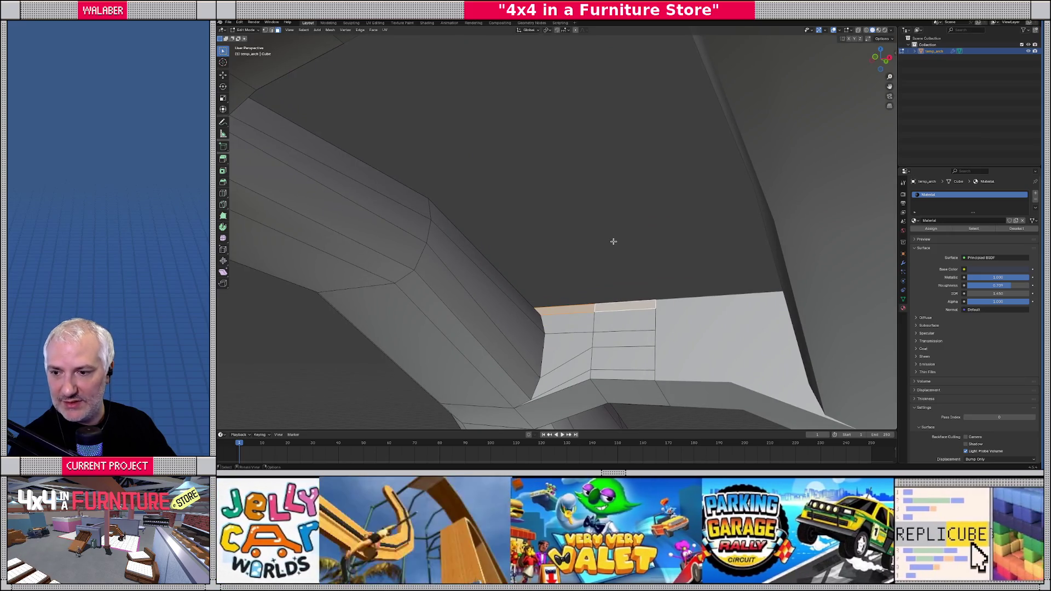
{"action": "left_click_drag", "start_coordinate": [611, 255], "coordinate": [655, 187]}
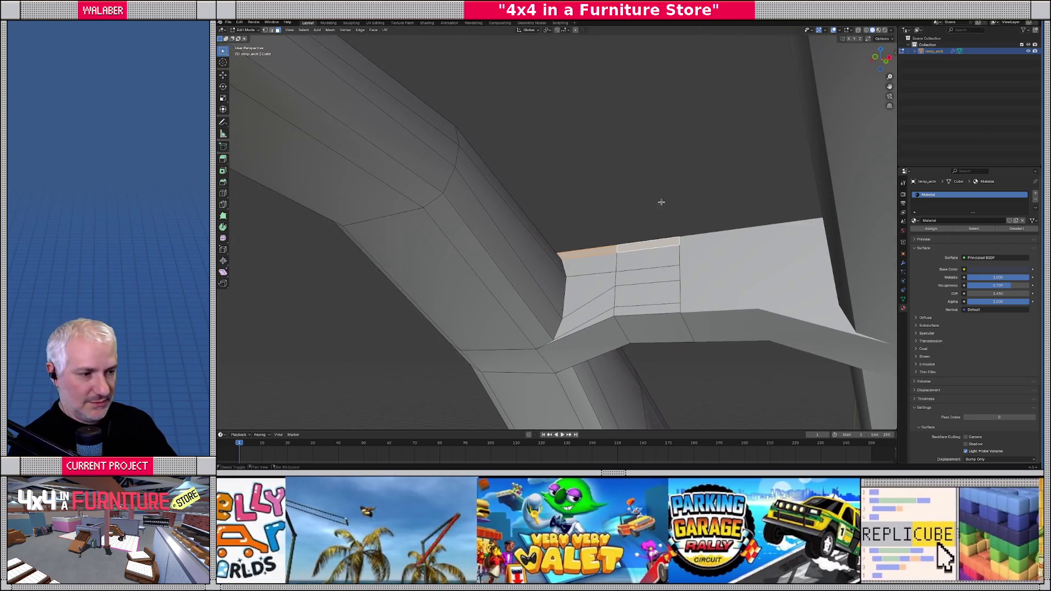
{"action": "left_click", "coordinate": [648, 325], "text": "shift"}
{"action": "left_click", "coordinate": [604, 329], "text": "shift"}
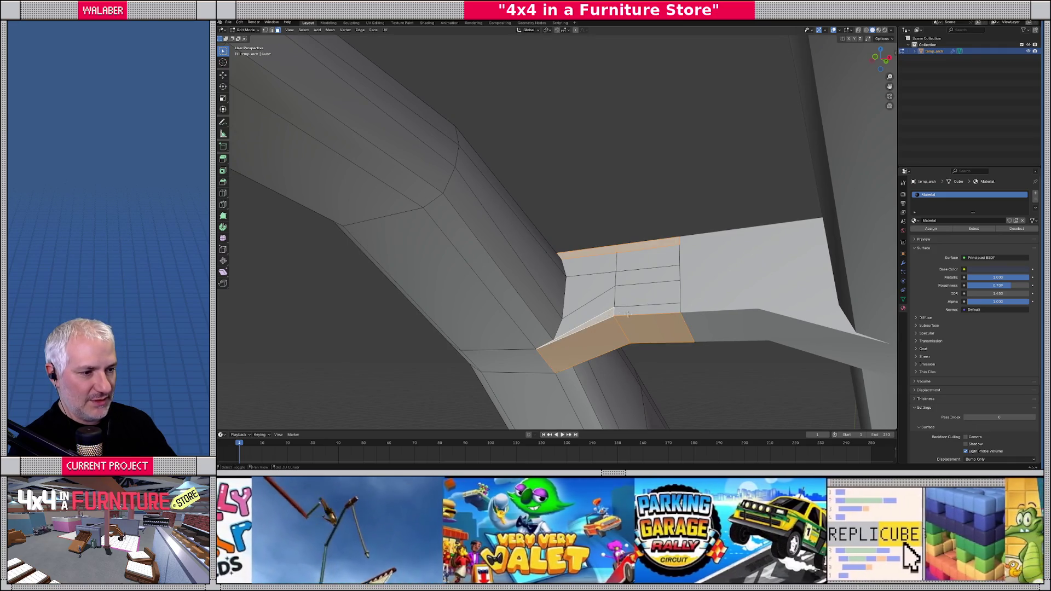
{"action": "mouse_move", "coordinate": [634, 352]}
{"action": "left_mouse_down"}
{"action": "mouse_move", "coordinate": [629, 322]}
{"action": "mouse_move", "coordinate": [567, 215]}
{"action": "left_mouse_up"}
- Delete the selected joint faces and pick the edge bordering the new hole
{"action": "key", "text": "x"}
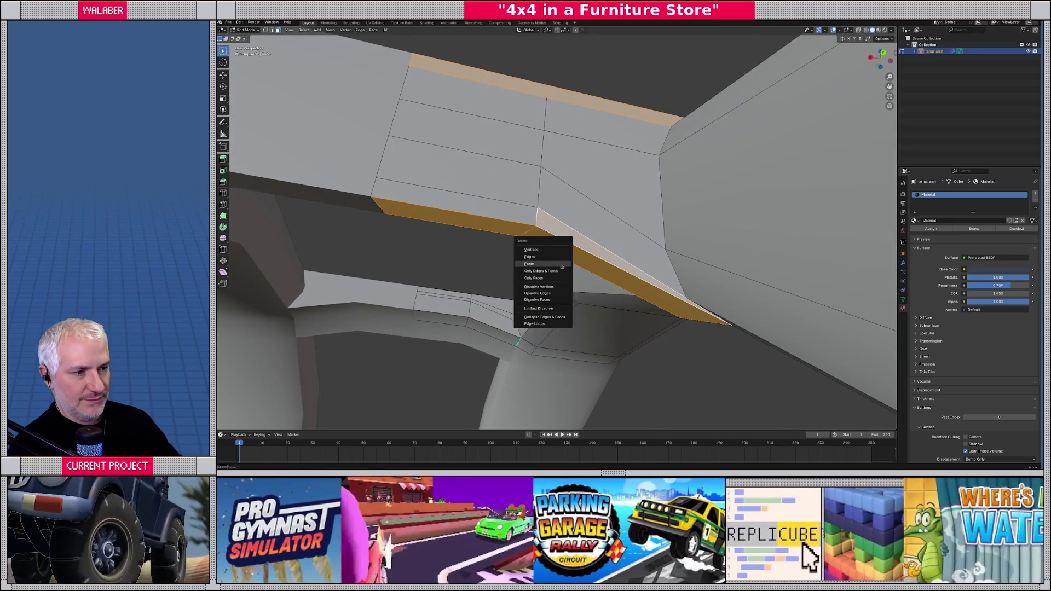
{"action": "left_click", "coordinate": [561, 265]}
{"action": "left_click_drag", "start_coordinate": [644, 298], "coordinate": [647, 286]}
{"action": "key", "text": "2"}
{"action": "left_click", "coordinate": [731, 233]}
{"action": "key", "text": "e"}
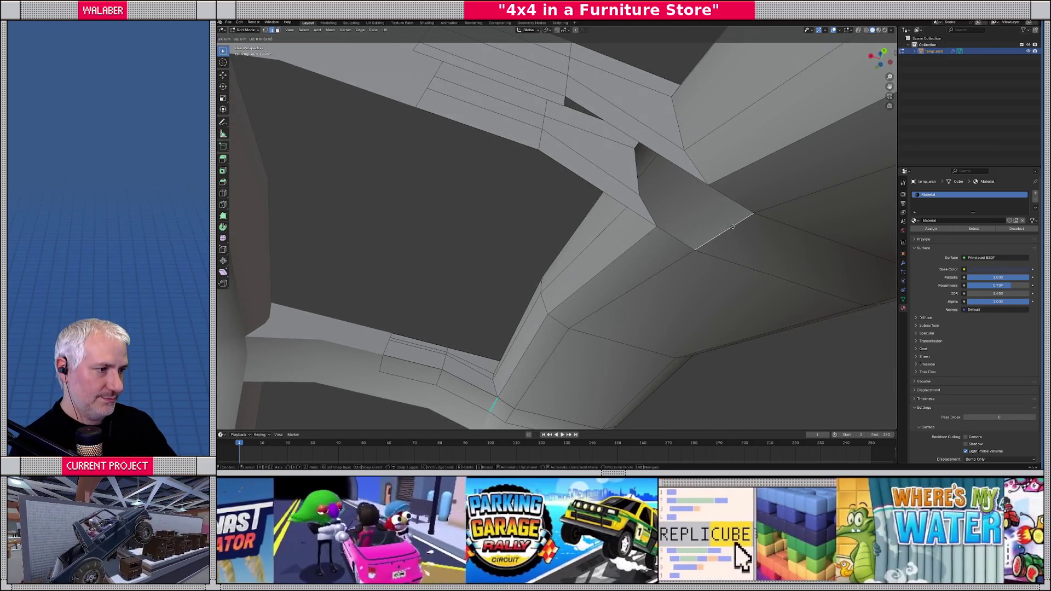
{"action": "key", "text": "Escape"}
- Select the border vertices around the opened joint gap
{"action": "key", "text": "1"}
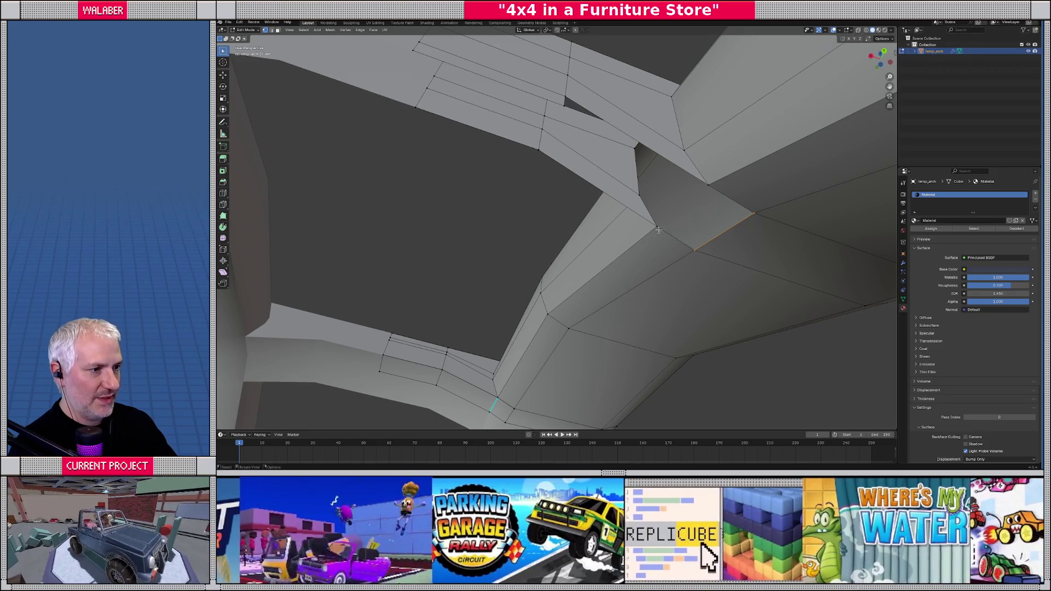
{"action": "left_click", "coordinate": [659, 230], "text": "alt"}
{"action": "left_click", "coordinate": [710, 187], "text": "alt+shift"}
{"action": "left_click", "coordinate": [755, 213], "text": "shift"}
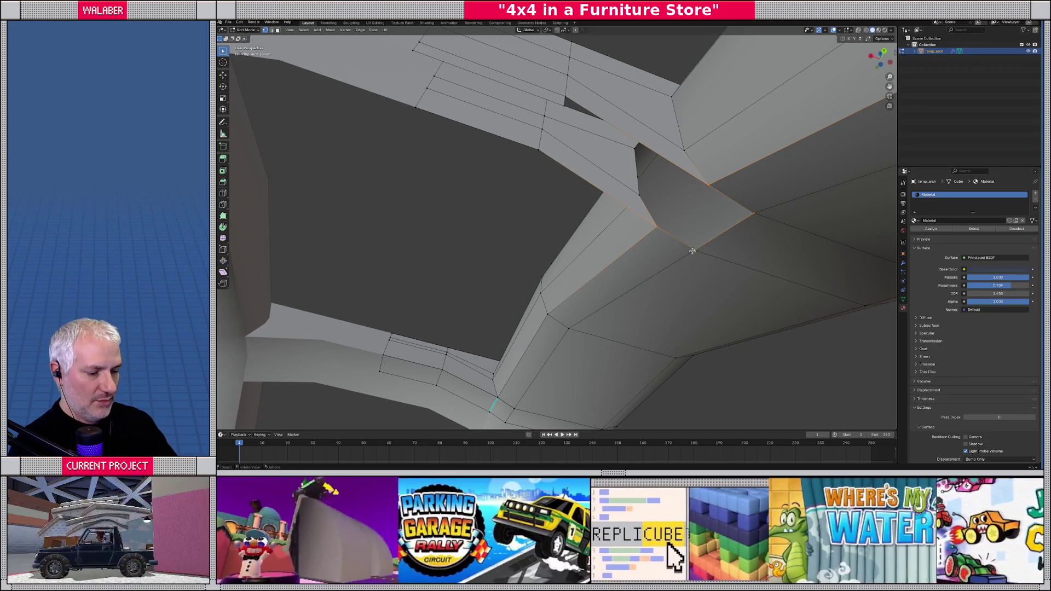
{"action": "left_click", "coordinate": [694, 250], "text": "shift"}
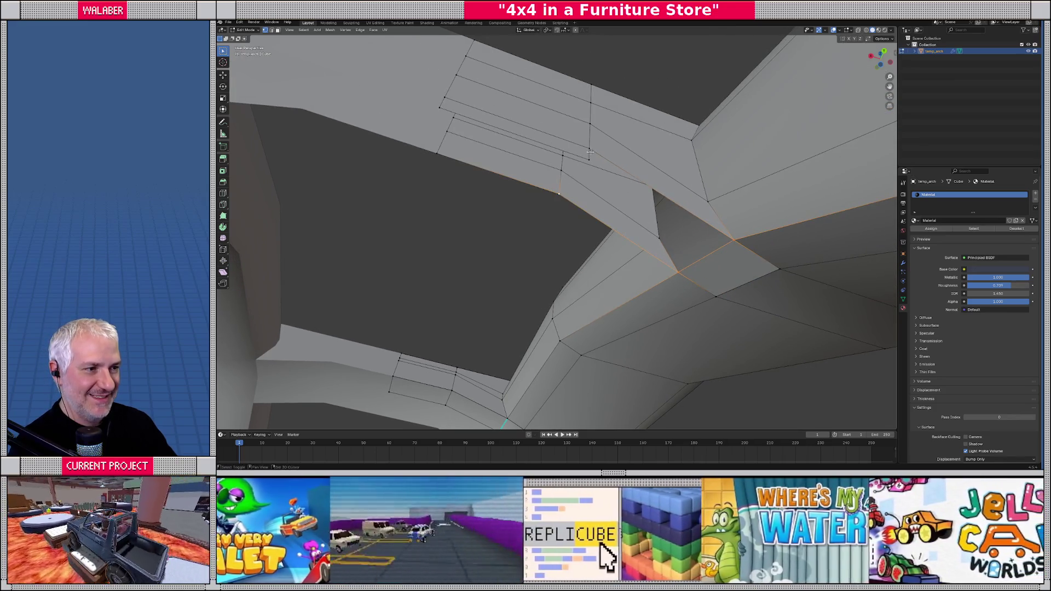
{"action": "left_click_drag", "start_coordinate": [592, 151], "coordinate": [594, 192]}
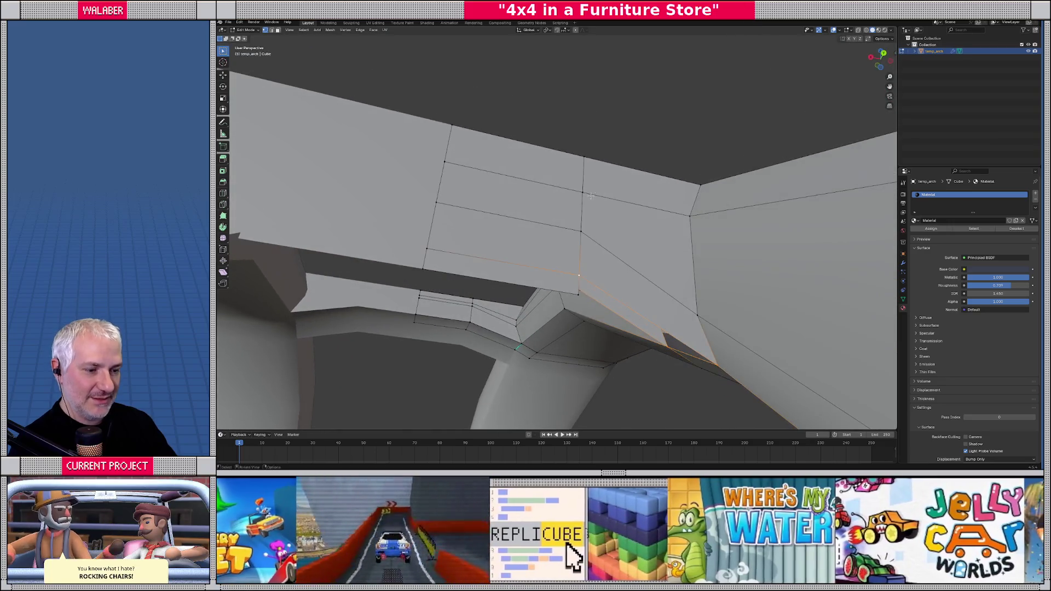
- Delete the face covering the crossbar's underside
{"action": "left_click", "coordinate": [521, 286]}
{"action": "key", "text": "x"}
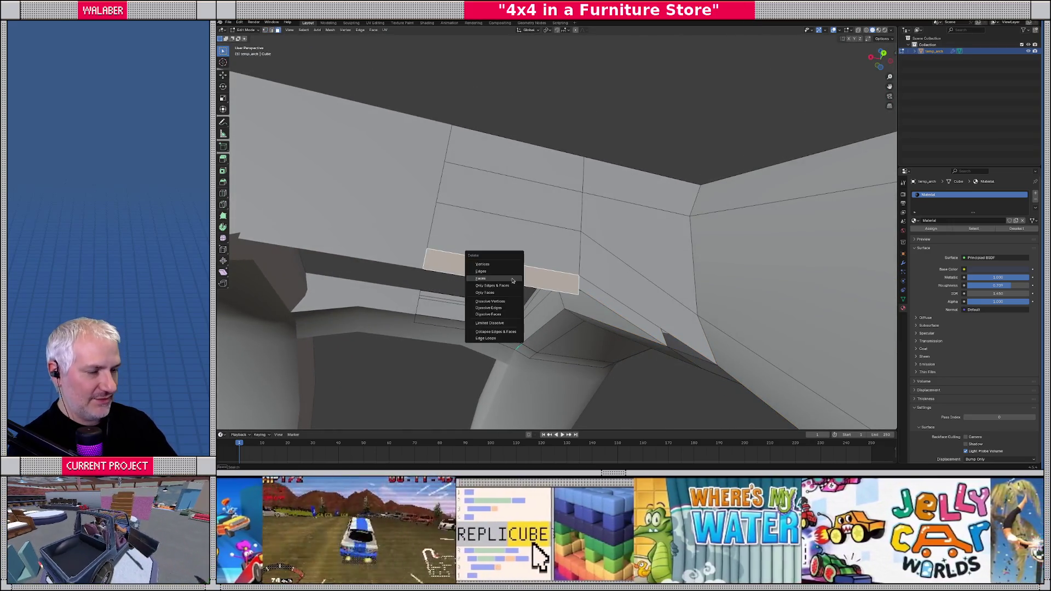
{"action": "left_click", "coordinate": [512, 278]}
{"action": "mouse_move", "coordinate": [512, 279]}
{"action": "left_mouse_down"}
{"action": "mouse_move", "coordinate": [641, 300]}
{"action": "mouse_move", "coordinate": [613, 336]}
{"action": "left_mouse_up"}
- Select the edges around the underside gap and fill a triangular face
{"action": "left_click", "coordinate": [613, 336], "text": "alt"}
{"action": "left_click", "coordinate": [561, 225], "text": "alt+shift"}
{"action": "left_click", "coordinate": [527, 231], "text": "alt+shift"}
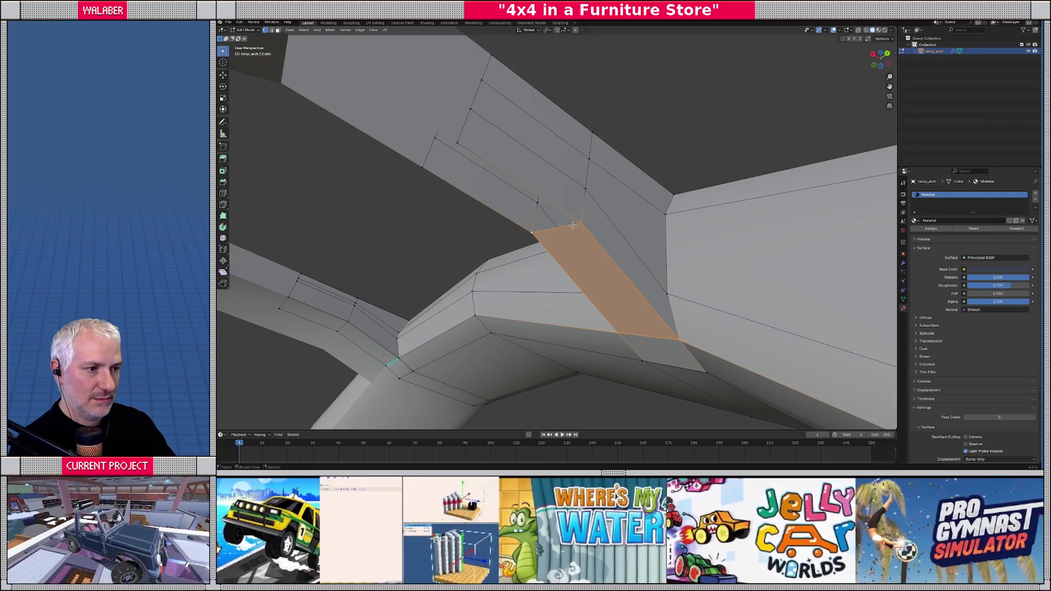
{"action": "left_click", "coordinate": [562, 226], "text": "alt+shift"}
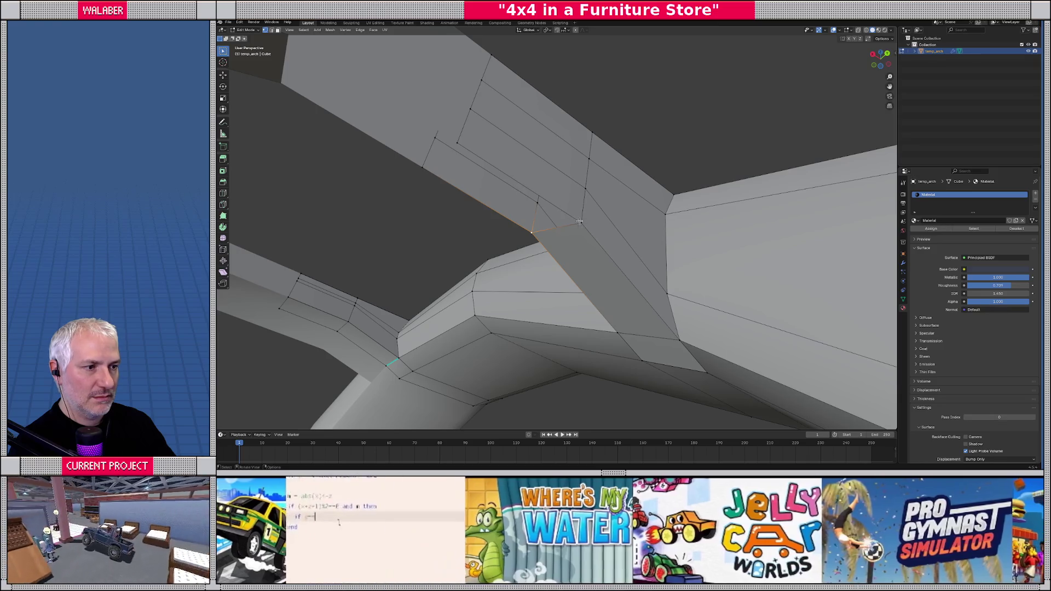
{"action": "left_click", "coordinate": [463, 157], "text": "alt+shift"}
{"action": "left_click", "coordinate": [423, 166], "text": "alt+shift"}
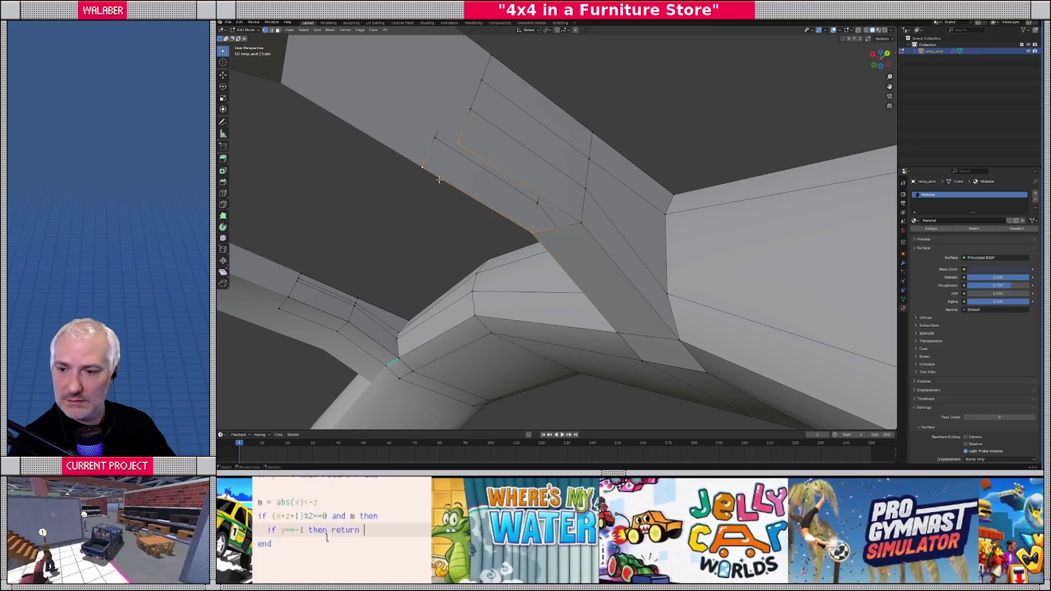
{"action": "key", "text": "f"}
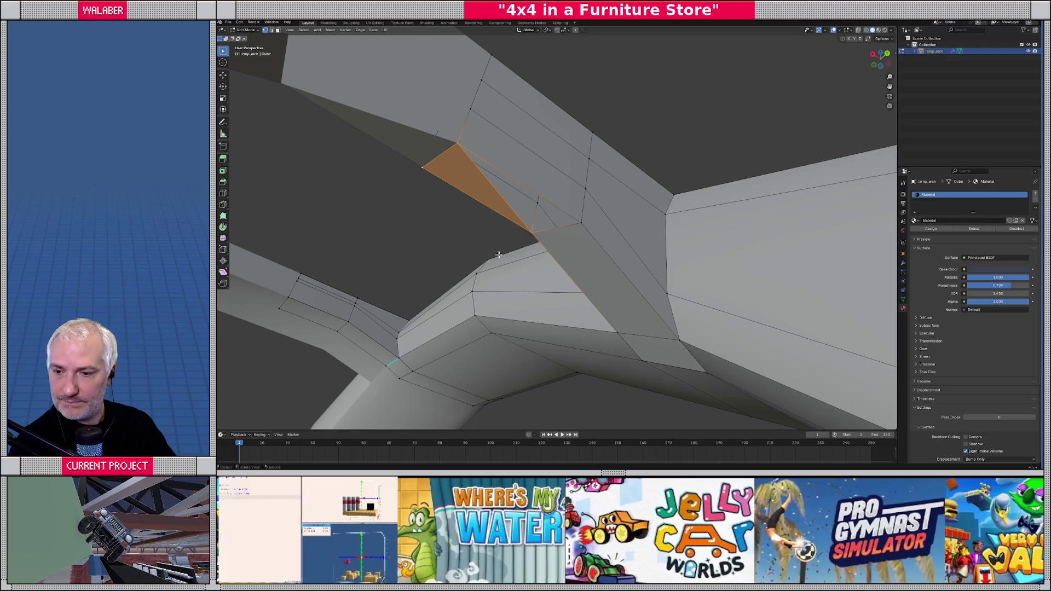
- Replace the misplaced triangular face with a four-sided face filling the gap
{"action": "key", "text": "Tab"}
{"action": "left_click_drag", "start_coordinate": [499, 255], "coordinate": [549, 200]}
{"action": "key", "text": "Tab"}
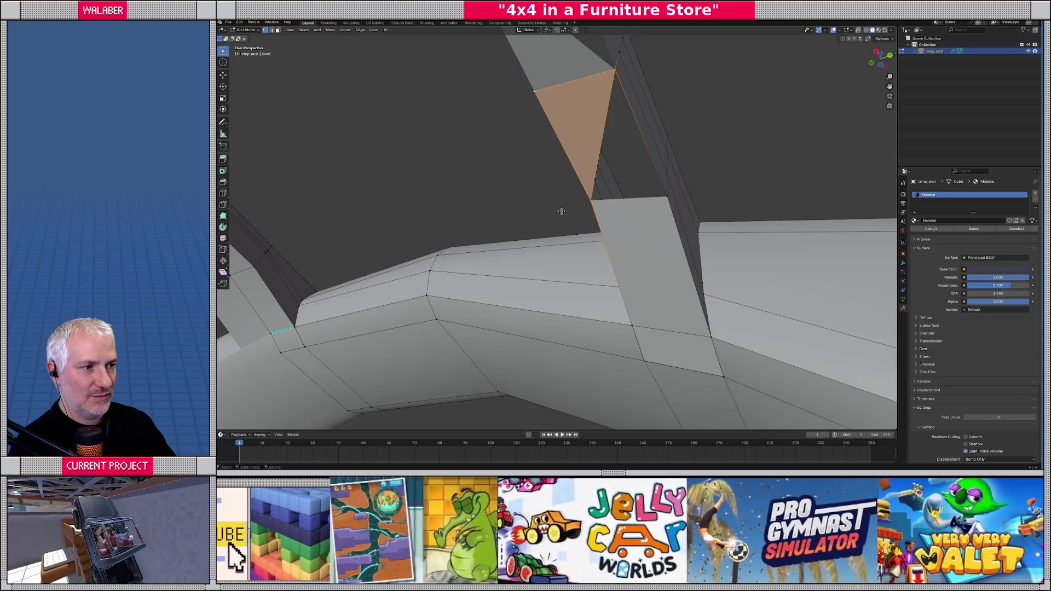
{"action": "key", "text": "Tab"}
{"action": "key", "text": "Tab"}
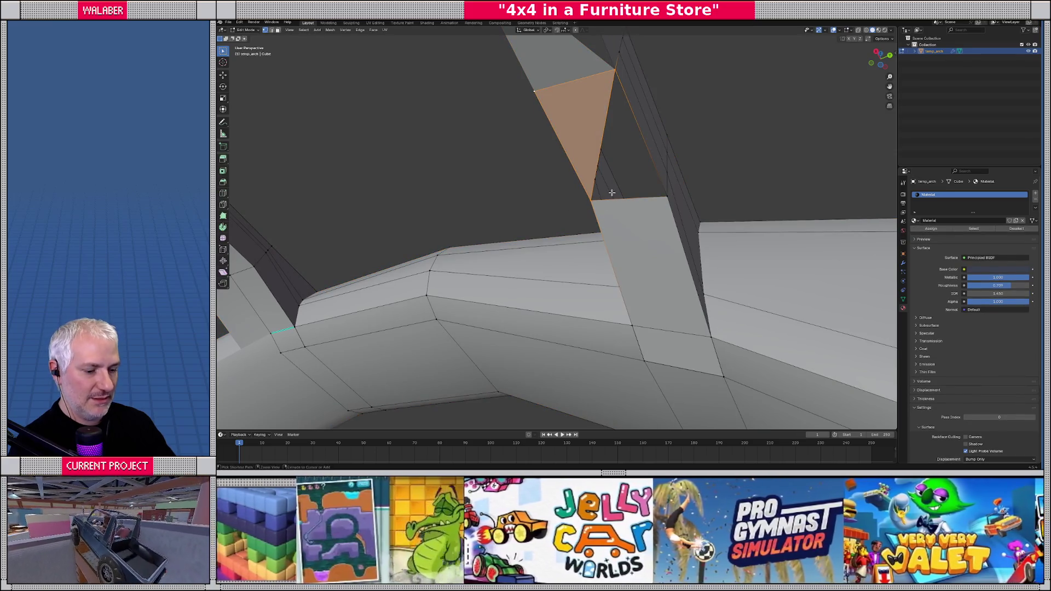
{"action": "key", "text": "x"}
{"action": "left_click", "coordinate": [612, 193]}
{"action": "key", "text": "f"}
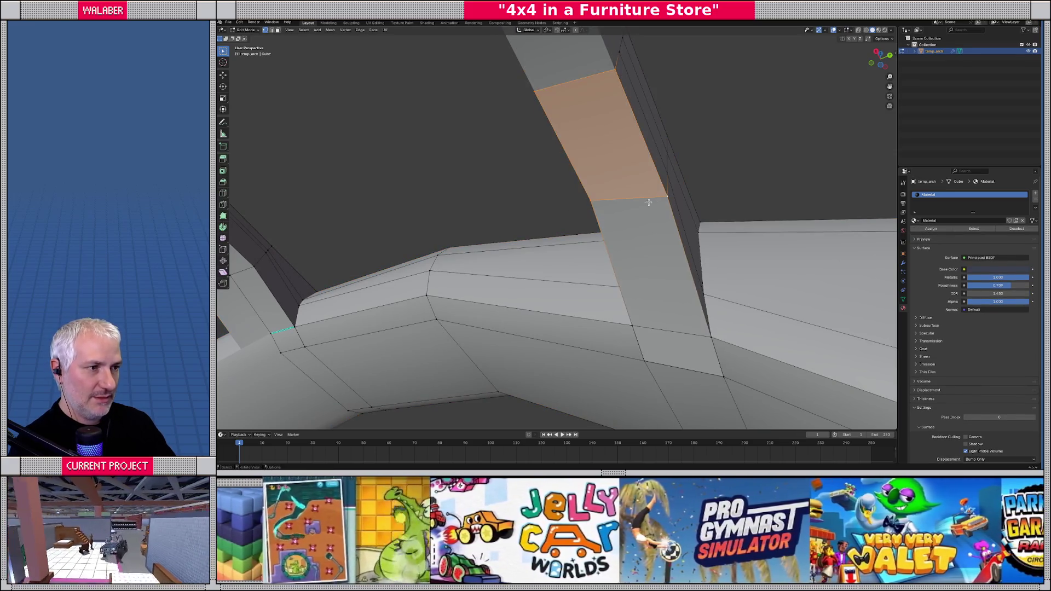